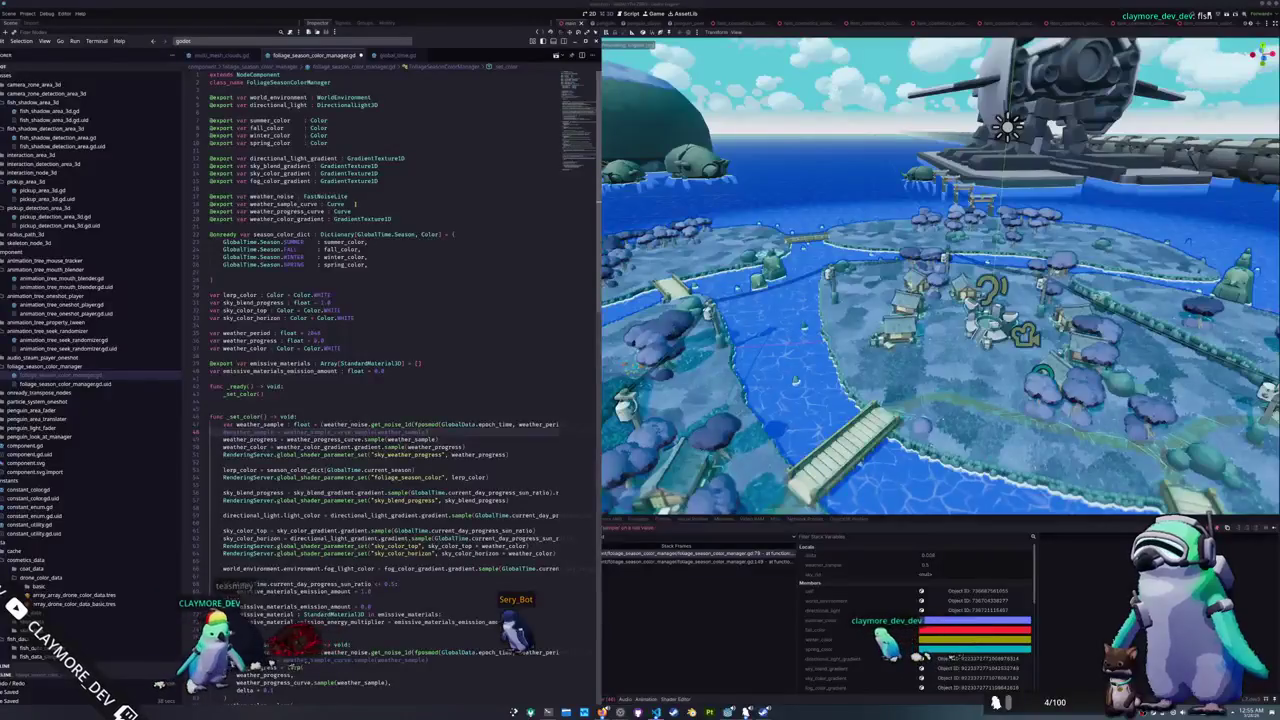
- Delete the weather_sample_curve export line from foliage_season_color_manager.gd and return to Godot
{"action": "key", "text": "ctrl+shift+k"}
{"action": "mouse_move", "coordinate": [330, 196]}
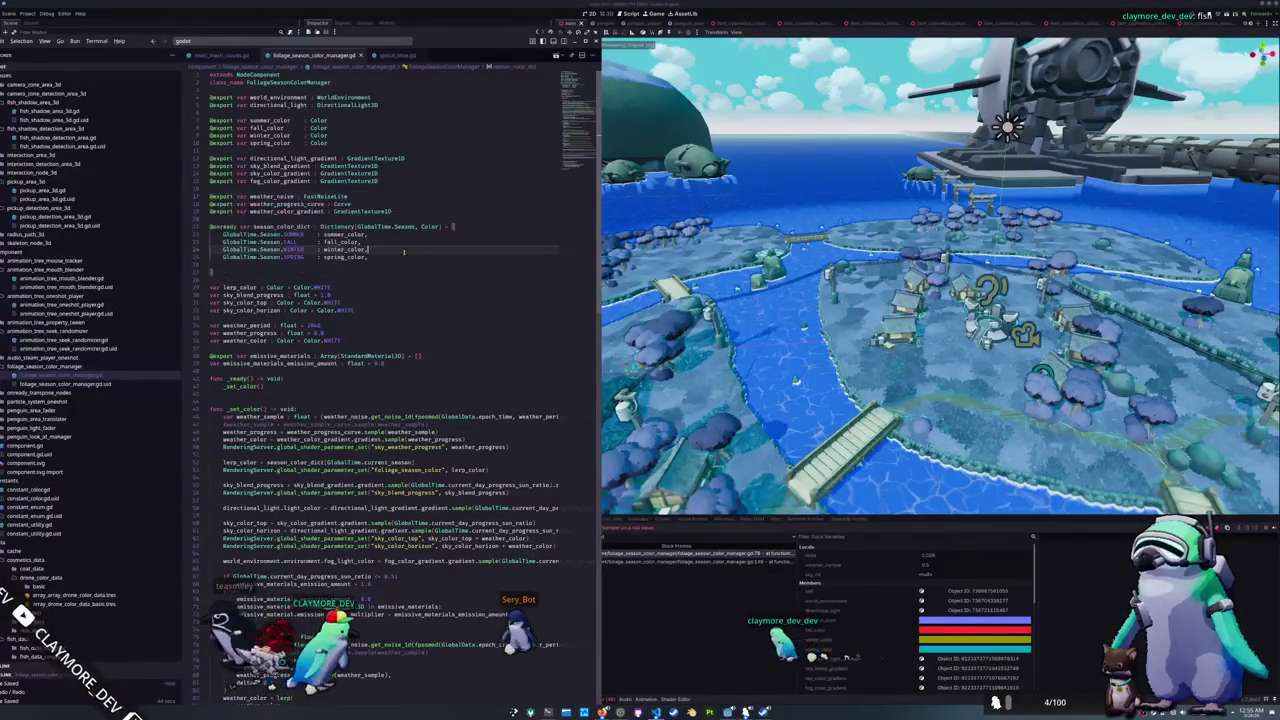
{"action": "key", "text": "alt+Tab"}
{"action": "key", "text": "ctrl+s"}
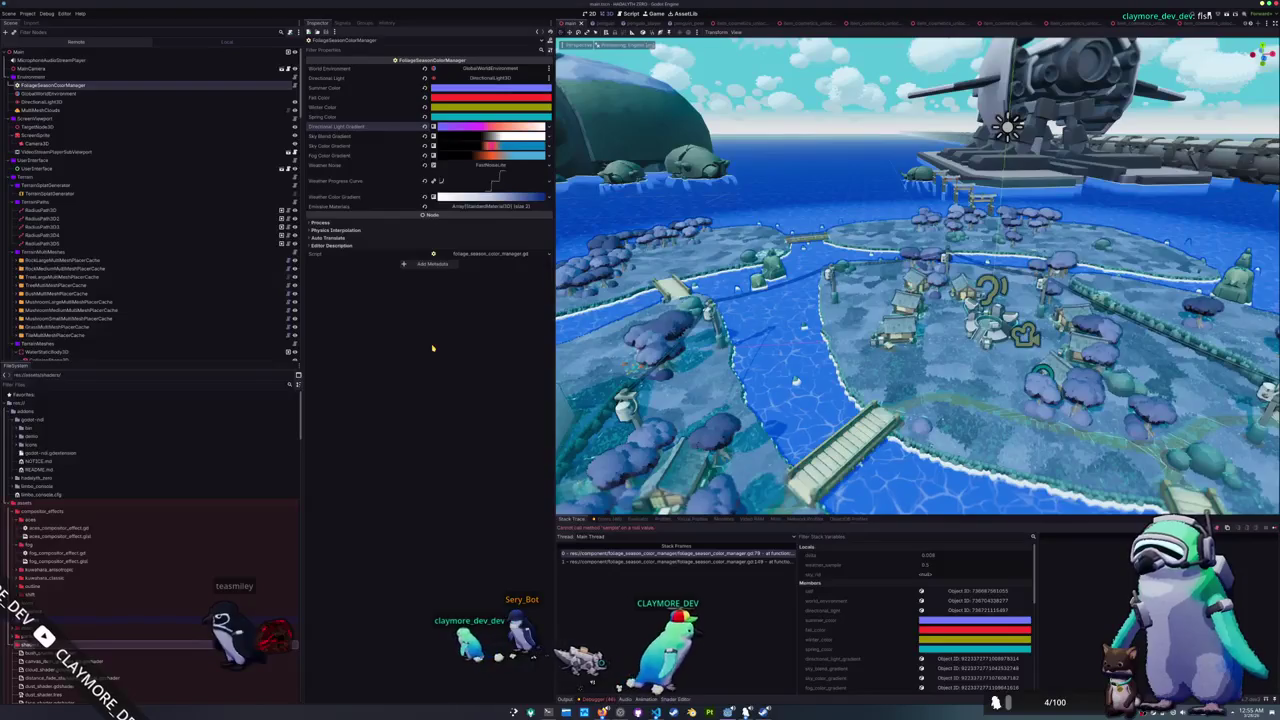
{"action": "key", "text": "alt+Tab"}
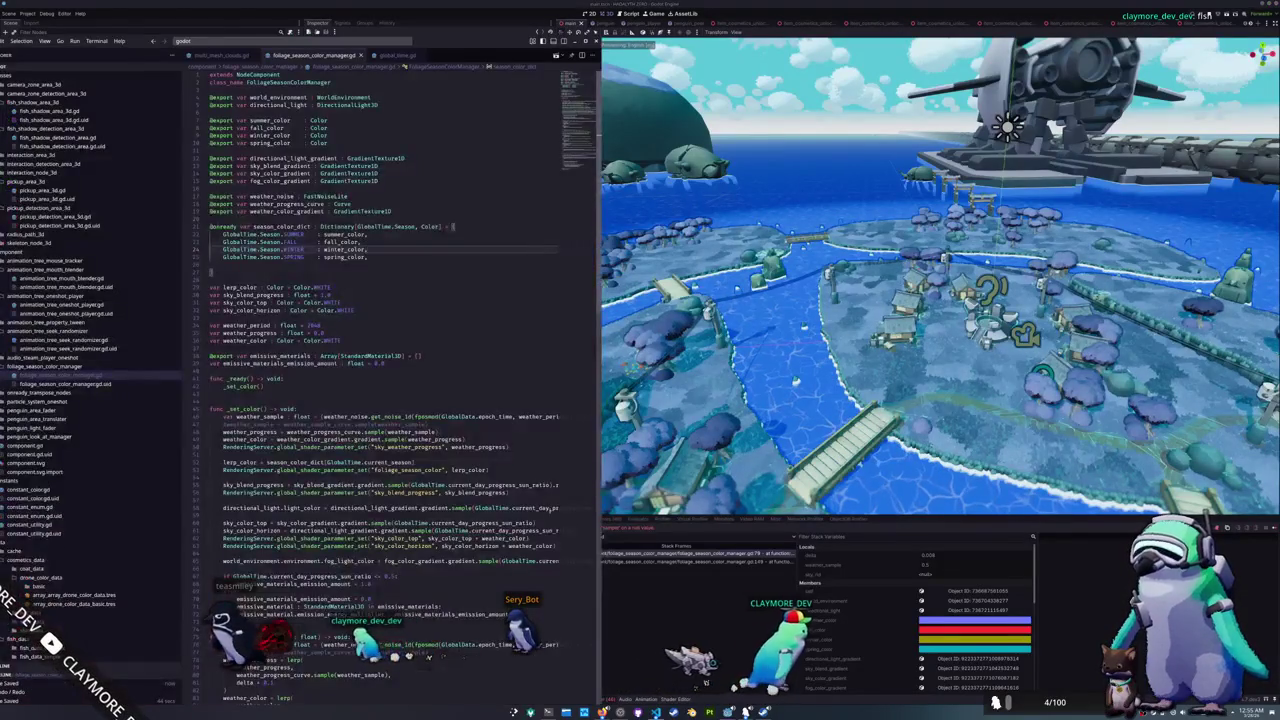
{"action": "key", "text": "alt+Tab"}
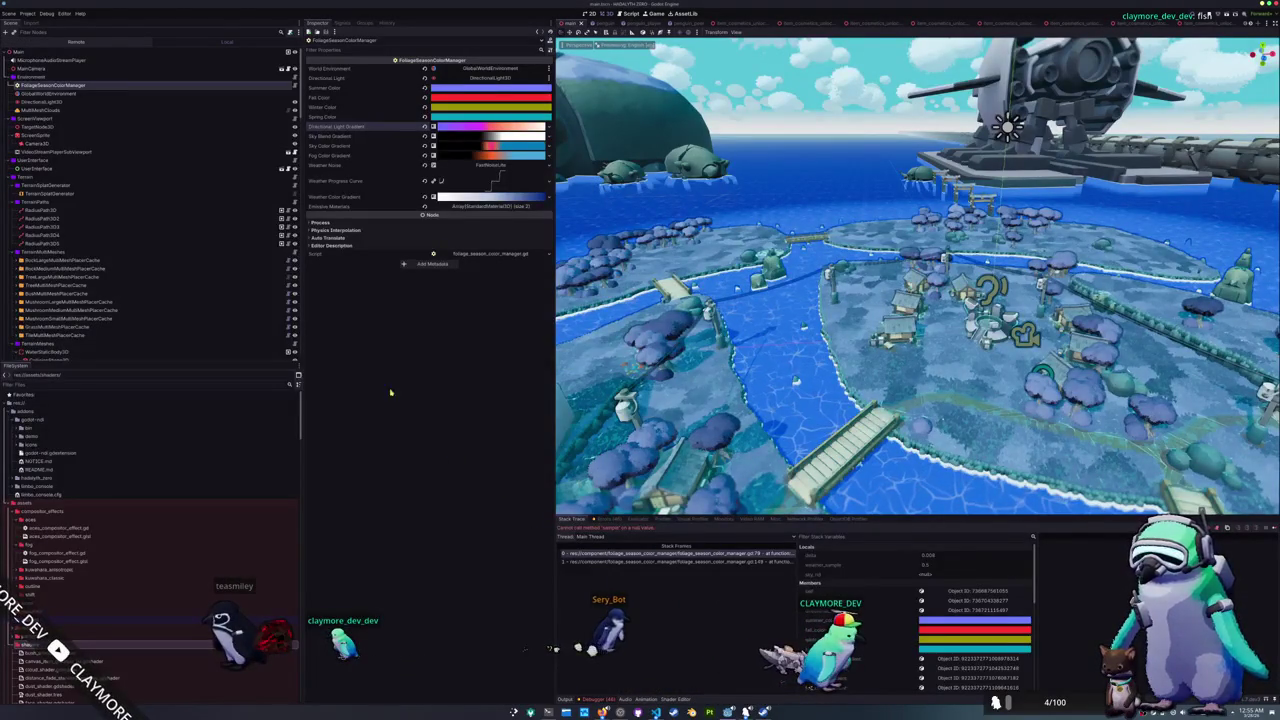
- Add a GPUParticles3D child under the Environment node, found by searching 'gpup'
{"action": "right_click", "coordinate": [83, 78]}
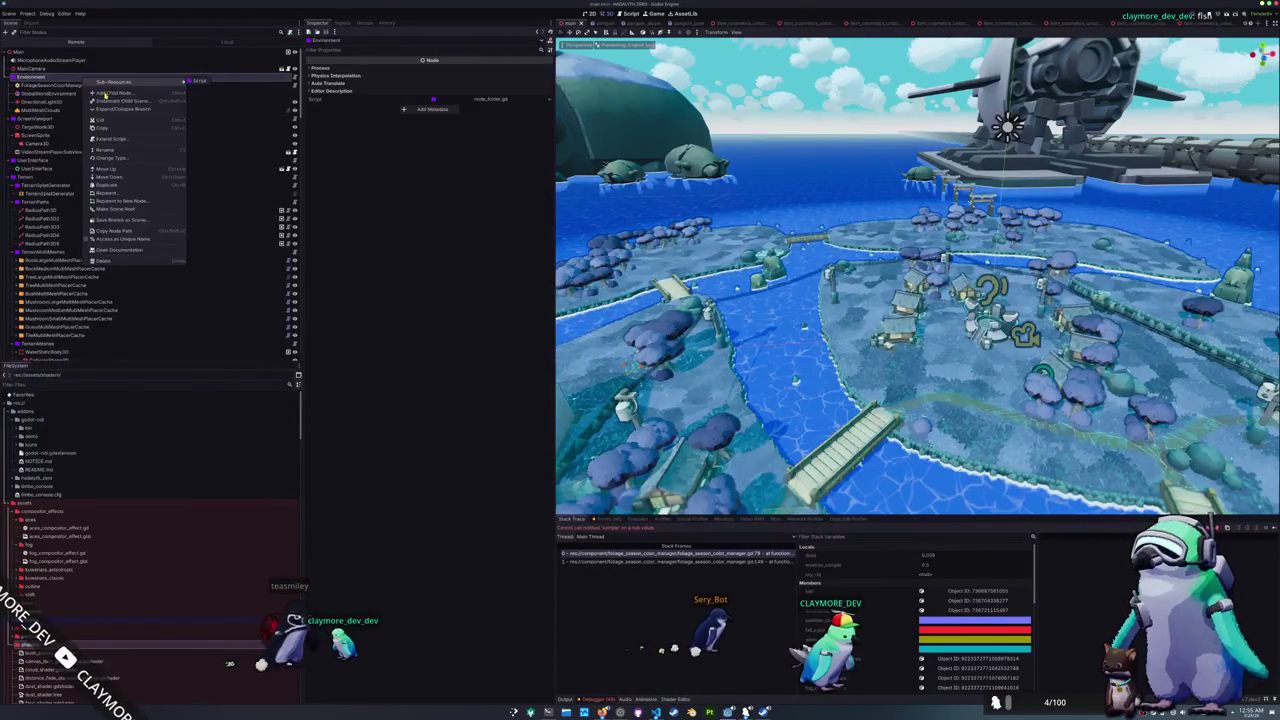
{"action": "left_click", "coordinate": [104, 93]}
{"action": "type", "text": "gpup"}
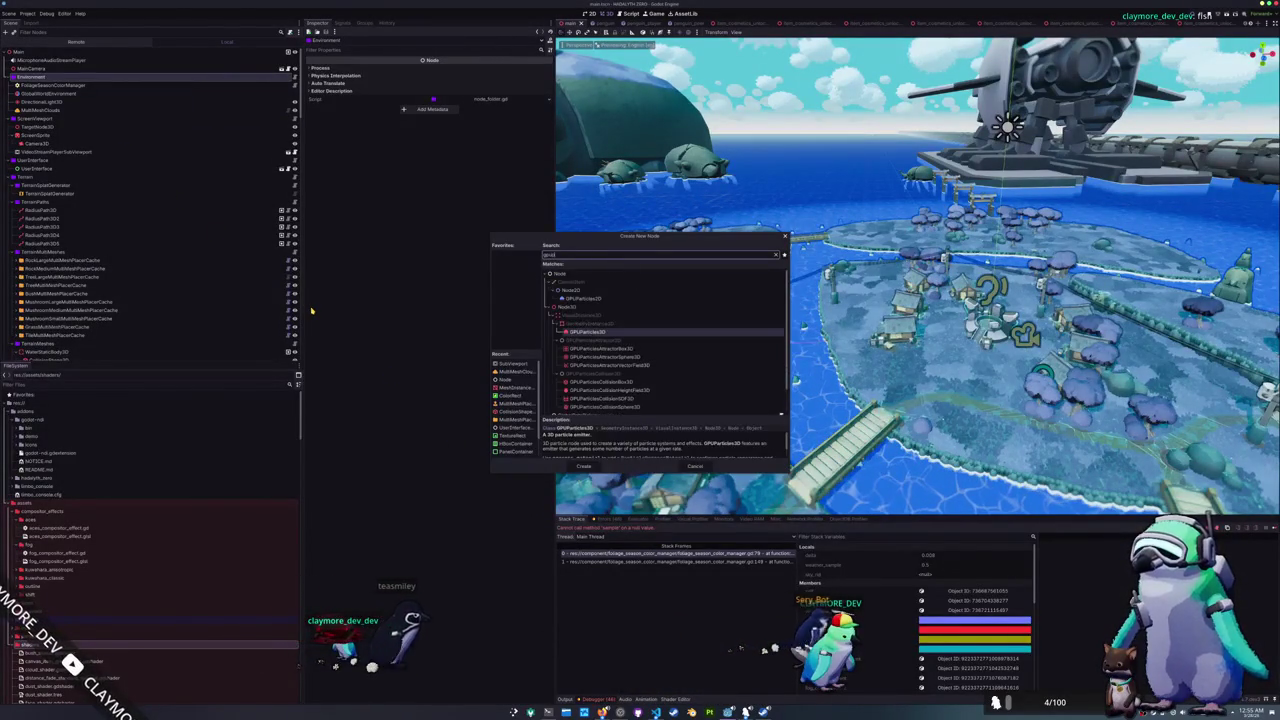
{"action": "key", "text": "Down"}
{"action": "key", "text": "Down"}
{"action": "key", "text": "Down"}
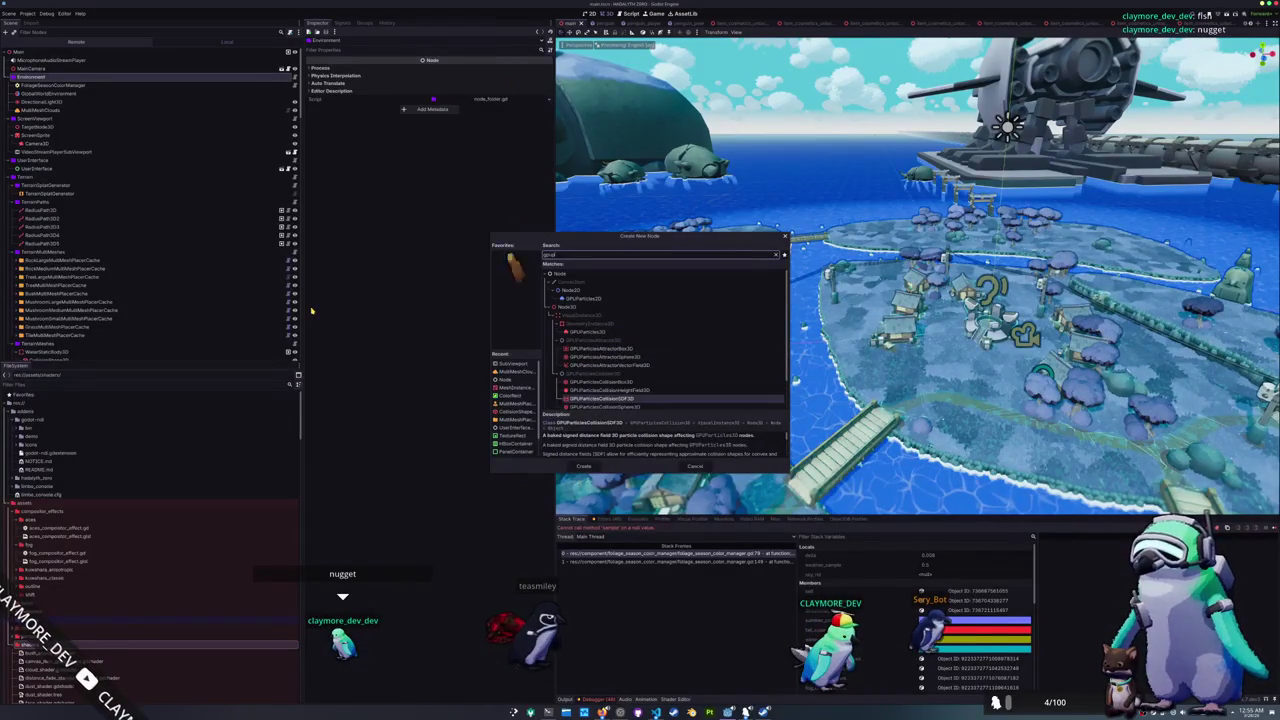
{"action": "key", "text": "Down"}
{"action": "key", "text": "Down"}
{"action": "key", "text": "Up"}
{"action": "key", "text": "Up"}
{"action": "key", "text": "Up"}
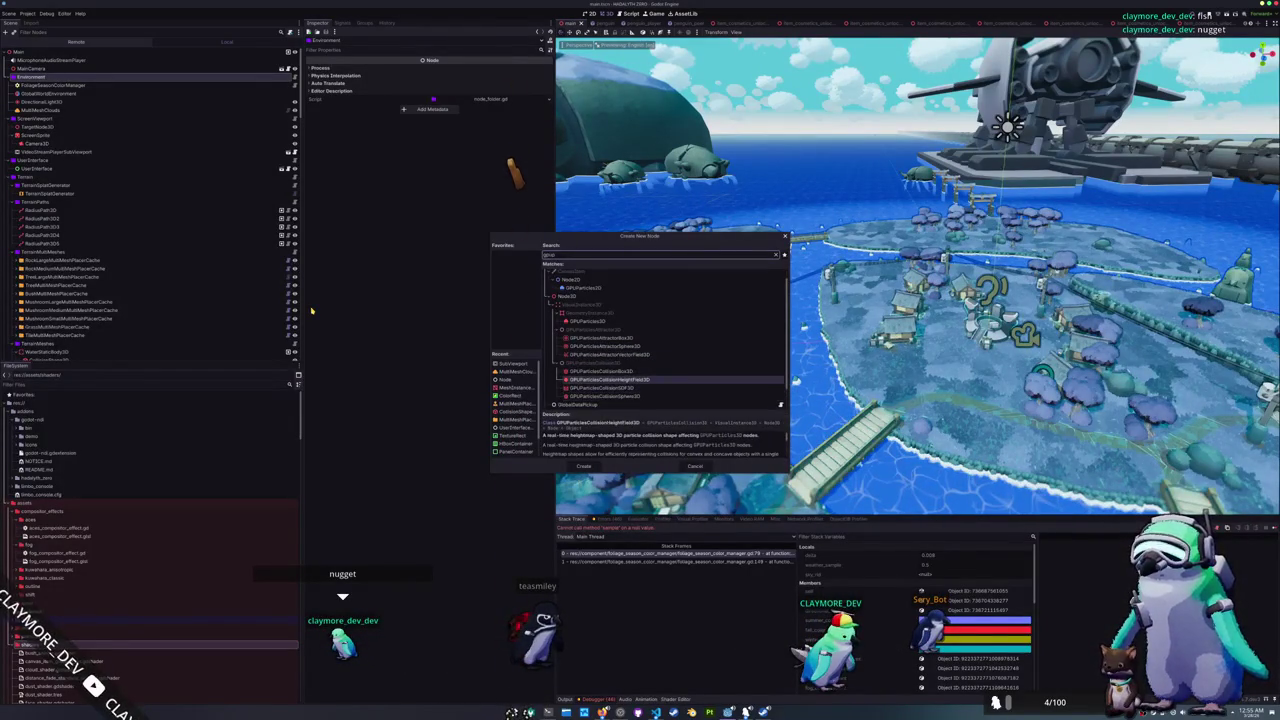
{"action": "key", "text": "Down"}
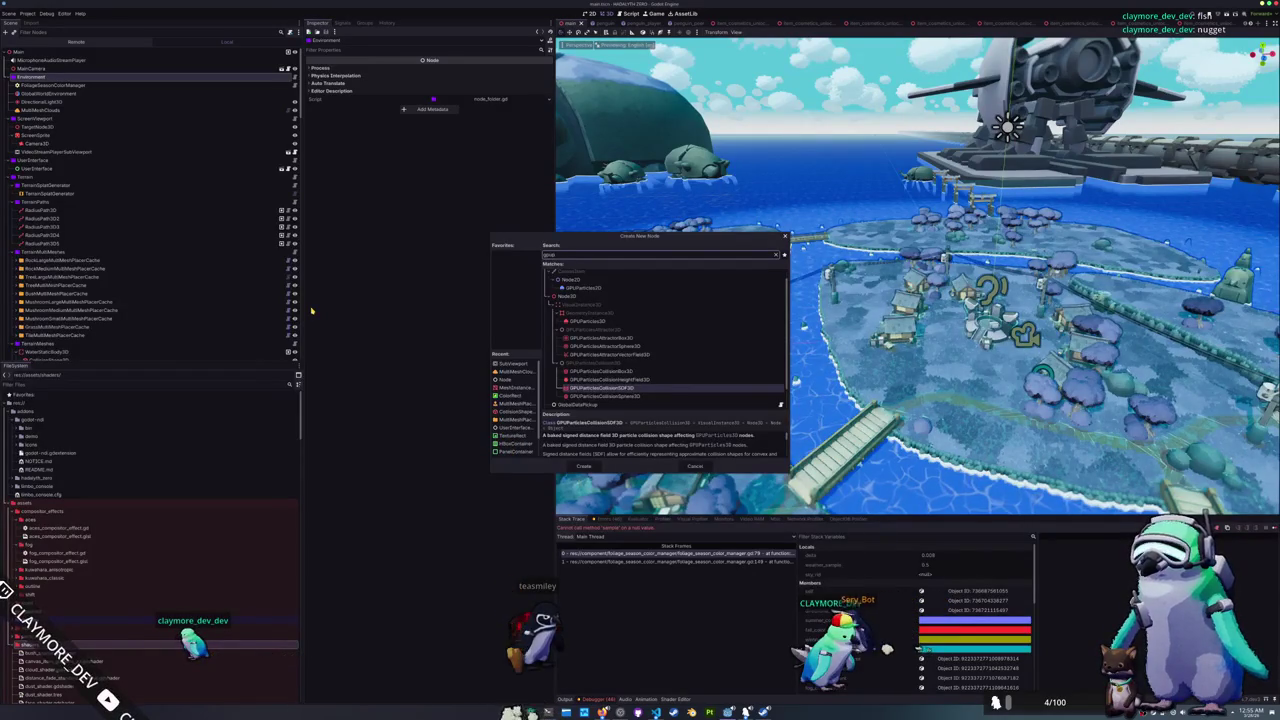
{"action": "key", "text": "Up"}
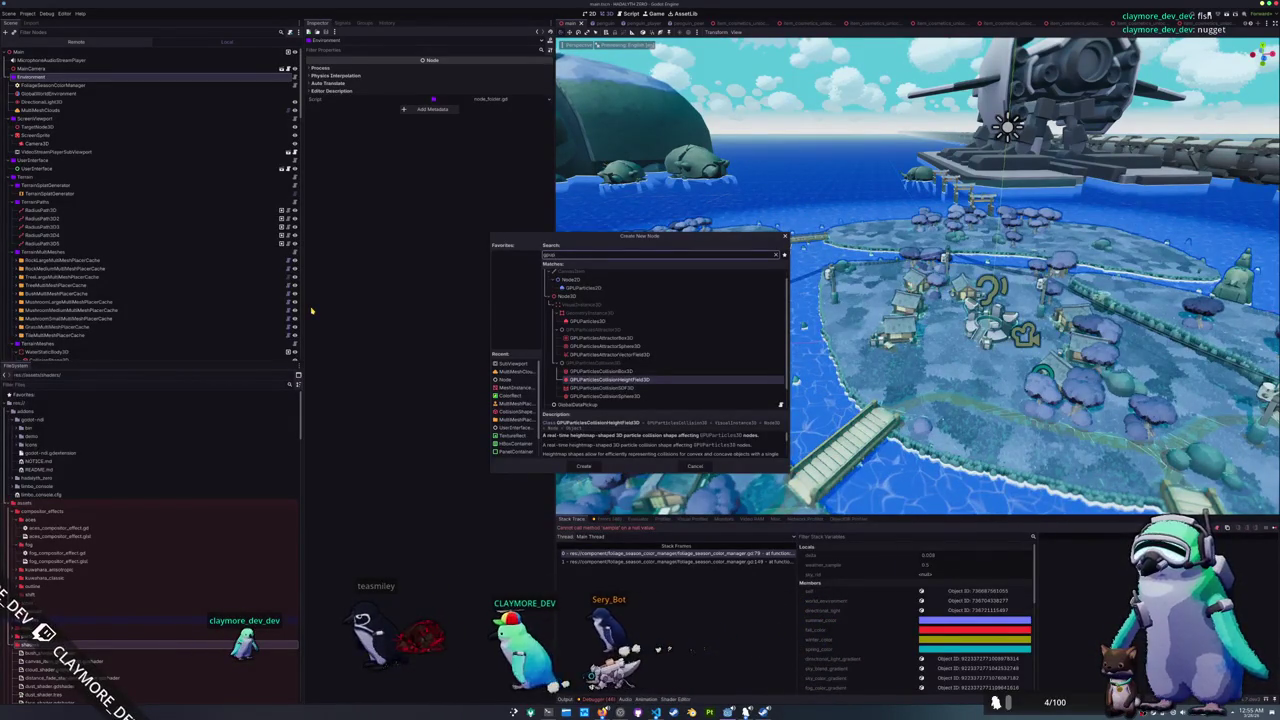
{"action": "key", "text": "Up"}
{"action": "key", "text": "Up"}
{"action": "key", "text": "Up"}
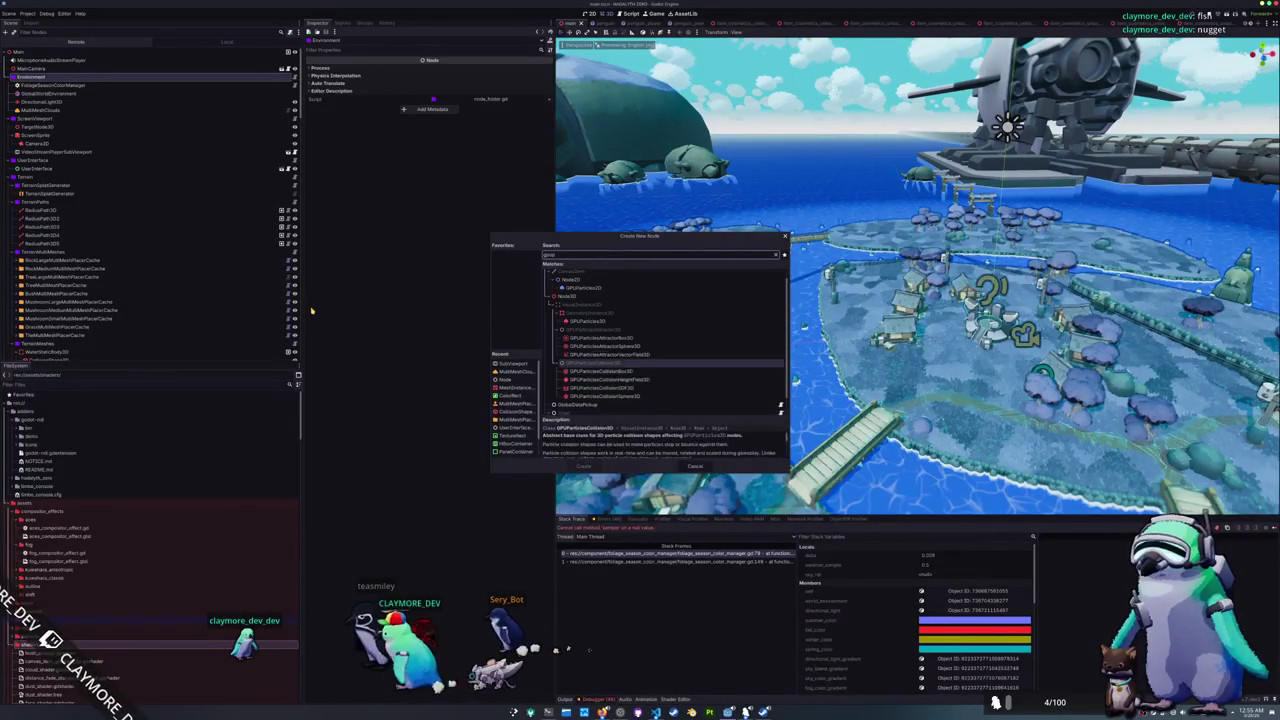
{"action": "key", "text": "Up"}
{"action": "key", "text": "Return"}
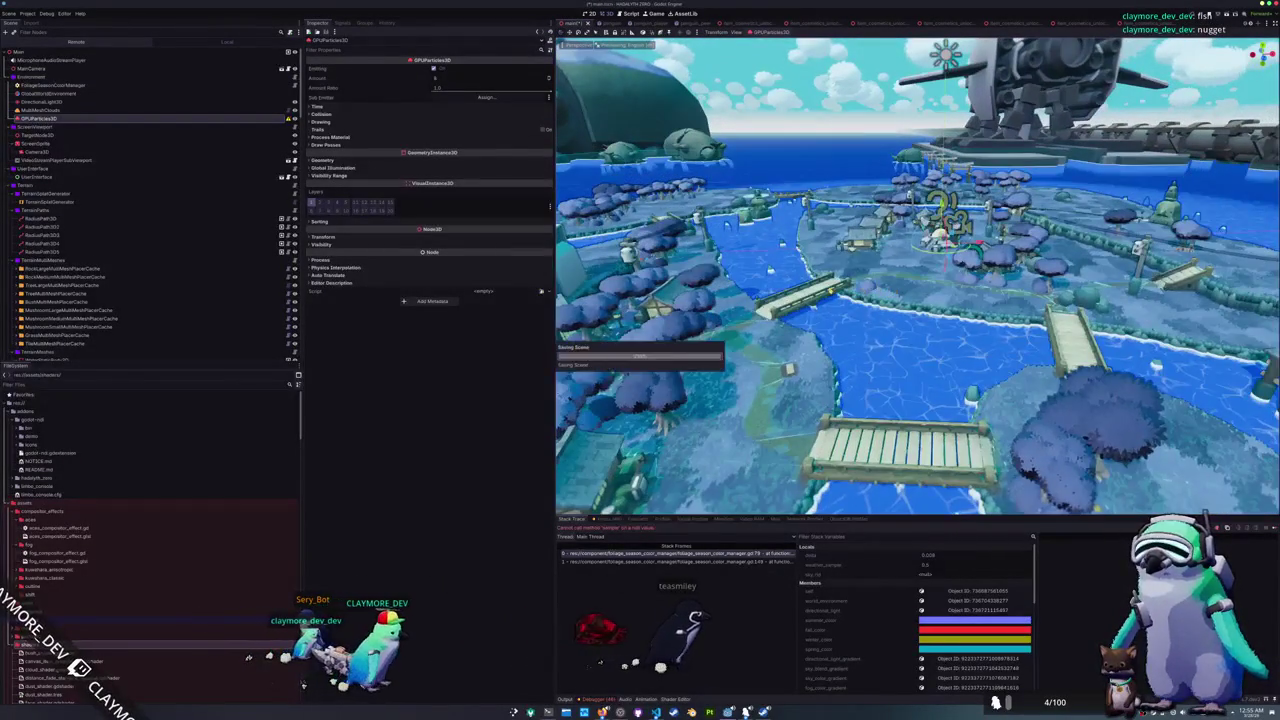
- Assign a new ParticleProcessMaterial as the GPUParticles3D's Process Material
{"action": "left_click", "coordinate": [375, 146]}
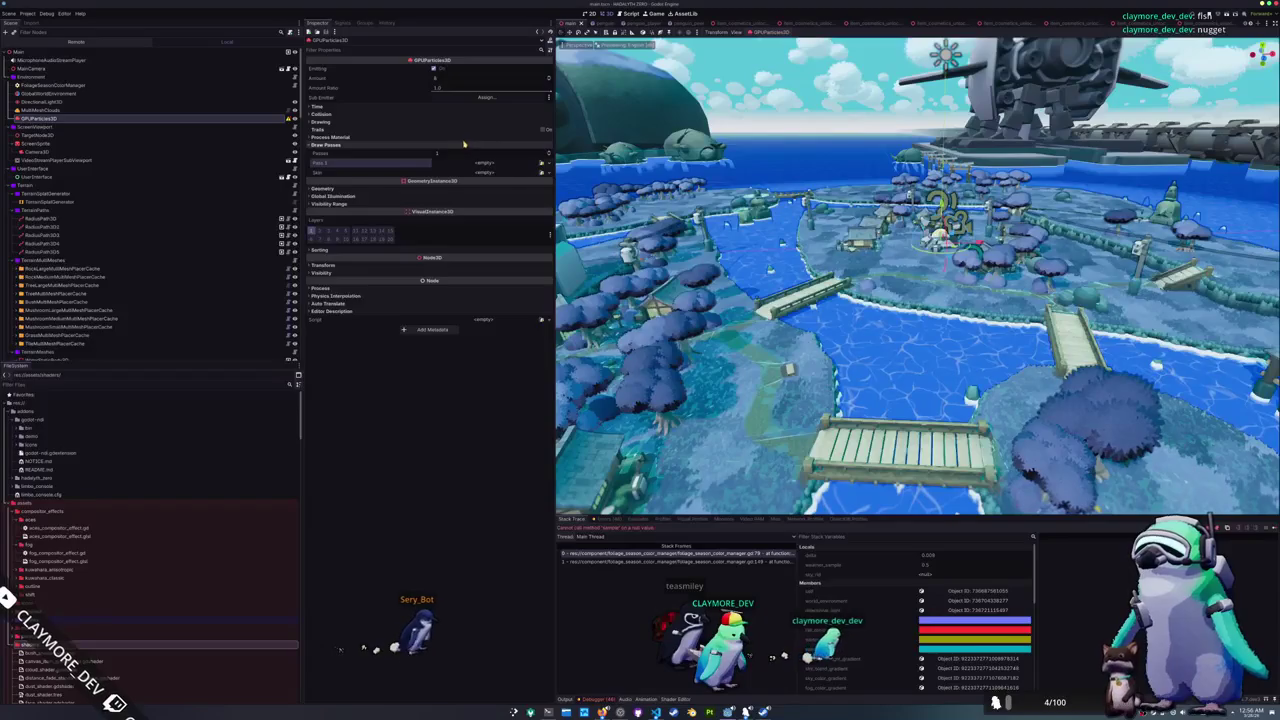
{"action": "left_click", "coordinate": [540, 136]}
{"action": "left_click", "coordinate": [541, 145]}
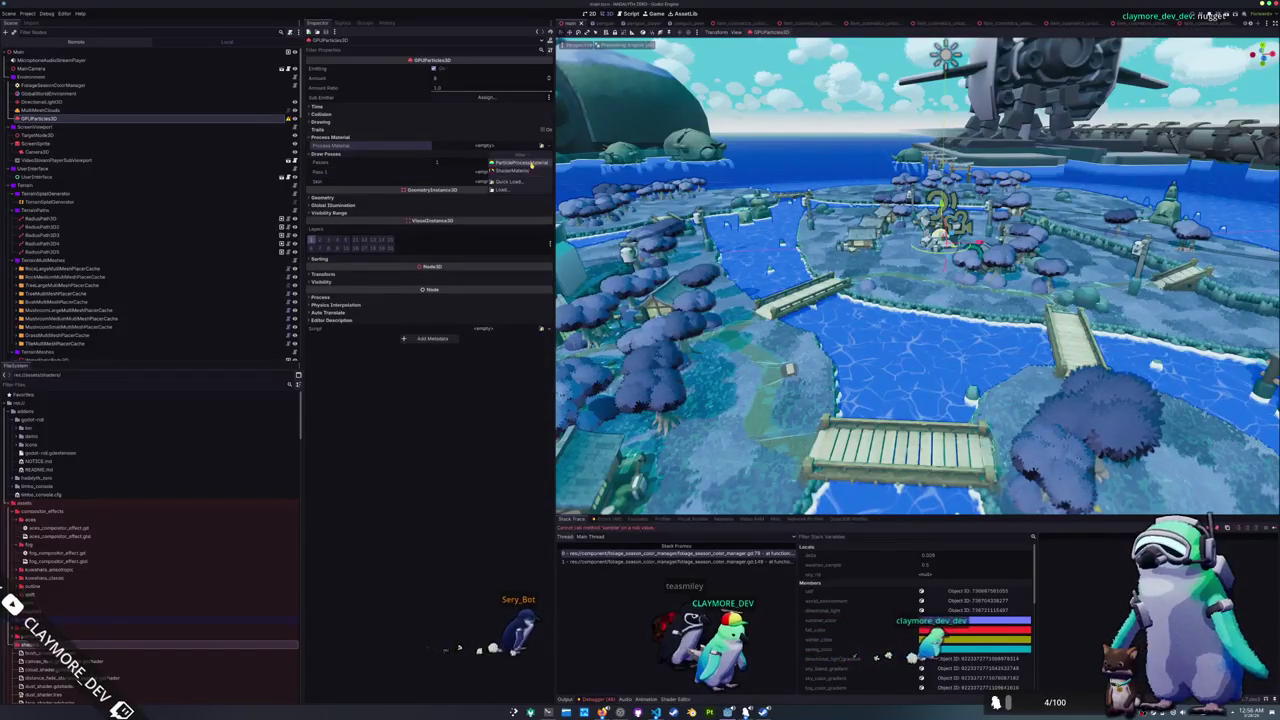
{"action": "left_click", "coordinate": [531, 163]}
- Review the material's flags, spawn and acceleration sections, then reparent the particles under MainCamera
{"action": "left_click", "coordinate": [451, 165]}
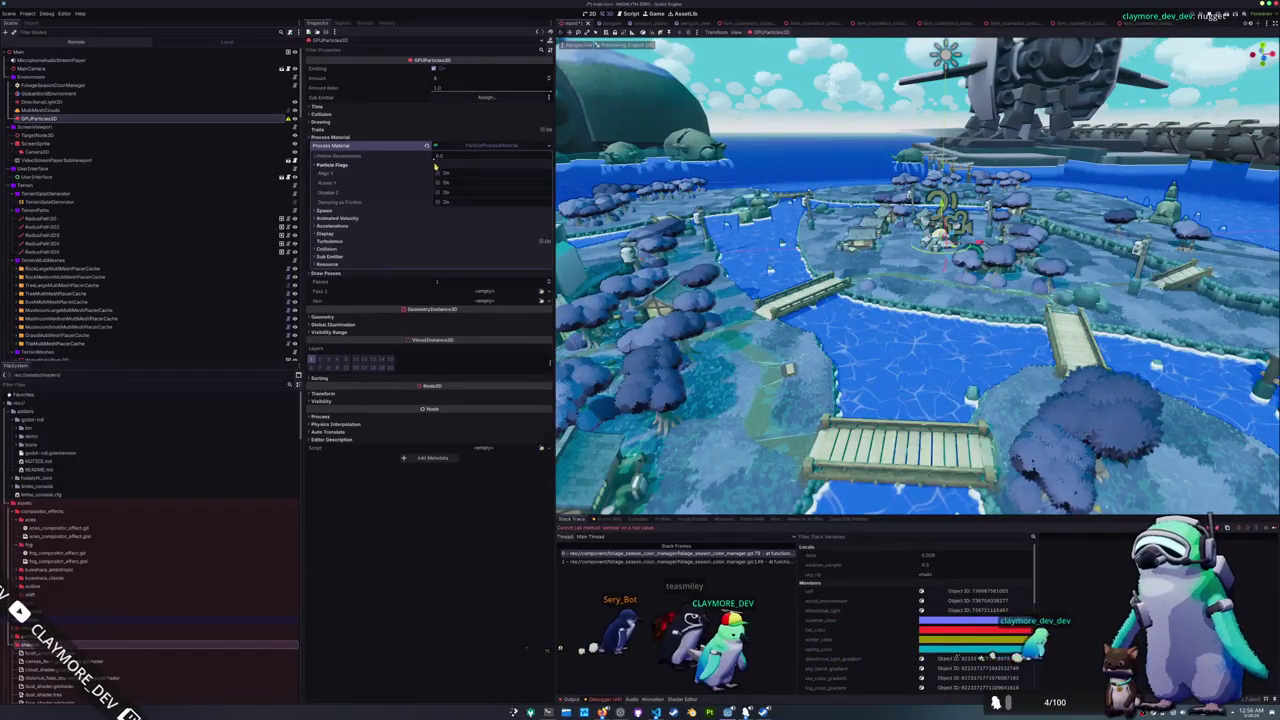
{"action": "left_click", "coordinate": [350, 211]}
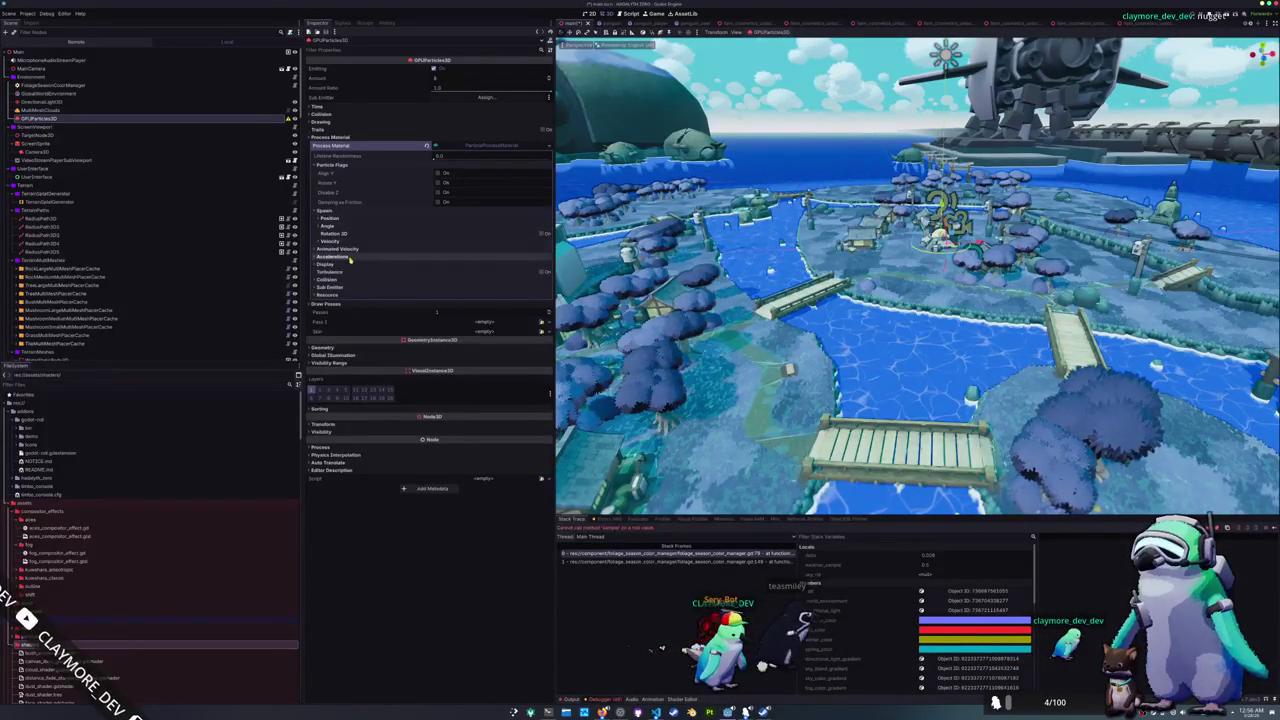
{"action": "left_click", "coordinate": [350, 257]}
{"action": "left_click", "coordinate": [355, 249]}
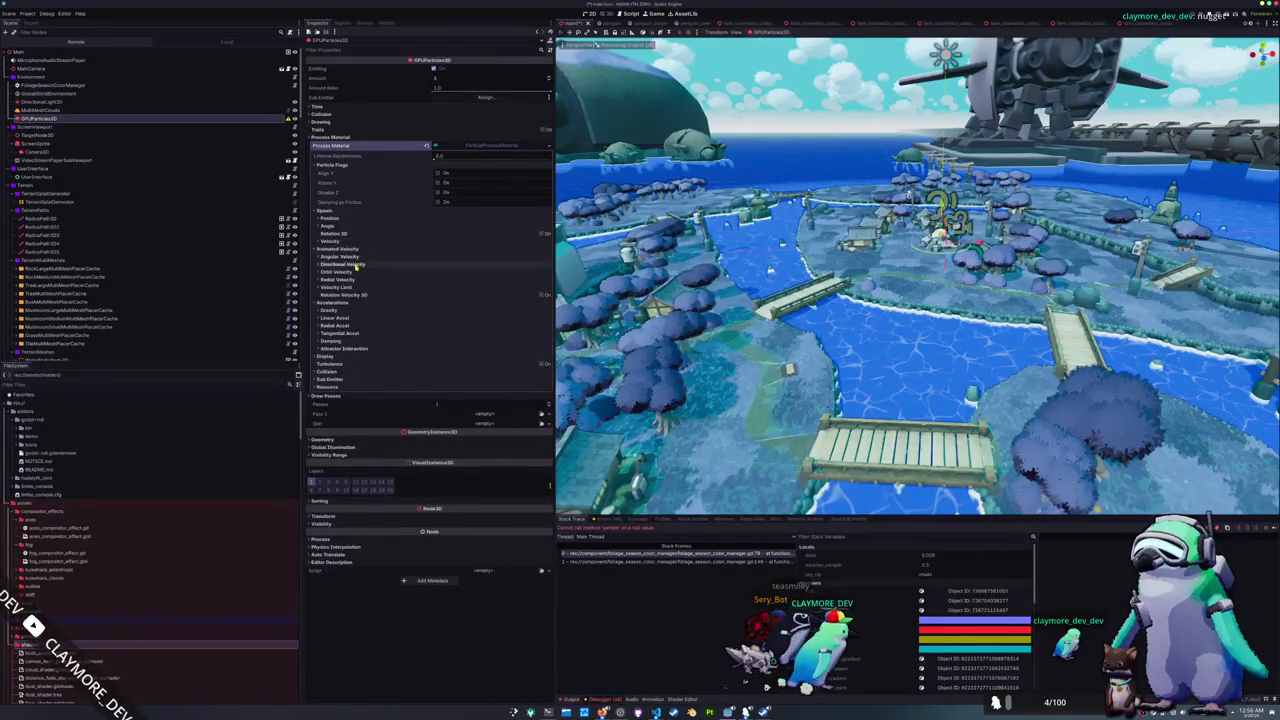
{"action": "left_click", "coordinate": [367, 137]}
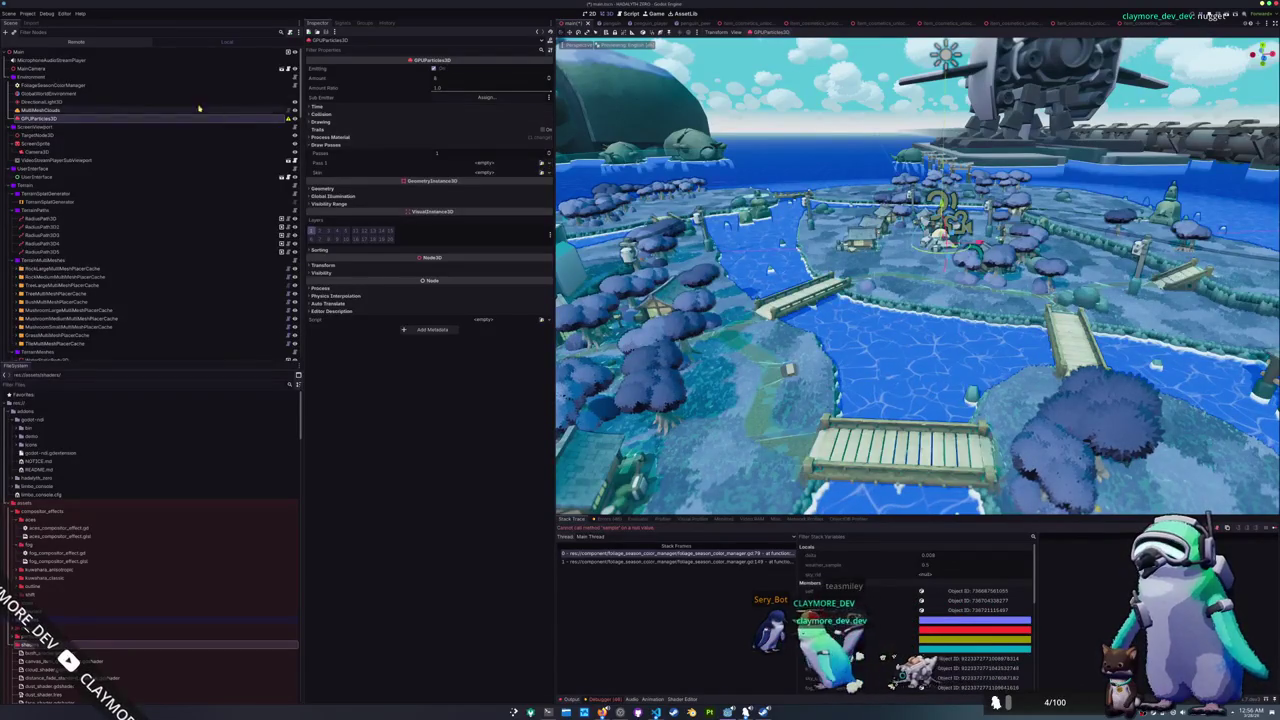
{"action": "left_click_drag", "start_coordinate": [46, 70], "coordinate": [47, 72]}
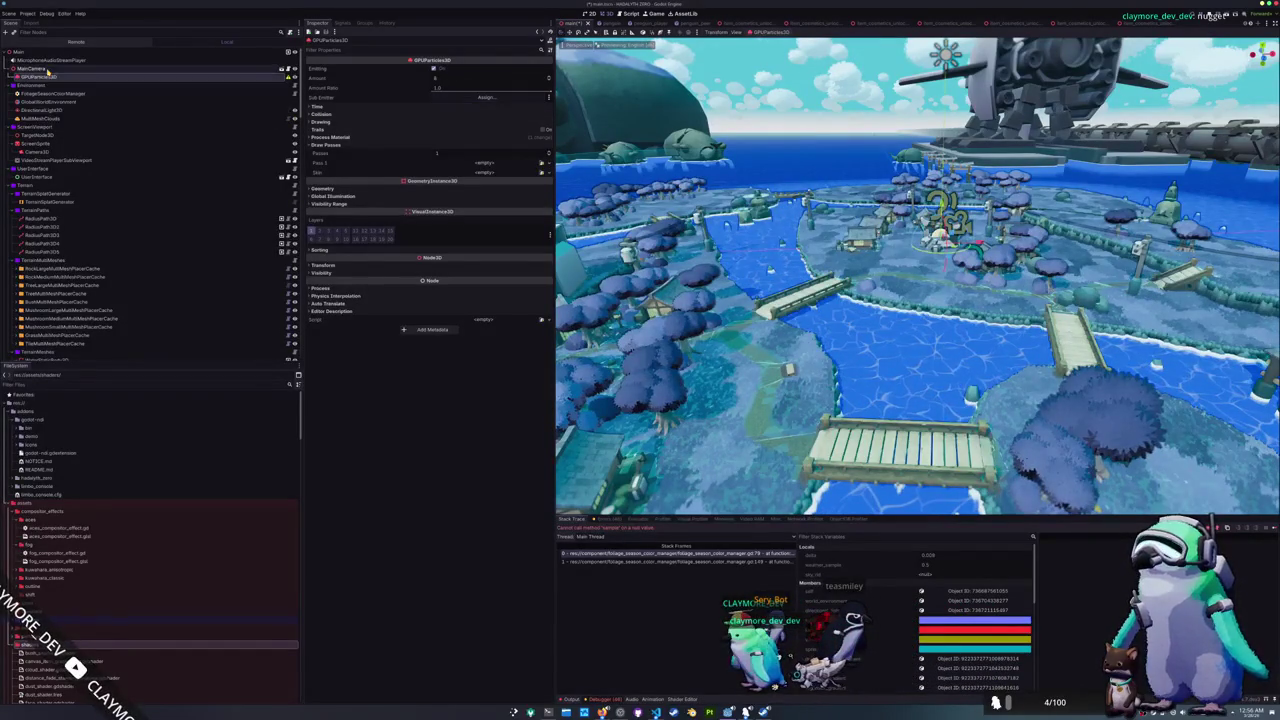
{"action": "left_click", "coordinate": [283, 70]}
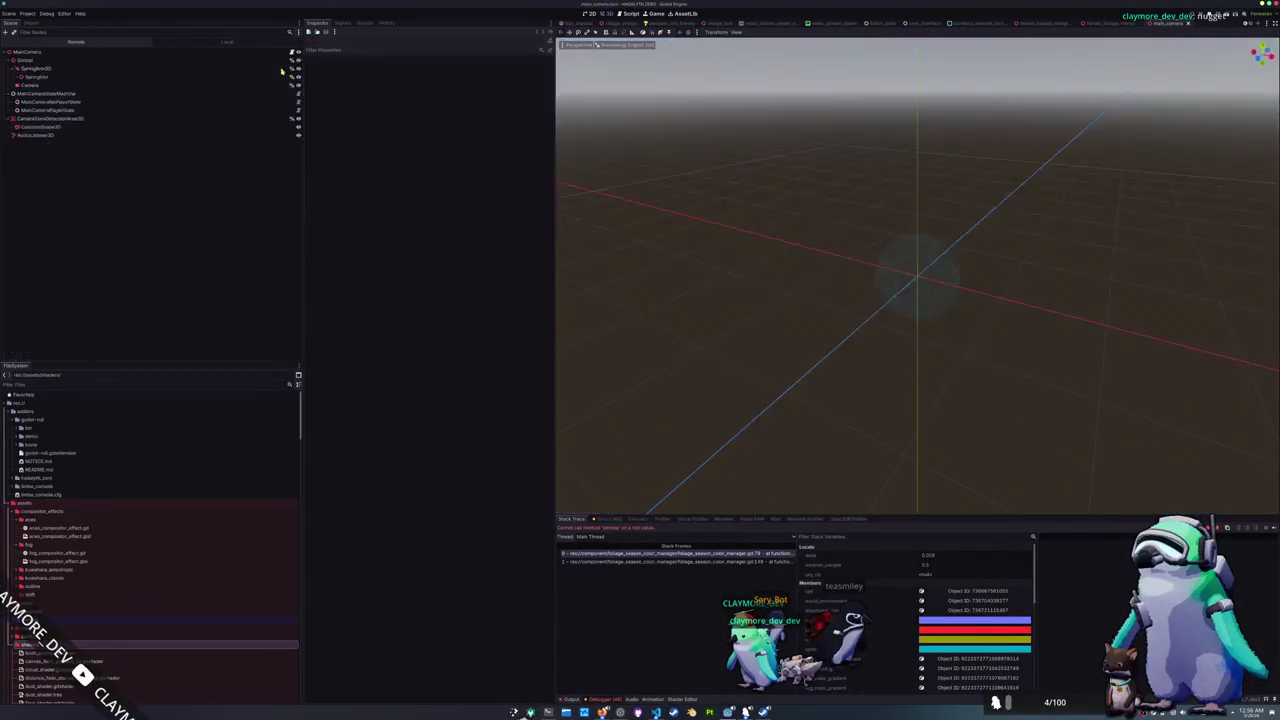
{"action": "left_click", "coordinate": [133, 52]}
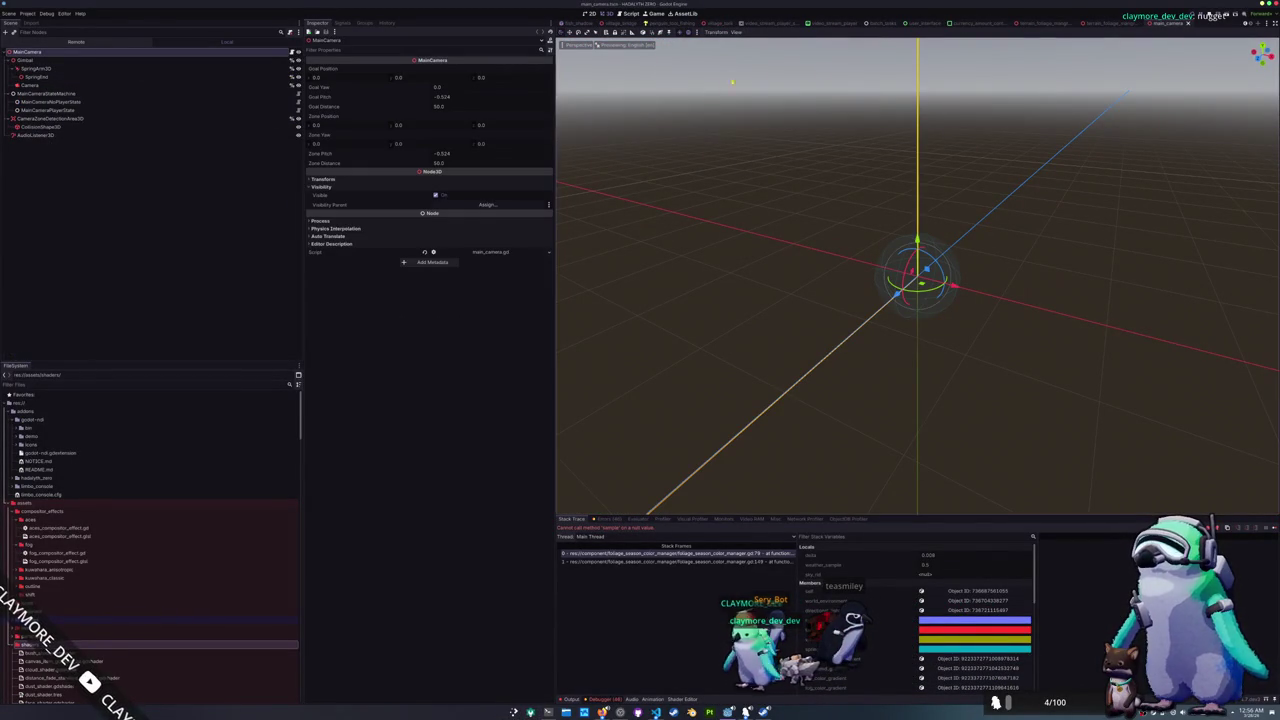
{"action": "key", "text": "shift+alt+o"}
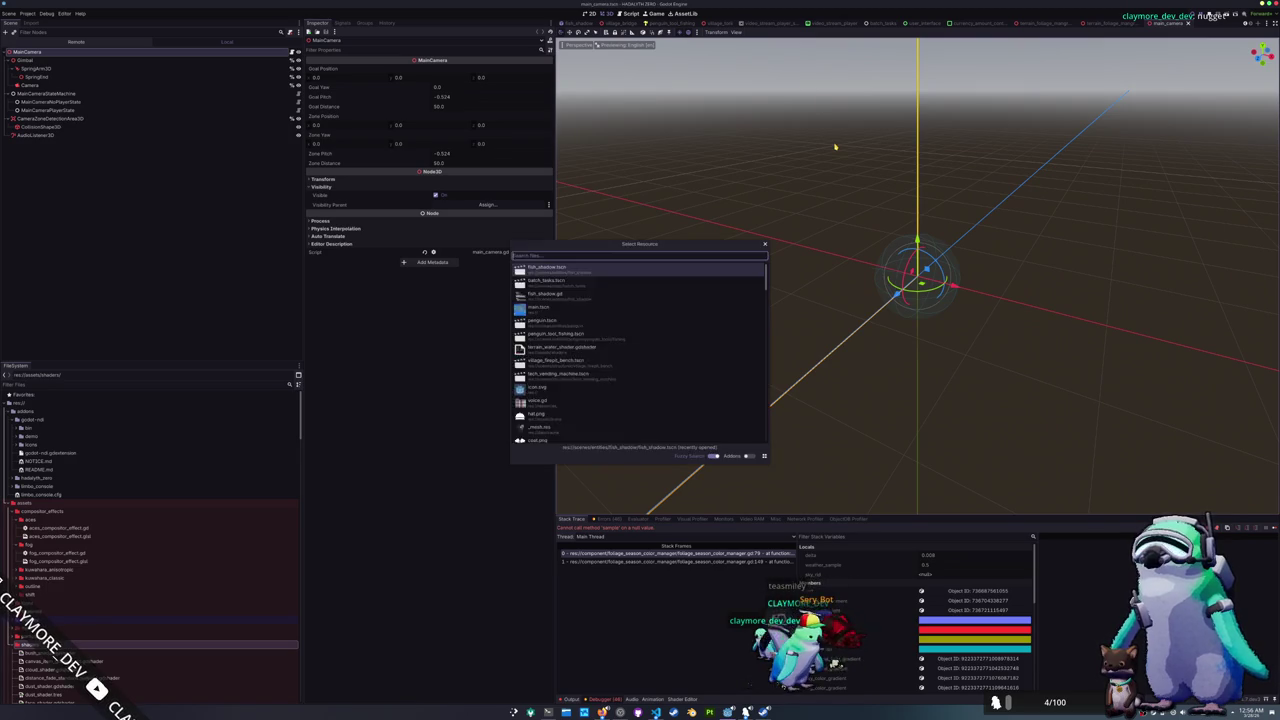
{"action": "type", "text": "main"}
{"action": "key", "text": "Return"}
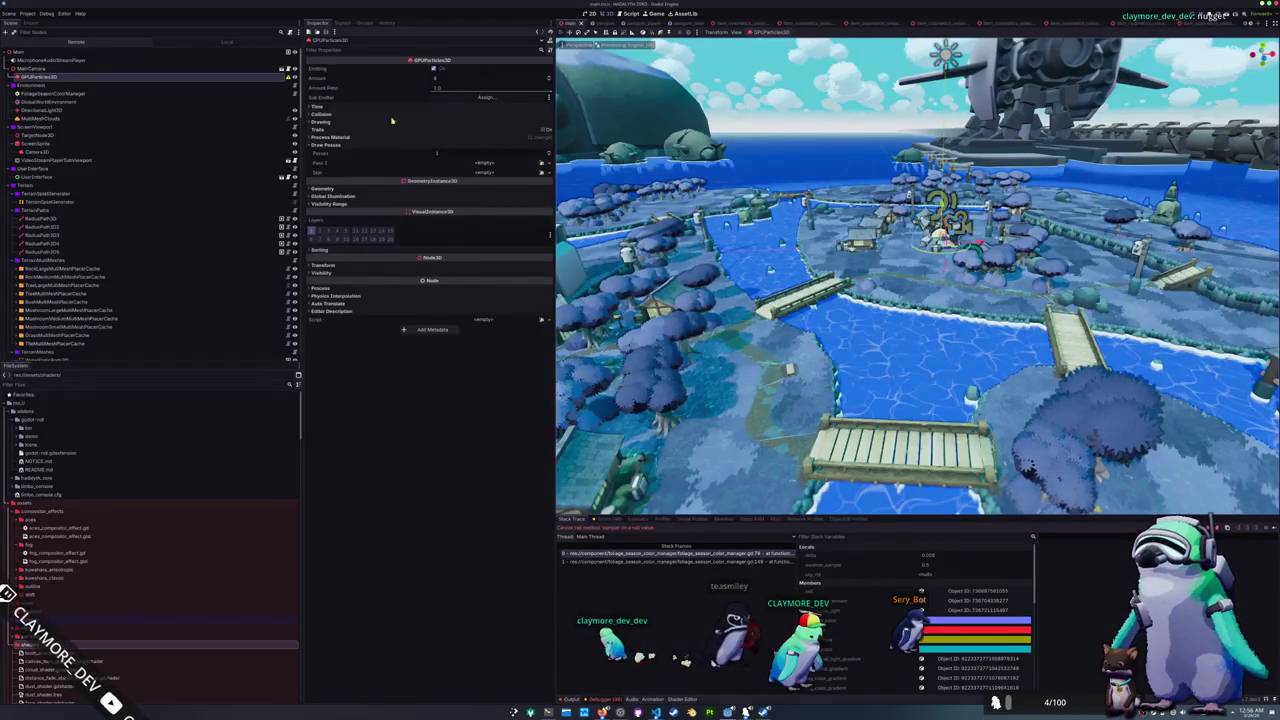
- Set Draw Pass 1 to a new CylinderMesh and adjust its height
{"action": "left_click", "coordinate": [543, 162]}
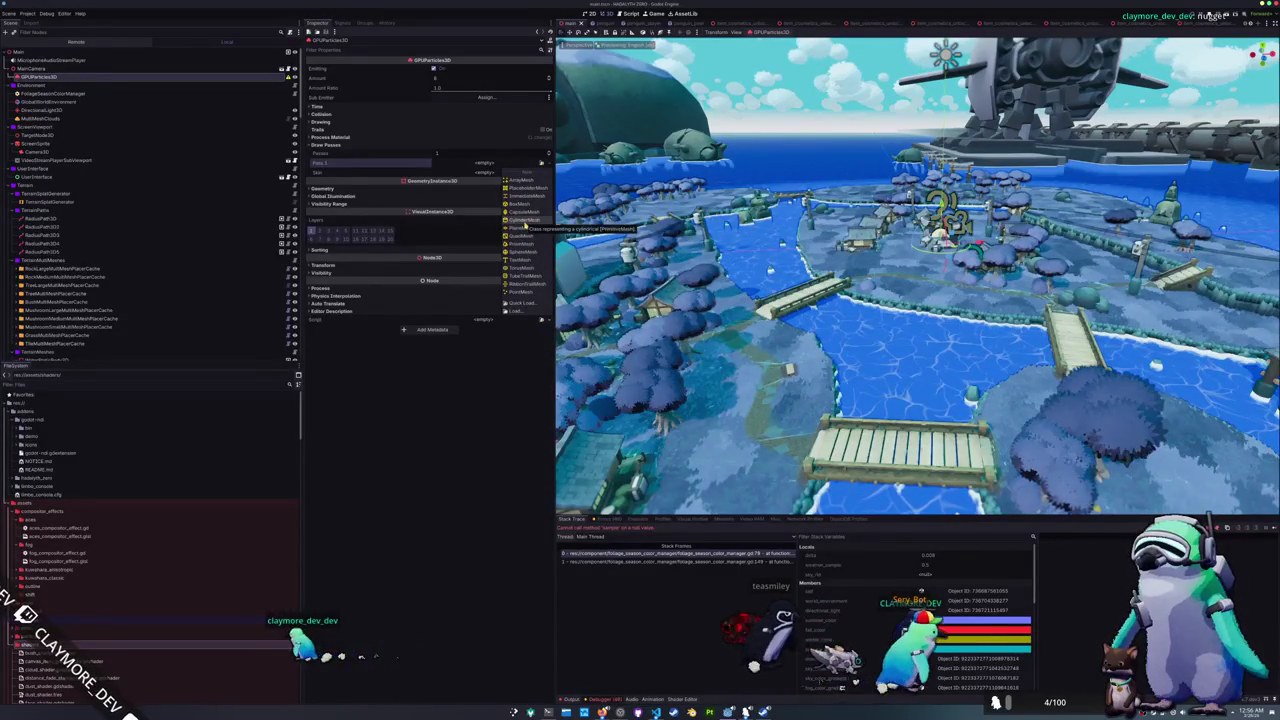
{"action": "left_click", "coordinate": [522, 220]}
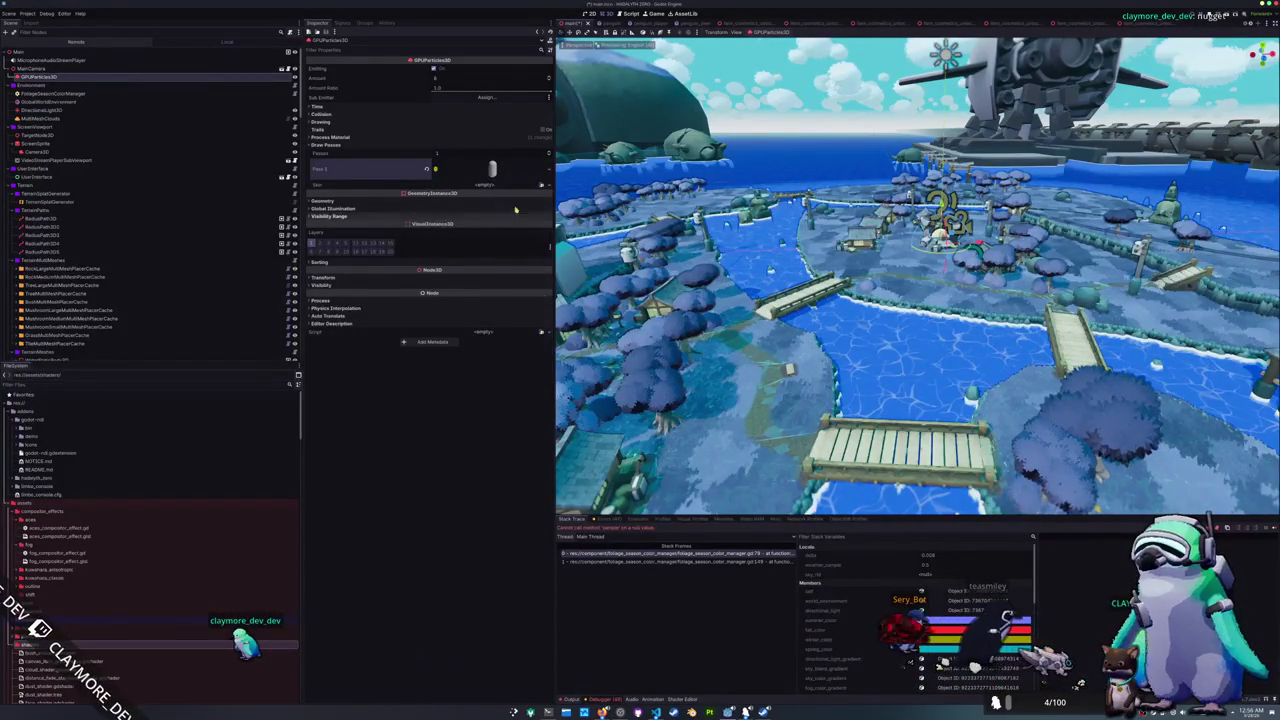
{"action": "left_click", "coordinate": [492, 172]}
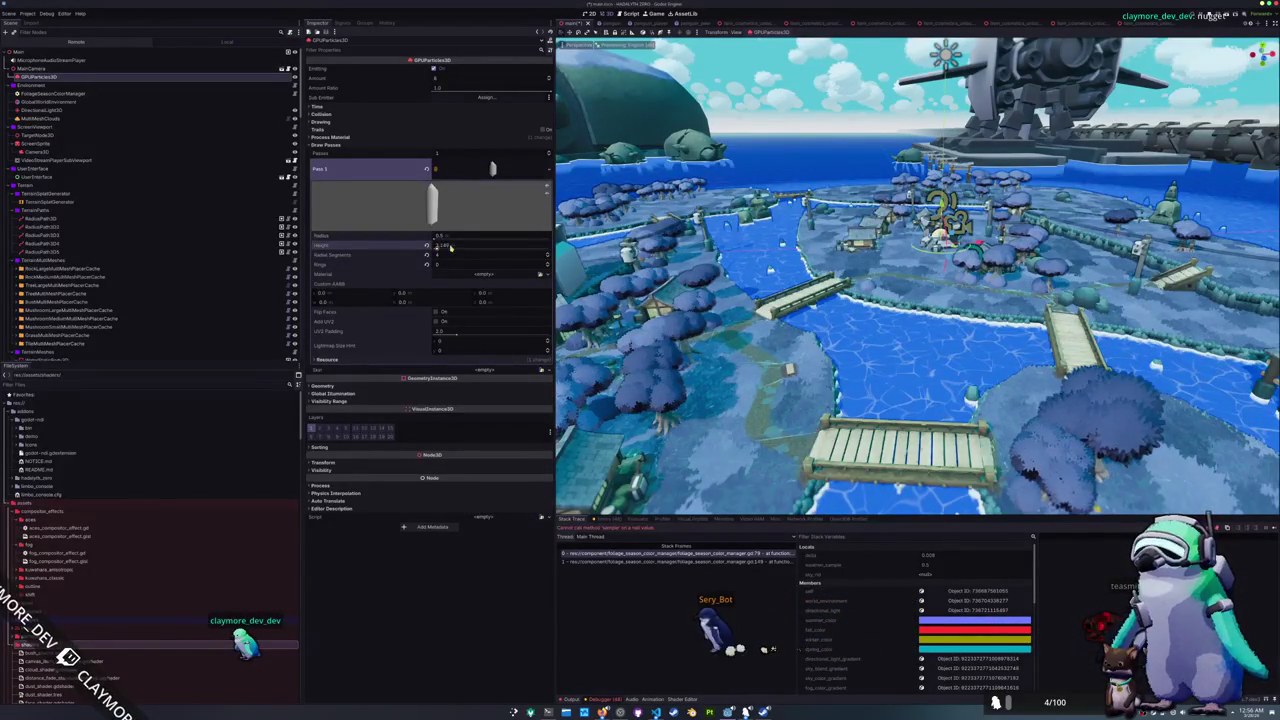
{"action": "left_click", "coordinate": [448, 247]}
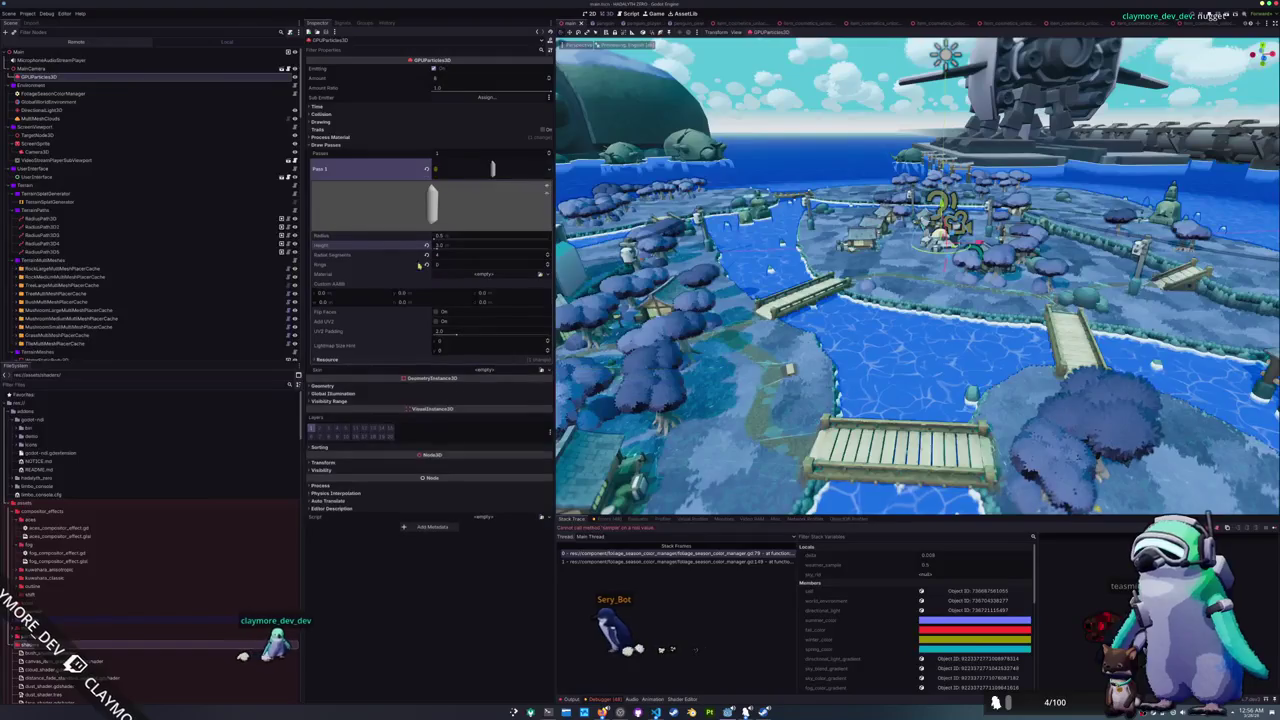
{"action": "left_click", "coordinate": [505, 170]}
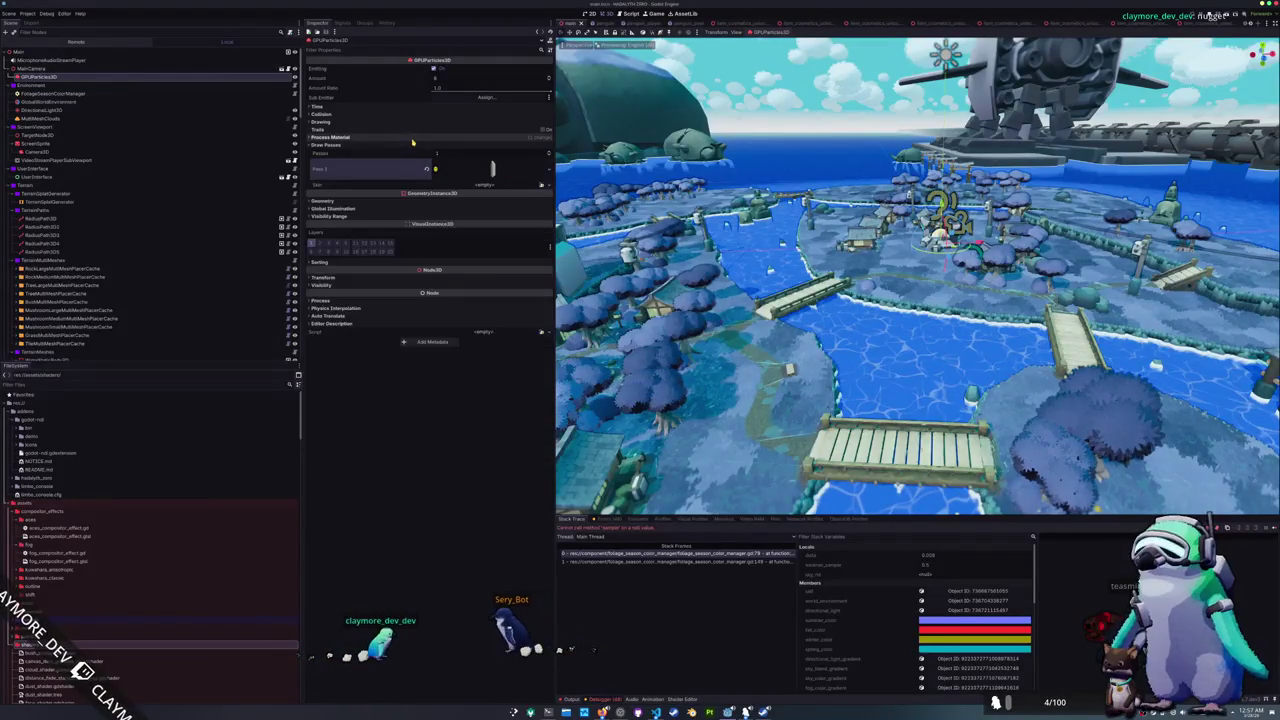
{"action": "left_click", "coordinate": [481, 138]}
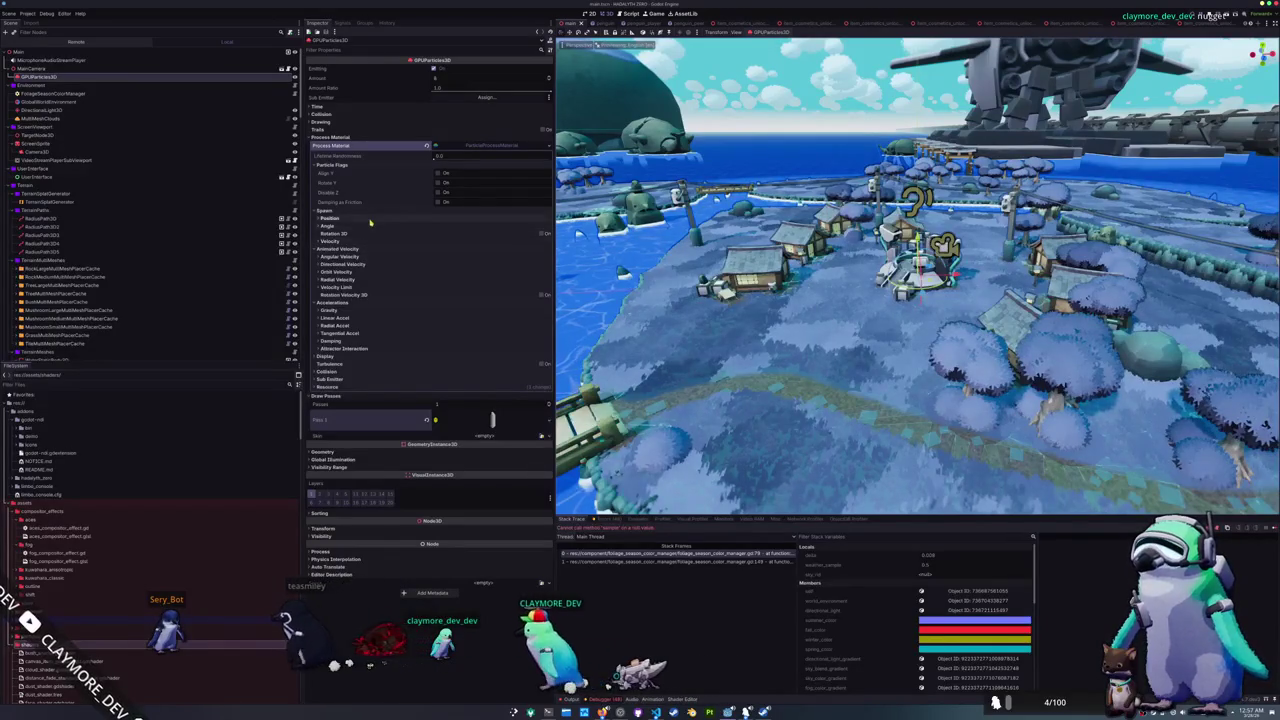
- Set the process material's emission shape to Box
{"action": "left_click", "coordinate": [325, 218]}
{"action": "left_click", "coordinate": [452, 265]}
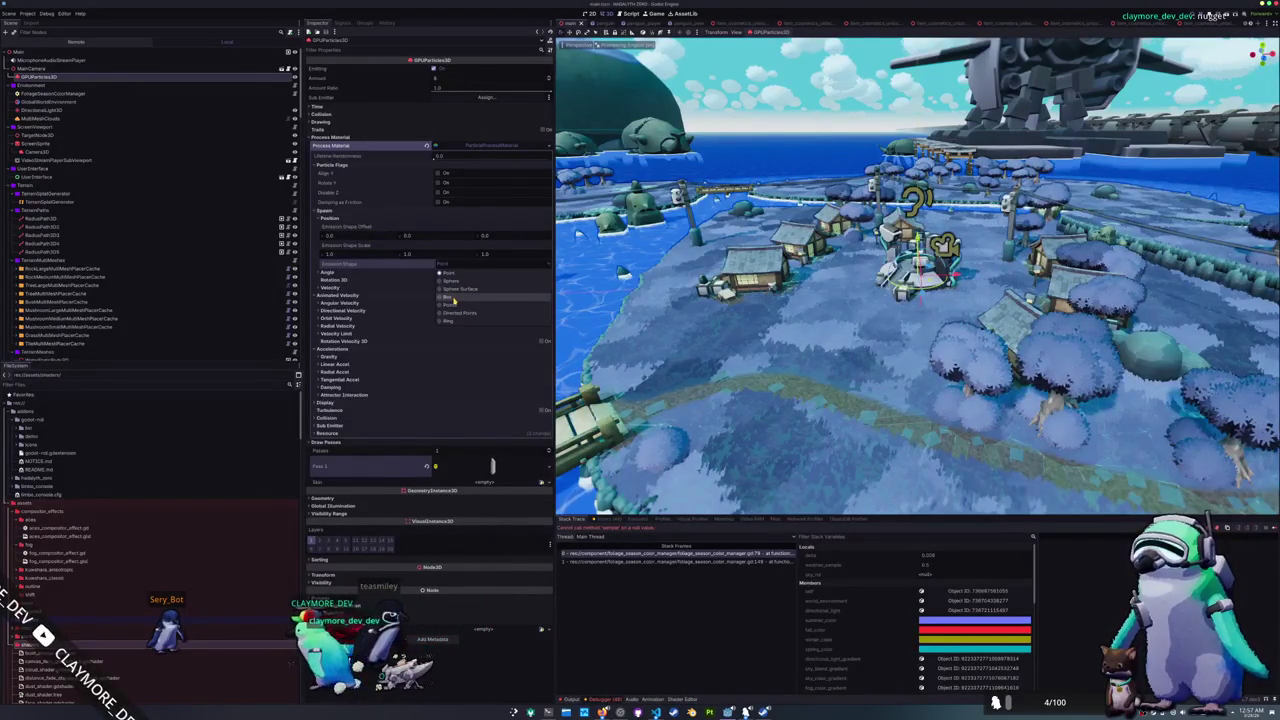
{"action": "left_click", "coordinate": [451, 298]}
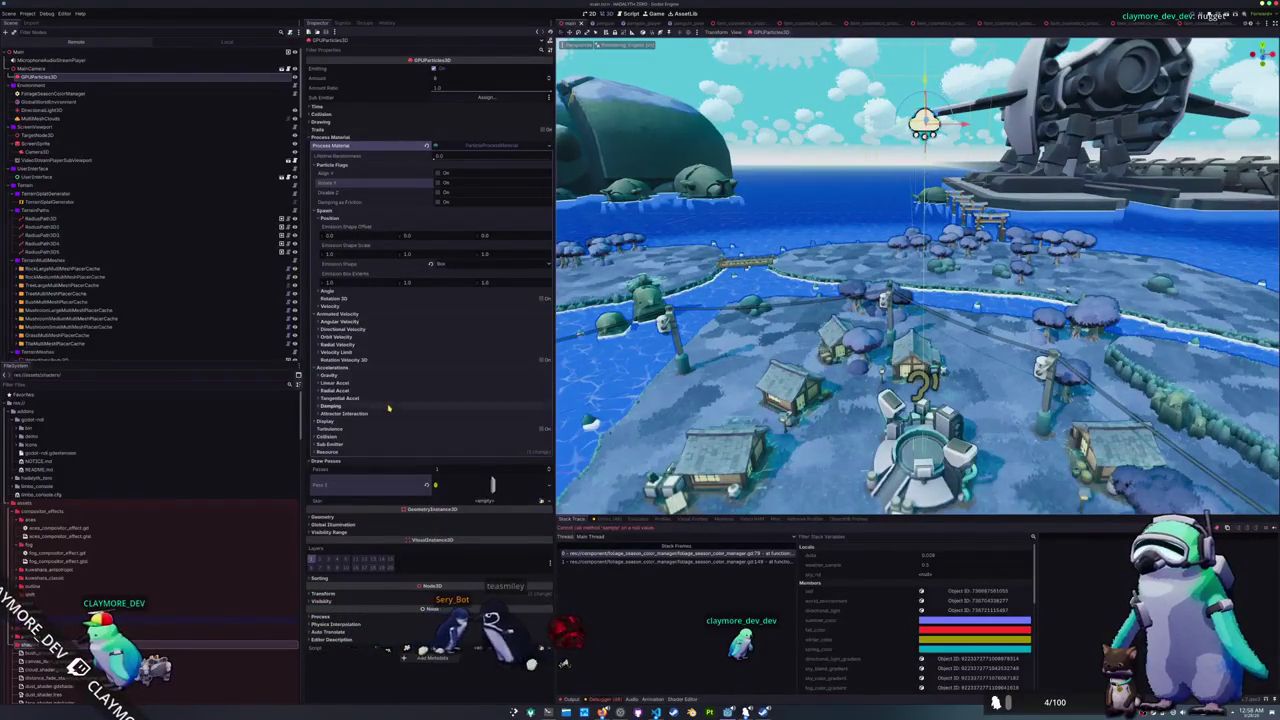
- Expand the Angular Velocity, Gravity and Time sections to tune the emitting particles
{"action": "left_click", "coordinate": [503, 488]}
{"action": "scroll", "coordinate": [469, 526], "scroll_direction": "down", "scroll_amount": 2}
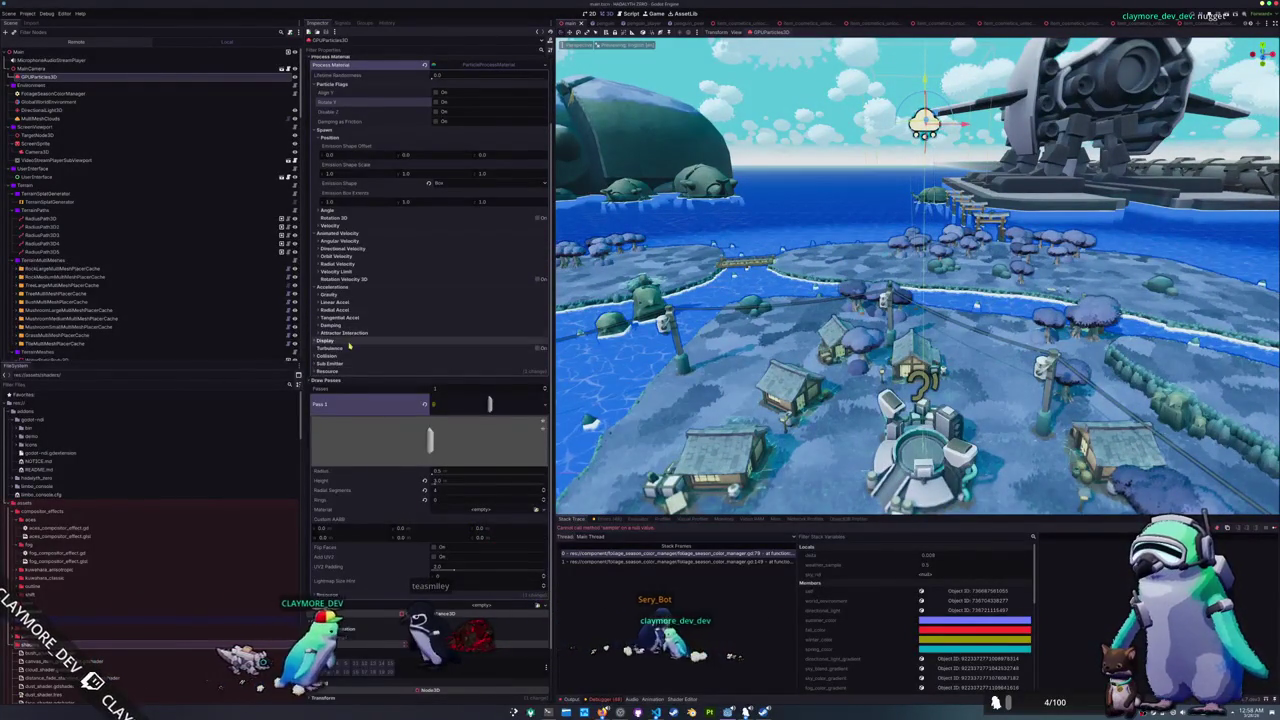
{"action": "left_click", "coordinate": [356, 241]}
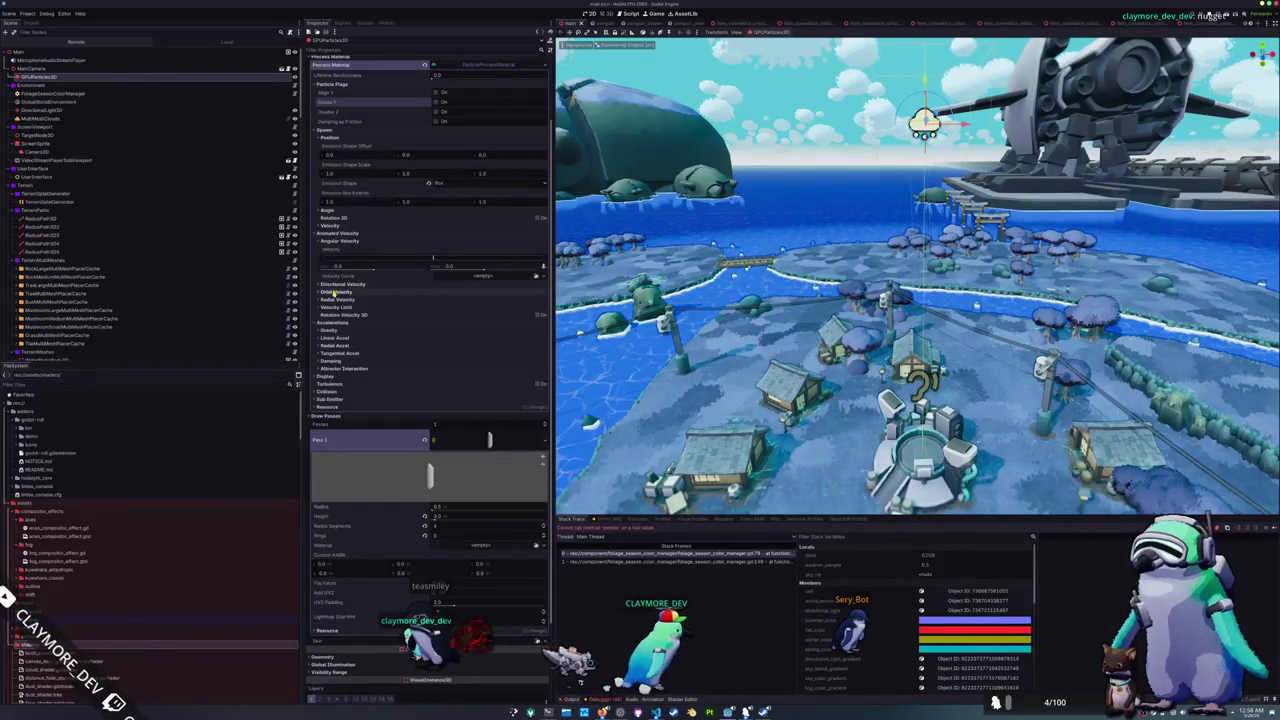
{"action": "left_click", "coordinate": [335, 330]}
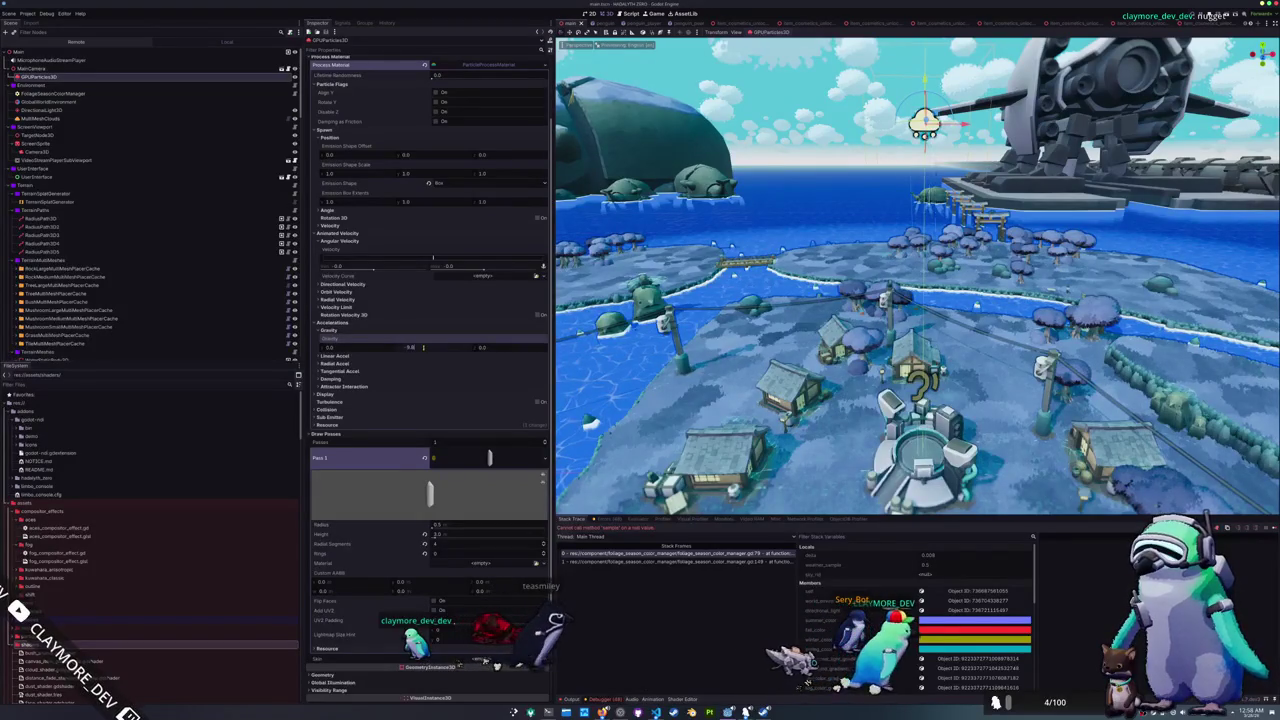
{"action": "scroll", "coordinate": [424, 347], "scroll_direction": "up", "scroll_amount": 2}
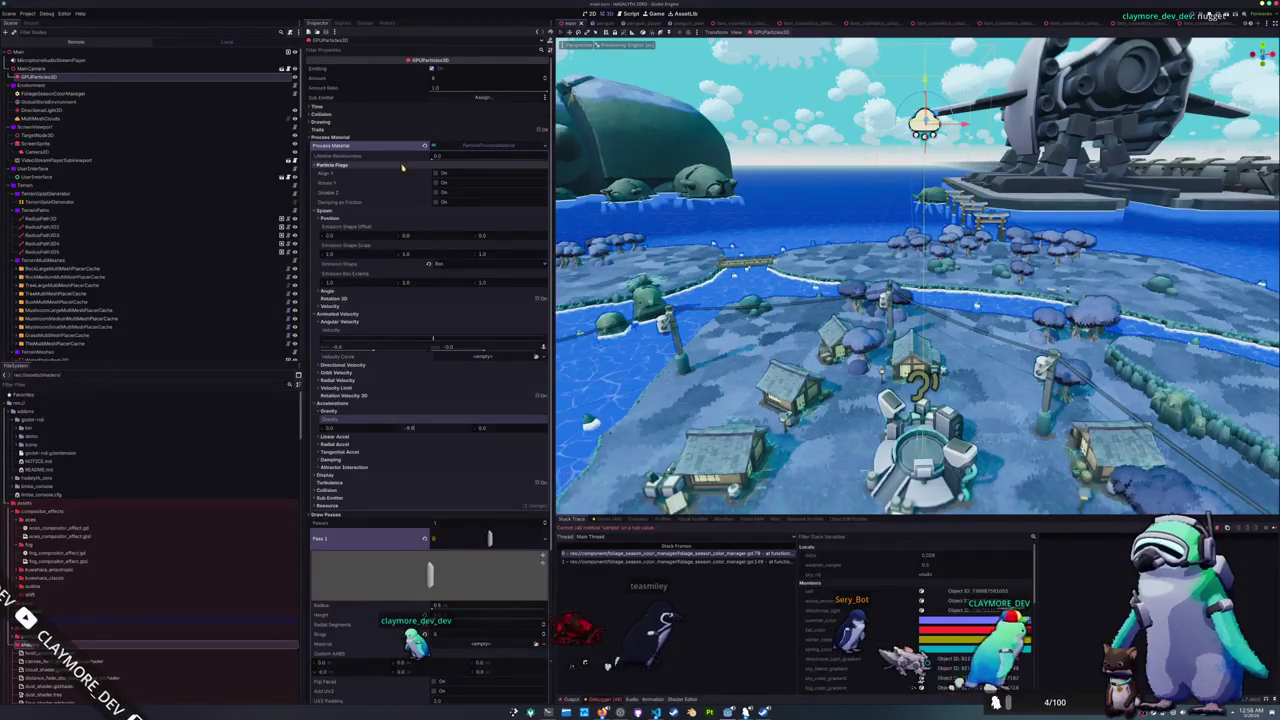
{"action": "left_click", "coordinate": [400, 107]}
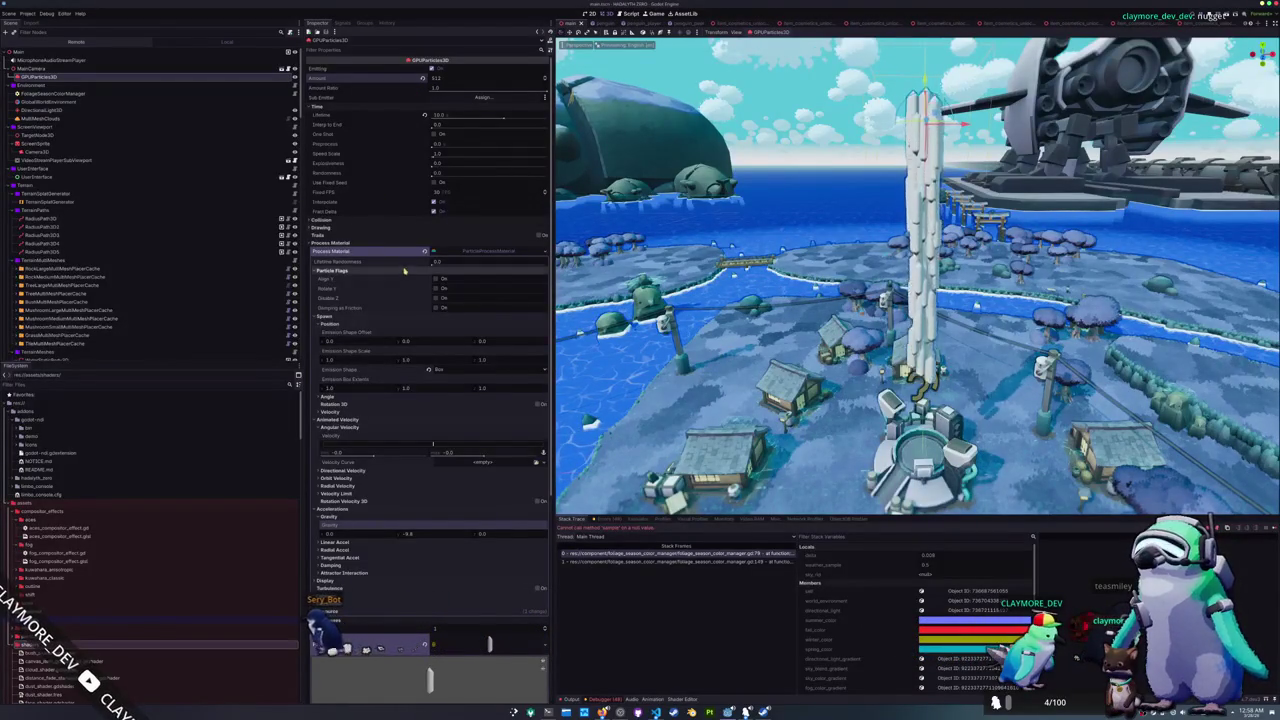
- Set the emission box extents to 100 so rain covers the whole island
{"action": "left_click", "coordinate": [418, 228]}
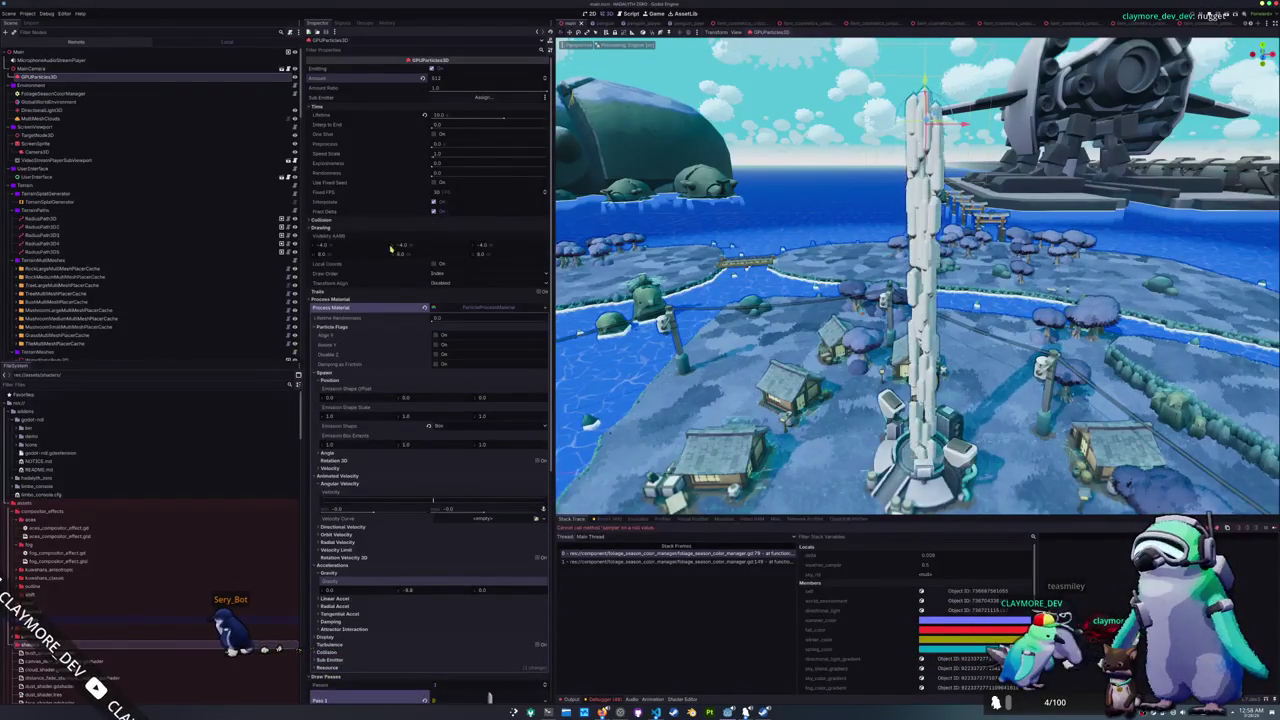
{"action": "scroll", "coordinate": [405, 320], "scroll_direction": "down", "scroll_amount": 3}
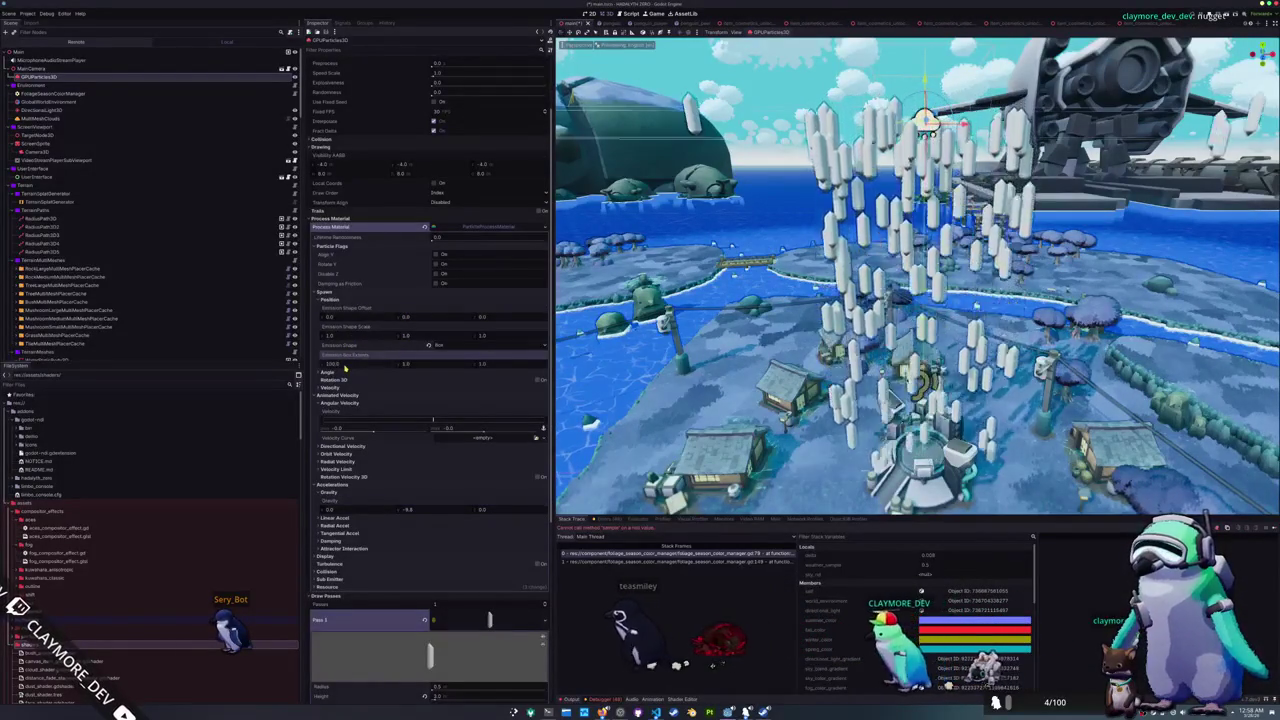
{"action": "type", "text": "100"}
{"action": "key", "text": "Return"}
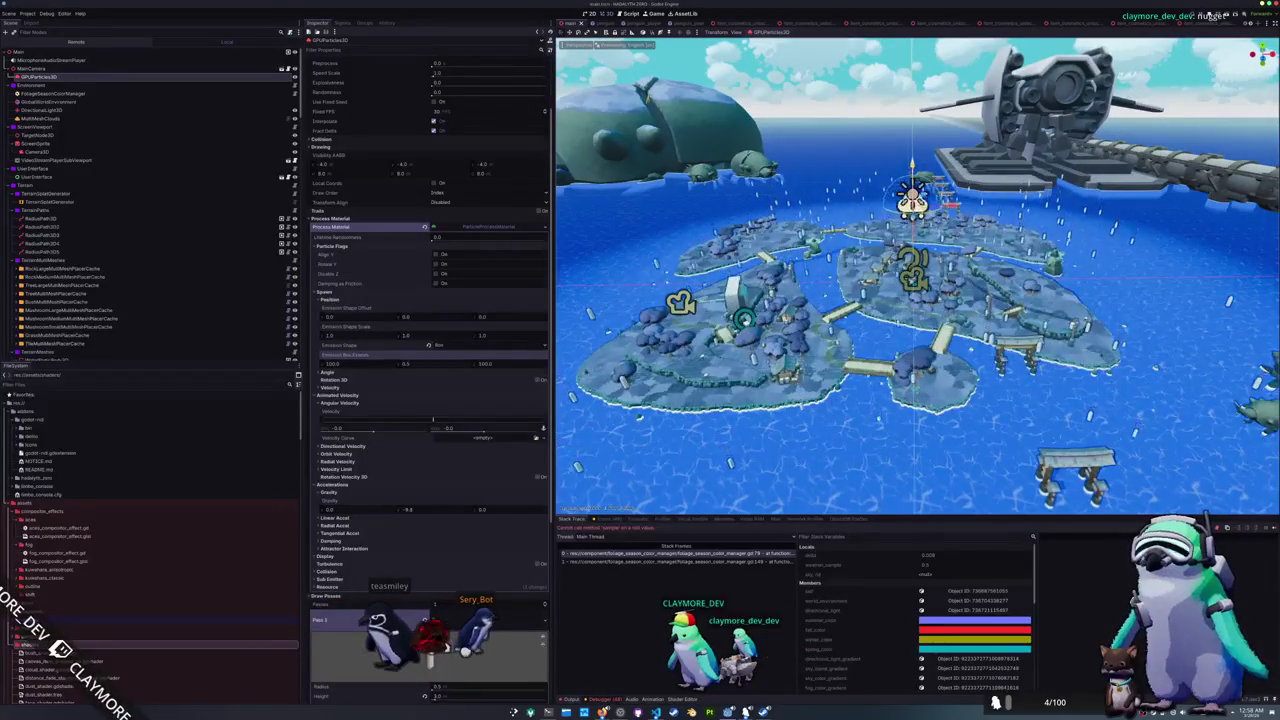
{"action": "scroll", "coordinate": [393, 178], "scroll_direction": "down", "scroll_amount": 5}
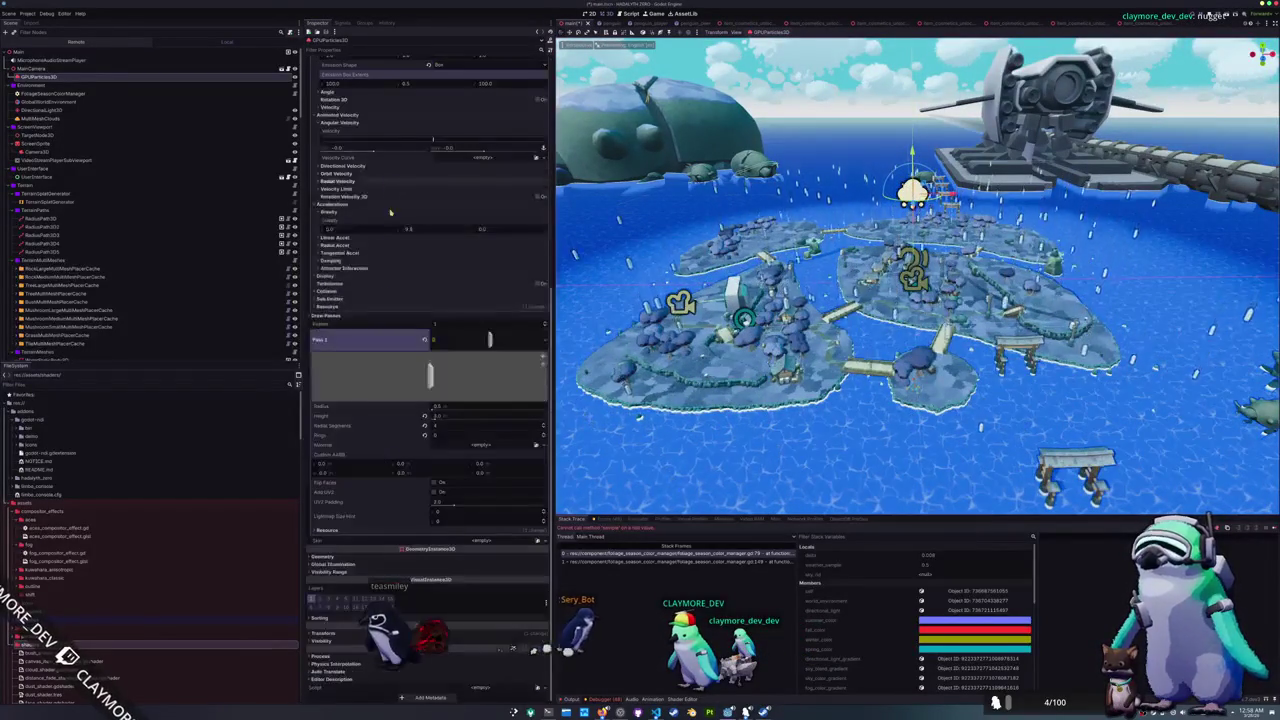
{"action": "scroll", "coordinate": [416, 575], "scroll_direction": "down", "scroll_amount": 2}
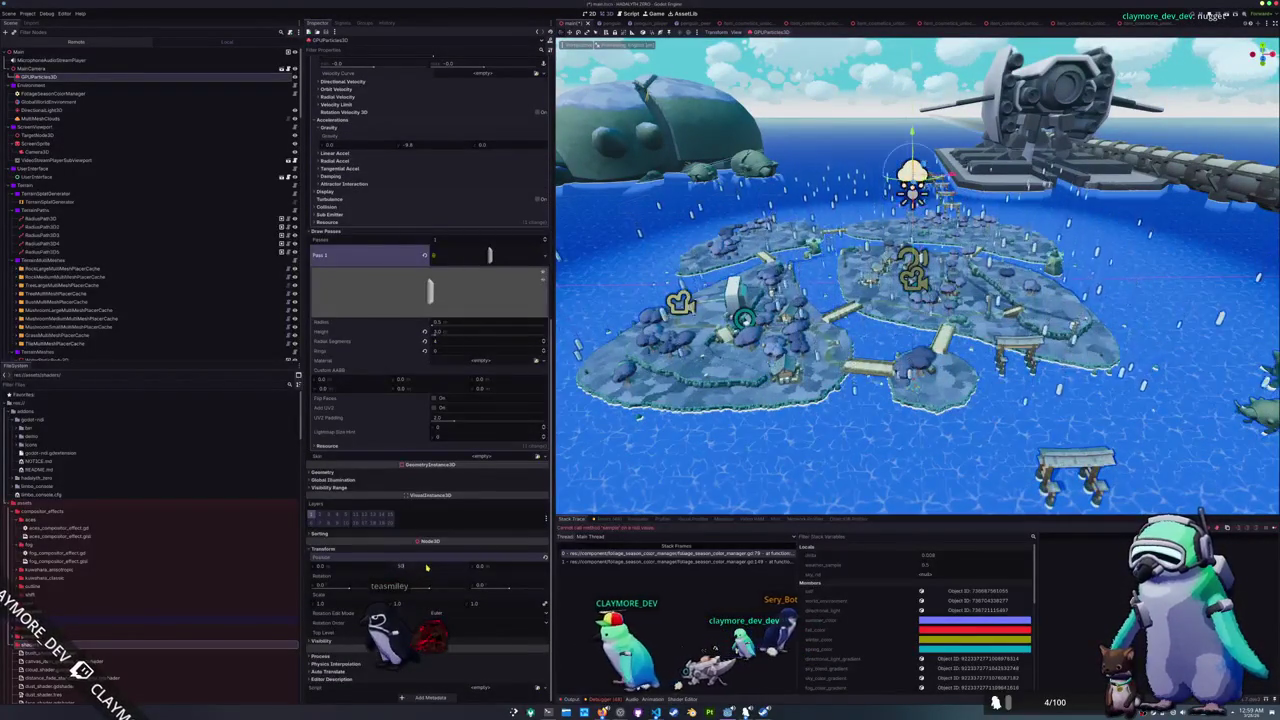
- Turn Cast Shadow off under Geometry for the rain particles and save the scene
{"action": "scroll", "coordinate": [763, 322], "scroll_direction": "up", "scroll_amount": 5}
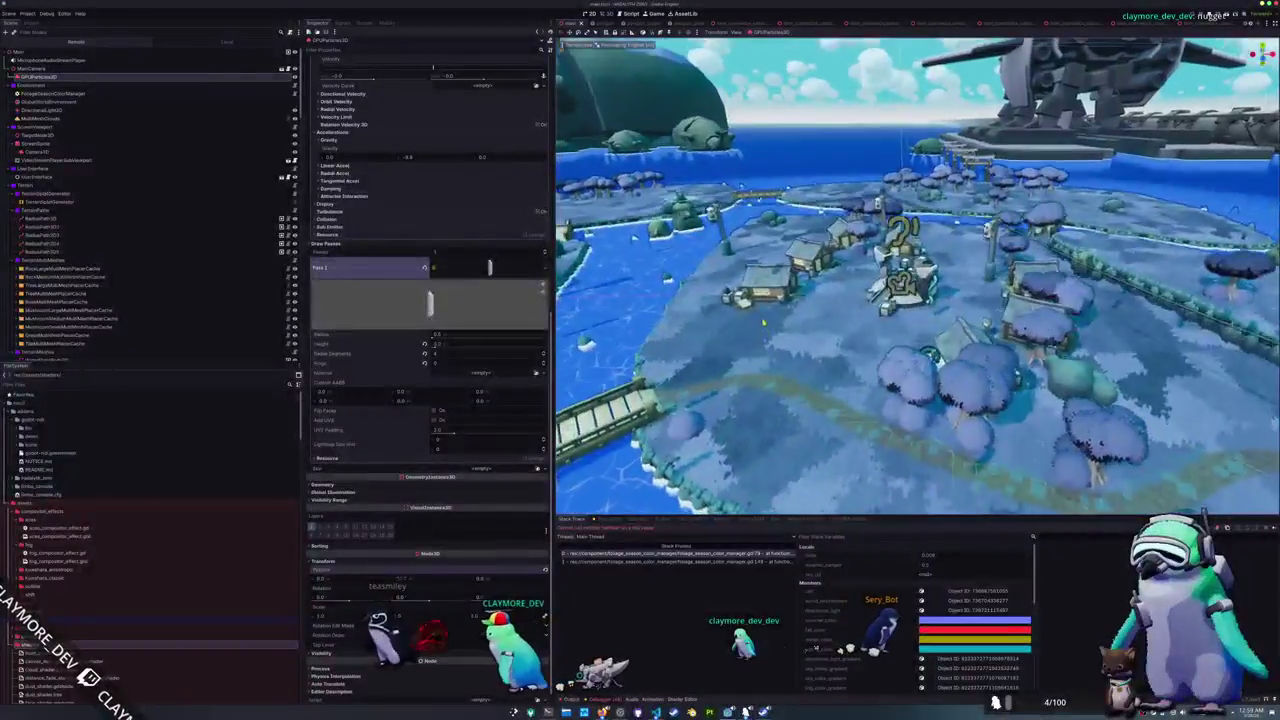
{"action": "scroll", "coordinate": [763, 322], "scroll_direction": "down", "scroll_amount": 3}
{"action": "scroll", "coordinate": [763, 322], "scroll_direction": "up", "scroll_amount": 3}
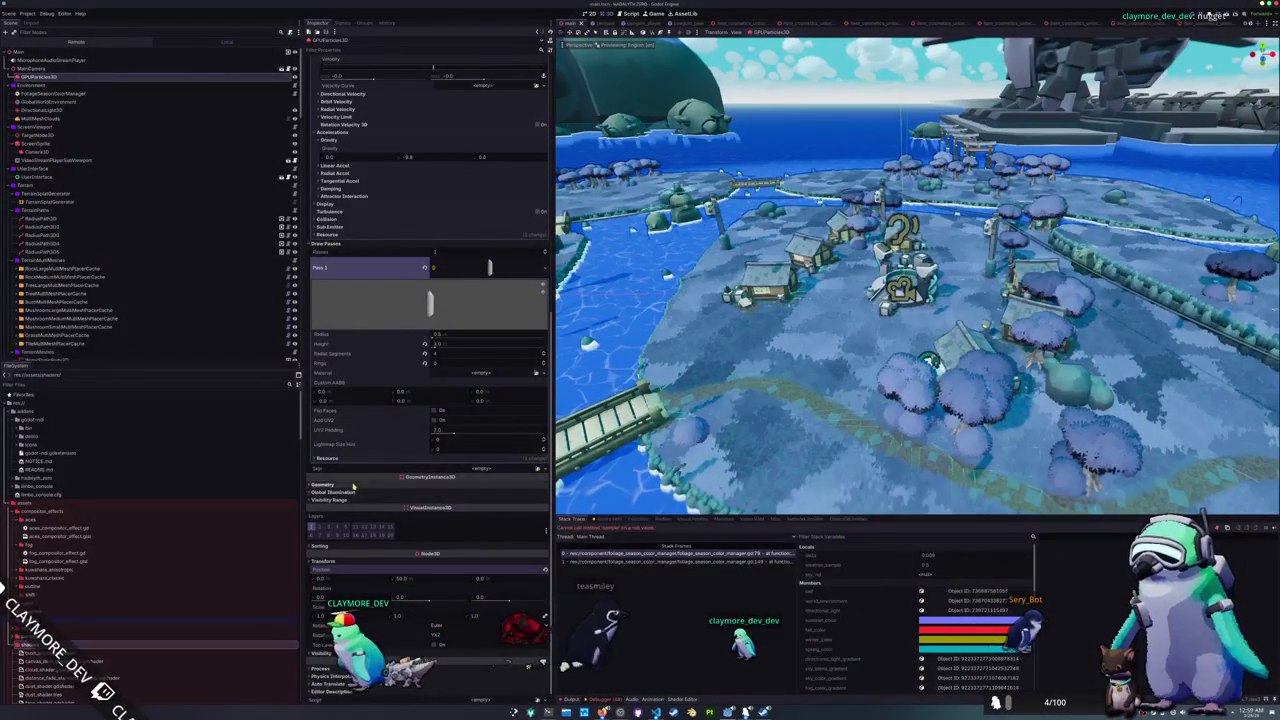
{"action": "left_click", "coordinate": [353, 485]}
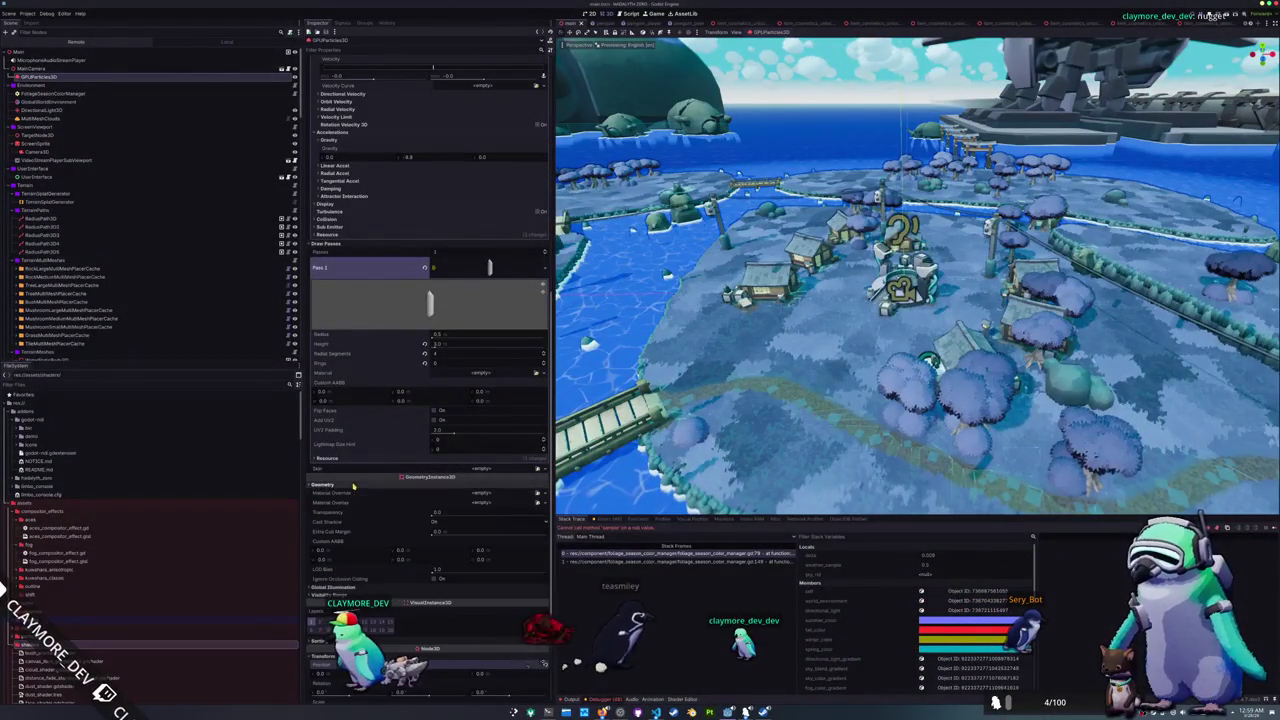
{"action": "left_click", "coordinate": [456, 522]}
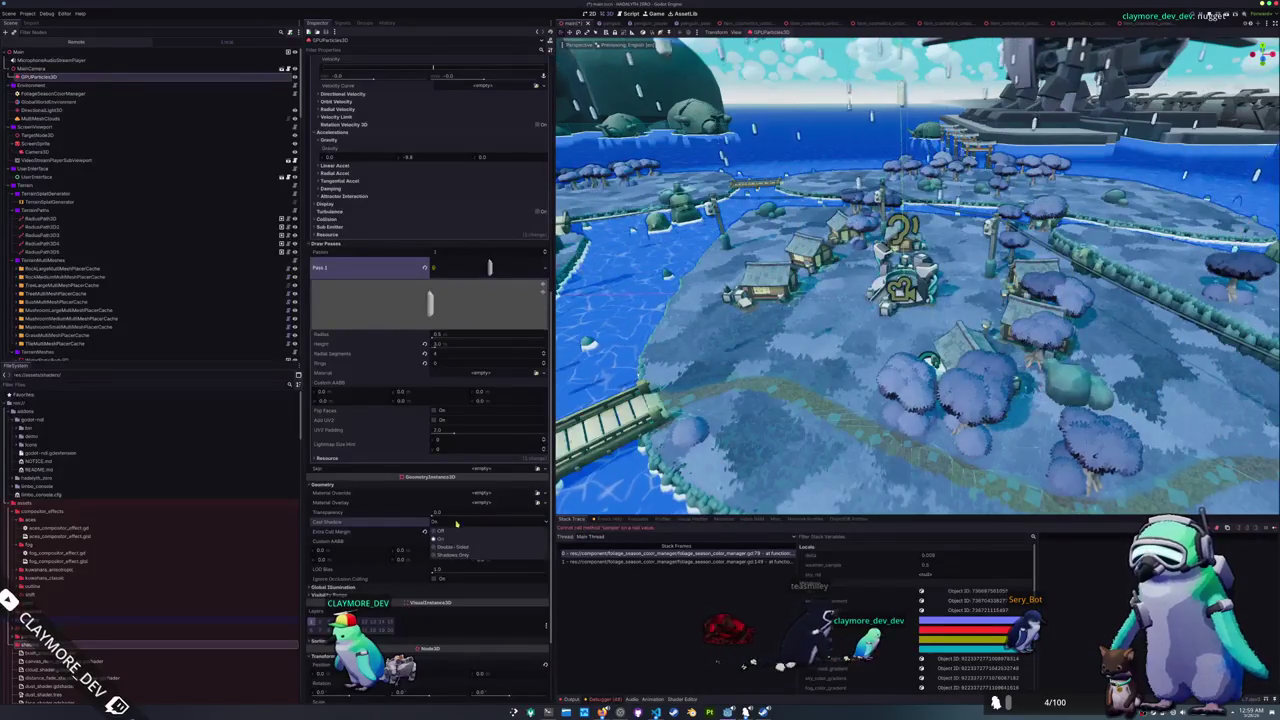
{"action": "left_click", "coordinate": [449, 531]}
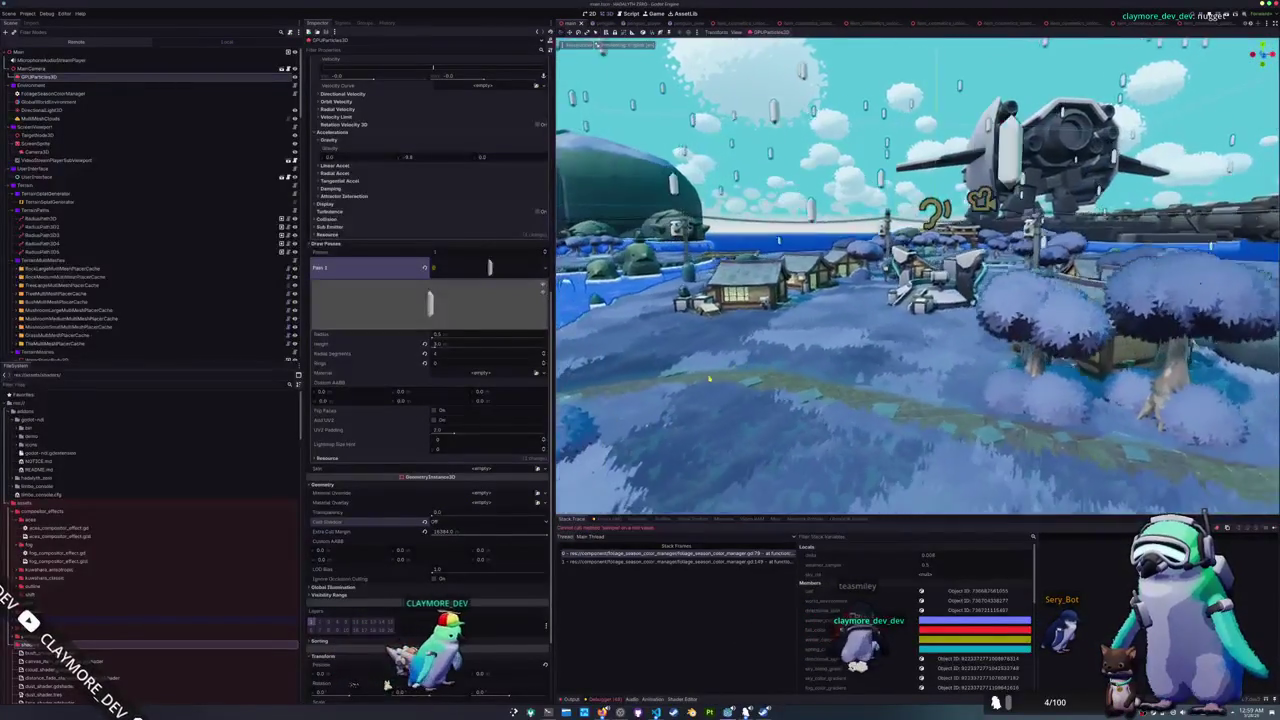
{"action": "key", "text": "ctrl+s"}
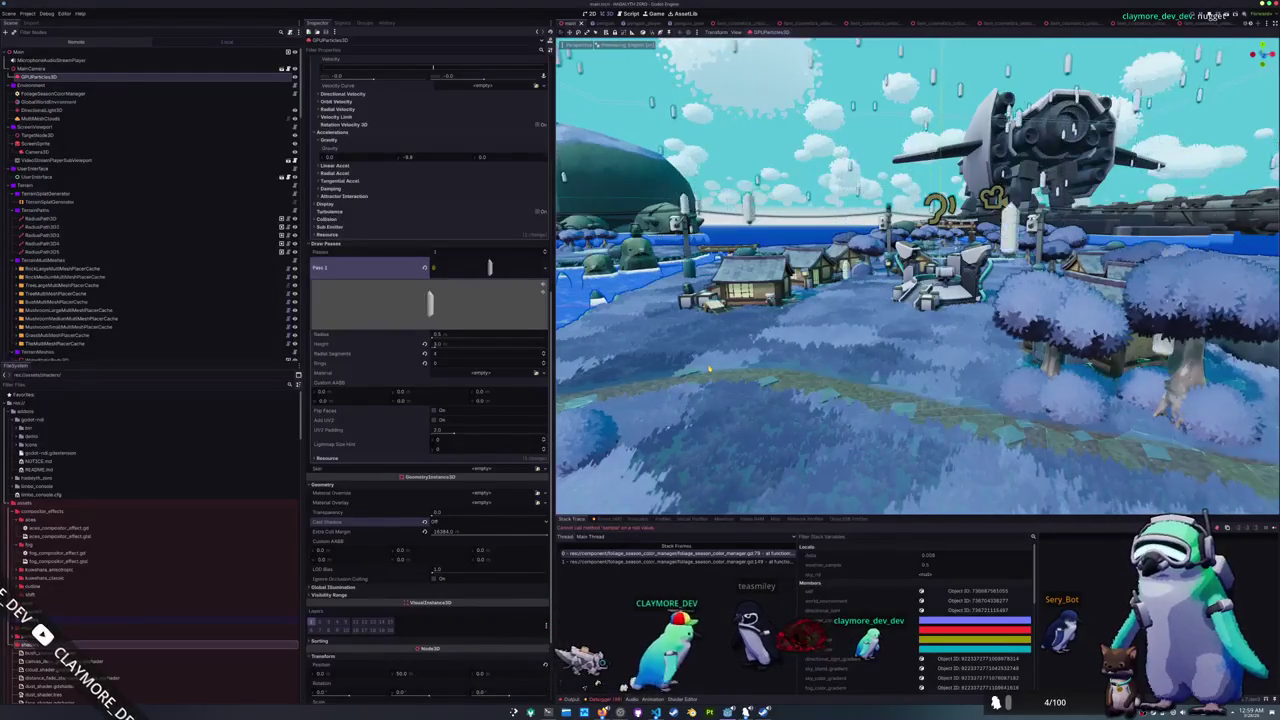
{"action": "scroll", "coordinate": [511, 367], "scroll_direction": "up", "scroll_amount": 5}
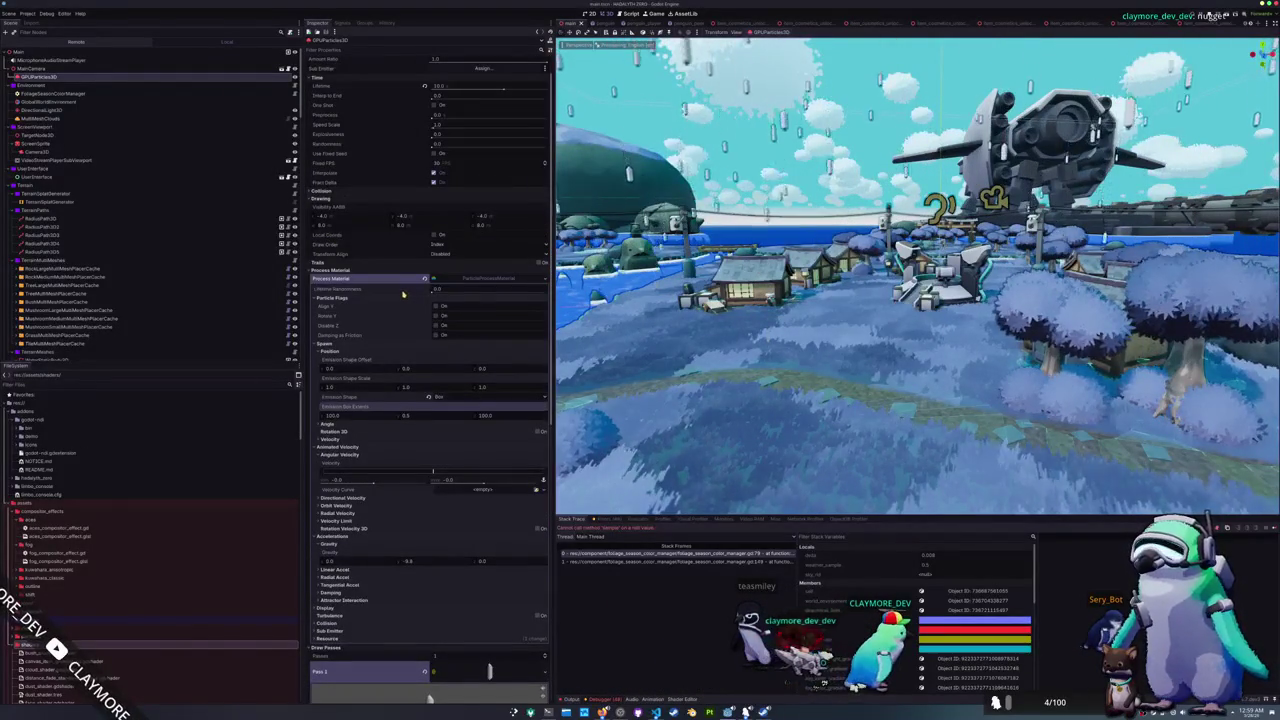
- Use 1024 particles and drag Gravity X positive so the rain falls at a slant
{"action": "scroll", "coordinate": [389, 316], "scroll_direction": "up", "scroll_amount": 1}
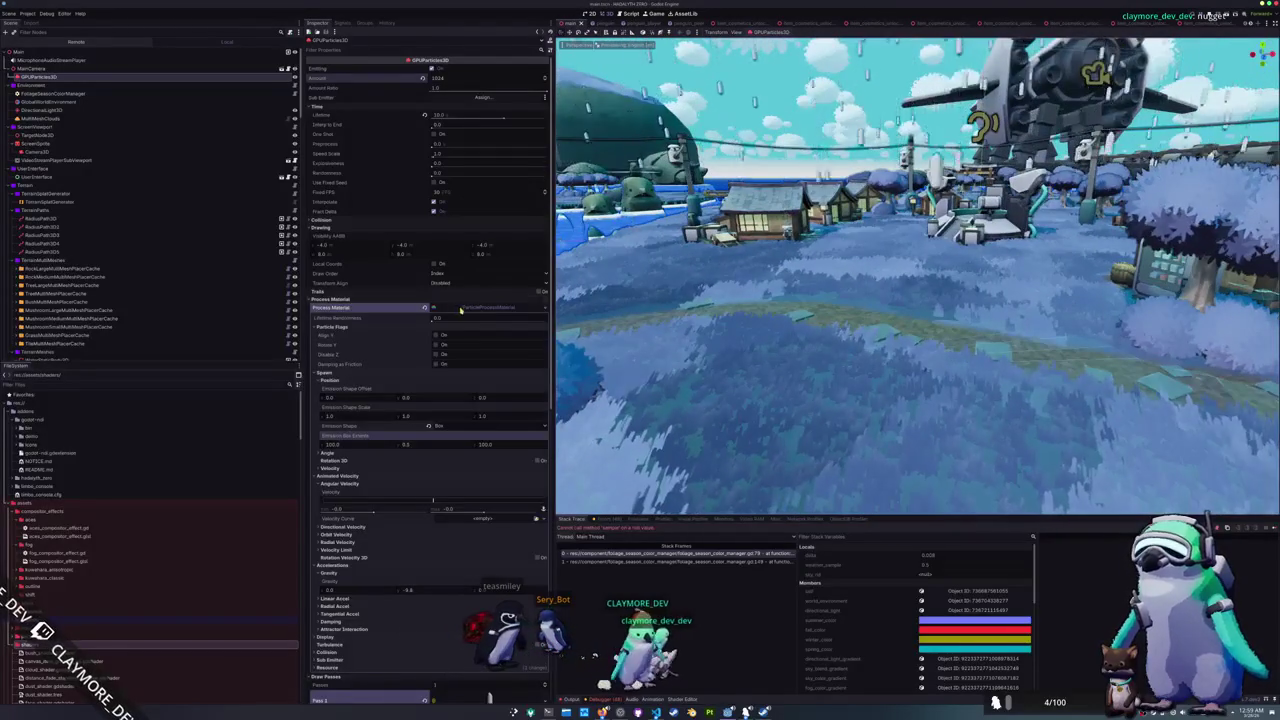
{"action": "left_click", "coordinate": [364, 381]}
{"action": "left_click", "coordinate": [367, 388]}
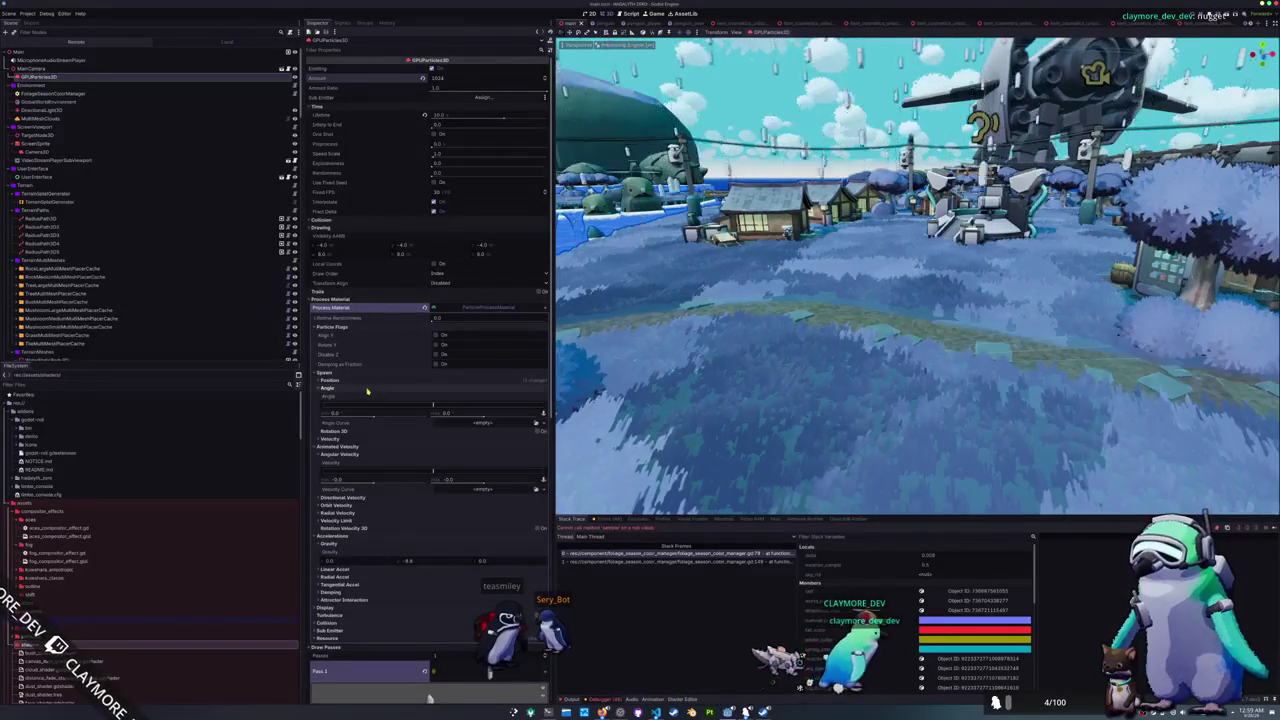
{"action": "left_click", "coordinate": [367, 389]}
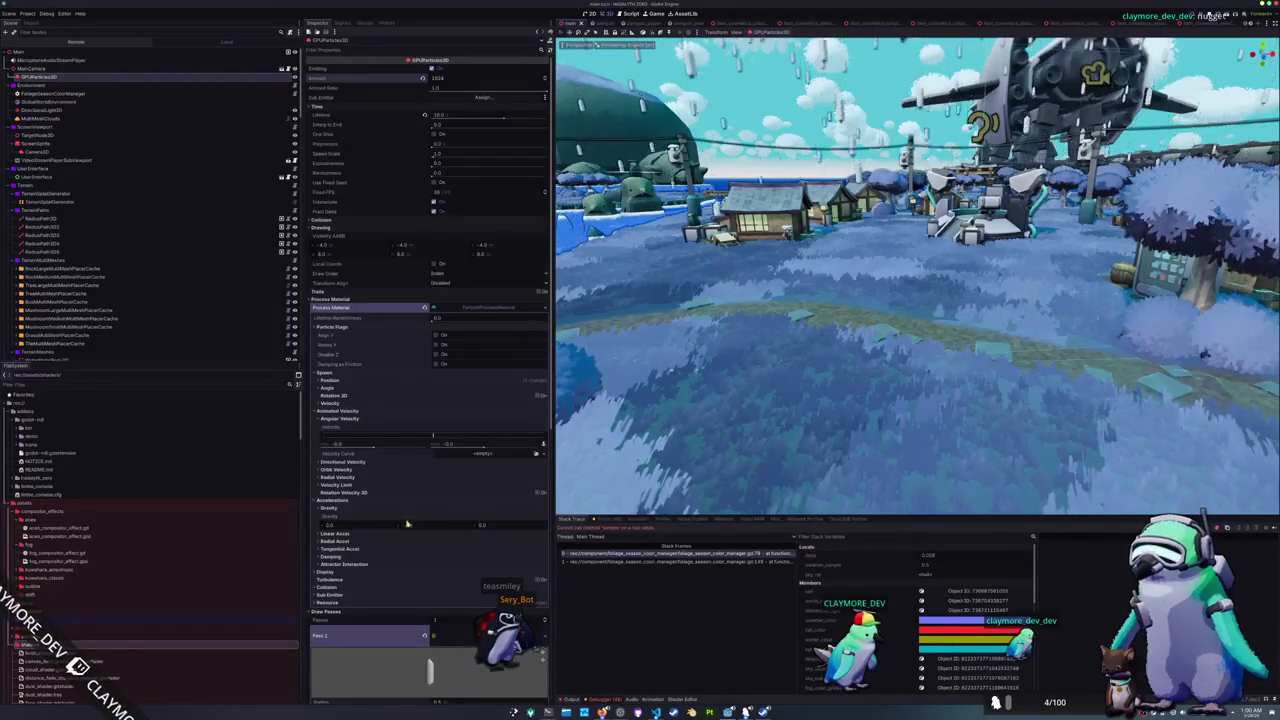
{"action": "left_click_drag", "start_coordinate": [348, 525], "coordinate": [415, 525]}
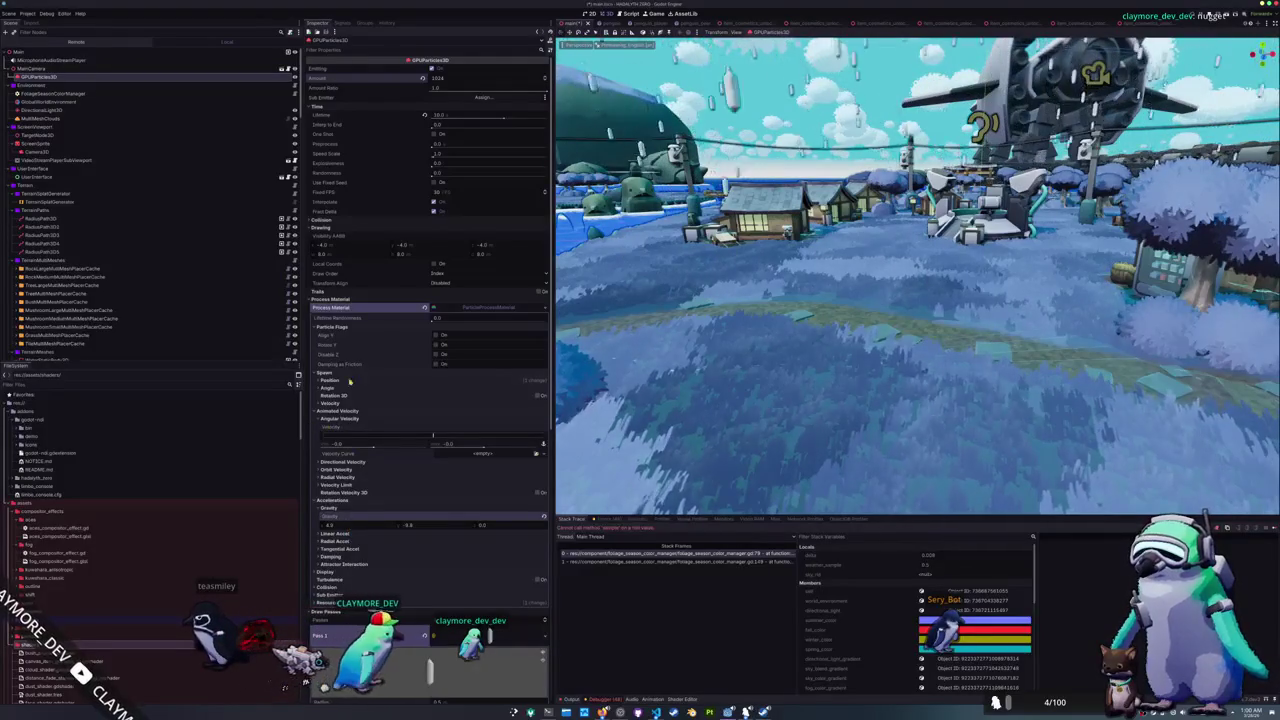
- Enable Align Y, set gravity Y to -19.6, shorten the drop height to 1.0, and save
{"action": "left_click", "coordinate": [435, 337]}
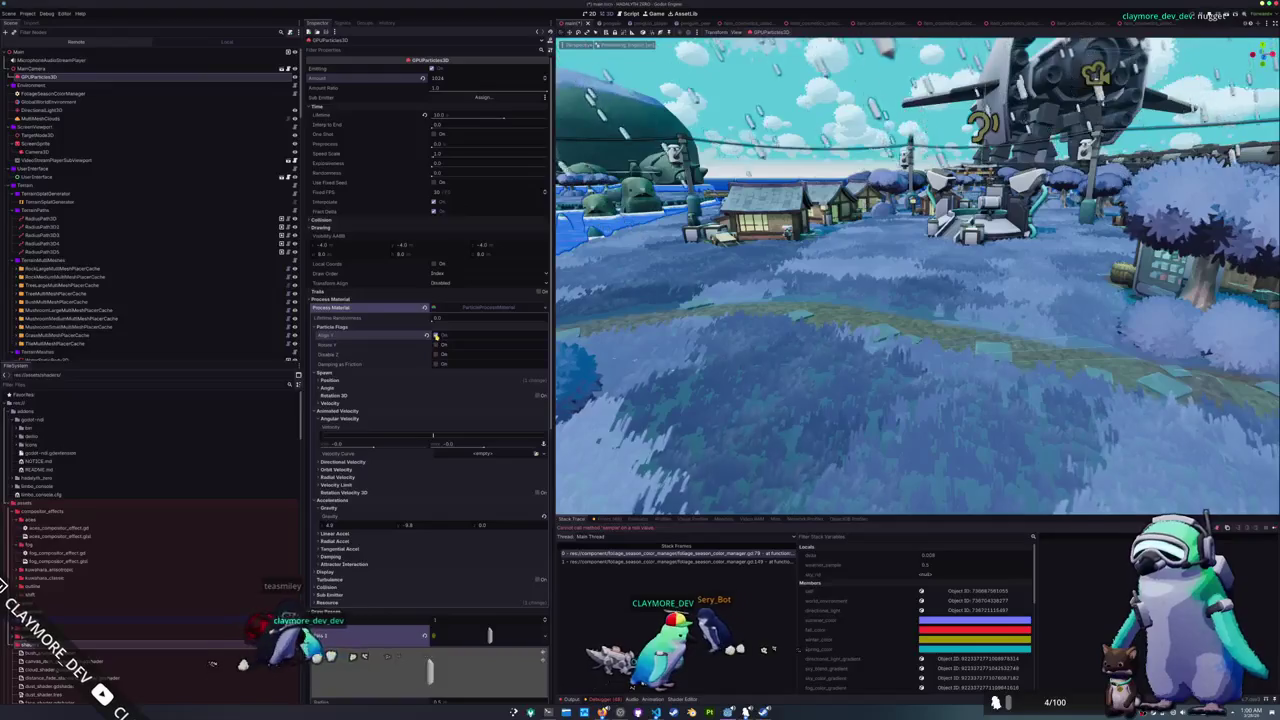
{"action": "scroll", "coordinate": [417, 421], "scroll_direction": "down", "scroll_amount": 2}
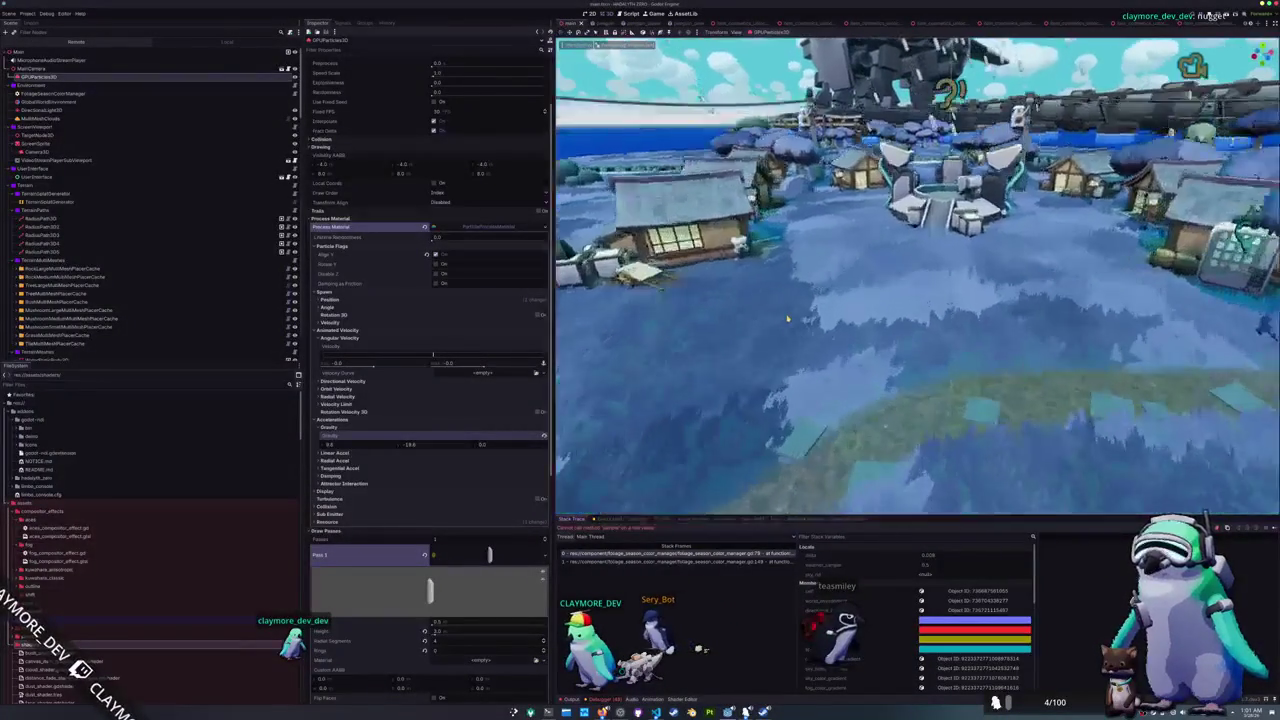
{"action": "left_click", "coordinate": [364, 339]}
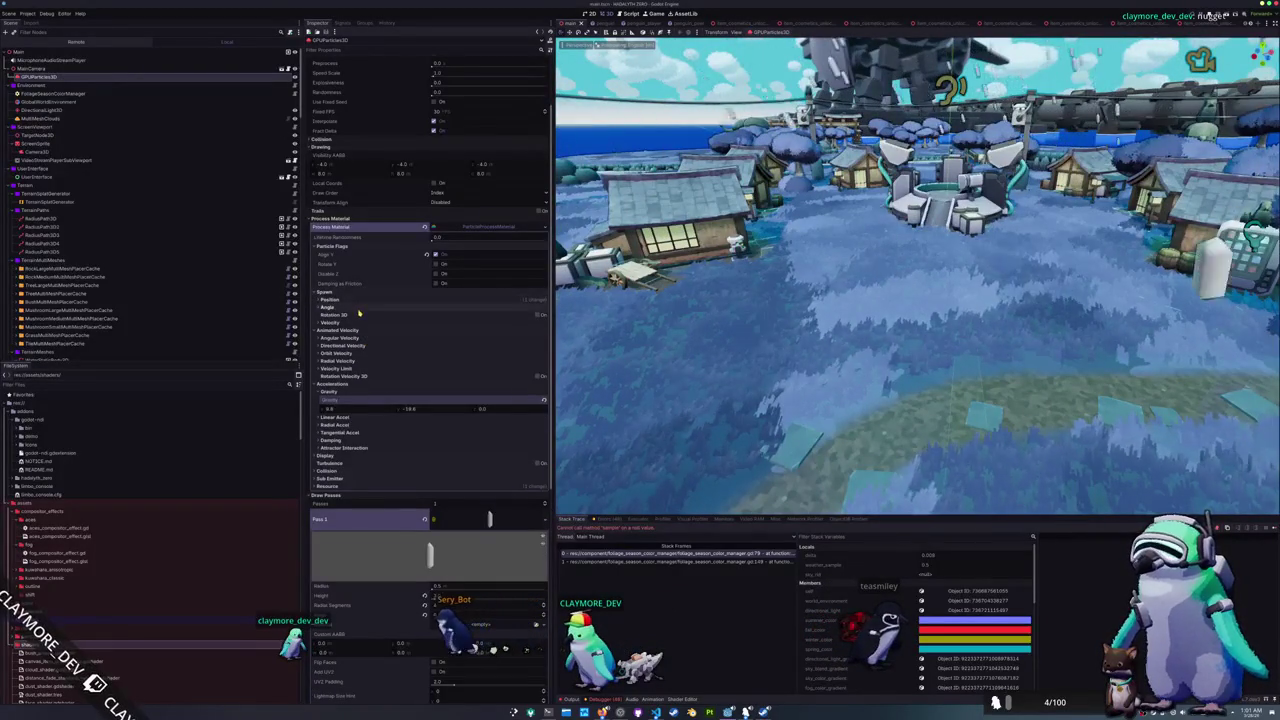
{"action": "scroll", "coordinate": [358, 321], "scroll_direction": "down", "scroll_amount": 5}
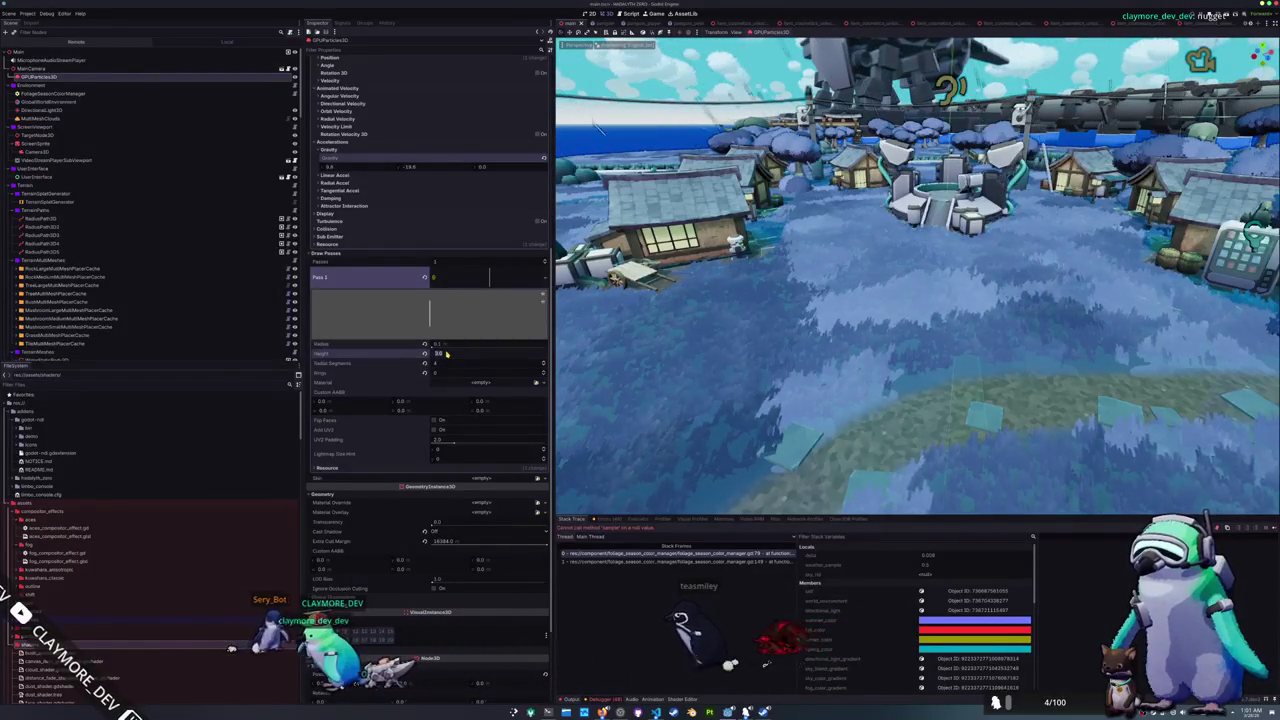
{"action": "key", "text": "ctrl+s"}
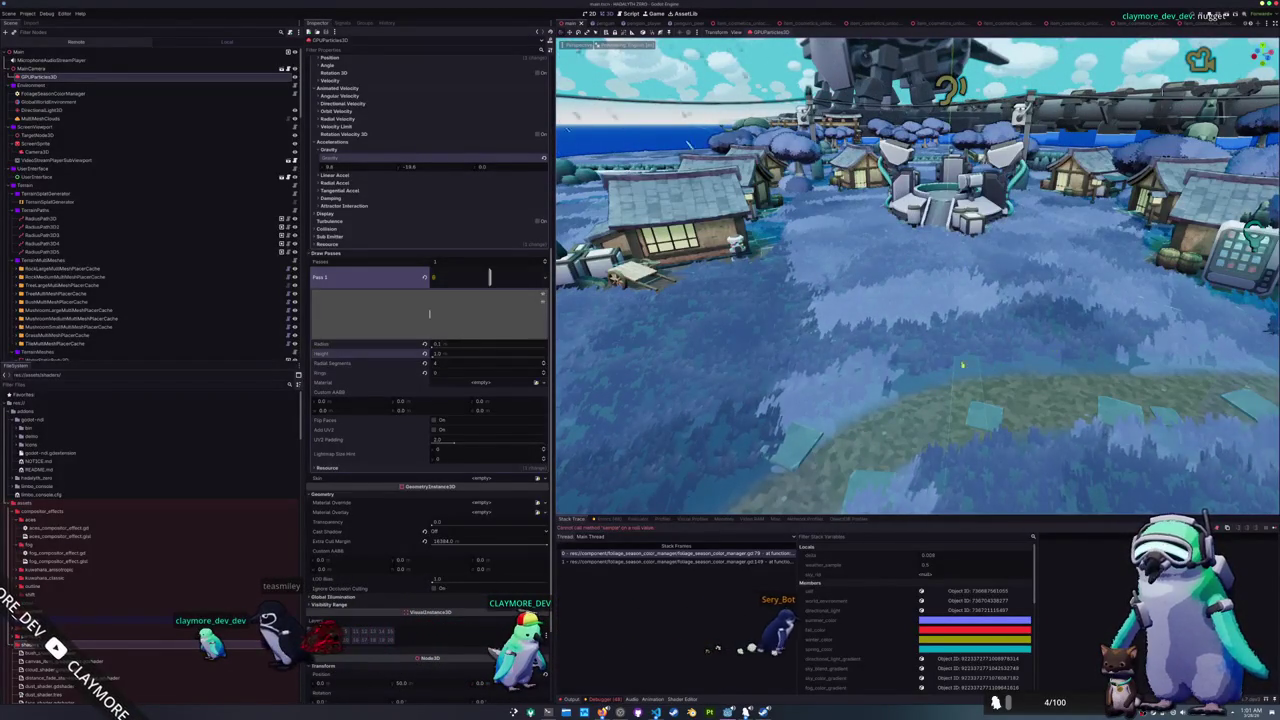
{"action": "left_click", "coordinate": [72, 68]}
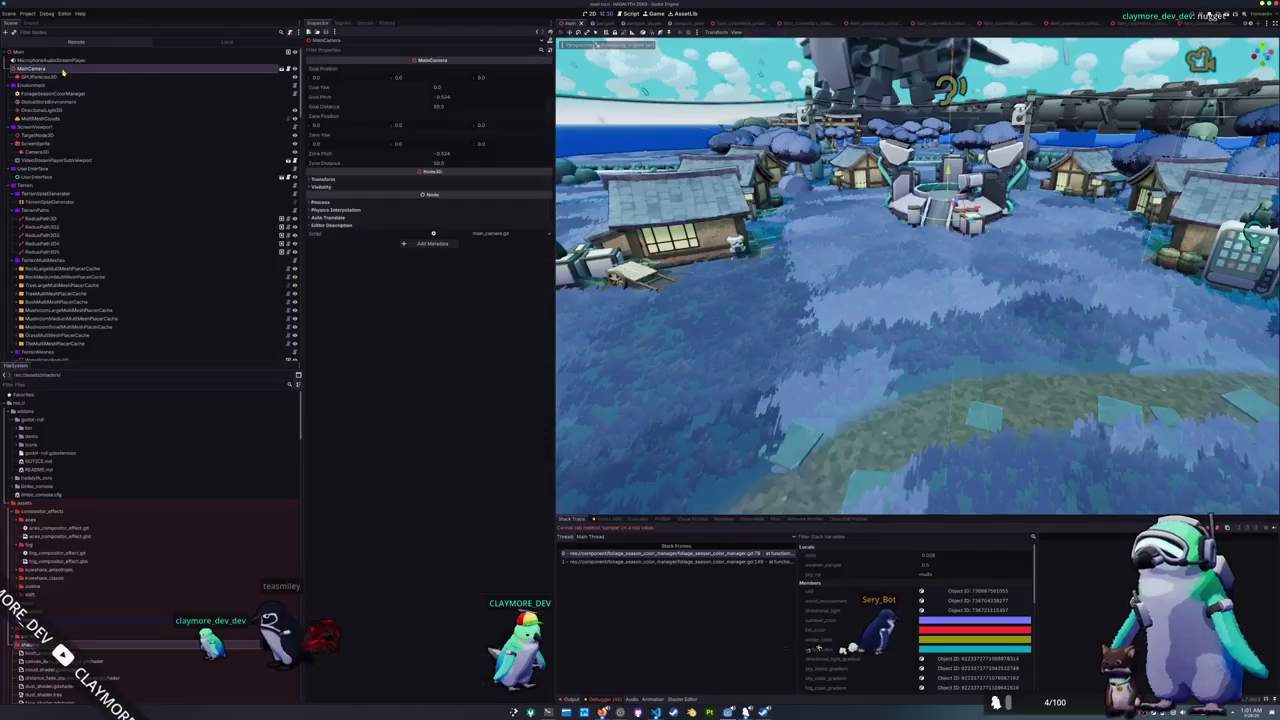
- Add a second GPUParticles3D node under MainCamera
{"action": "right_click", "coordinate": [72, 68]}
{"action": "left_click", "coordinate": [98, 86]}
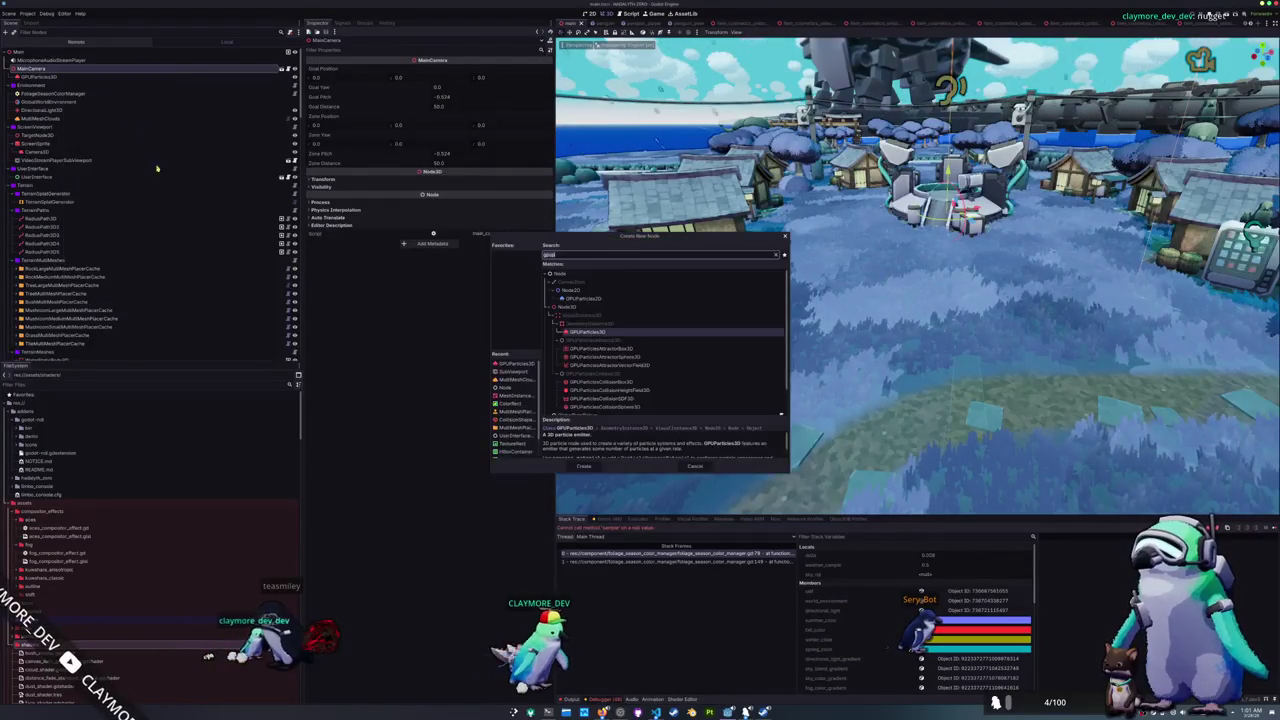
{"action": "left_click", "coordinate": [583, 465]}
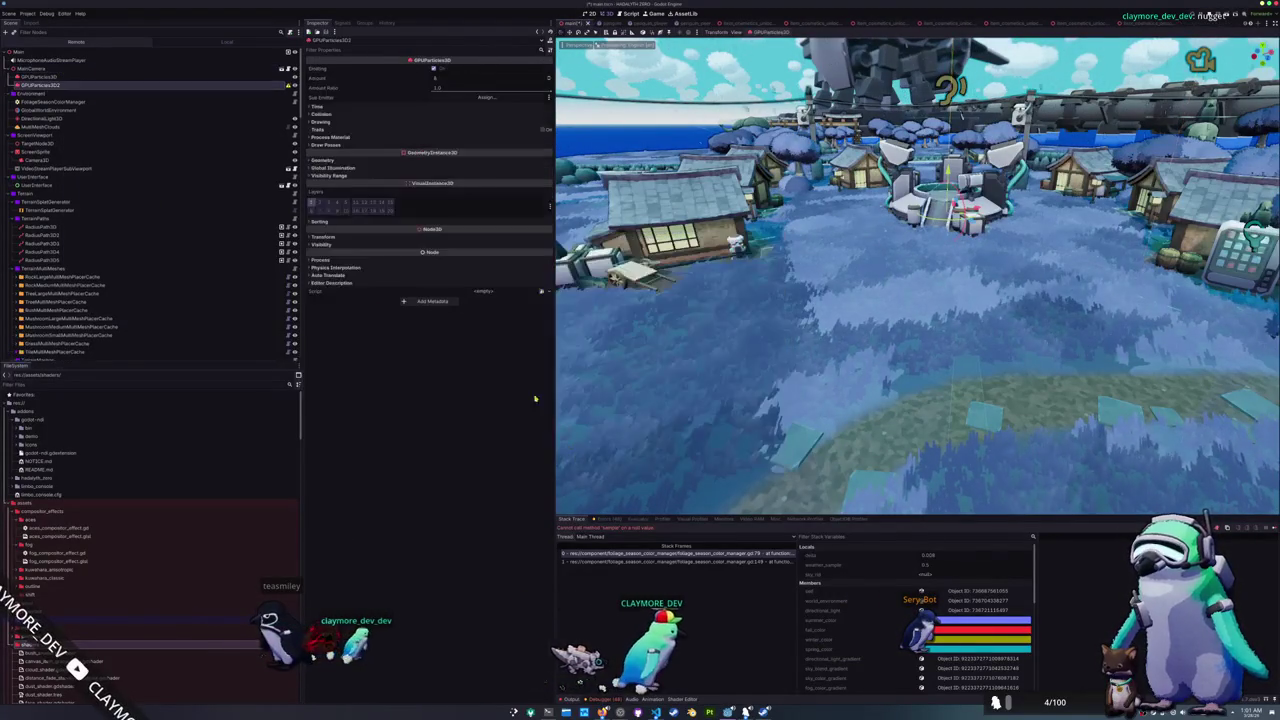
- Select the original rain emitter and expand its Sub Emitter section
{"action": "left_click", "coordinate": [40, 76]}
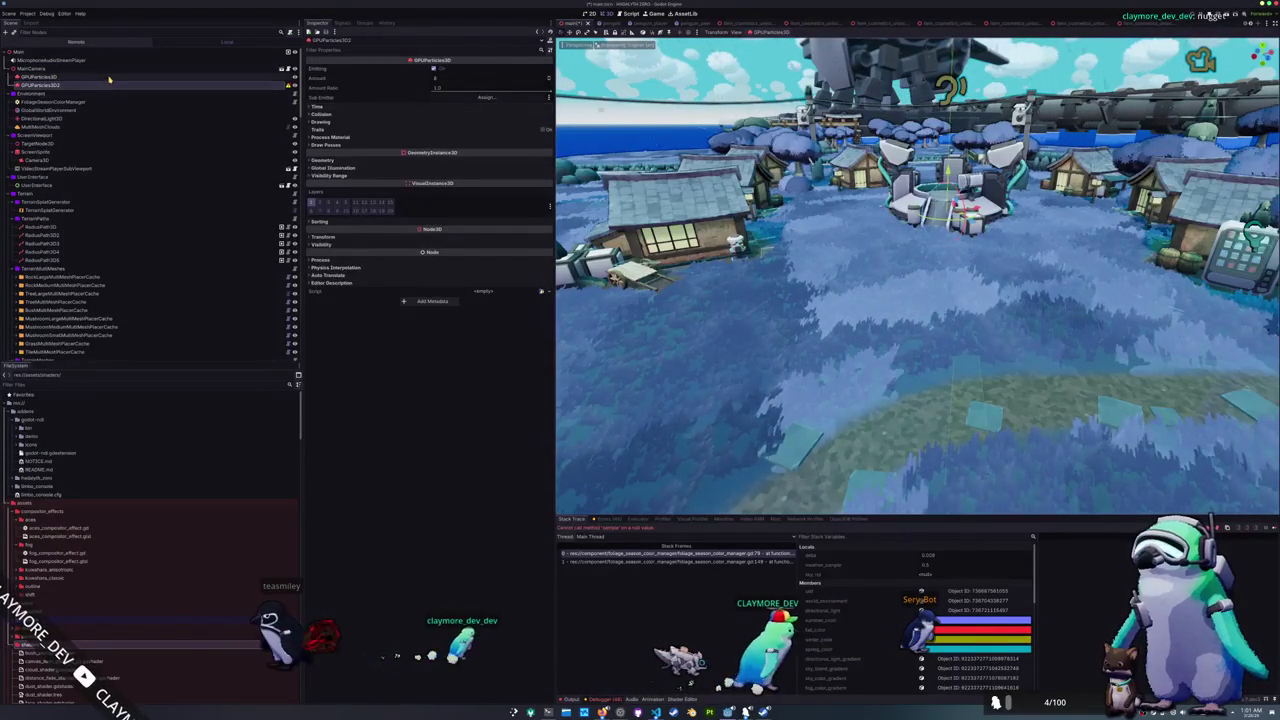
{"action": "scroll", "coordinate": [377, 393], "scroll_direction": "down", "scroll_amount": 3}
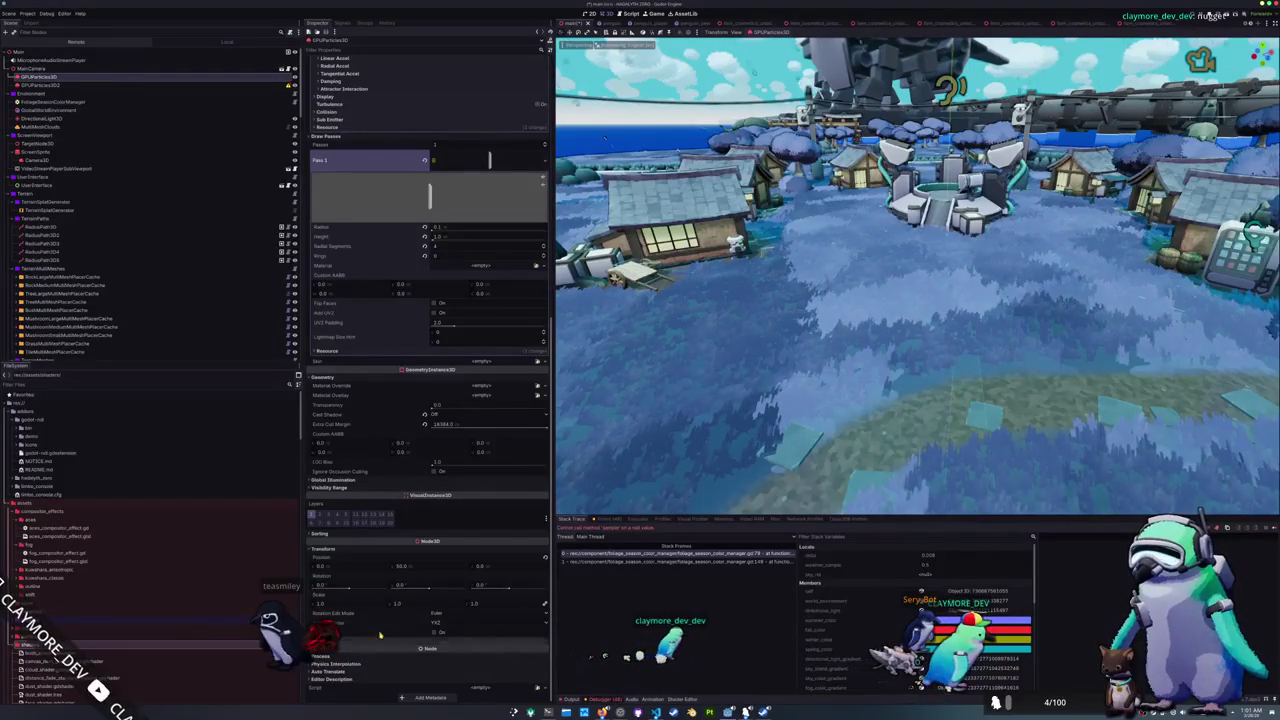
{"action": "left_click", "coordinate": [386, 488]}
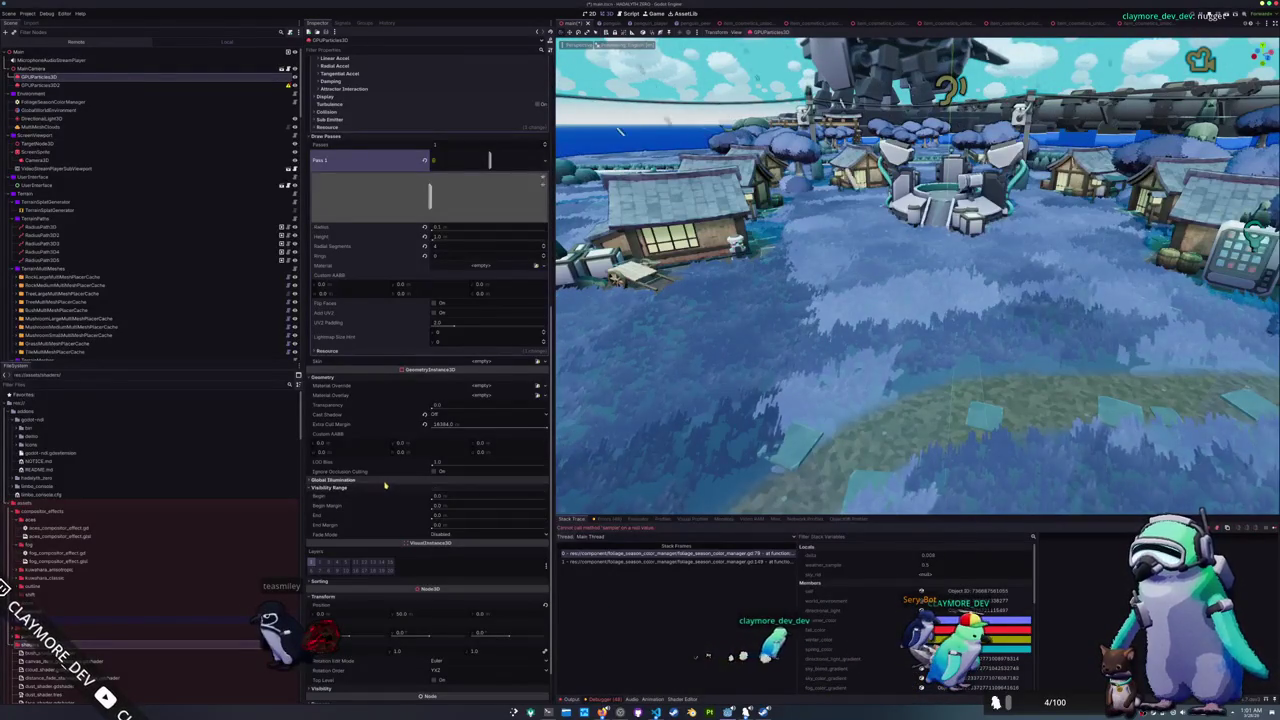
{"action": "left_click", "coordinate": [385, 481]}
{"action": "left_click", "coordinate": [385, 481]}
{"action": "left_click", "coordinate": [381, 488]}
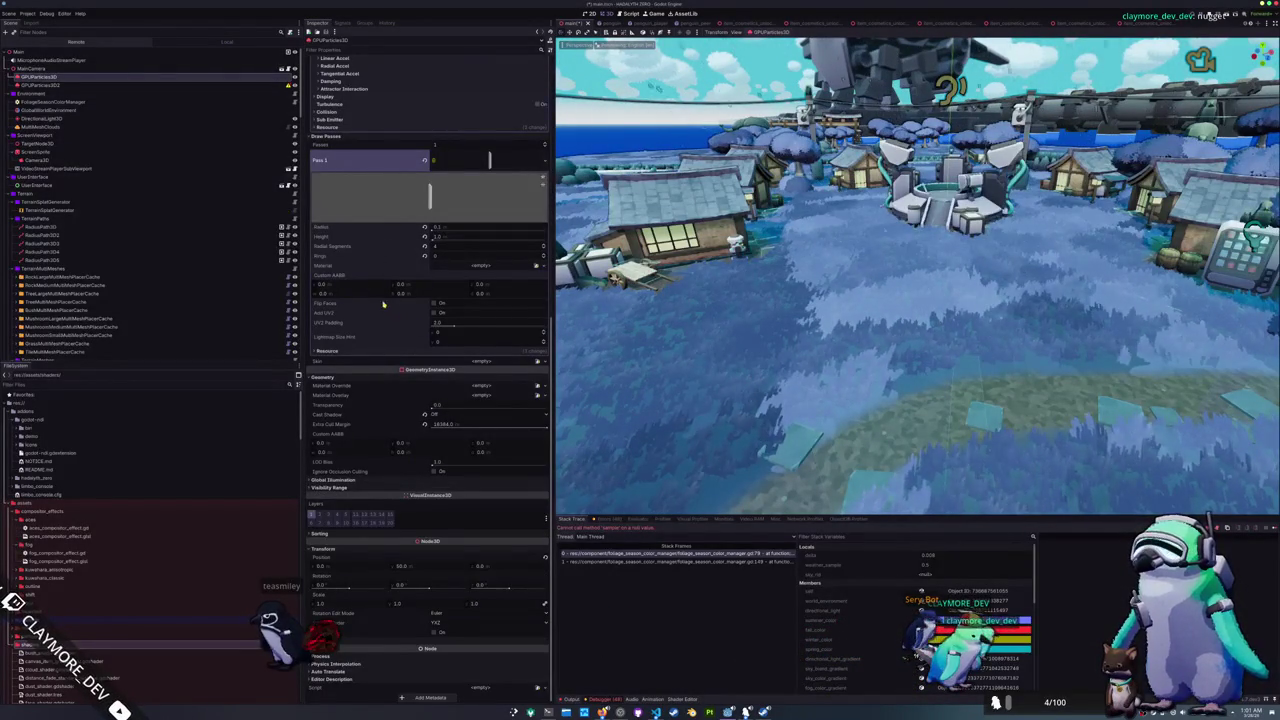
{"action": "scroll", "coordinate": [383, 304], "scroll_direction": "up", "scroll_amount": 4}
{"action": "left_click", "coordinate": [358, 282]}
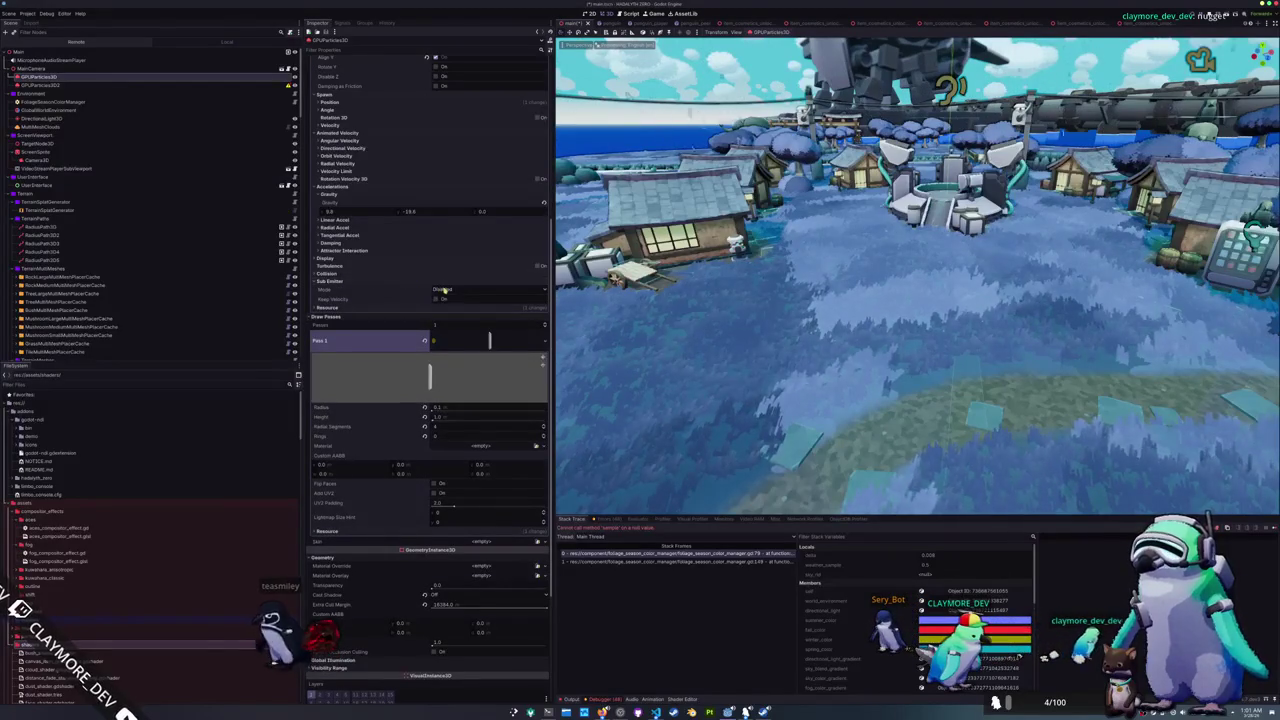
- Set the rain particles' Sub Emitter Mode to At Collision
{"action": "left_click", "coordinate": [428, 274]}
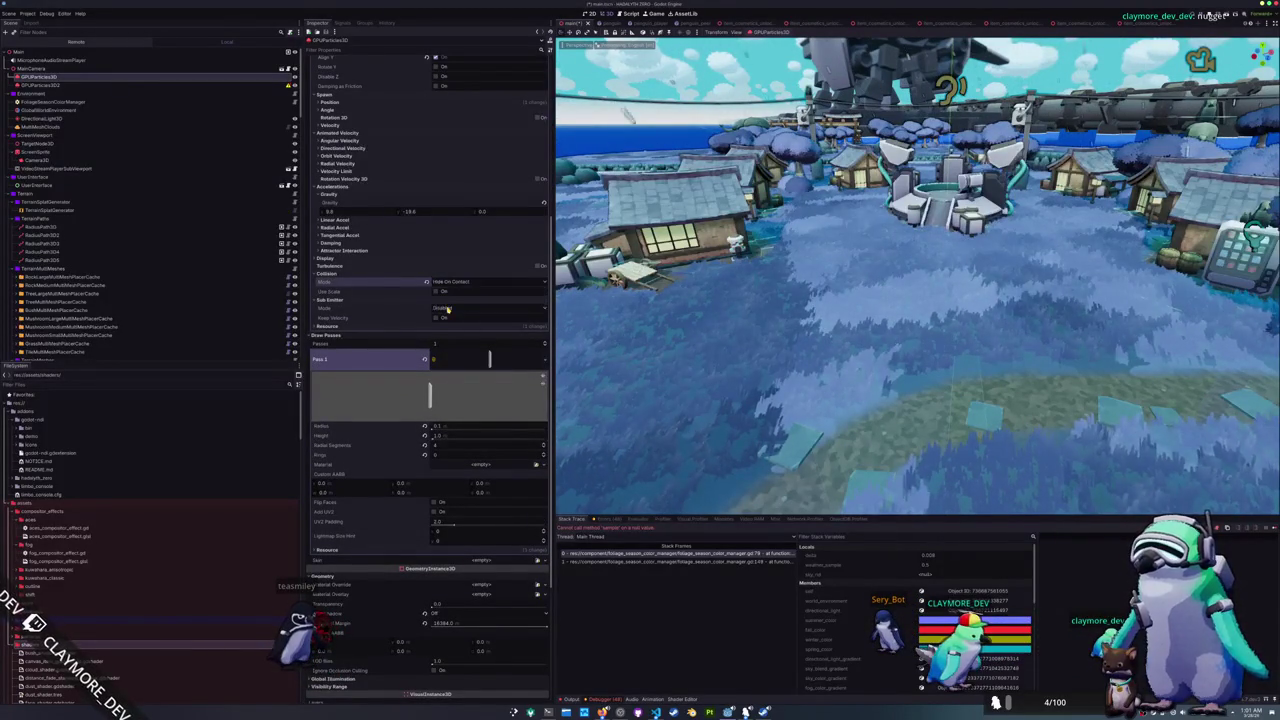
{"action": "left_click", "coordinate": [439, 309]}
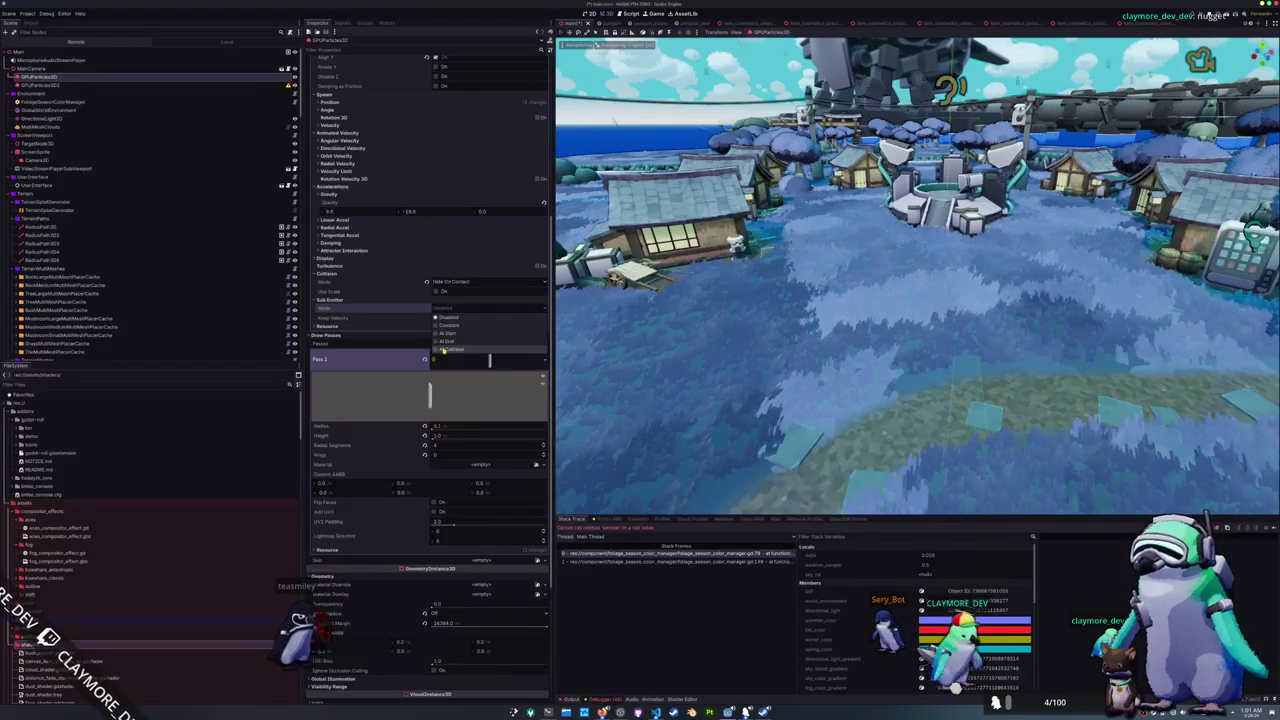
{"action": "left_click", "coordinate": [443, 349]}
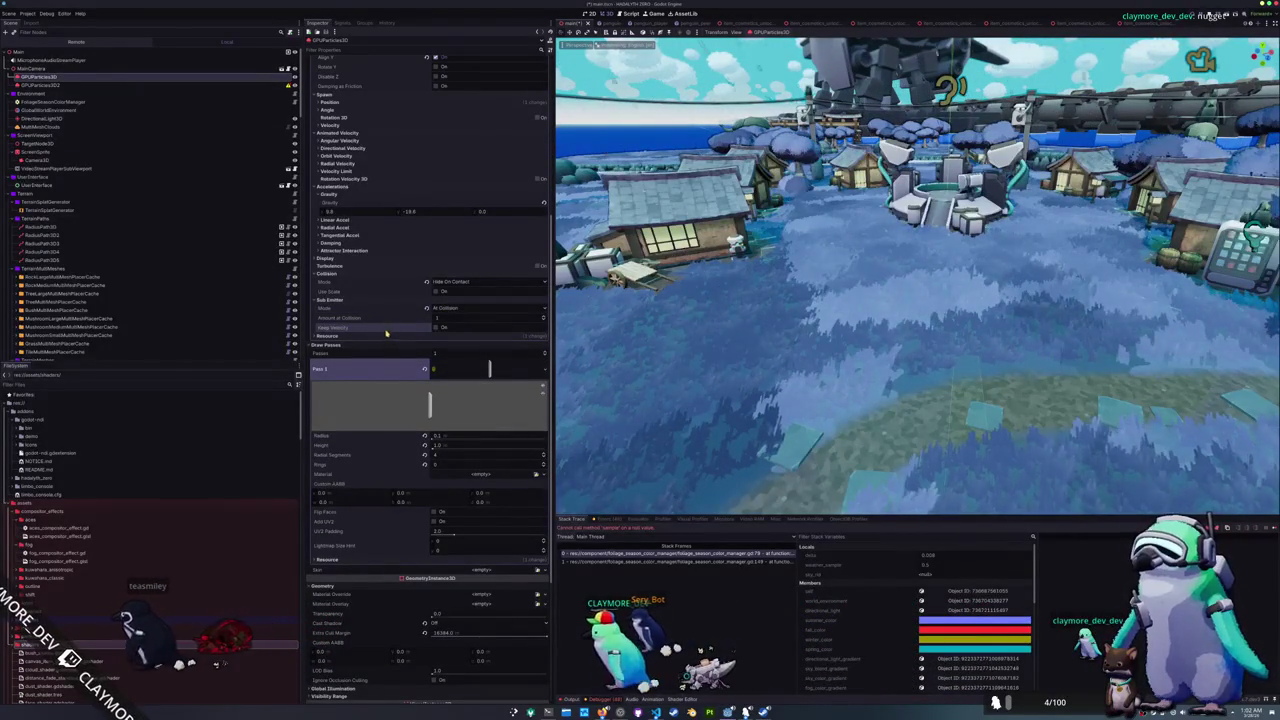
- Assign GPUParticles3D2 as the rain's sub-emitter
{"action": "left_click", "coordinate": [390, 368]}
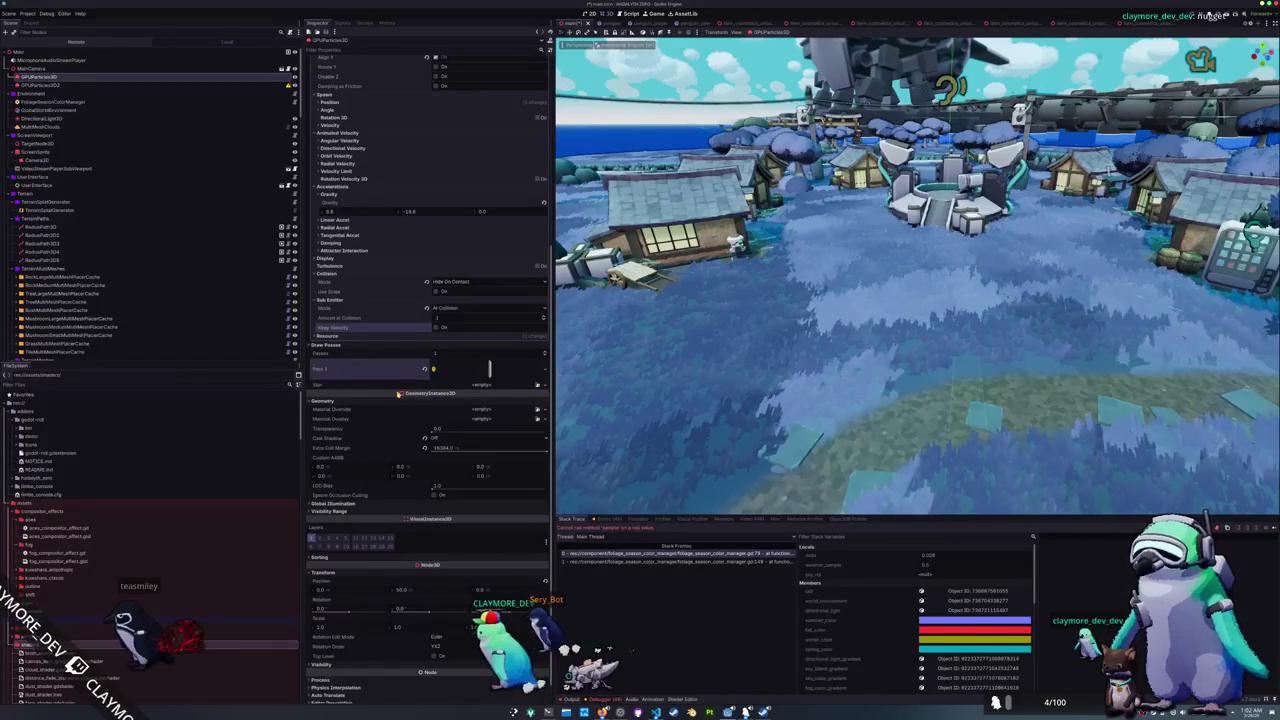
{"action": "scroll", "coordinate": [390, 398], "scroll_direction": "up", "scroll_amount": 2}
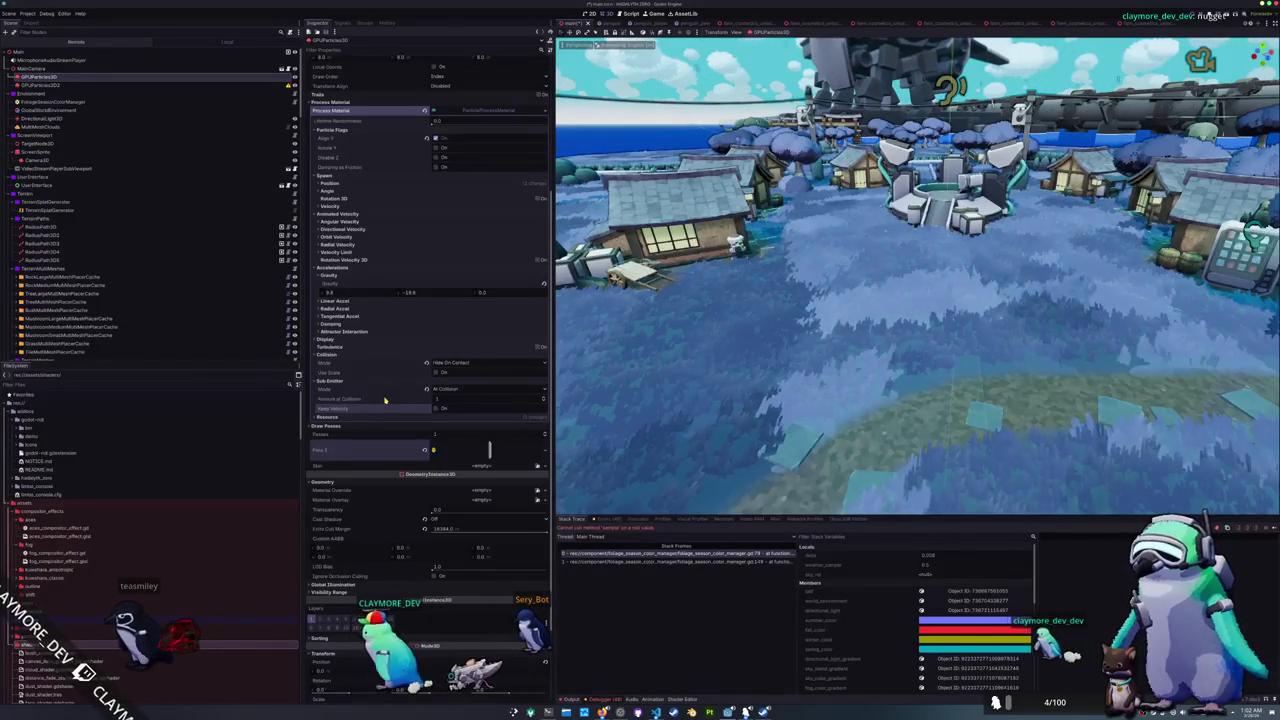
{"action": "scroll", "coordinate": [375, 260], "scroll_direction": "up", "scroll_amount": 2}
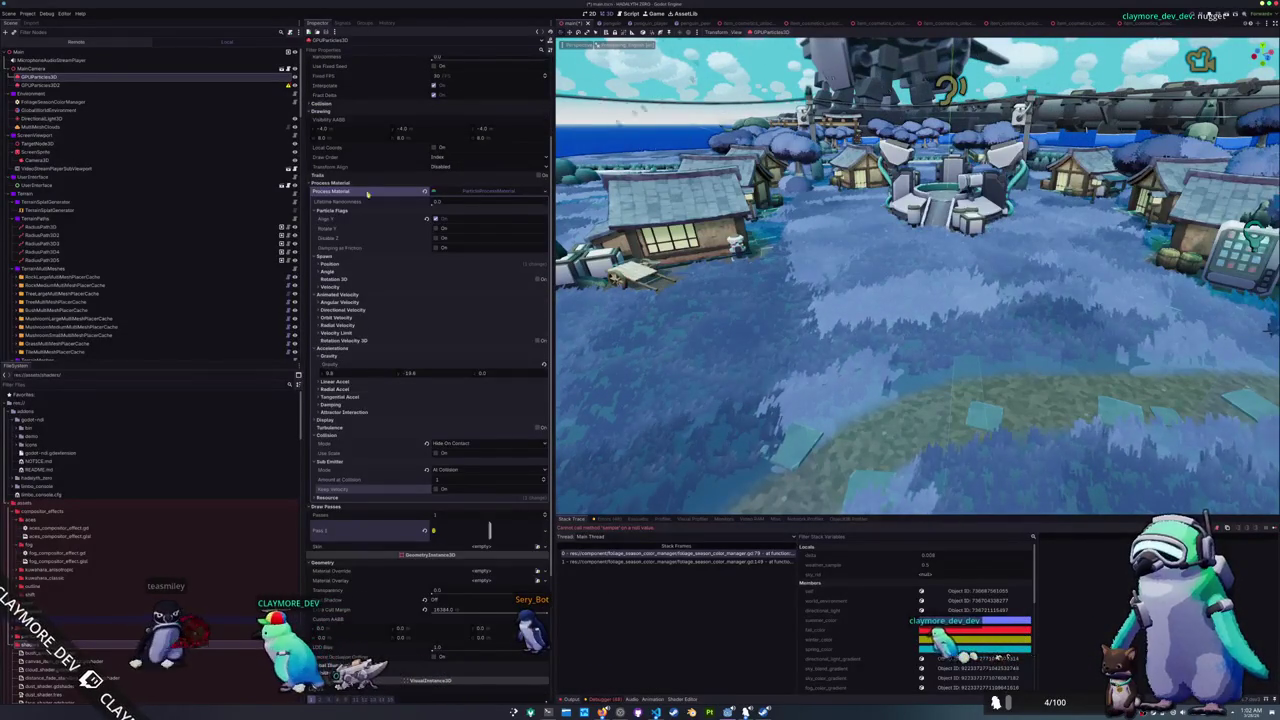
{"action": "scroll", "coordinate": [370, 201], "scroll_direction": "up", "scroll_amount": 3}
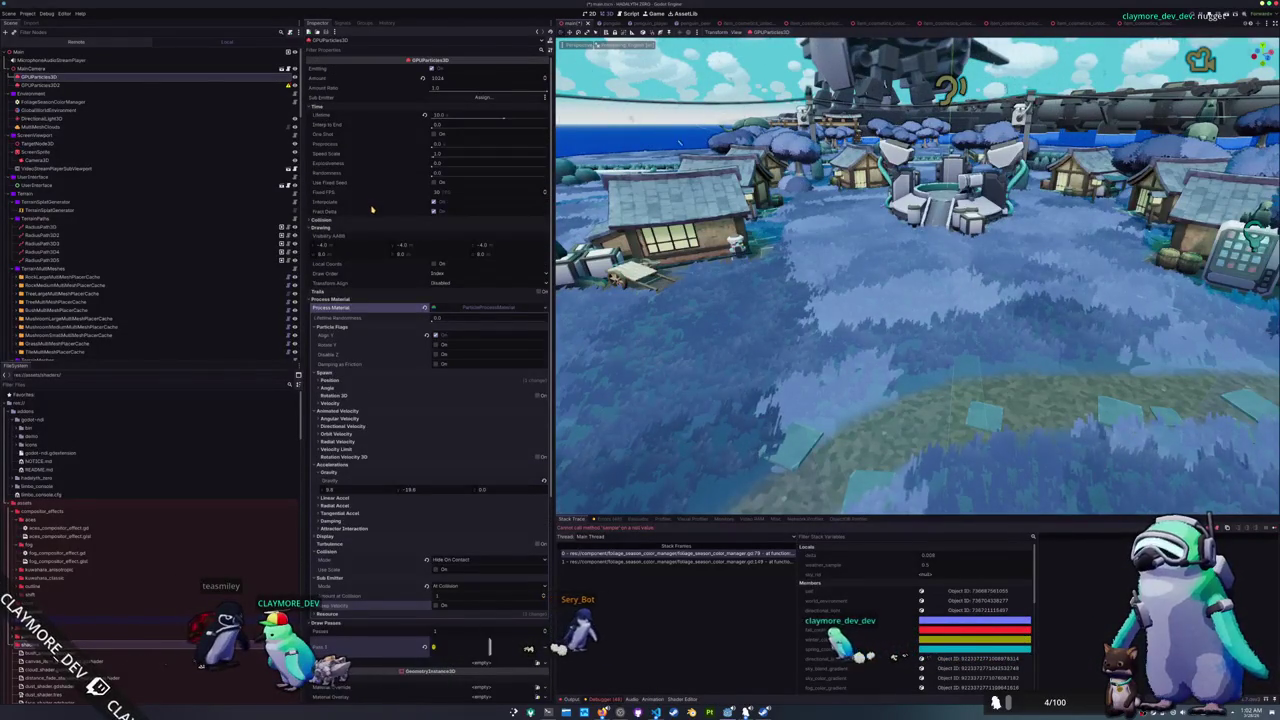
{"action": "left_click", "coordinate": [483, 97]}
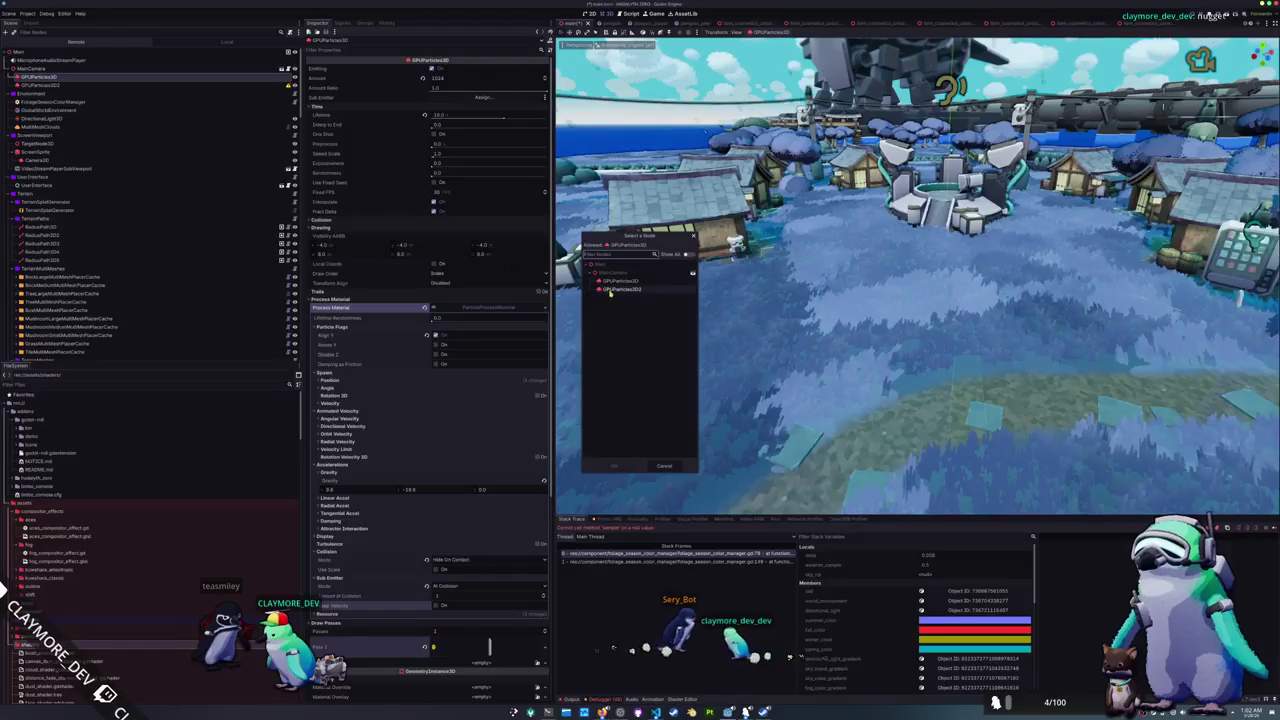
{"action": "double_click", "coordinate": [614, 289]}
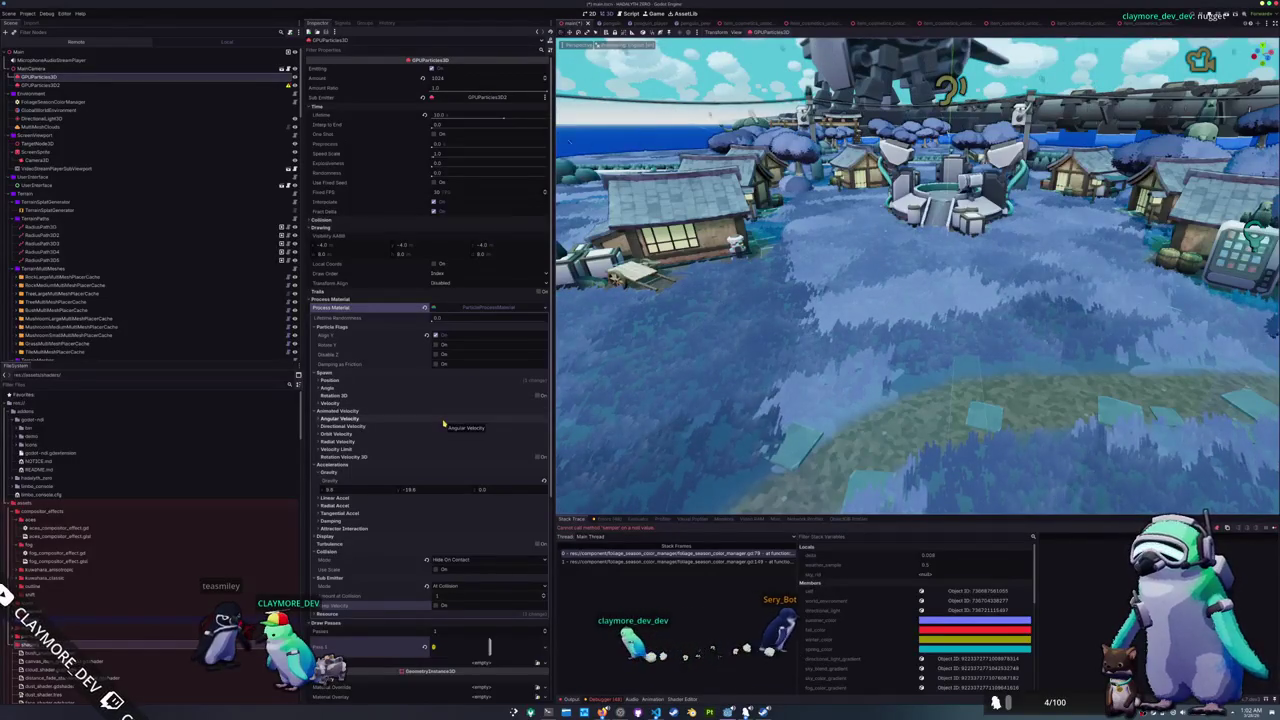
- Select GPUParticles3D2 and expand its Draw Passes and Process Material sections
{"action": "left_click", "coordinate": [270, 85]}
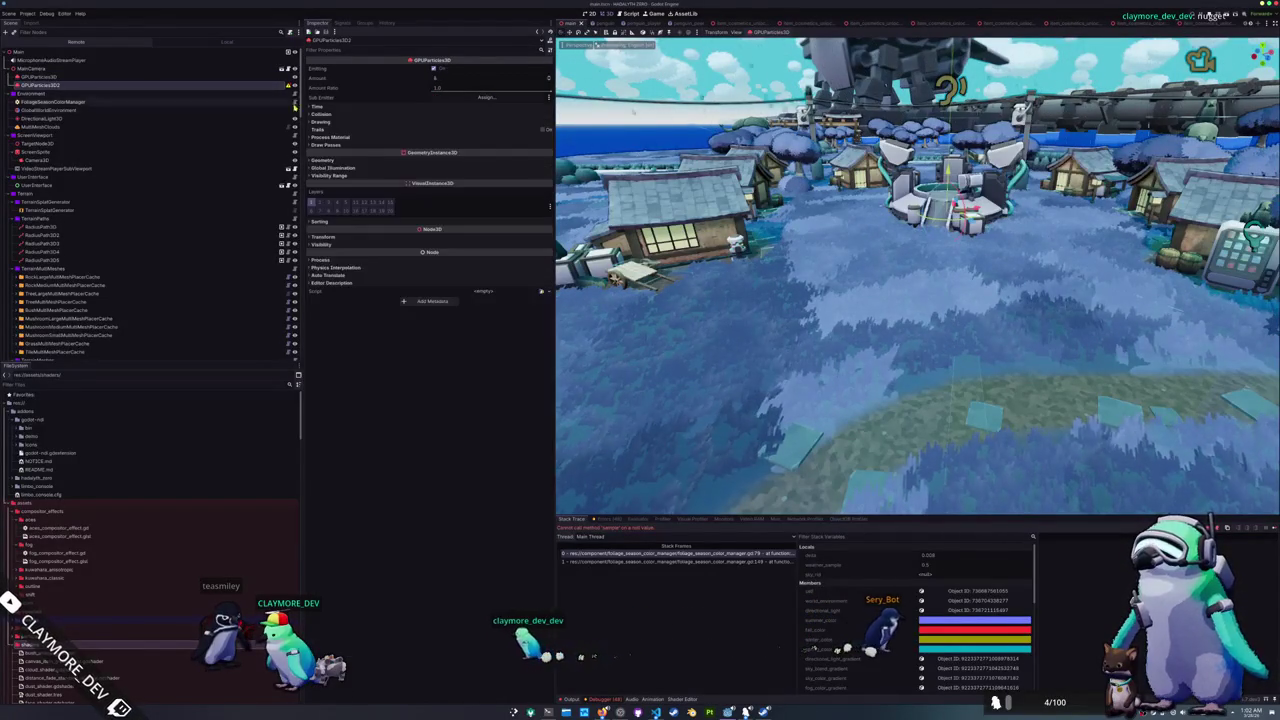
{"action": "left_click", "coordinate": [352, 146]}
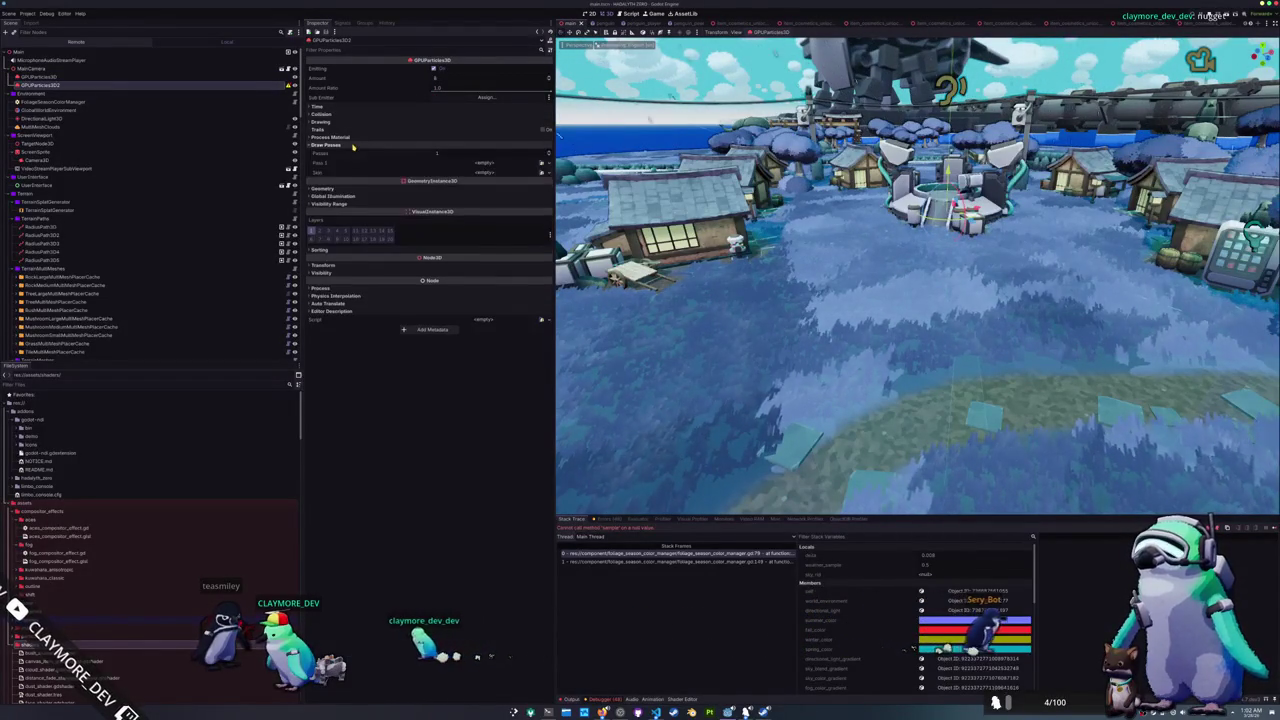
{"action": "left_click", "coordinate": [360, 138]}
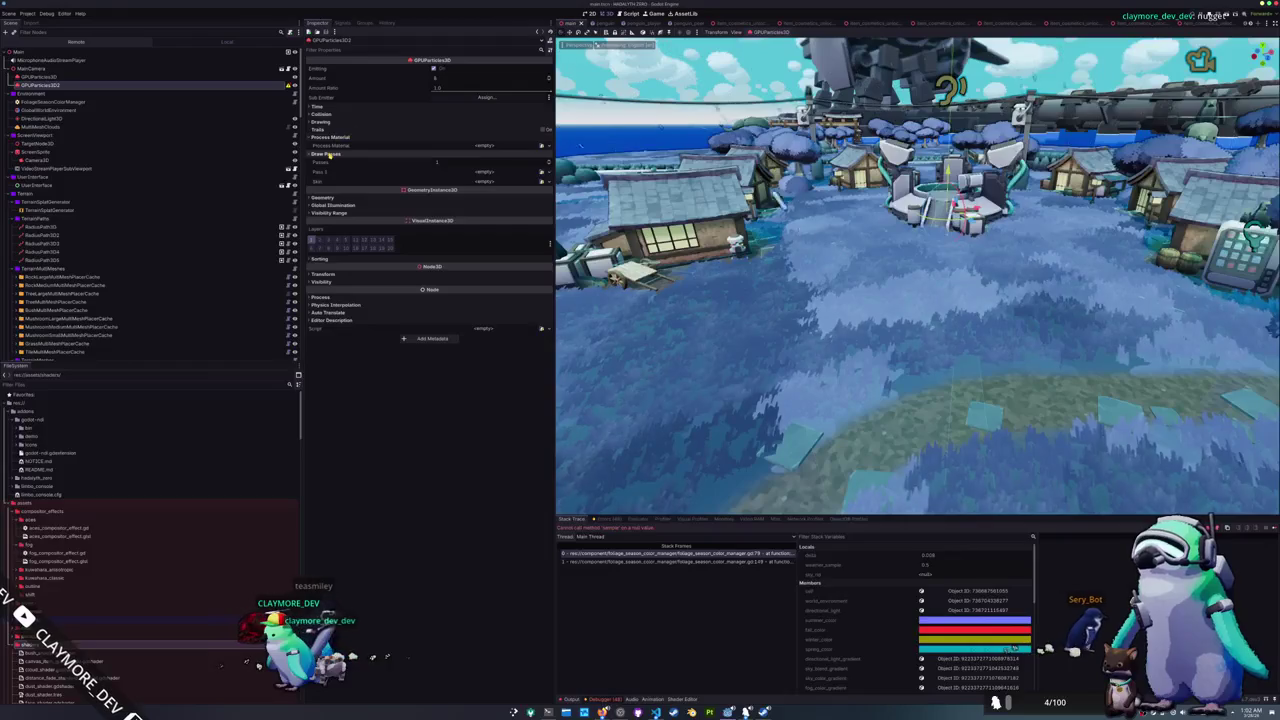
{"action": "right_click", "coordinate": [63, 68]}
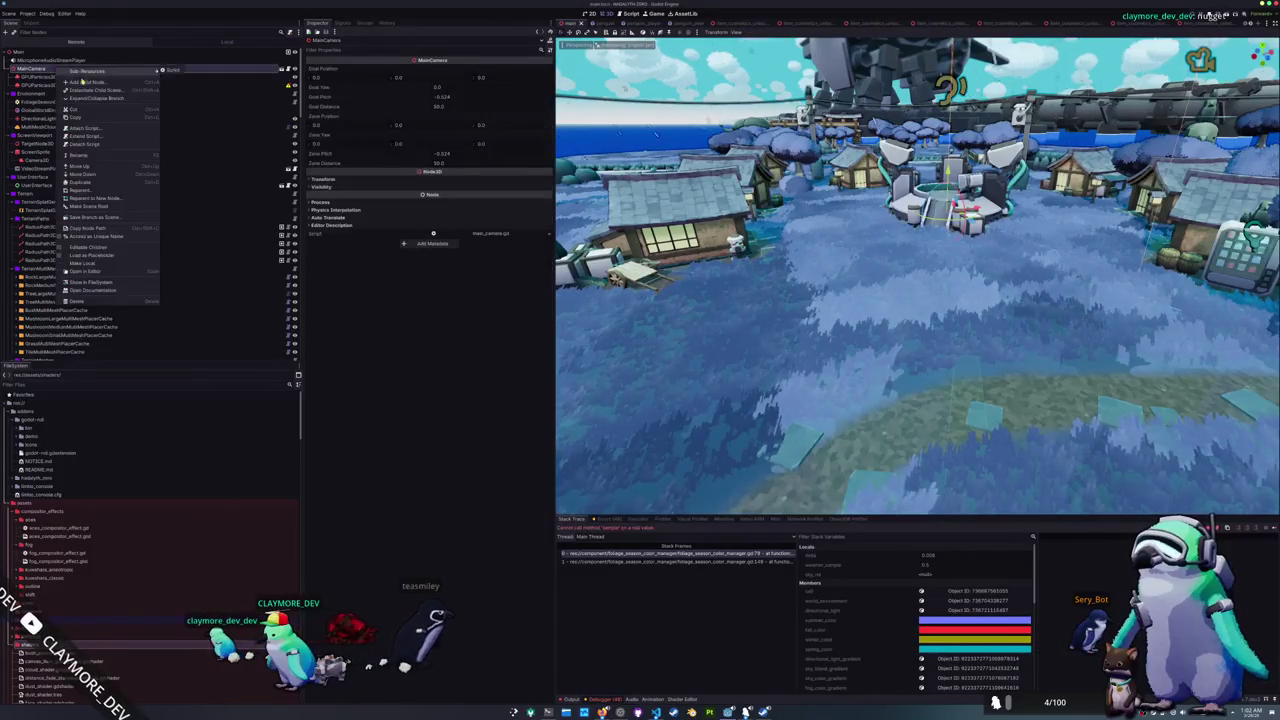
- Add a GPUParticlesCollisionBox3D child under MainCamera, found by searching 'particlesat'
{"action": "left_click", "coordinate": [85, 82]}
{"action": "key", "text": "ctrl+a"}
{"action": "type", "text": "particle"}
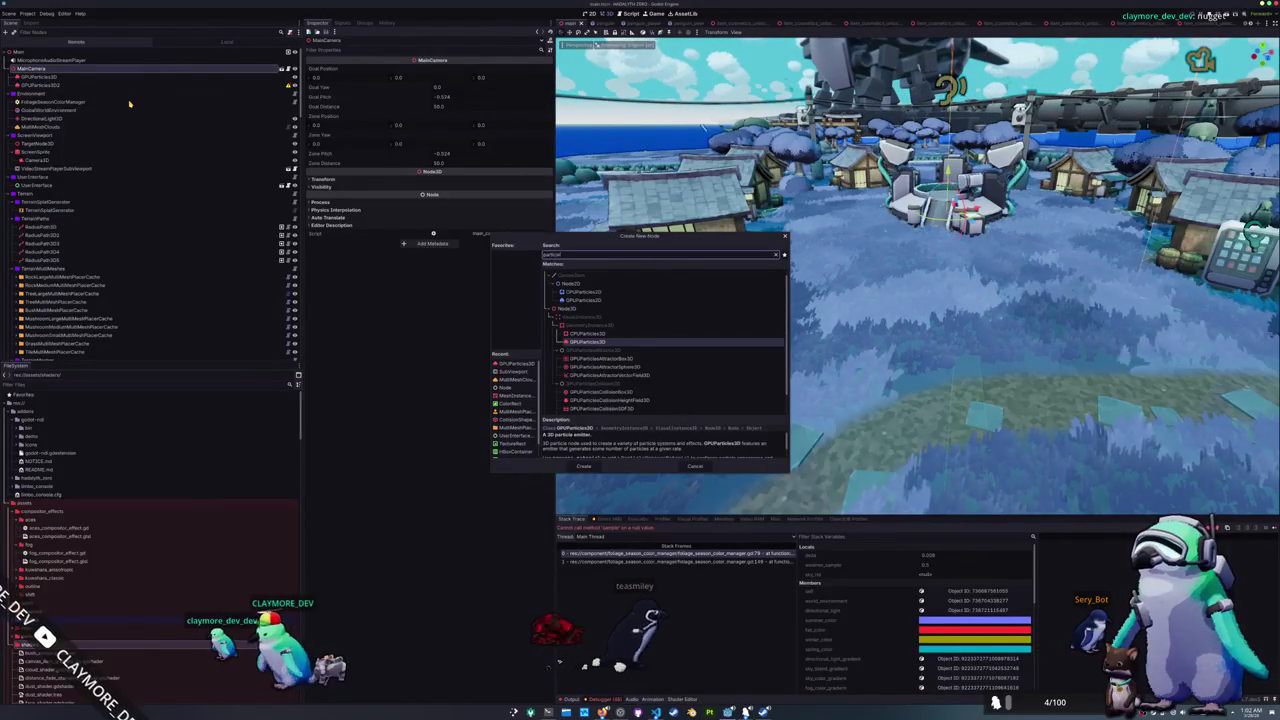
{"action": "type", "text": "sat"}
{"action": "key", "text": "Down"}
{"action": "key", "text": "Down"}
{"action": "key", "text": "Down"}
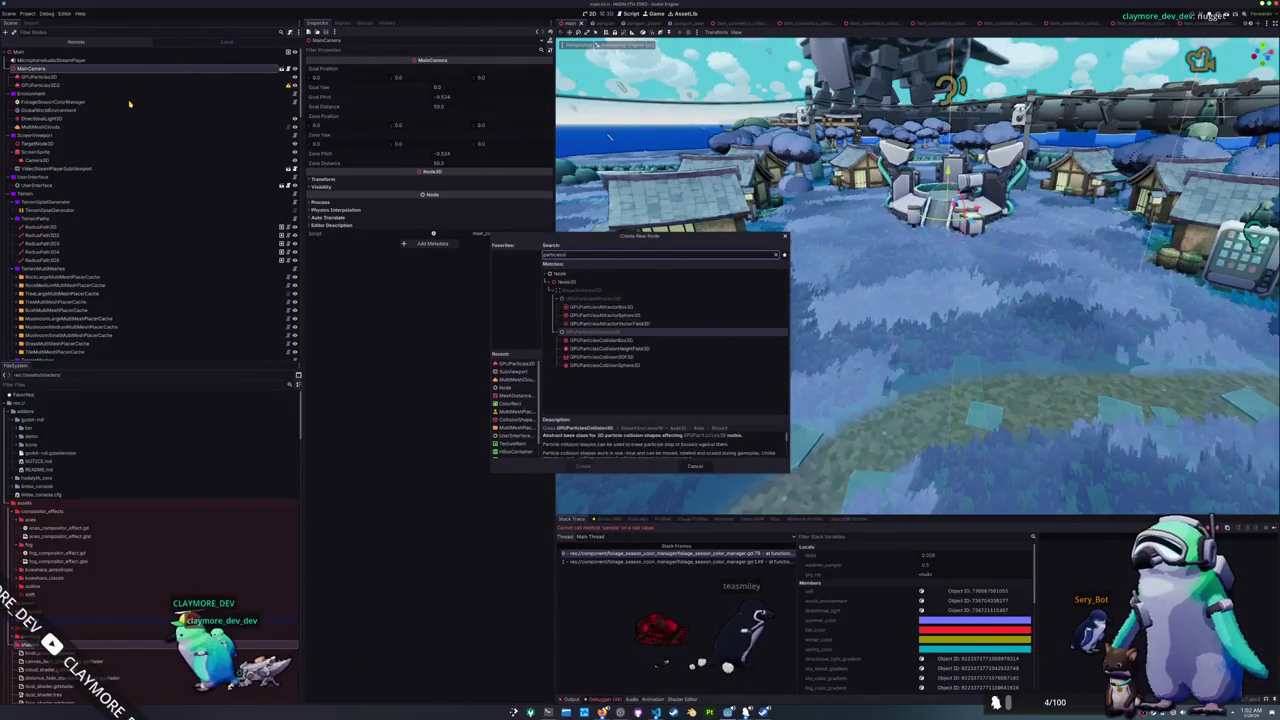
{"action": "key", "text": "Return"}
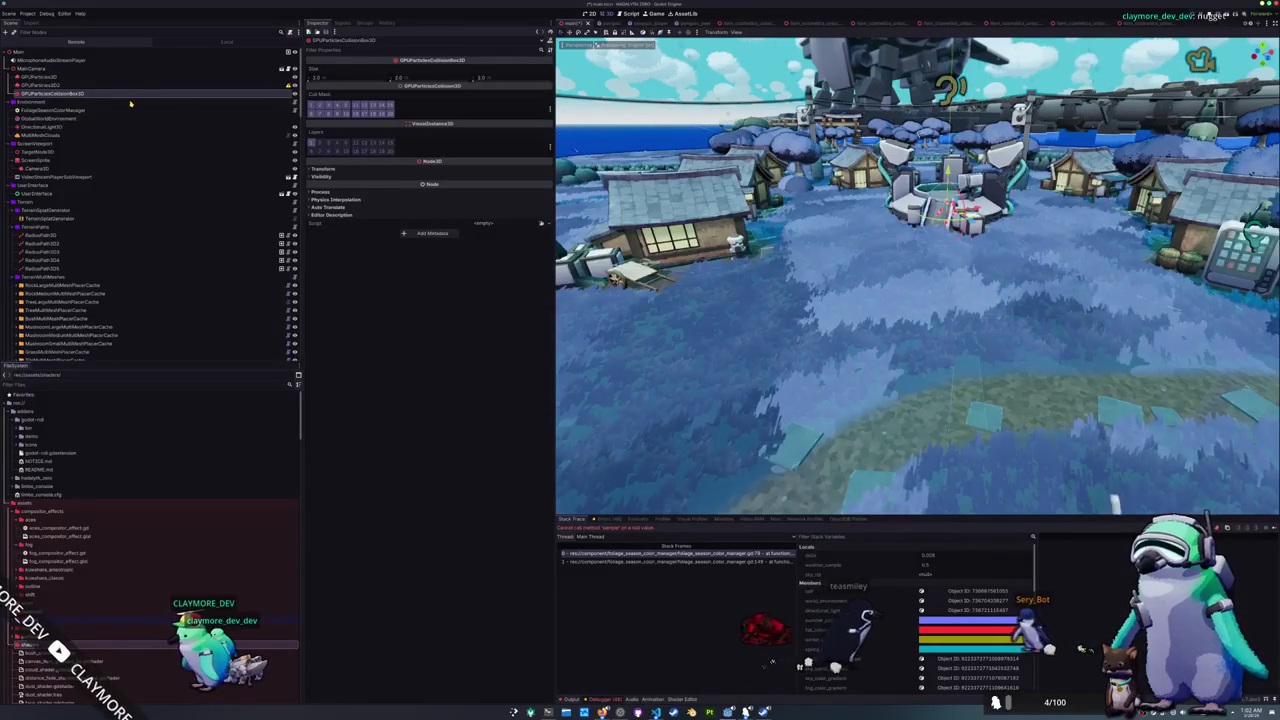
{"action": "key", "text": "f"}
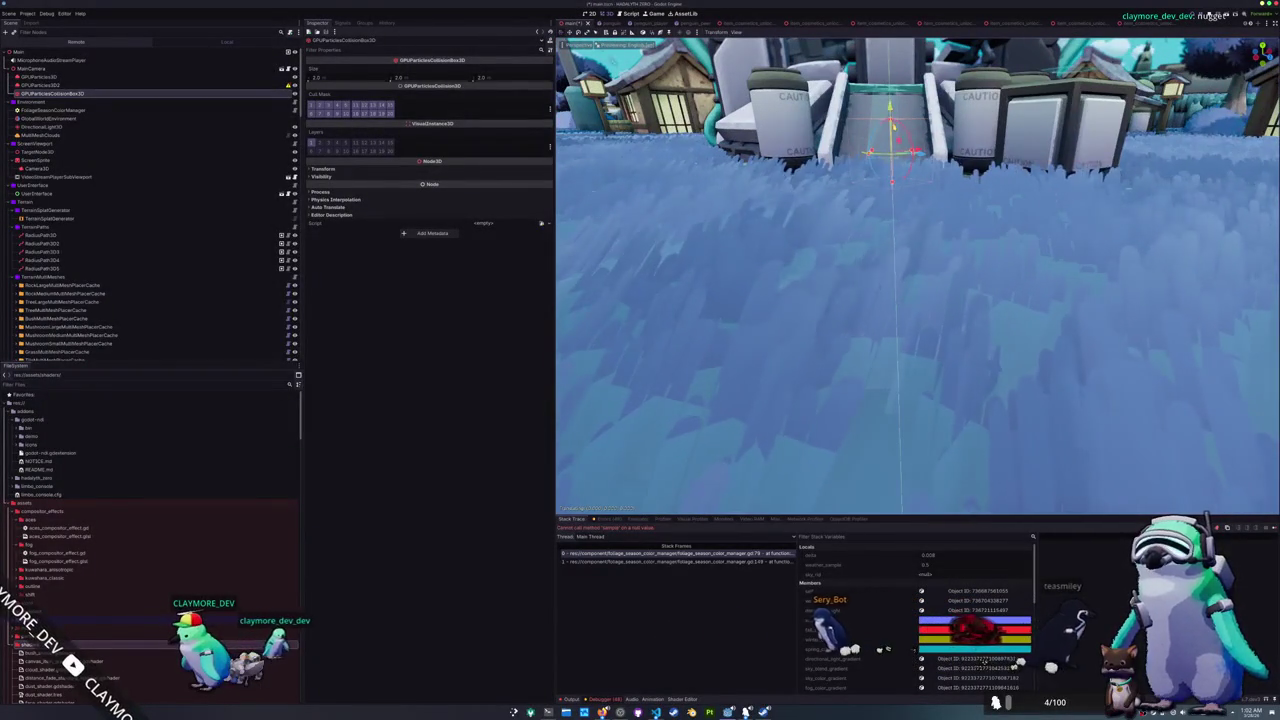
- Move the collision box down onto the village plaza and check its placement from several angles
{"action": "left_click_drag", "start_coordinate": [862, 177], "coordinate": [862, 207]}
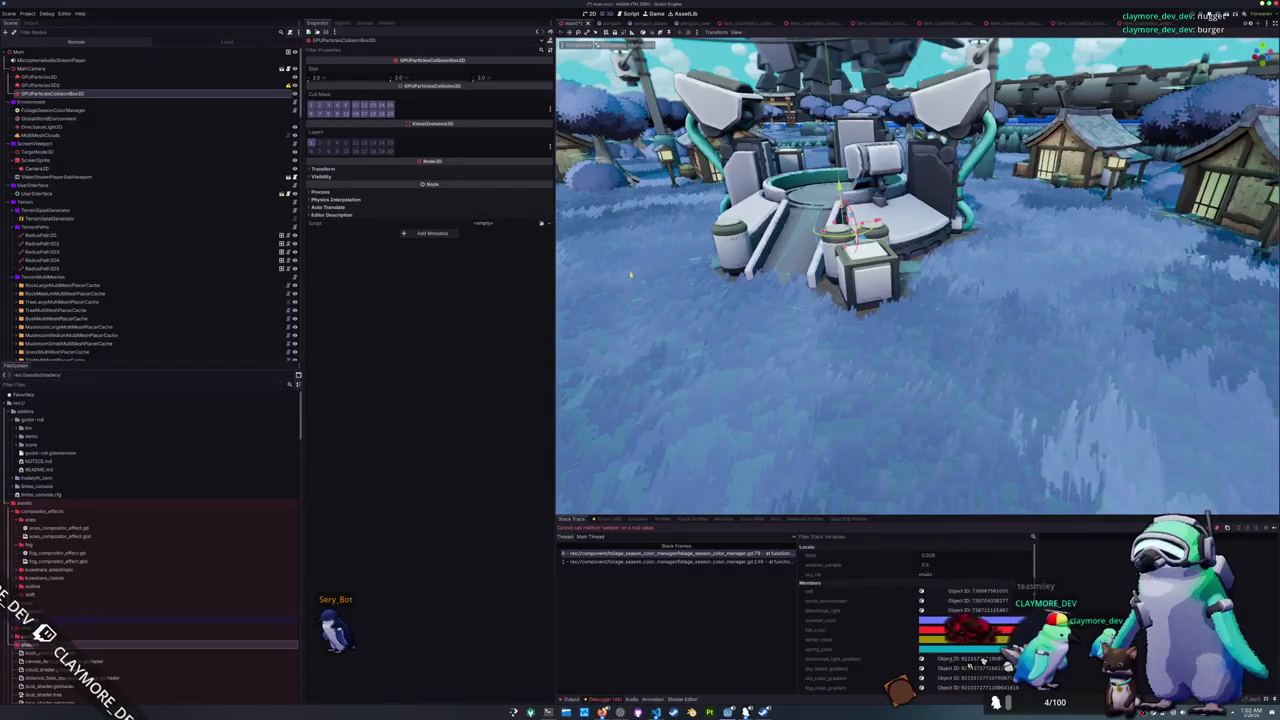
{"action": "key", "text": "f"}
{"action": "key", "text": "KP_1"}
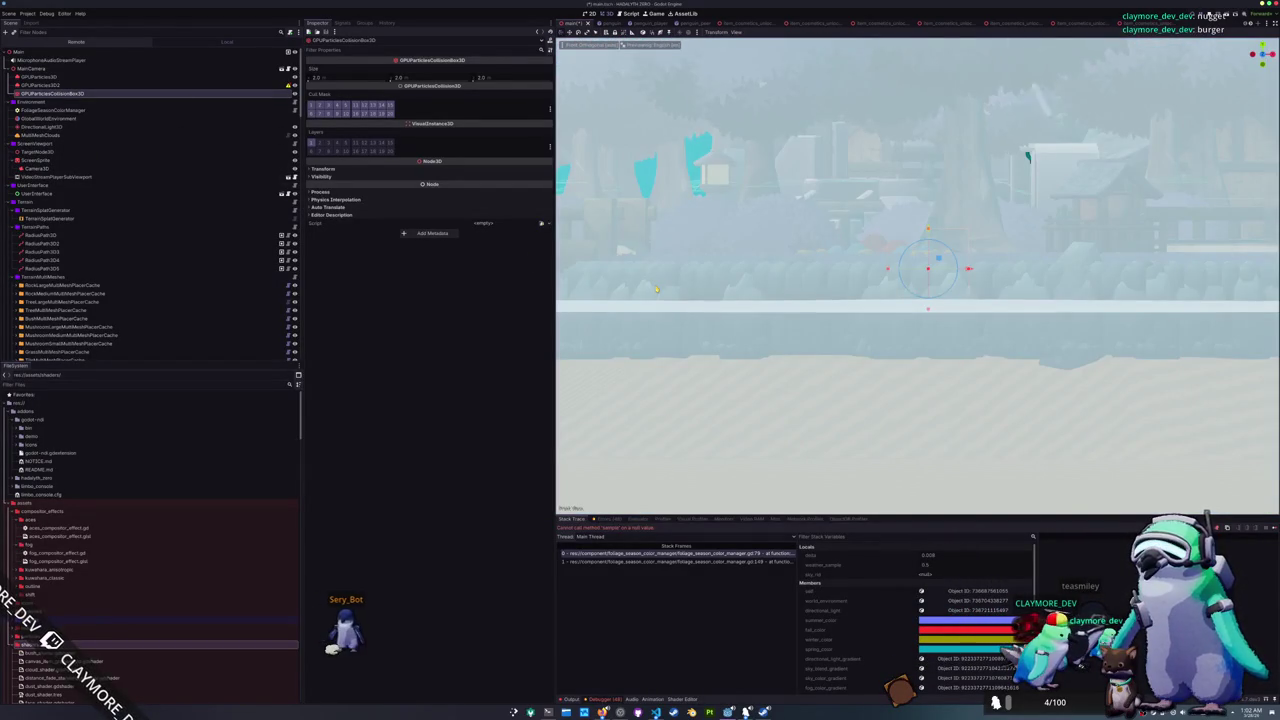
{"action": "scroll", "coordinate": [917, 275], "scroll_direction": "up", "scroll_amount": 3}
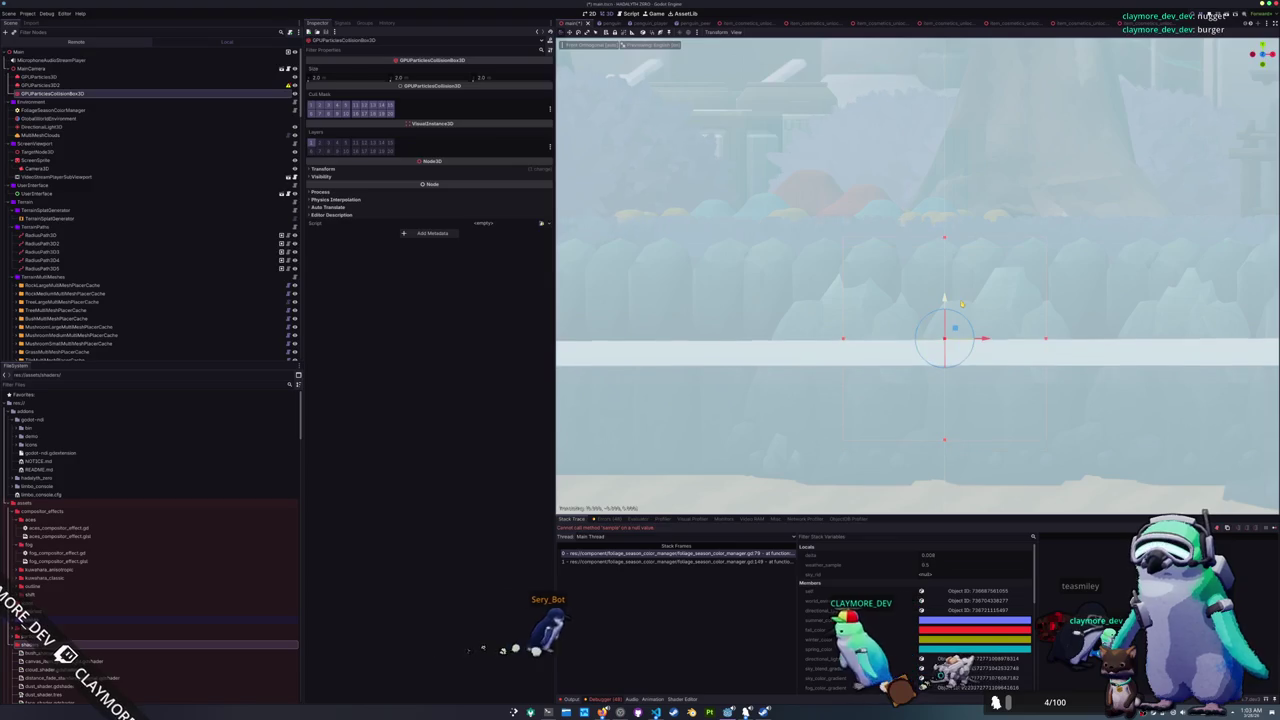
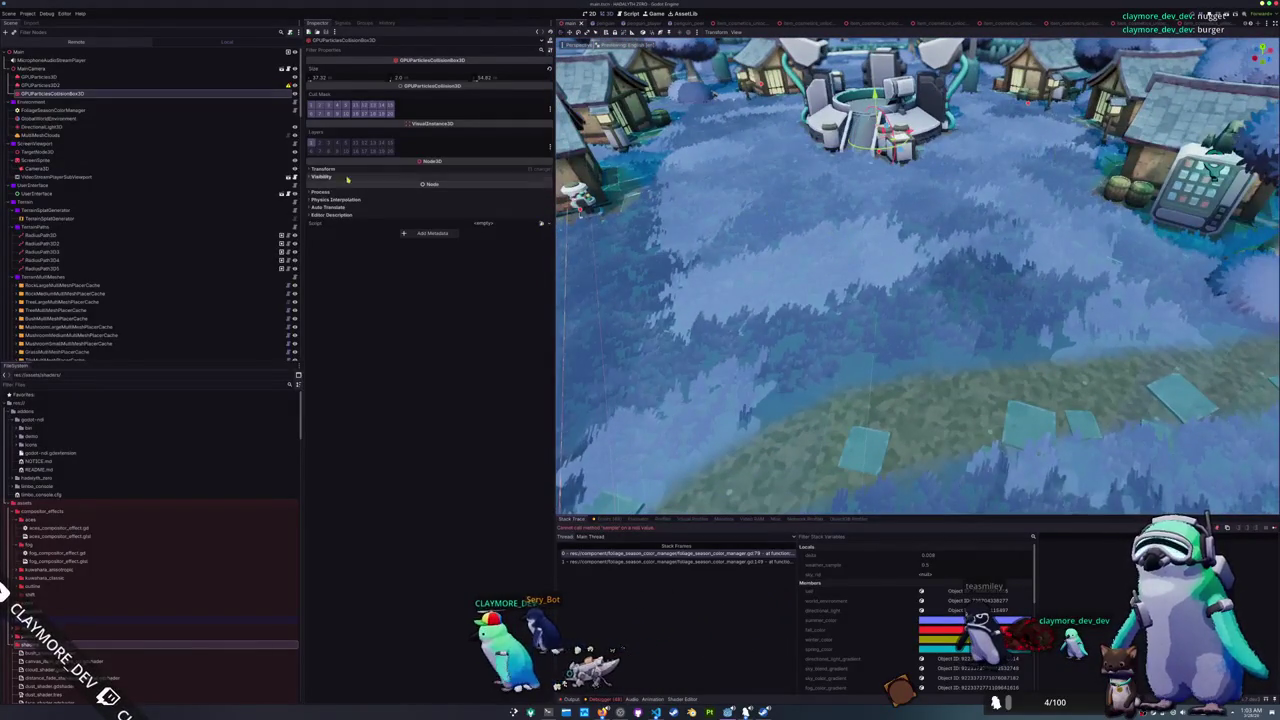
{"action": "key", "text": "Up"}
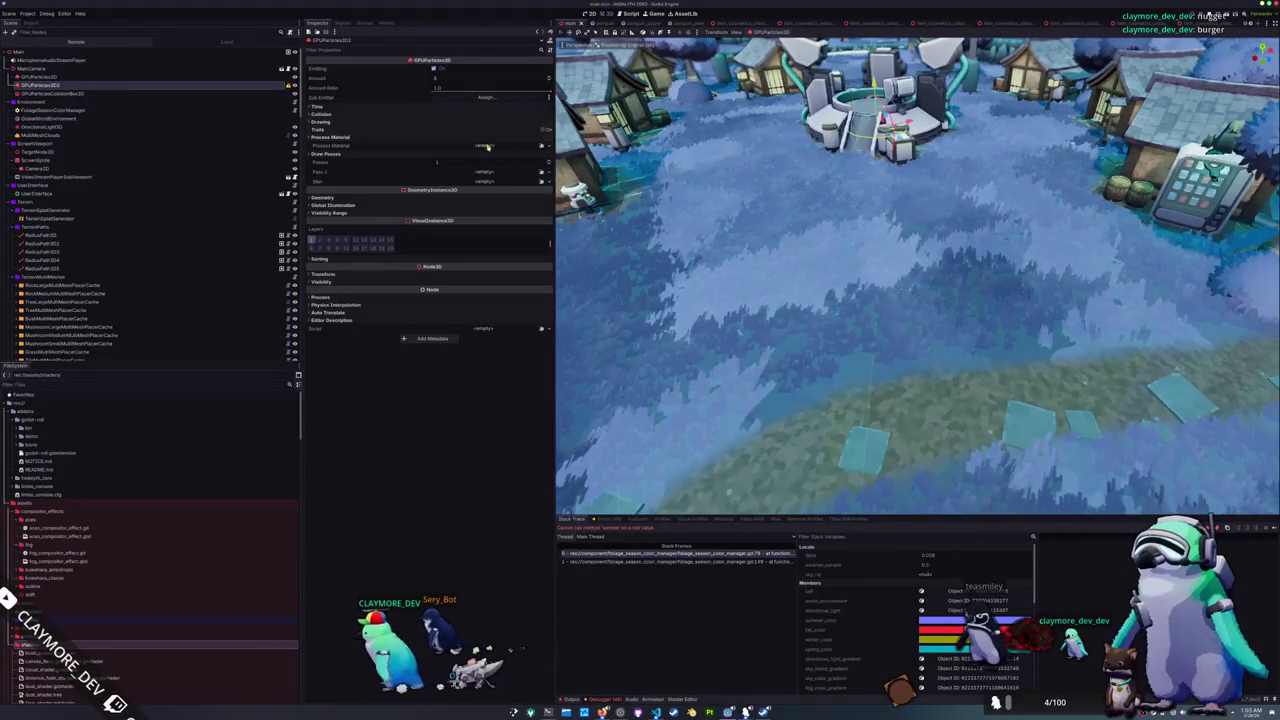
- Inspect the rain emitter's raindrop mesh settings
{"action": "left_click", "coordinate": [108, 78]}
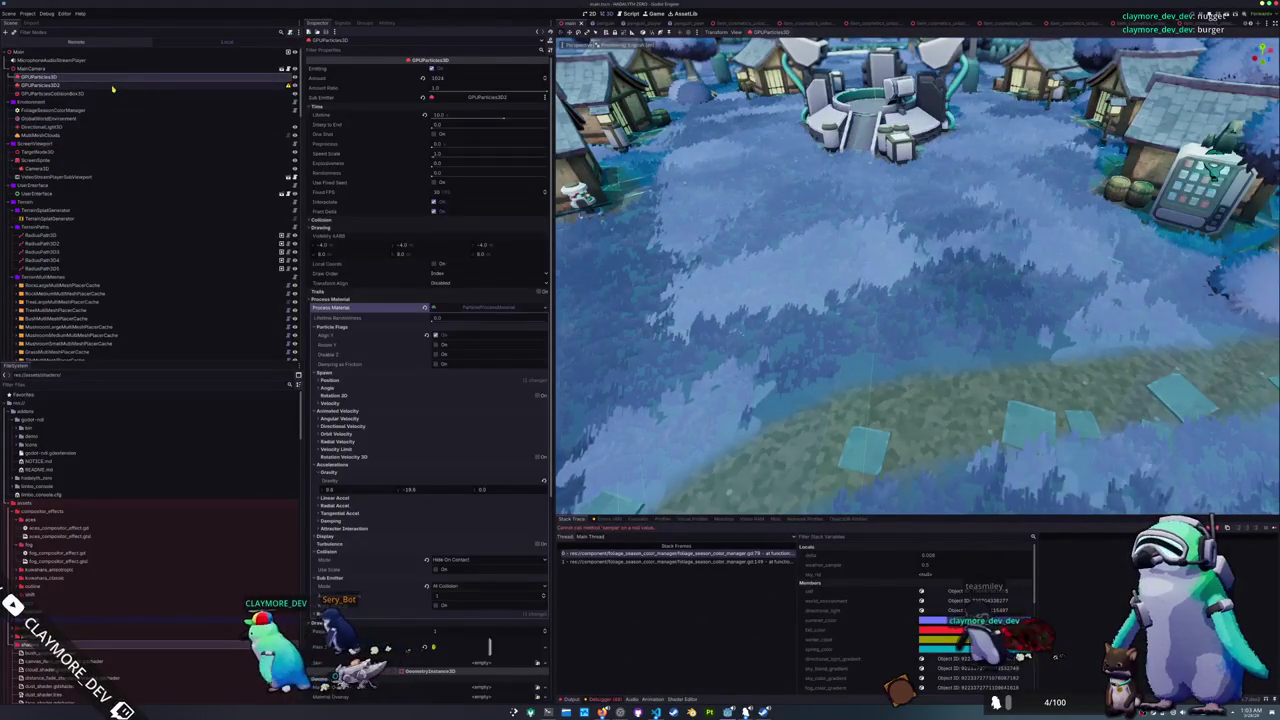
{"action": "scroll", "coordinate": [391, 363], "scroll_direction": "down", "scroll_amount": 6}
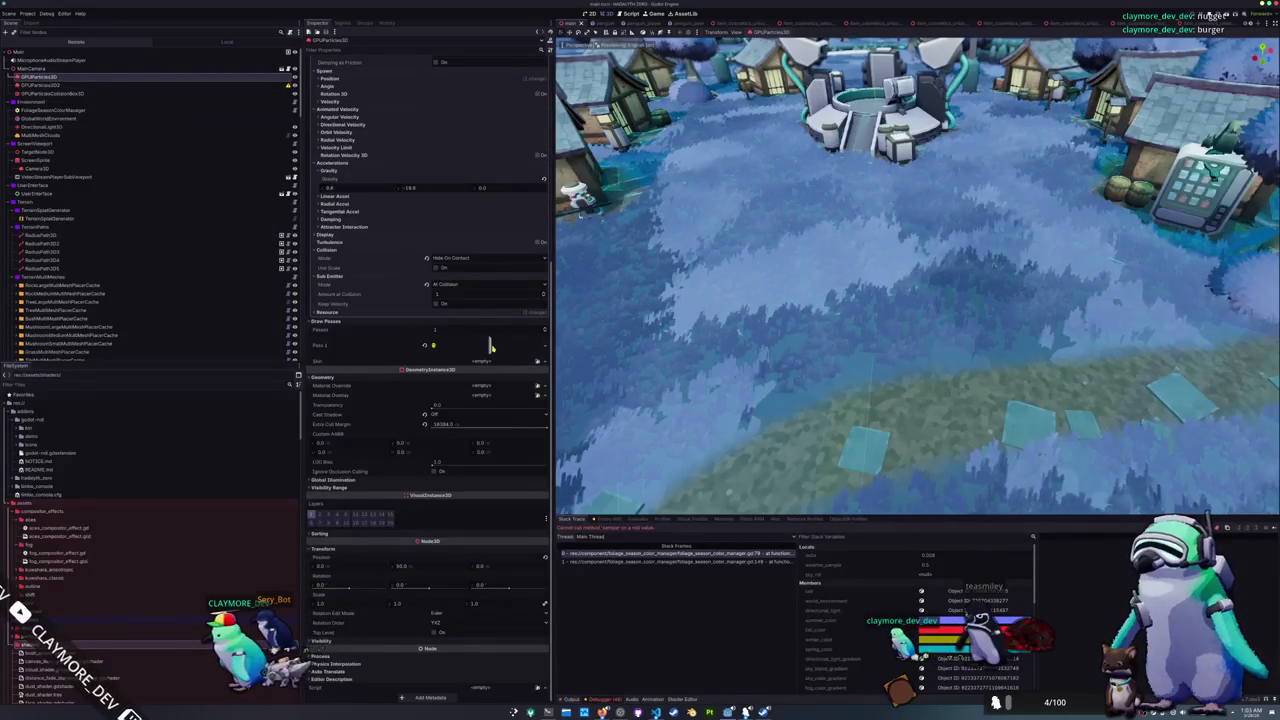
{"action": "left_click", "coordinate": [491, 346]}
{"action": "left_click", "coordinate": [470, 345]}
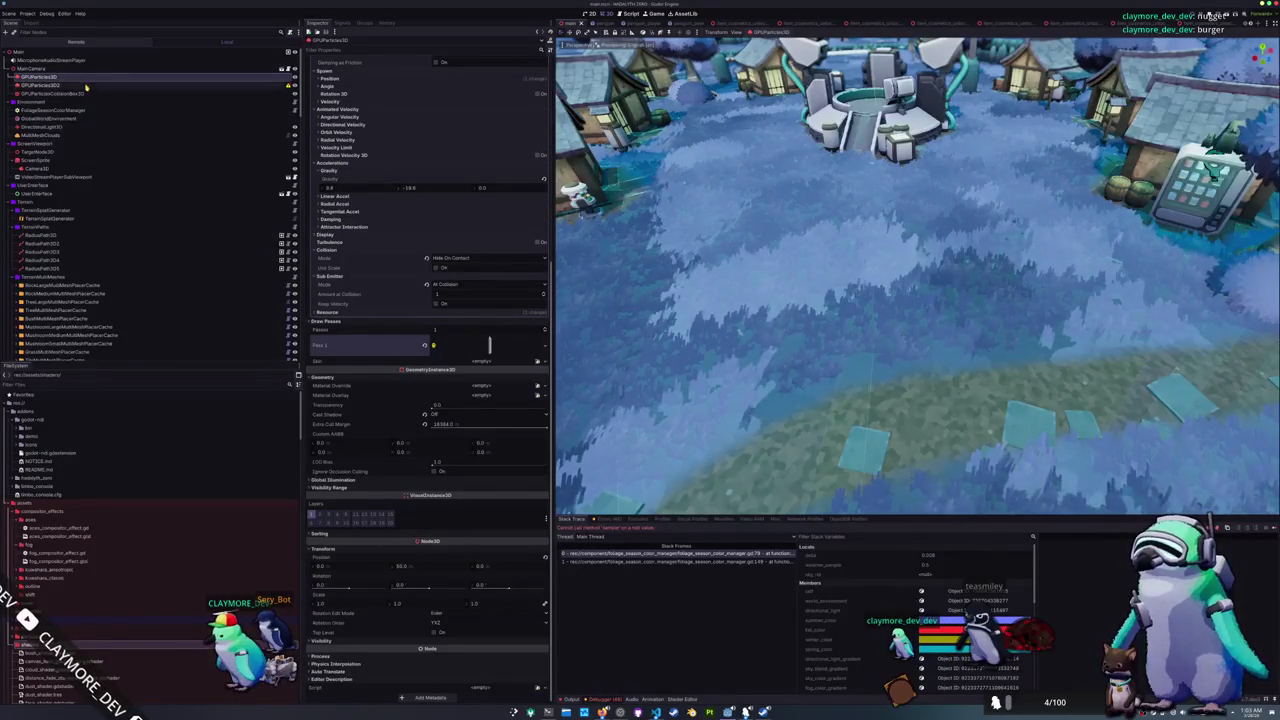
- Give GPUParticles3D2 a CapsuleMesh draw pass with Rings set to 4
{"action": "left_click", "coordinate": [86, 86]}
{"action": "left_click", "coordinate": [550, 172]}
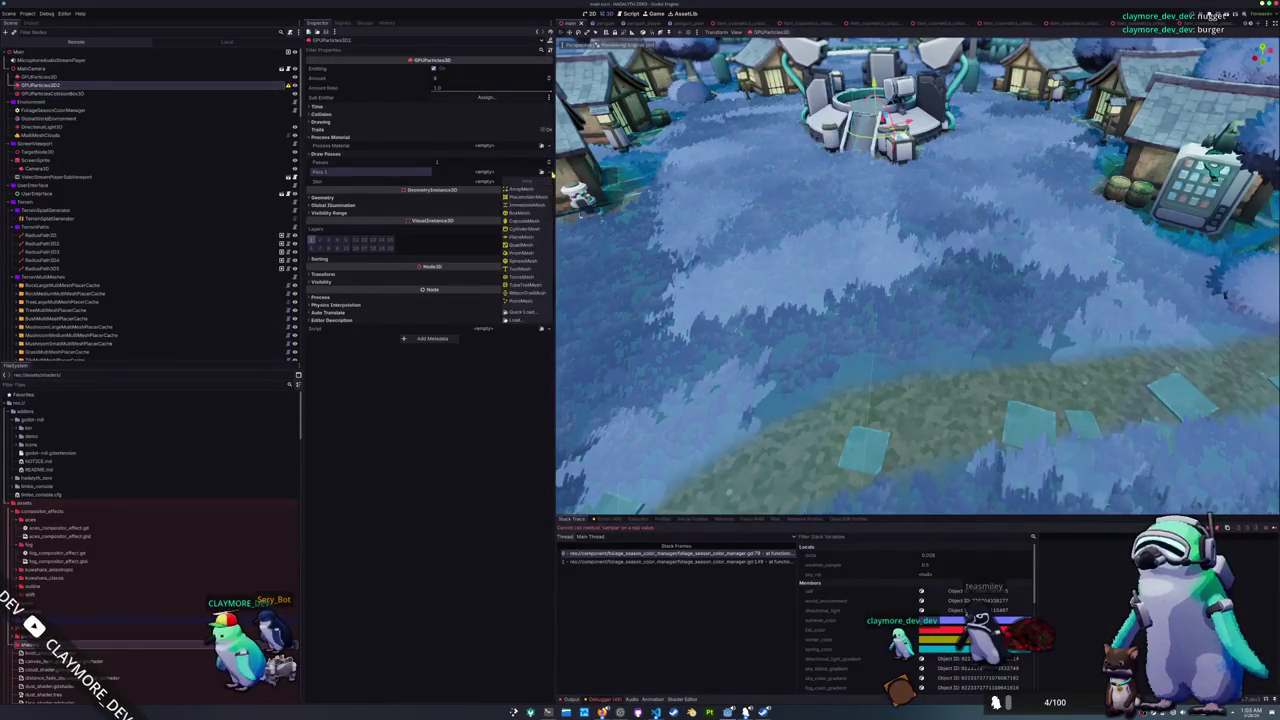
{"action": "left_click", "coordinate": [523, 222]}
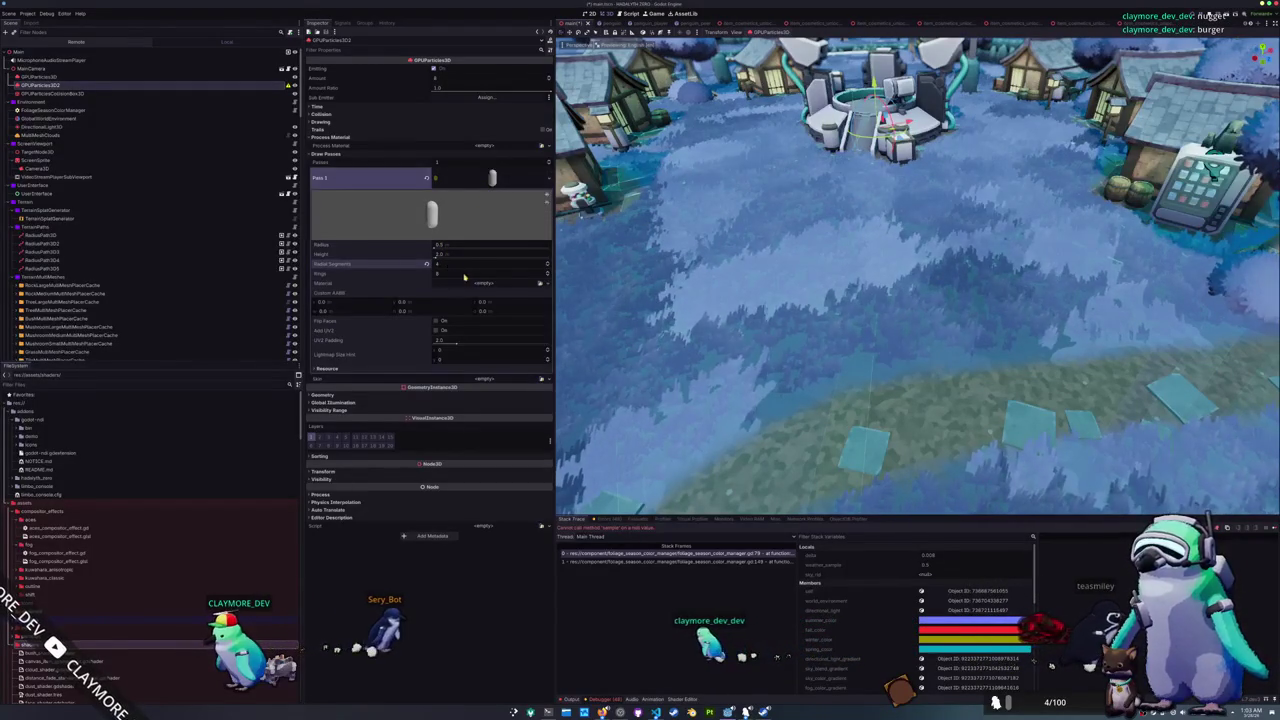
{"action": "left_click", "coordinate": [464, 273]}
{"action": "type", "text": "4"}
{"action": "key", "text": "Return"}
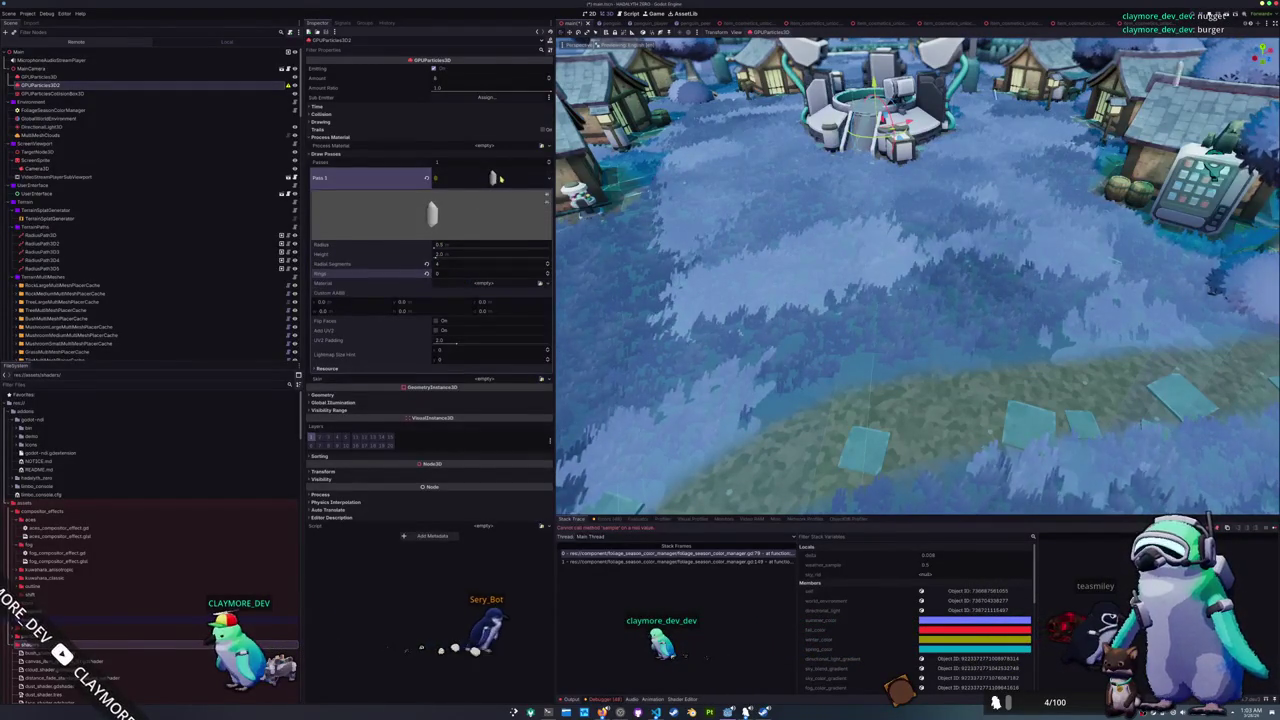
{"action": "left_click", "coordinate": [492, 177]}
- Give the splash emitter a new ParticleProcessMaterial and enable Time > One Shot
{"action": "left_click", "coordinate": [541, 146]}
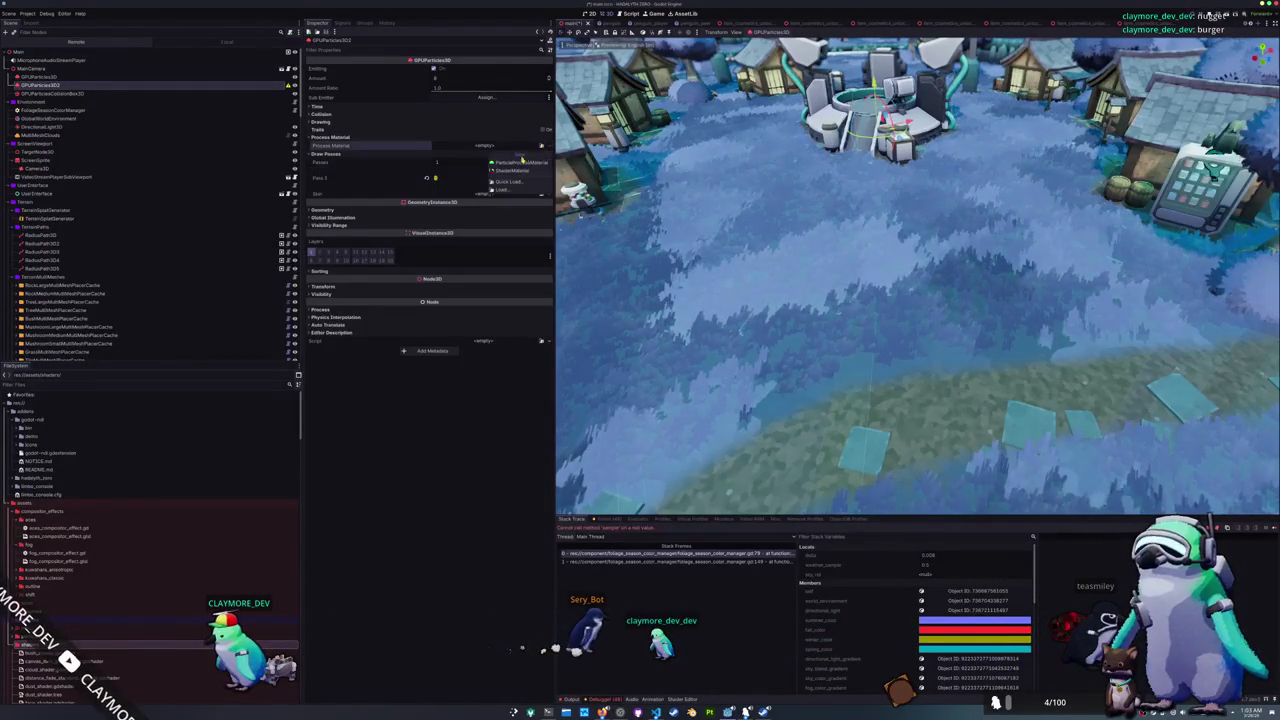
{"action": "left_click", "coordinate": [517, 164]}
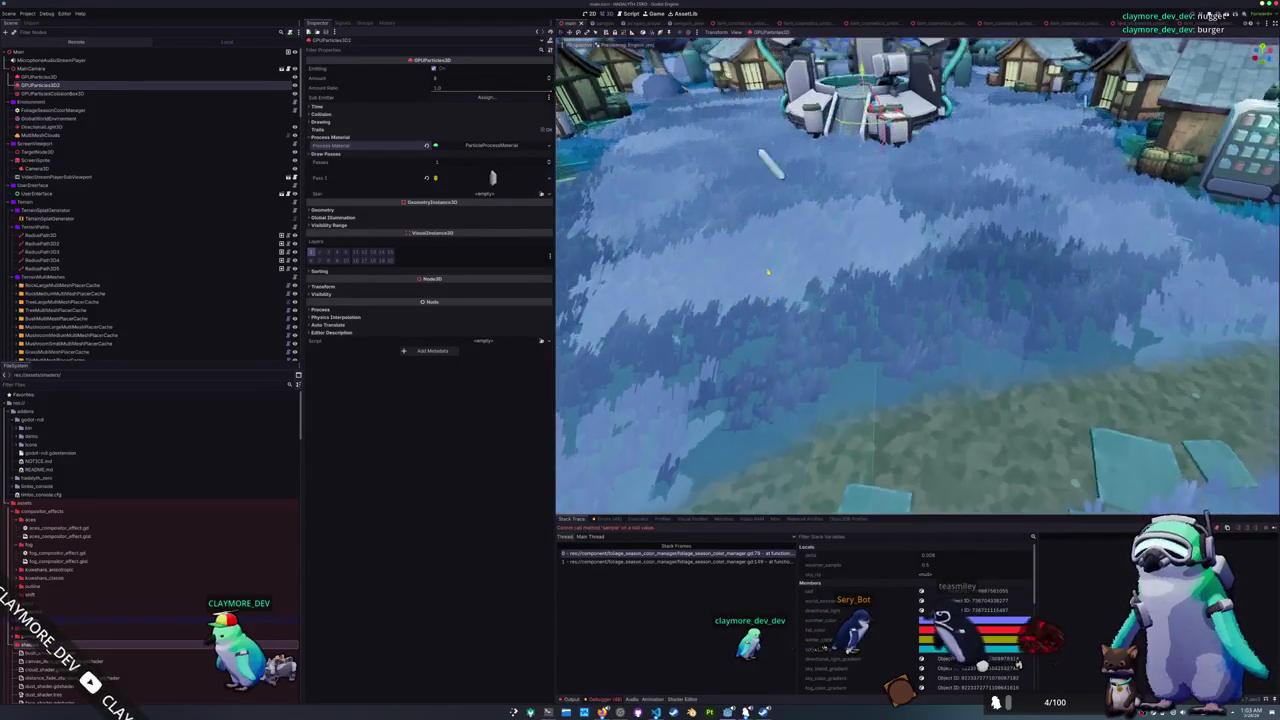
{"action": "left_click", "coordinate": [390, 106]}
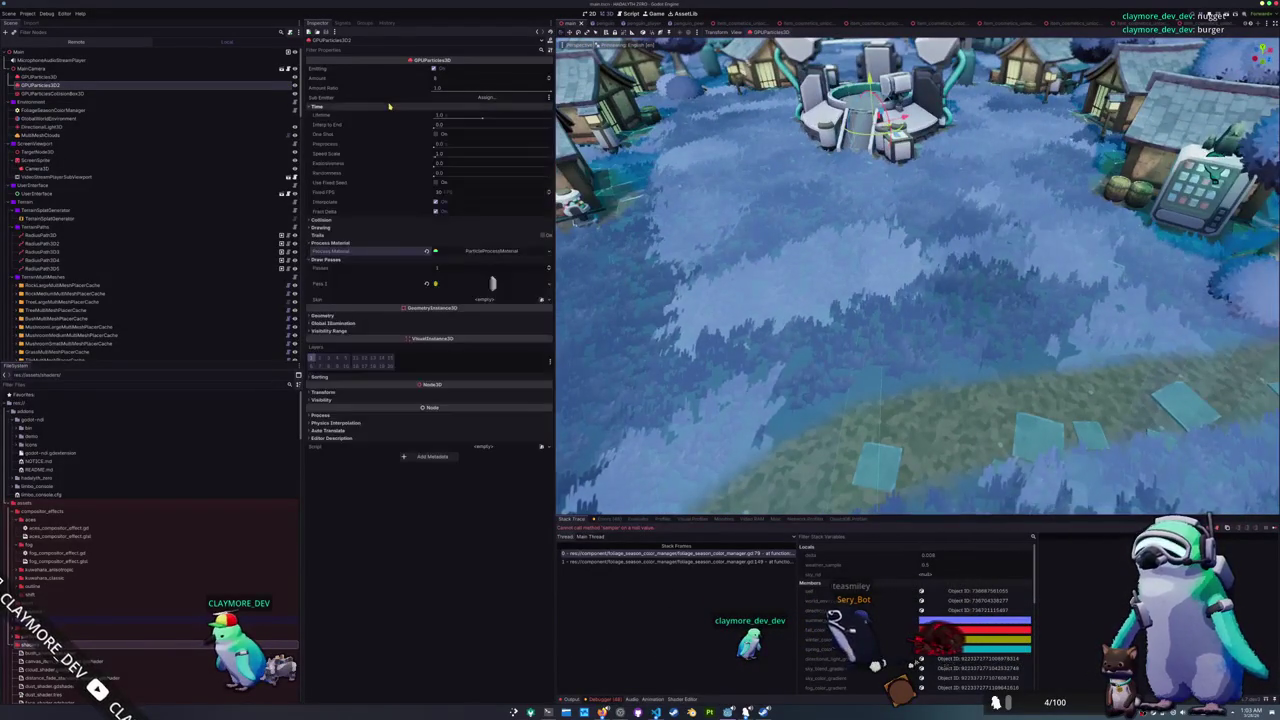
{"action": "left_click", "coordinate": [437, 134]}
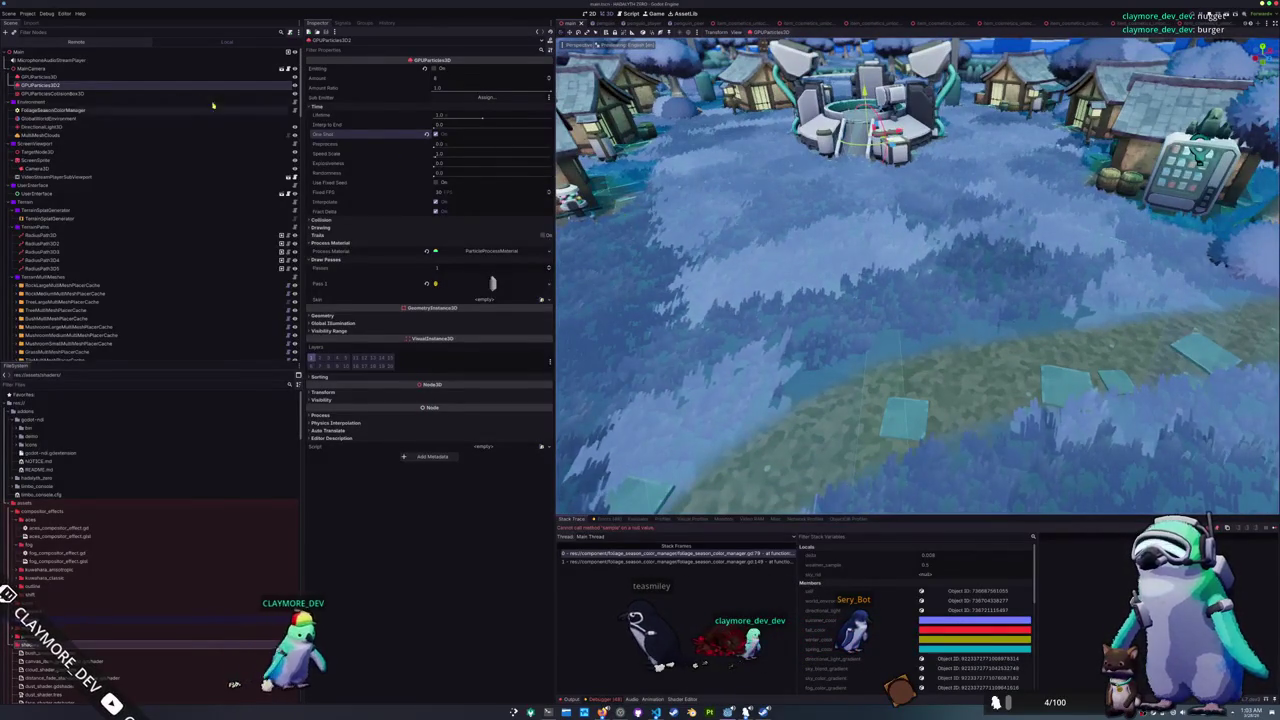
{"action": "left_click", "coordinate": [108, 80]}
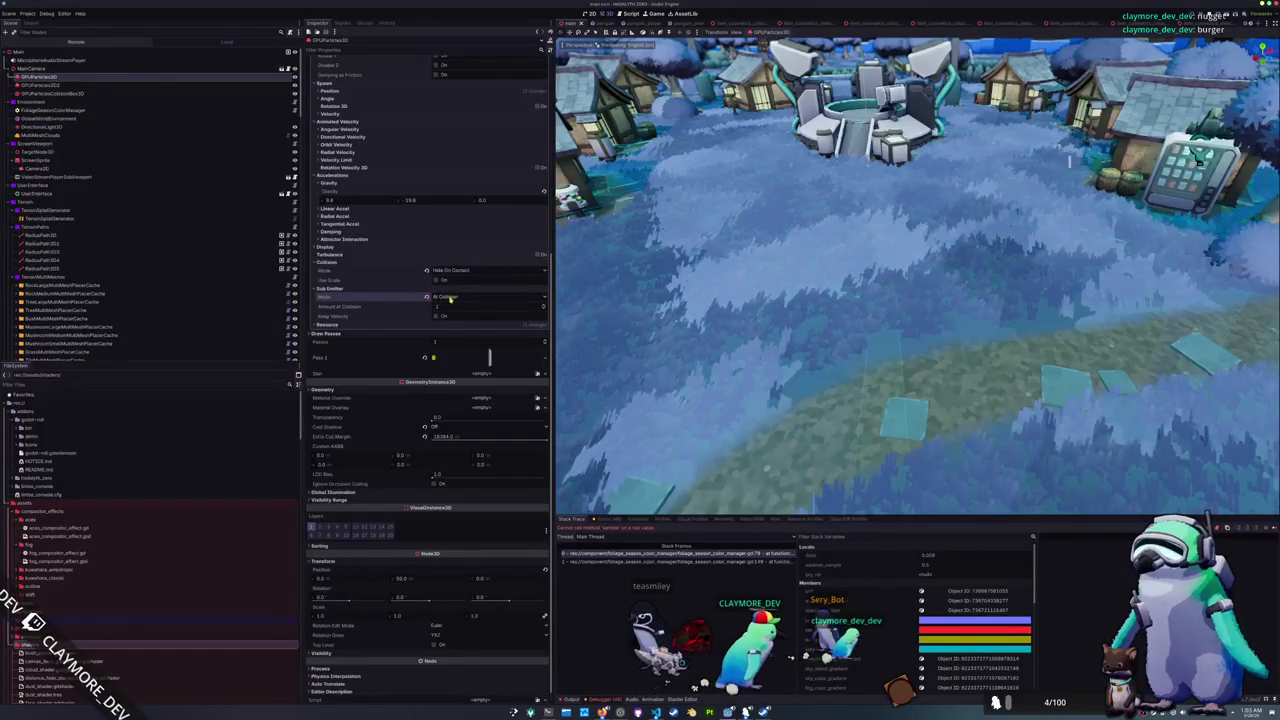
- Set the rain's Sub Emitter Mode to At Collision, review Collision Mode options, then open Konsole
{"action": "left_click", "coordinate": [451, 298]}
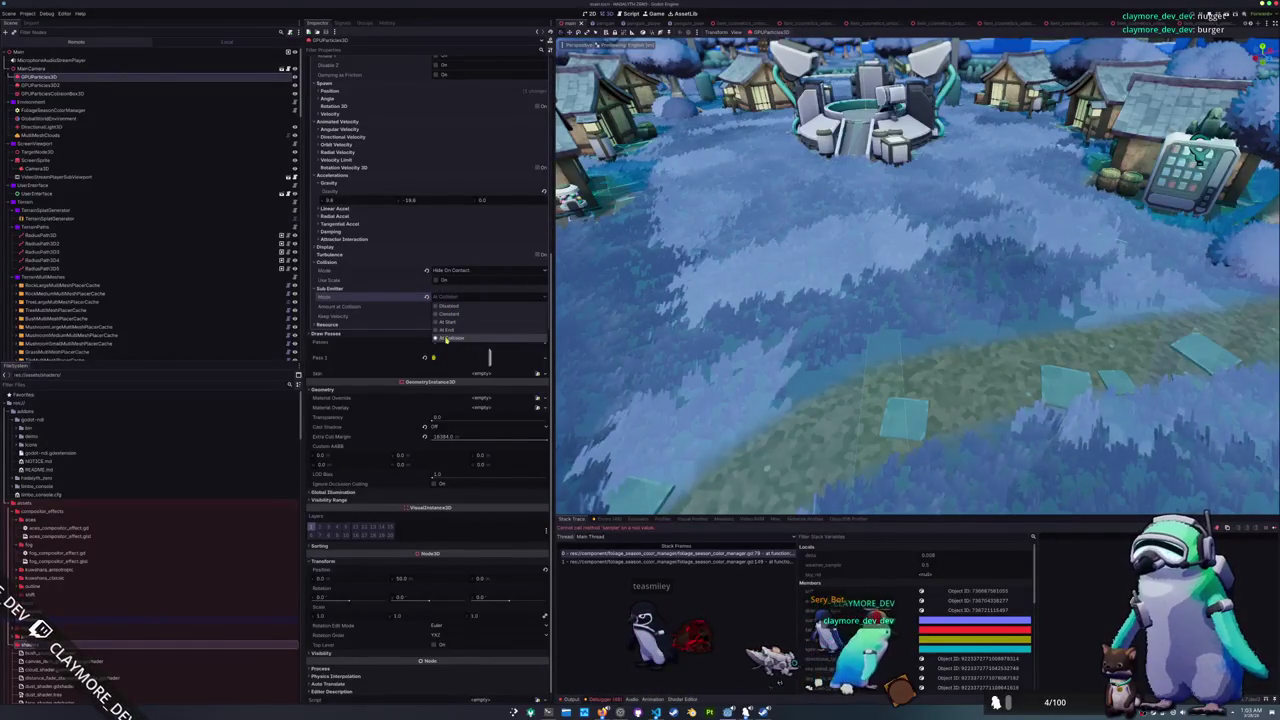
{"action": "left_click", "coordinate": [446, 338]}
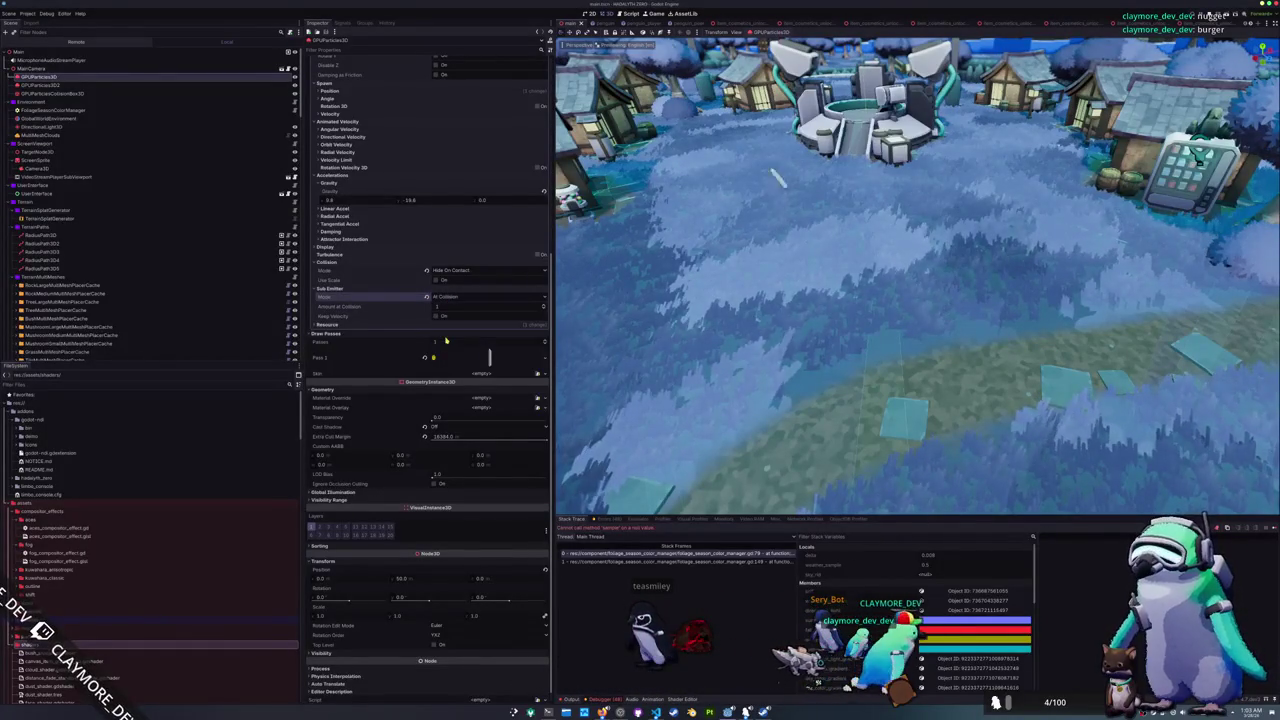
{"action": "left_click", "coordinate": [459, 271]}
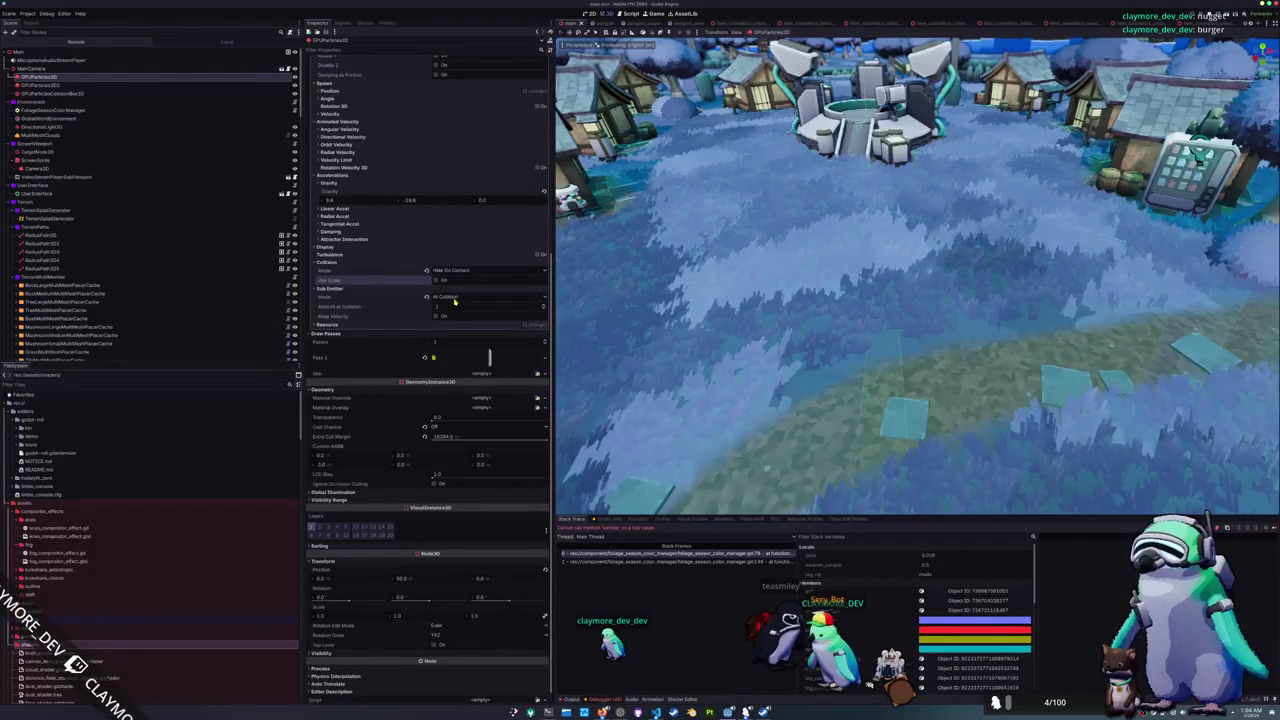
{"action": "key", "text": "ctrl+alt+t"}
{"action": "type", "text": "sudo ln --force"}
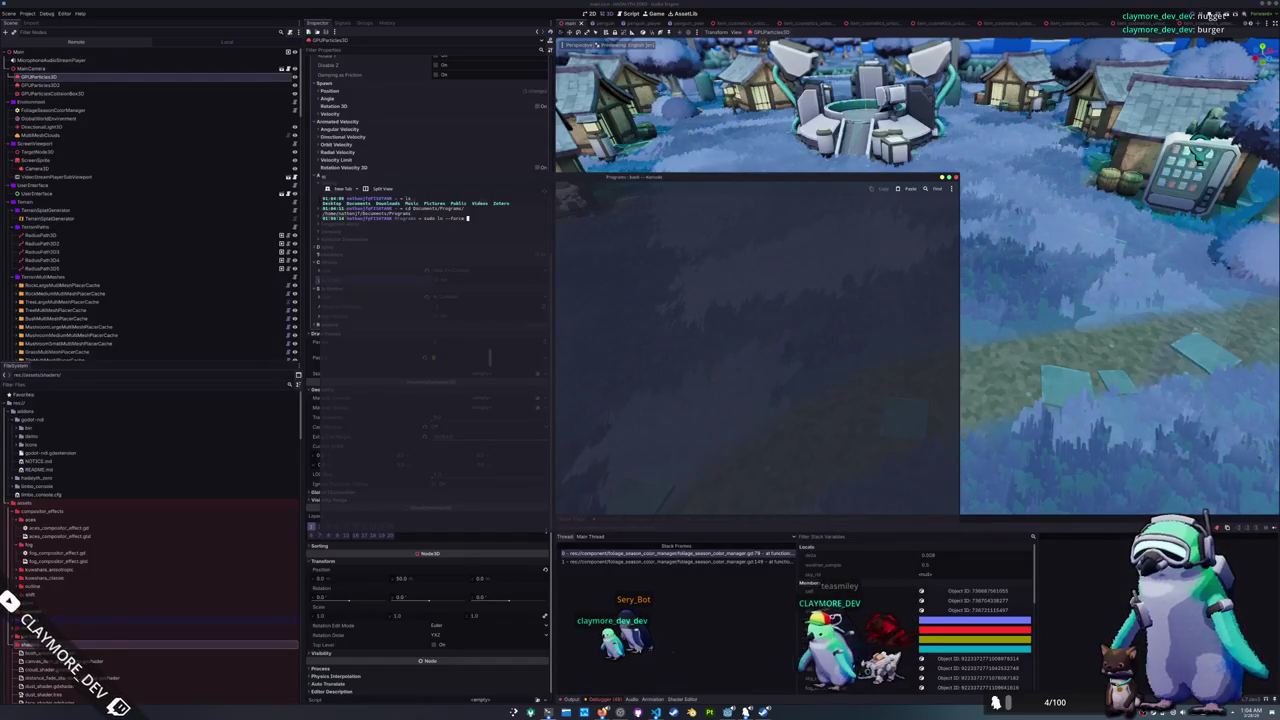
- Force-link the Godot 4.7-dev binary to /usr/bin/godot4 with sudo, entering the account password
{"action": "type", "text": "go"}
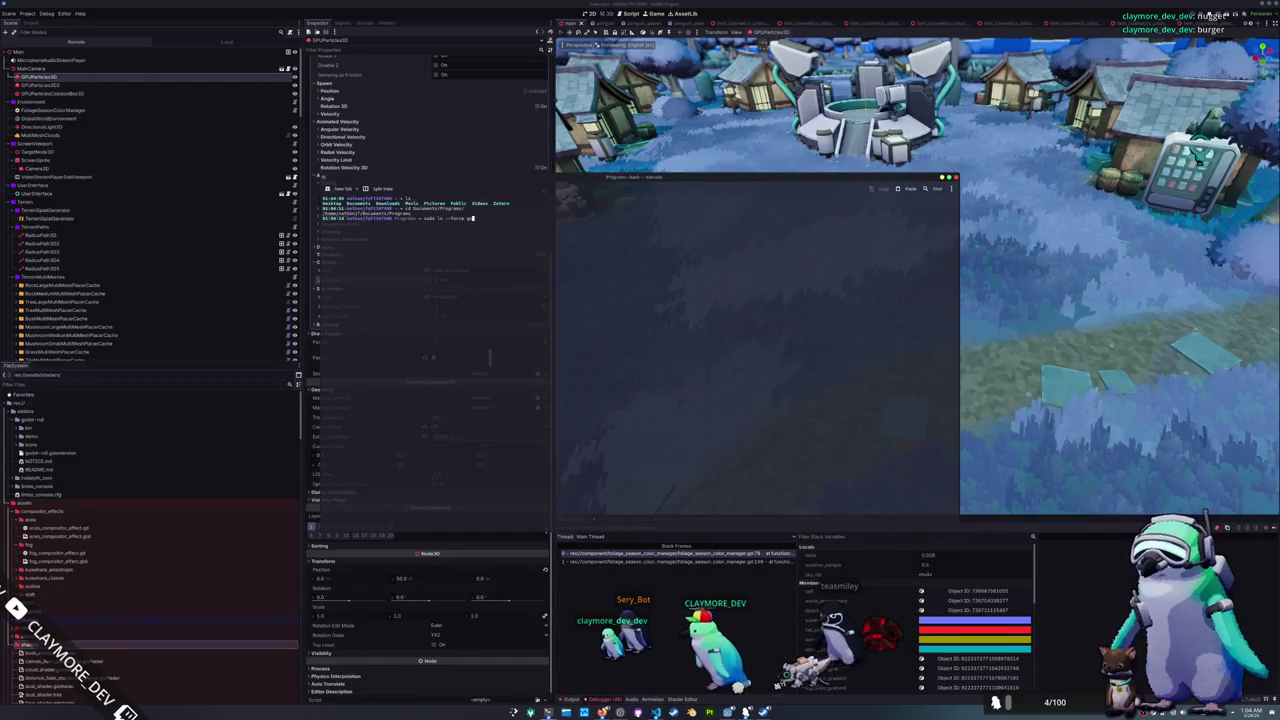
{"action": "key", "text": "Tab"}
{"action": "key", "text": "Tab"}
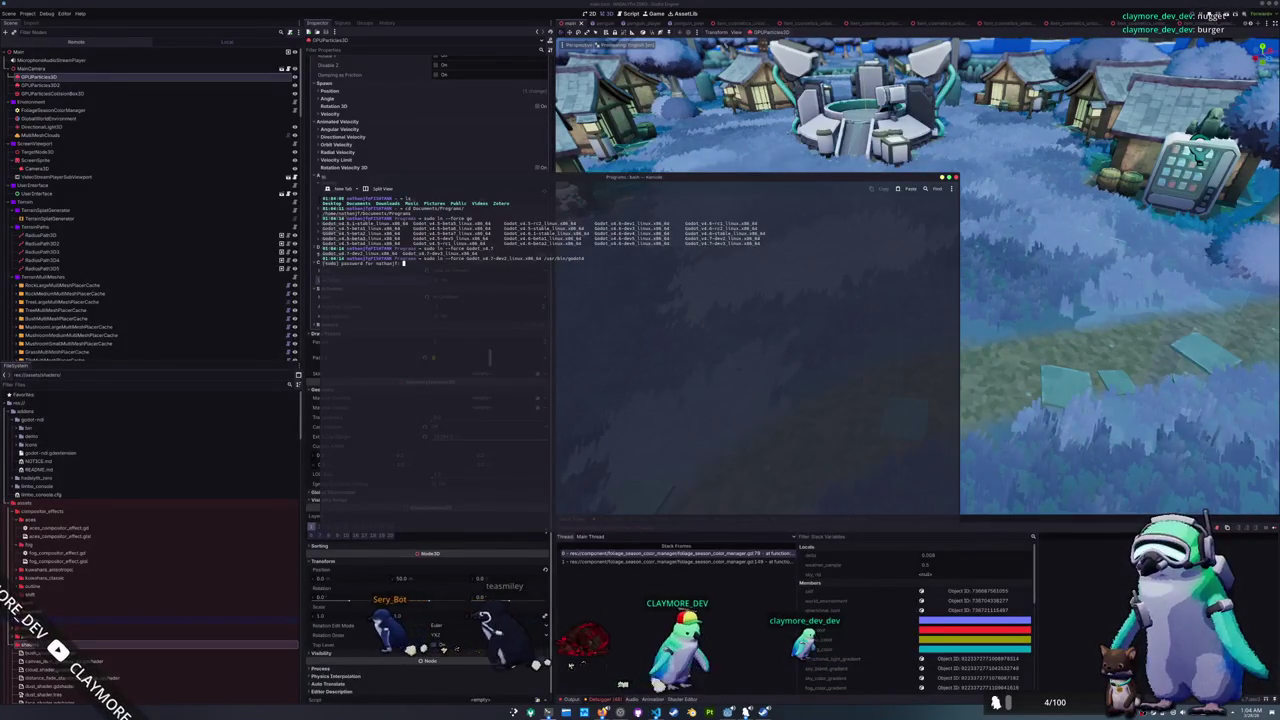
{"action": "key", "text": "Return"}
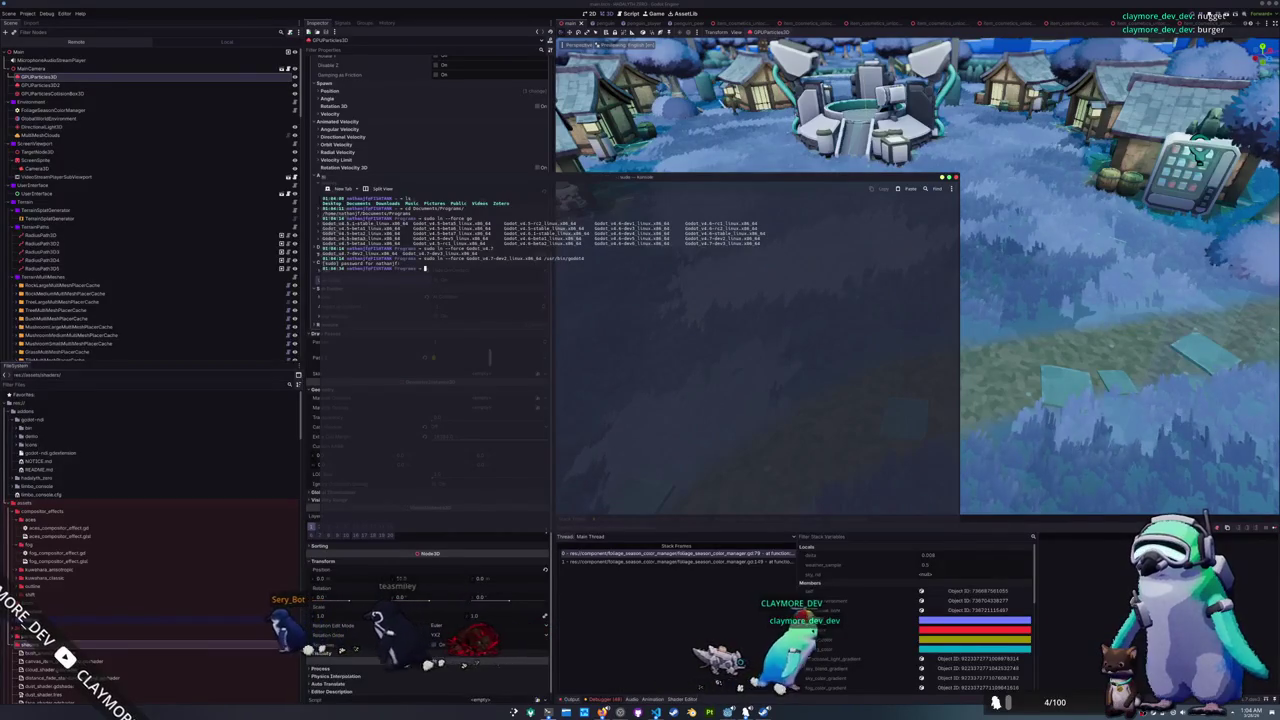
{"action": "type", "text": "godot4"}
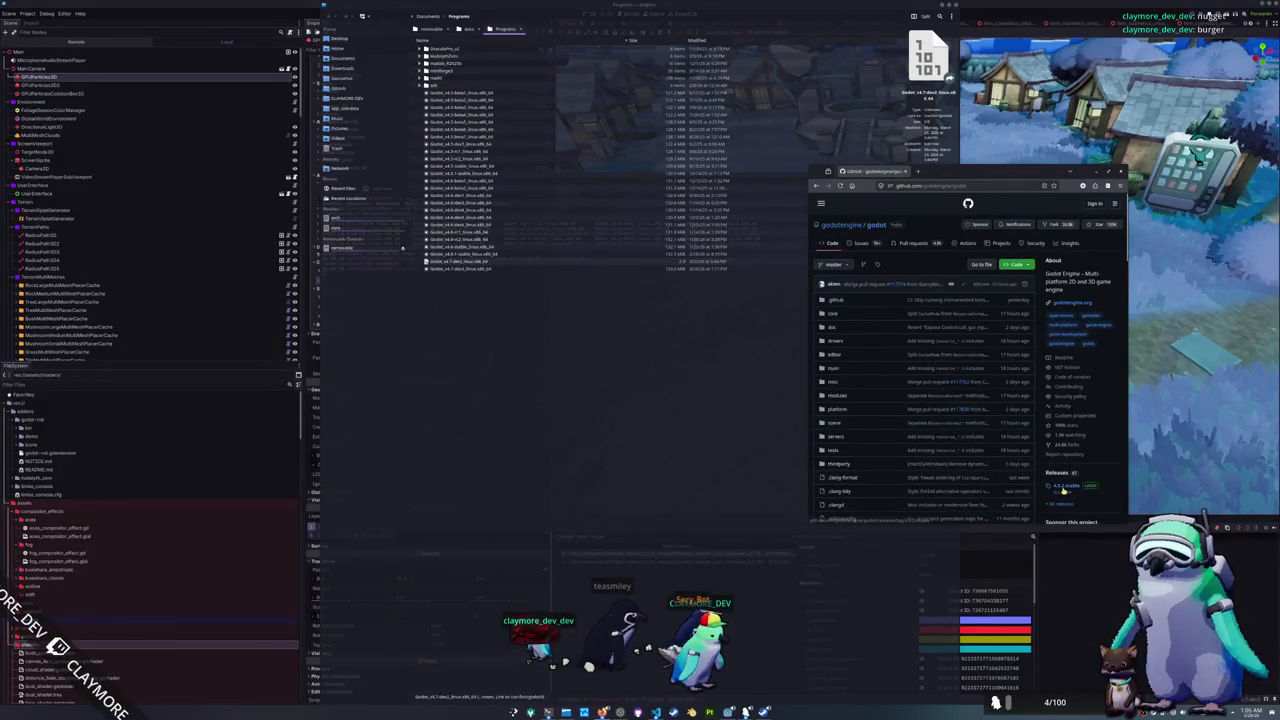
- Browse the latest stable release page, then return to the Godot GitHub repository
{"action": "left_click", "coordinate": [1065, 486]}
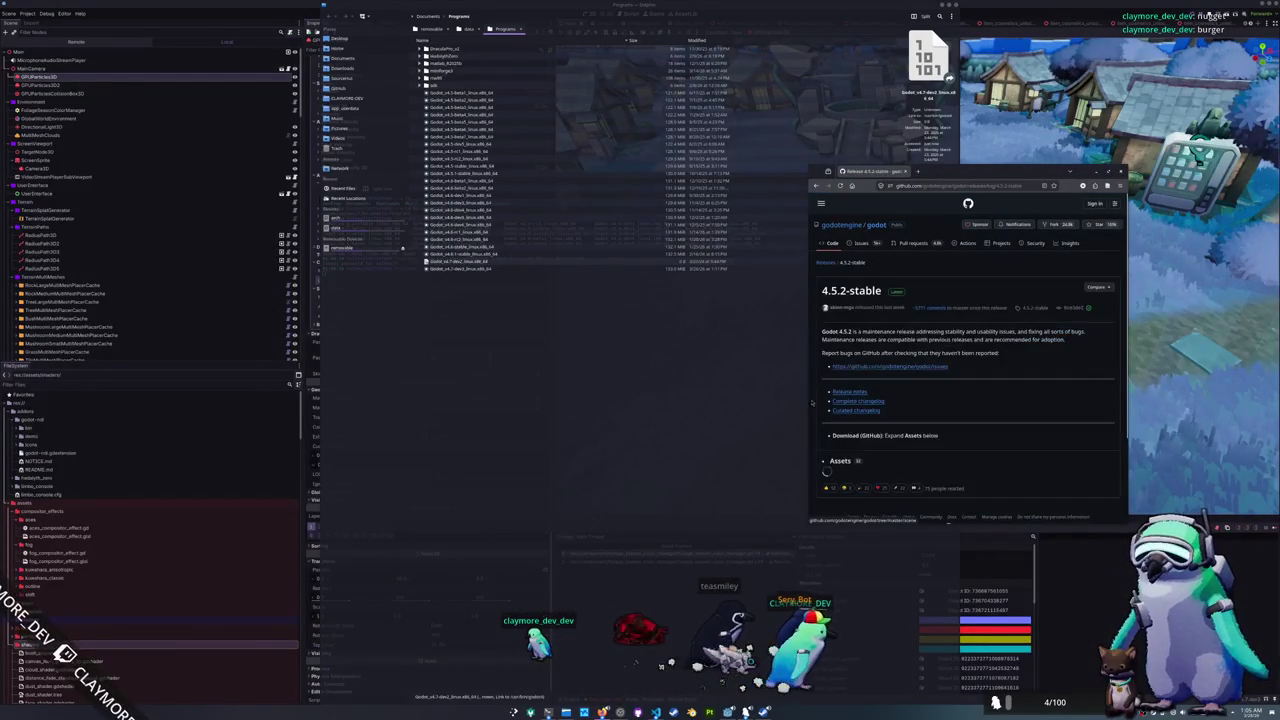
{"action": "mouse_move", "coordinate": [812, 403]}
{"action": "left_mouse_down"}
{"action": "mouse_move", "coordinate": [623, 360]}
{"action": "mouse_move", "coordinate": [596, 340]}
{"action": "left_mouse_up"}
{"action": "scroll", "coordinate": [651, 335], "scroll_direction": "down", "scroll_amount": 1}
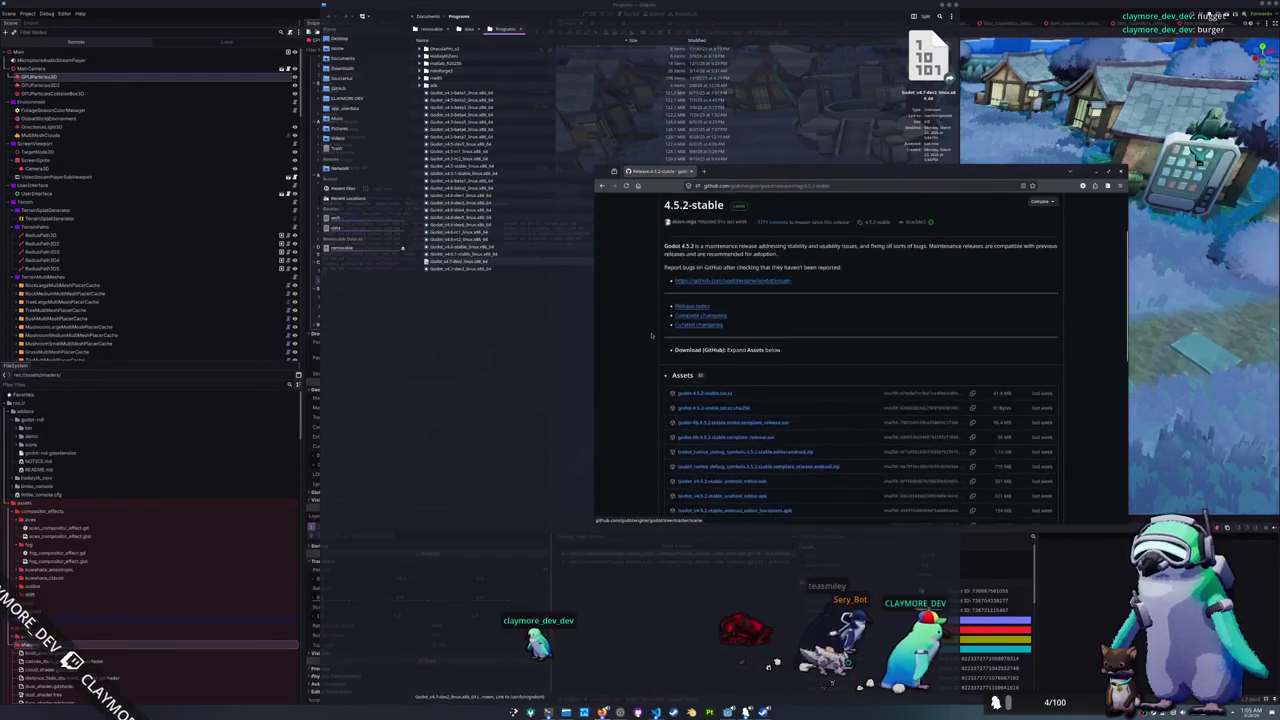
{"action": "scroll", "coordinate": [651, 335], "scroll_direction": "down", "scroll_amount": 5}
{"action": "scroll", "coordinate": [652, 337], "scroll_direction": "up", "scroll_amount": 10}
{"action": "scroll", "coordinate": [651, 336], "scroll_direction": "up", "scroll_amount": 1}
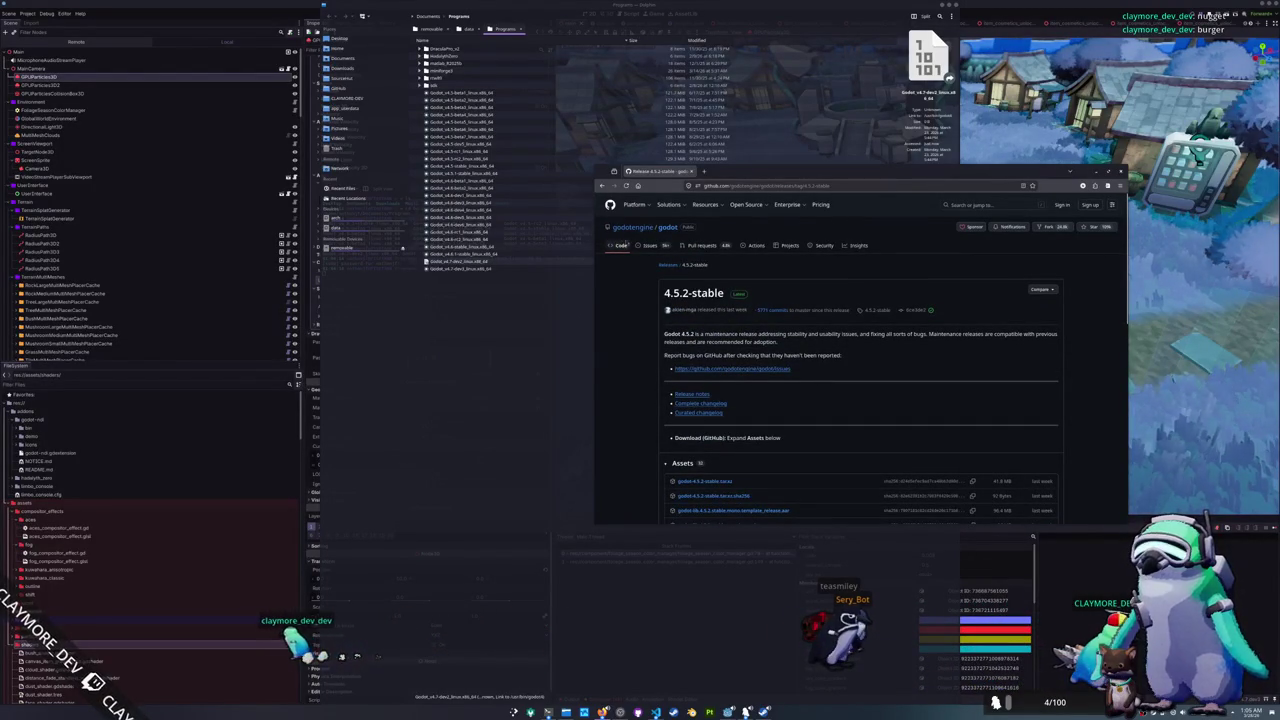
{"action": "left_click", "coordinate": [620, 245]}
{"action": "scroll", "coordinate": [800, 400], "scroll_direction": "down", "scroll_amount": 10}
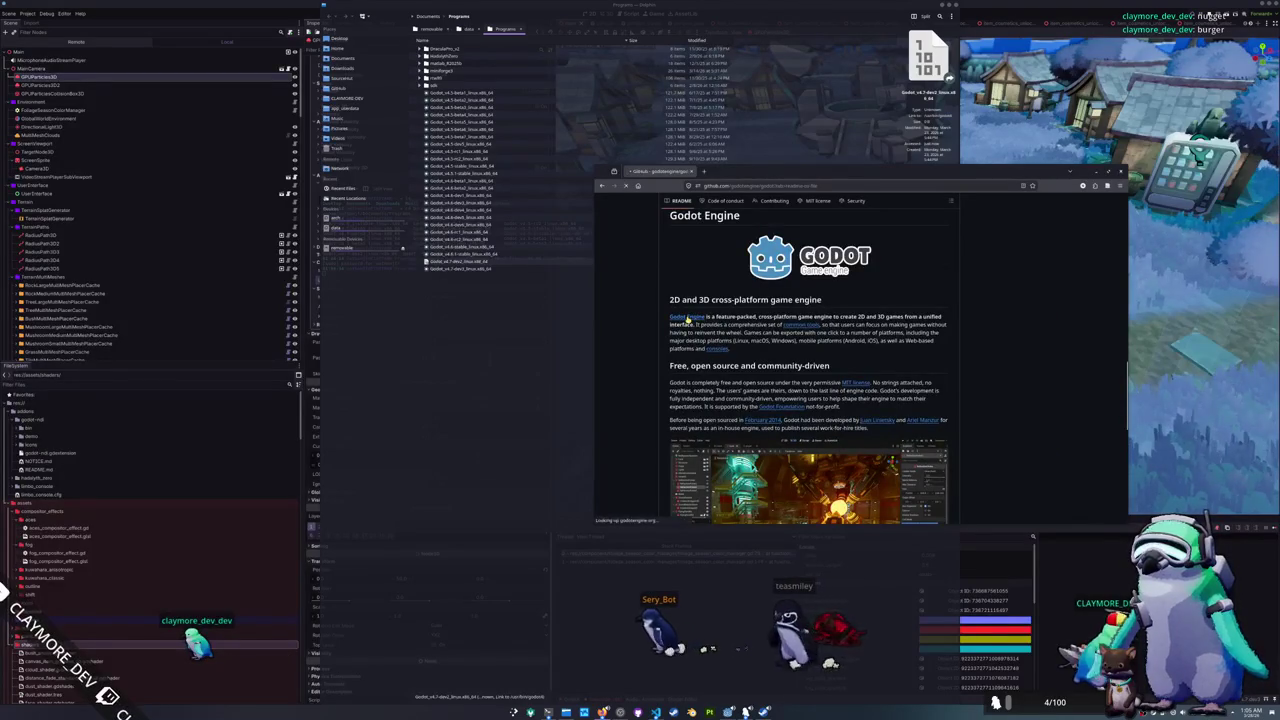
- Download the Godot 4.7-dev2 Linux build via the godotengine.org release archive
{"action": "left_click", "coordinate": [686, 316]}
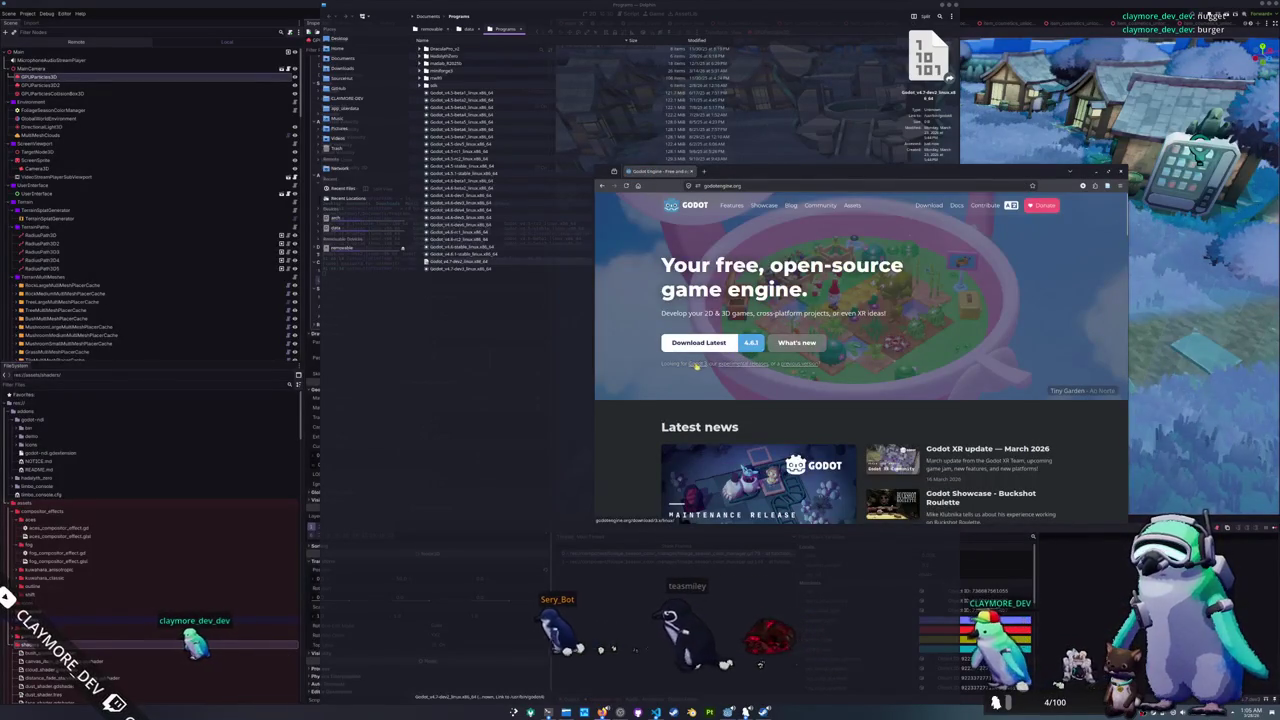
{"action": "left_click", "coordinate": [747, 365]}
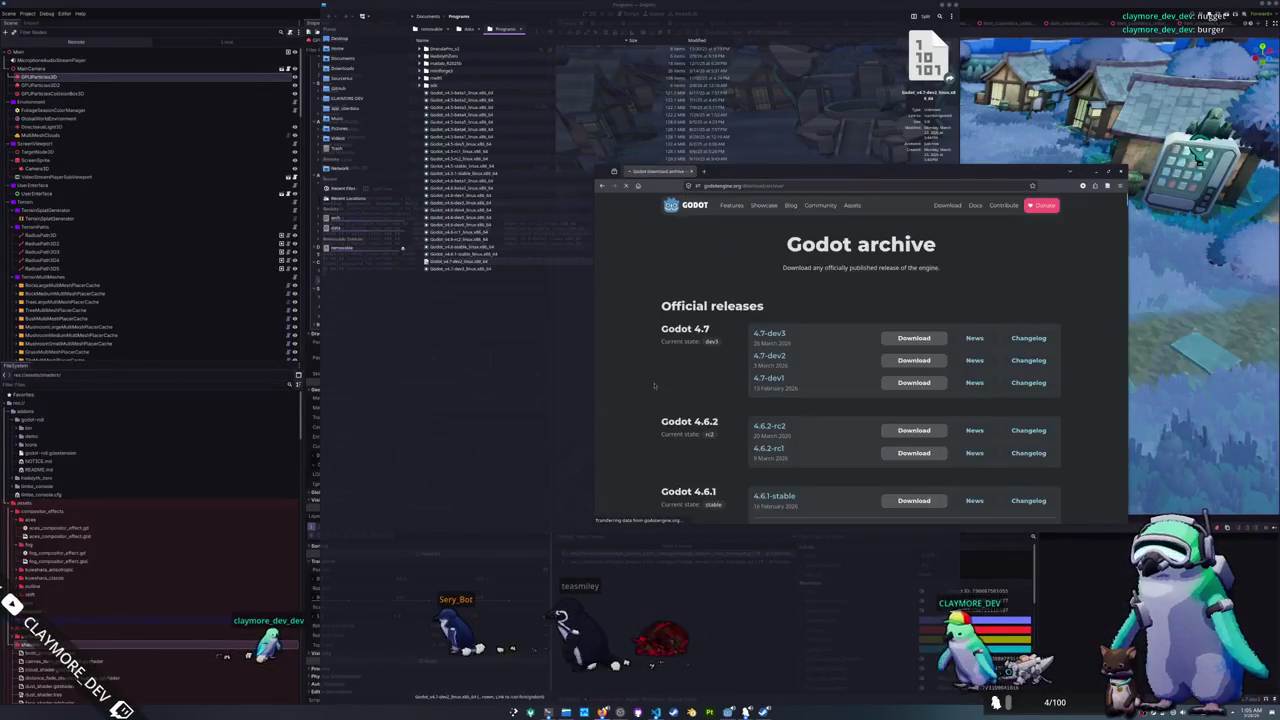
{"action": "left_click", "coordinate": [911, 366]}
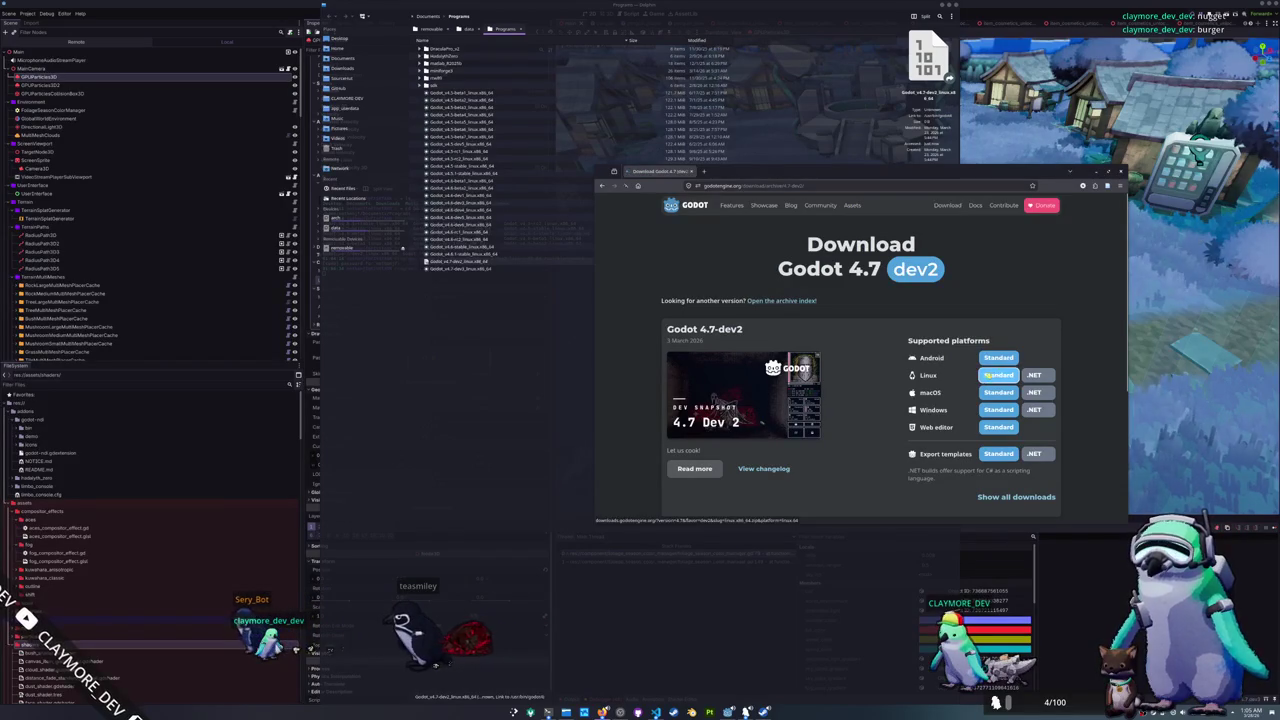
{"action": "scroll", "coordinate": [864, 385], "scroll_direction": "down", "scroll_amount": 1}
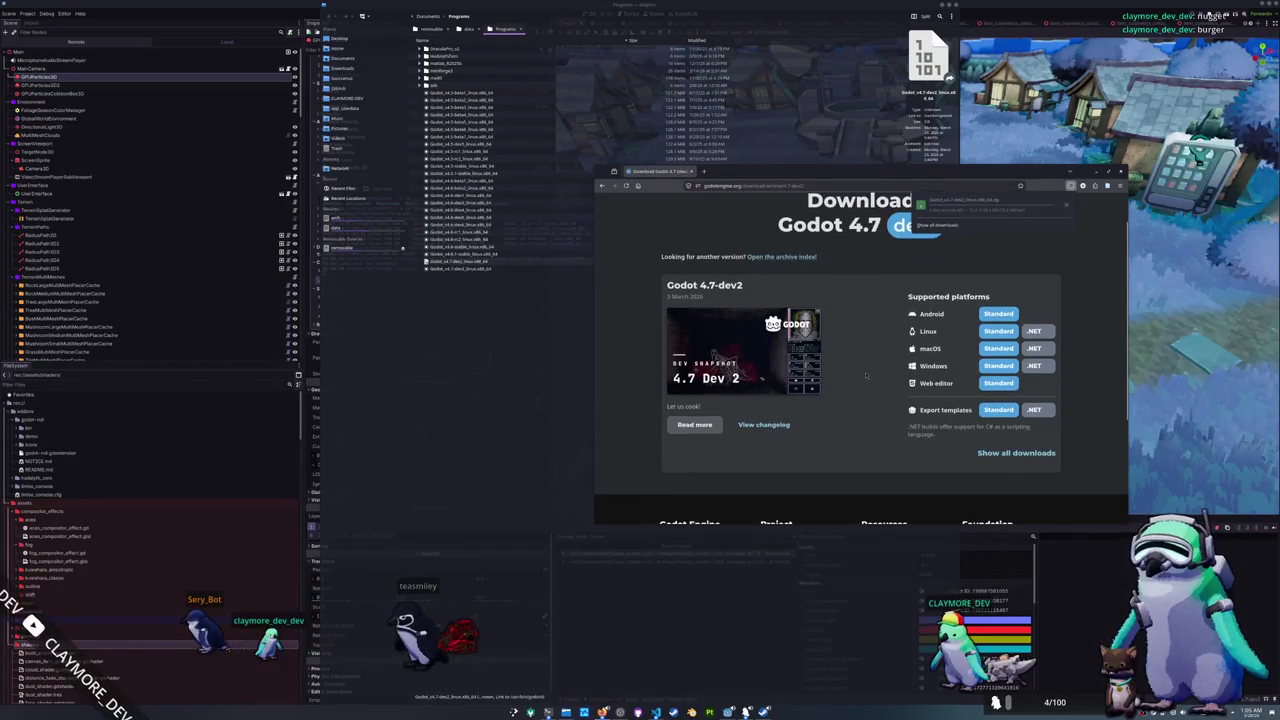
{"action": "left_click", "coordinate": [537, 372]}
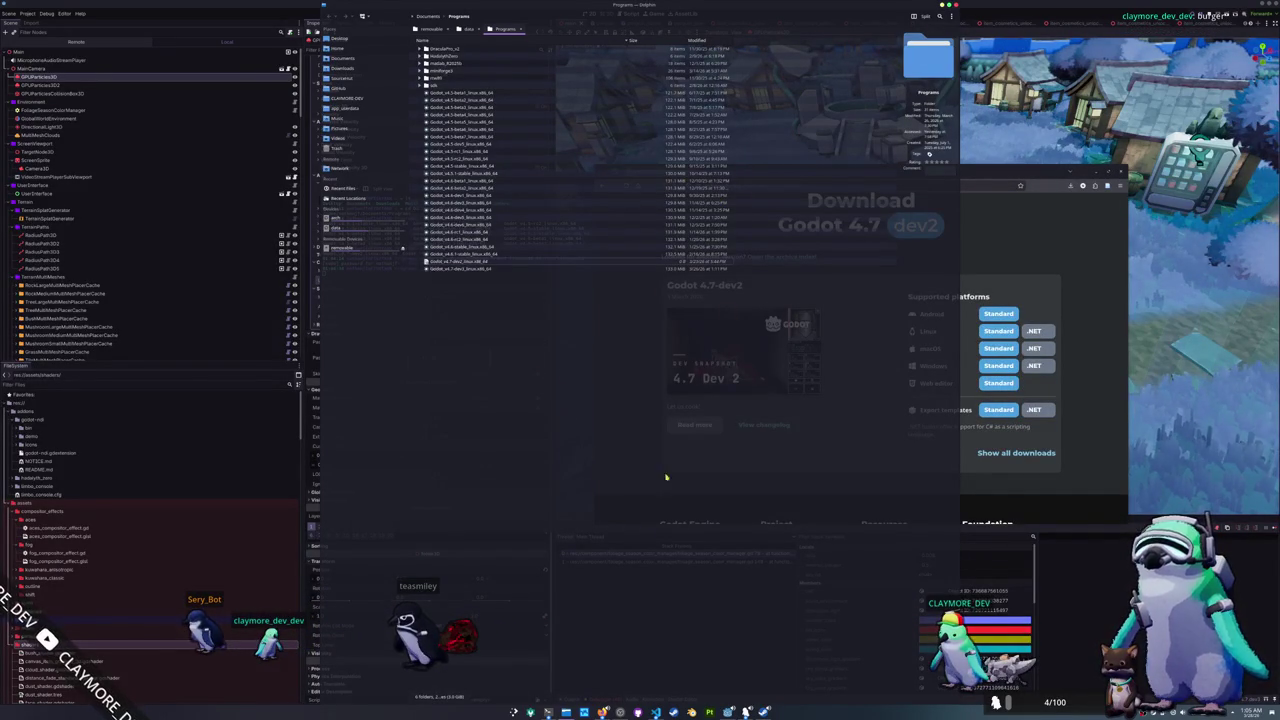
- In the terminal, unzip the Godot 4.7 dev2 archive
{"action": "left_click", "coordinate": [548, 712]}
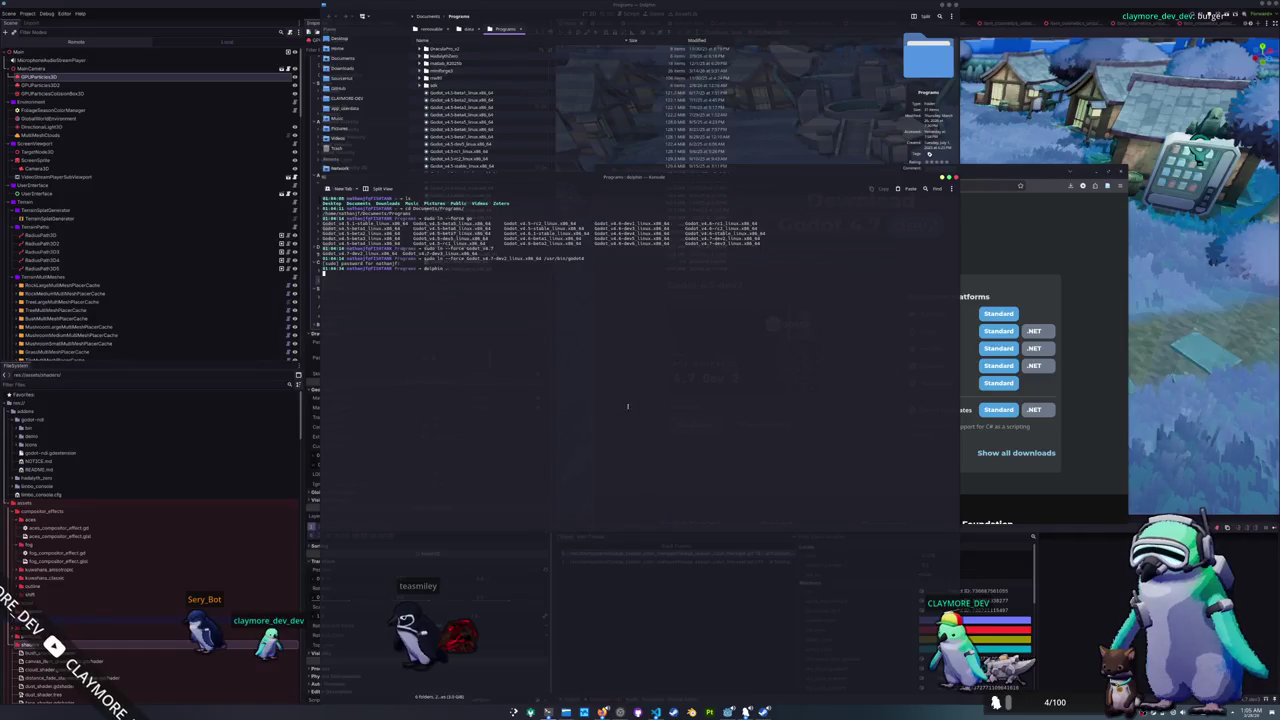
{"action": "key", "text": "ctrl+c"}
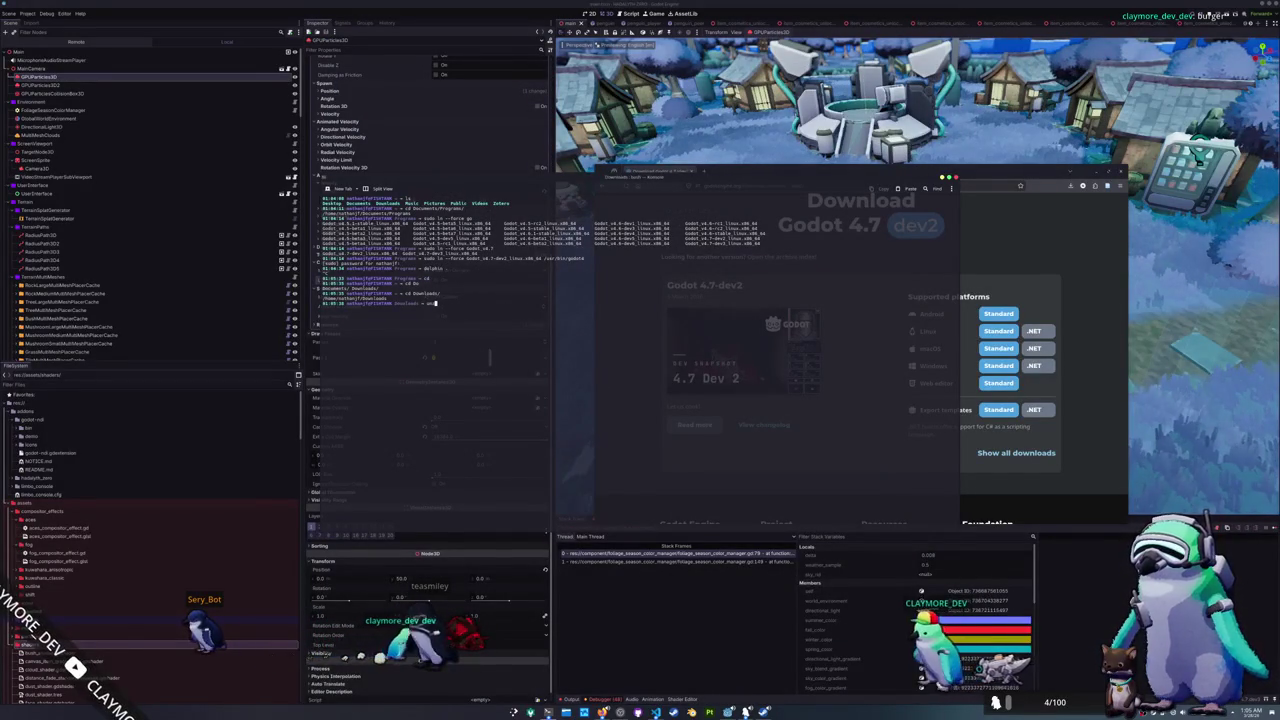
{"action": "key", "text": "Tab"}
{"action": "key", "text": "Tab"}
{"action": "key", "text": "Tab"}
{"action": "key", "text": "Tab"}
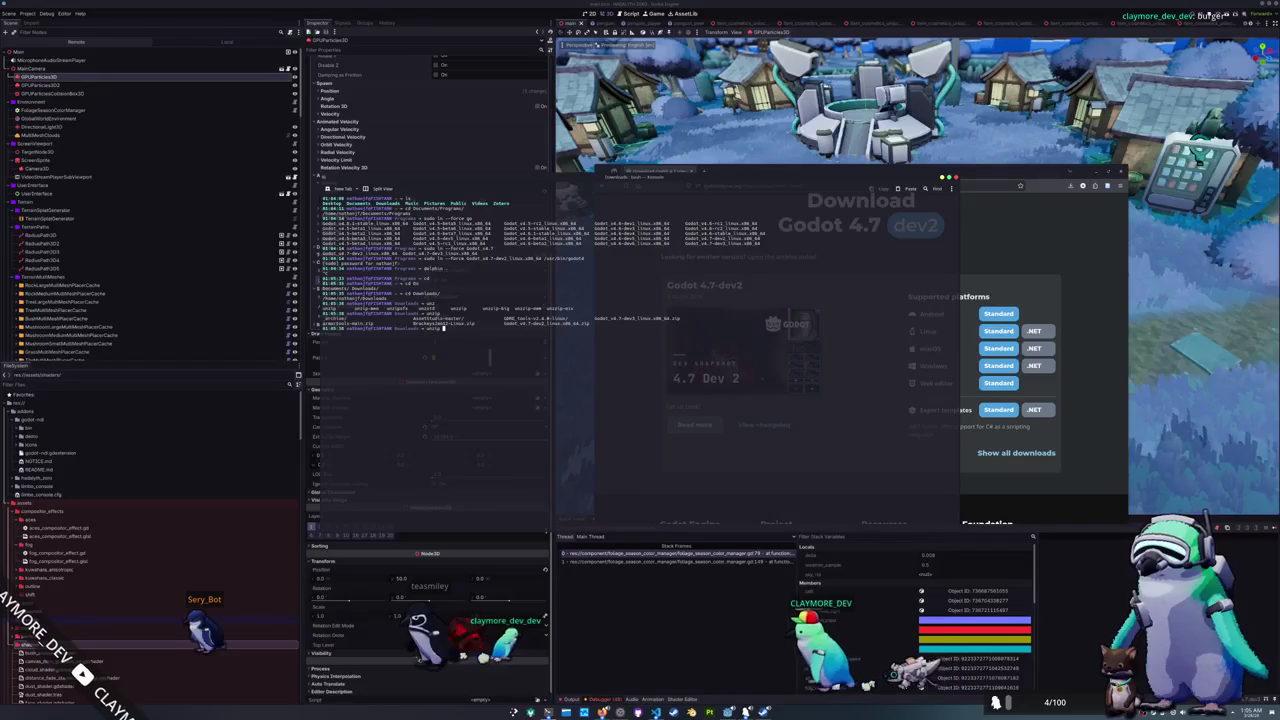
{"action": "type", "text": "Godot_v4.7-dev"}
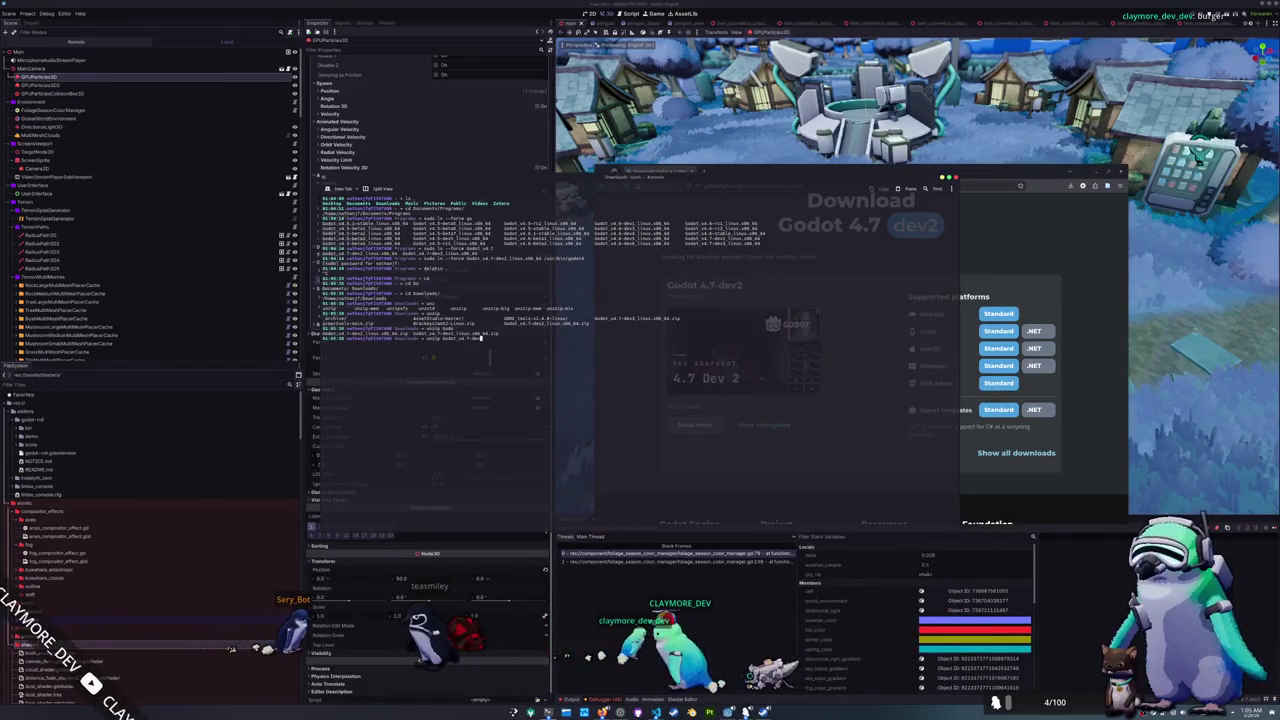
{"action": "key", "text": "Tab"}
{"action": "key", "text": "Tab"}
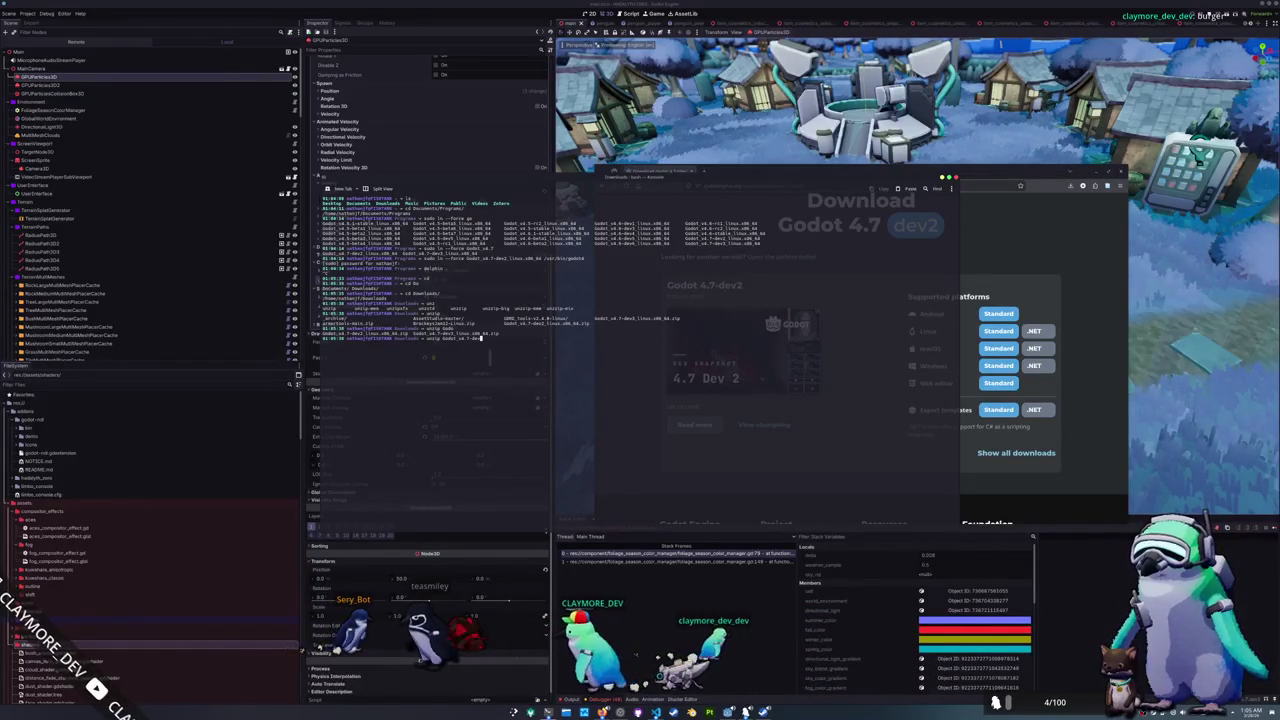
{"action": "type", "text": "2"}
{"action": "key", "text": "Tab"}
{"action": "key", "text": "Return"}
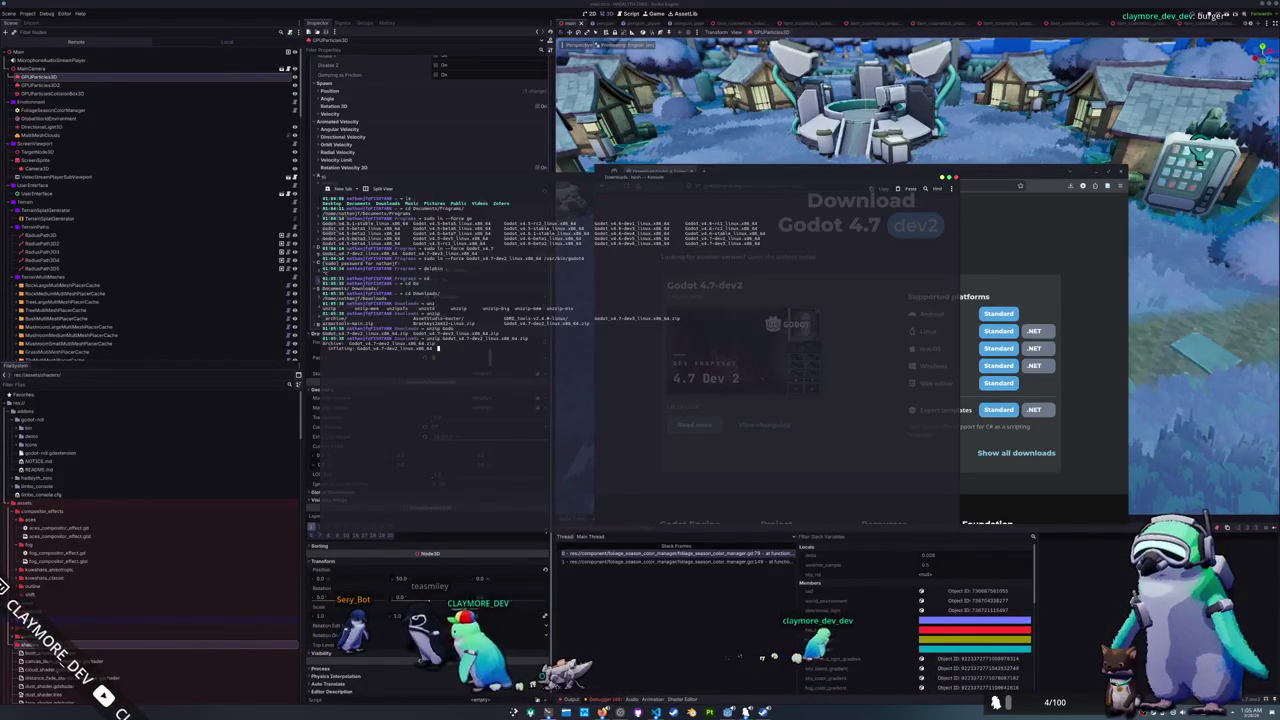
- Move the dev2 binary into Programs/, answering y to overwrite the existing copy
{"action": "type", "text": "-l"}
{"action": "key", "text": "Return"}
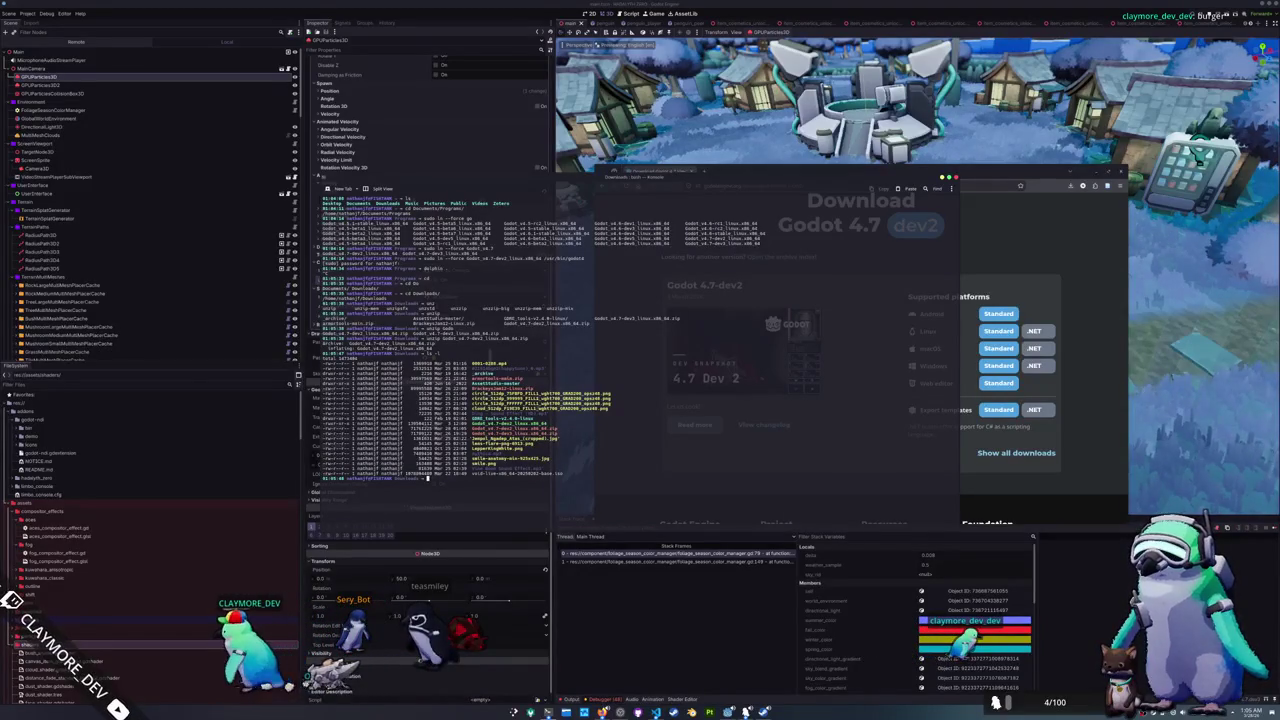
{"action": "type", "text": "G"}
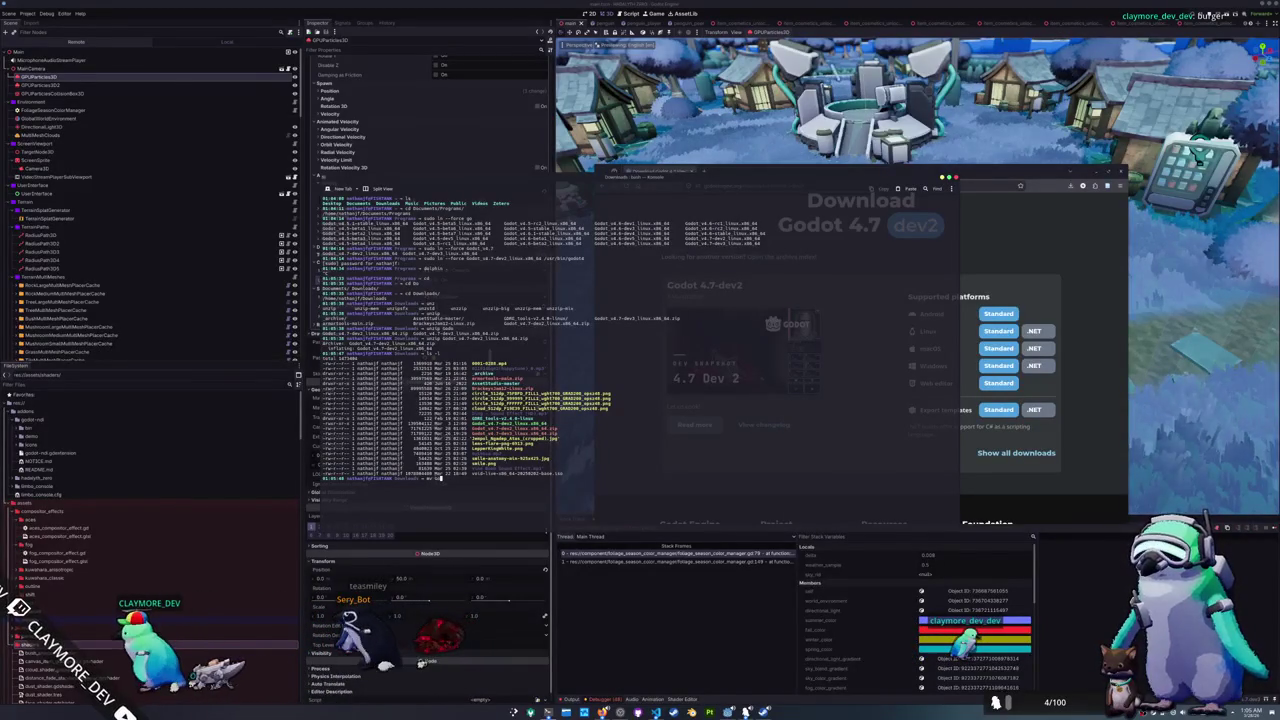
{"action": "key", "text": "Tab"}
{"action": "key", "text": "Tab"}
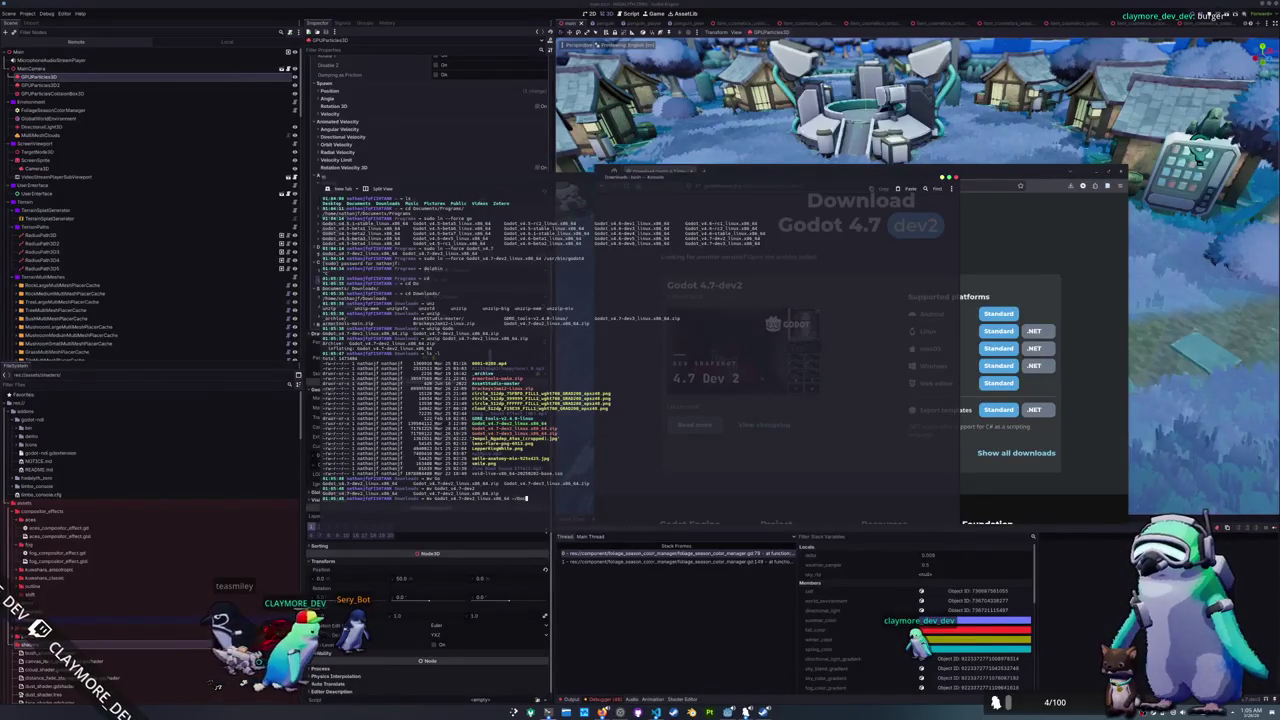
{"action": "type", "text": "Programs/"}
{"action": "key", "text": "Return"}
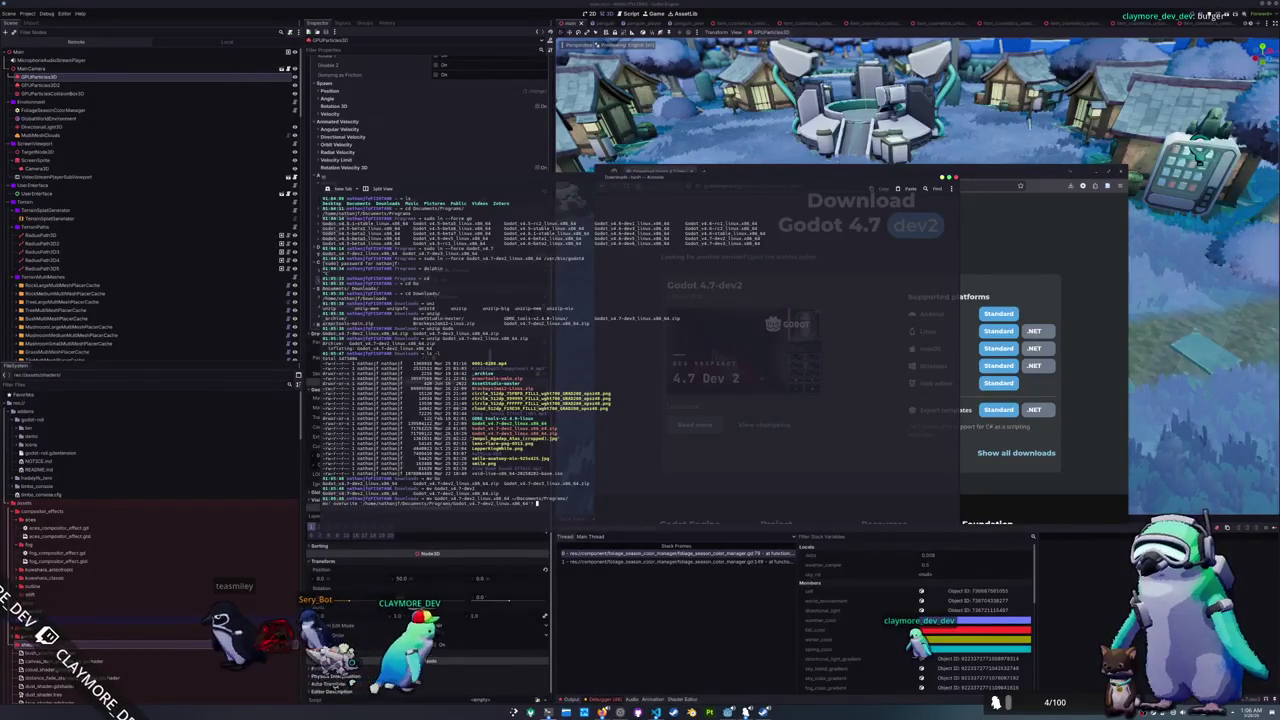
{"action": "type", "text": "y"}
{"action": "key", "text": "Return"}
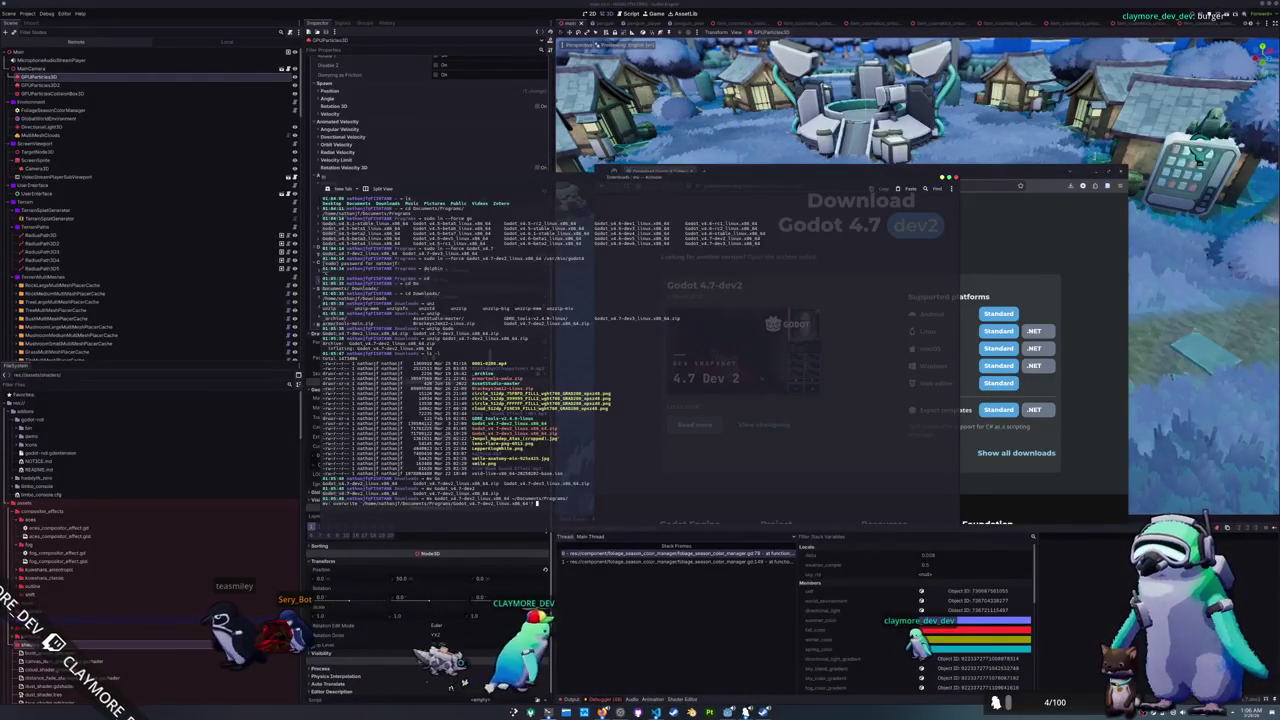
{"action": "key", "text": "Up"}
{"action": "key", "text": "Up"}
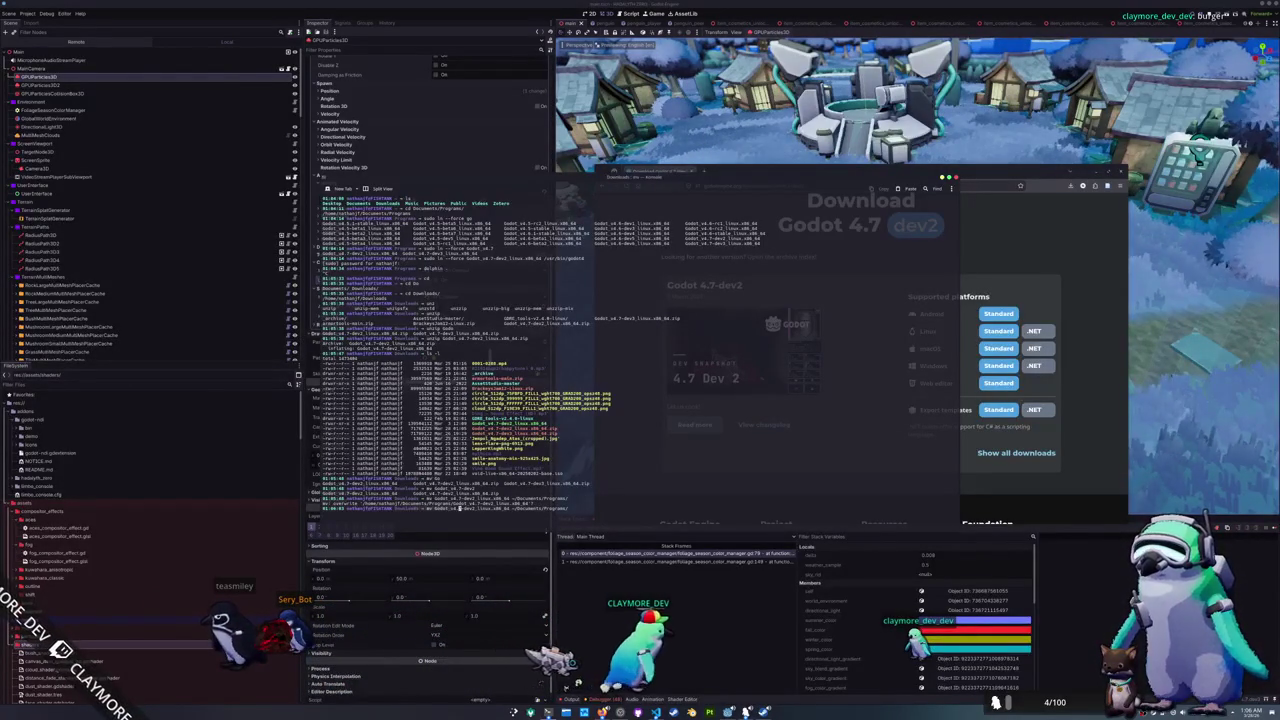
{"action": "key", "text": "Return"}
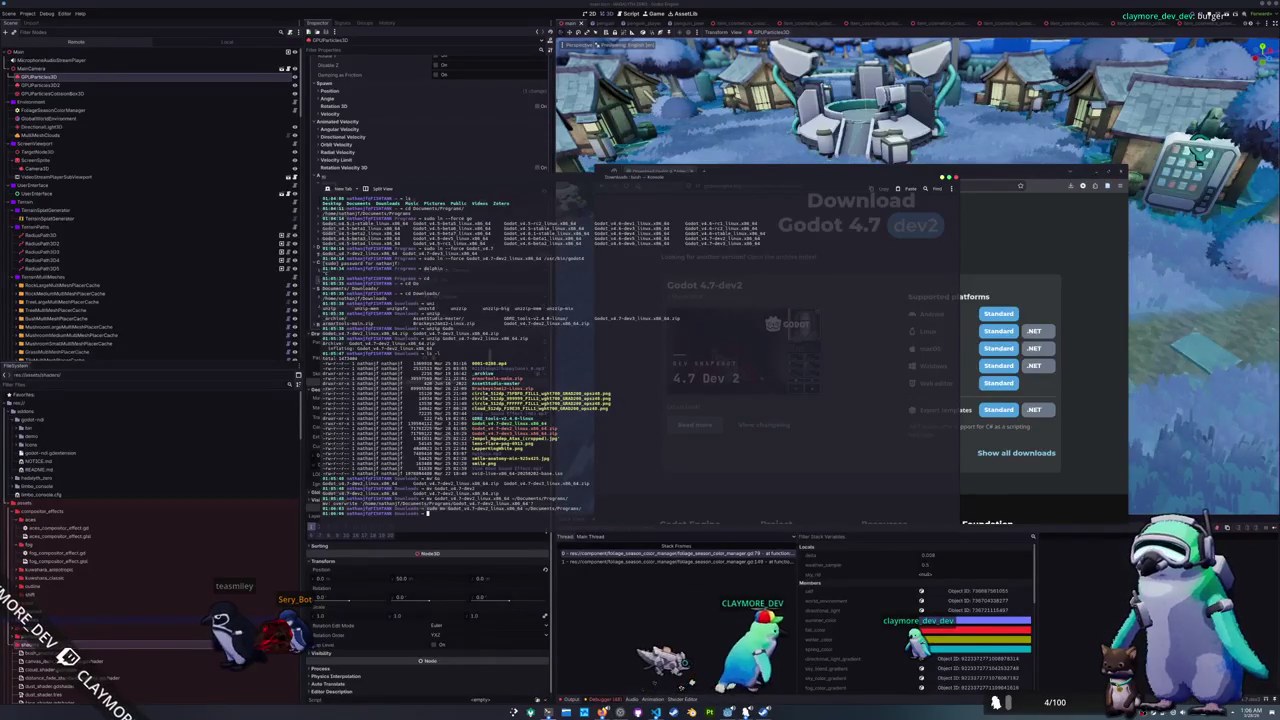
- Change into Documents/Programs and recall the godot4 ln command, deleting its old binary name
{"action": "type", "text": "cd"}
{"action": "key", "text": "Return"}
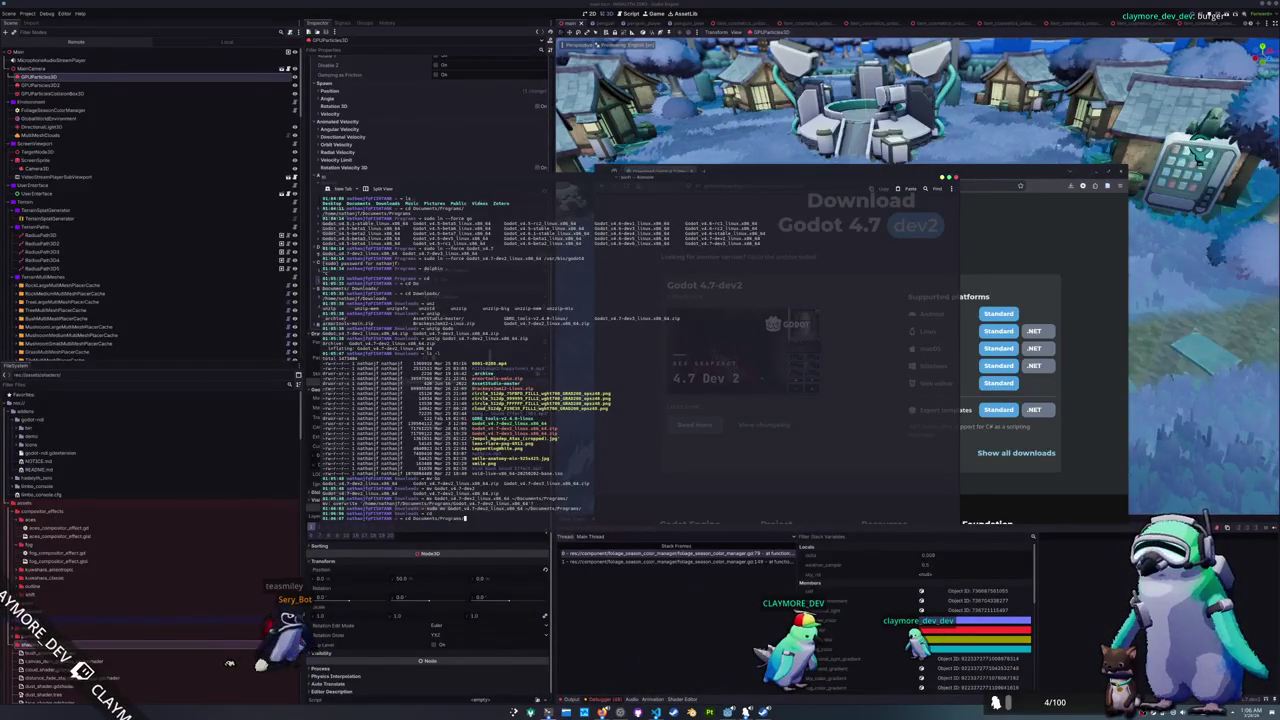
{"action": "key", "text": "Return"}
{"action": "key", "text": "Up"}
{"action": "key", "text": "Up"}
{"action": "key", "text": "Up"}
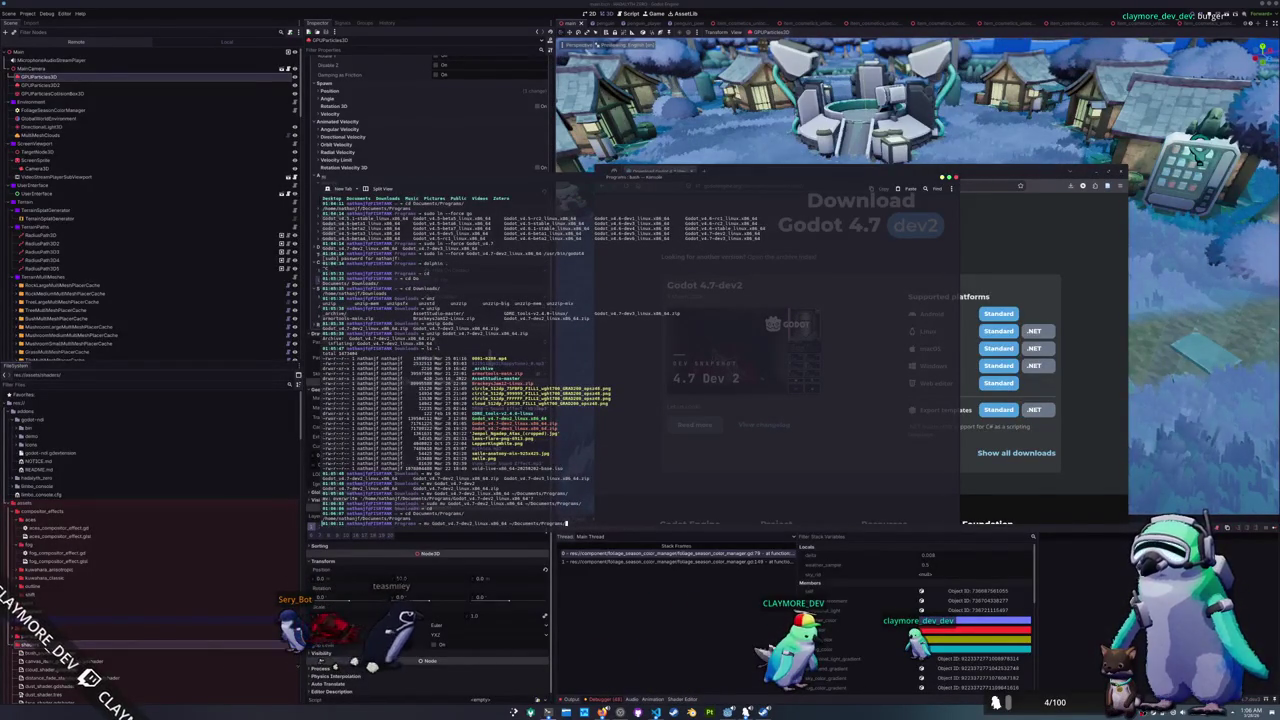
{"action": "key", "text": "Up"}
{"action": "key", "text": "Up"}
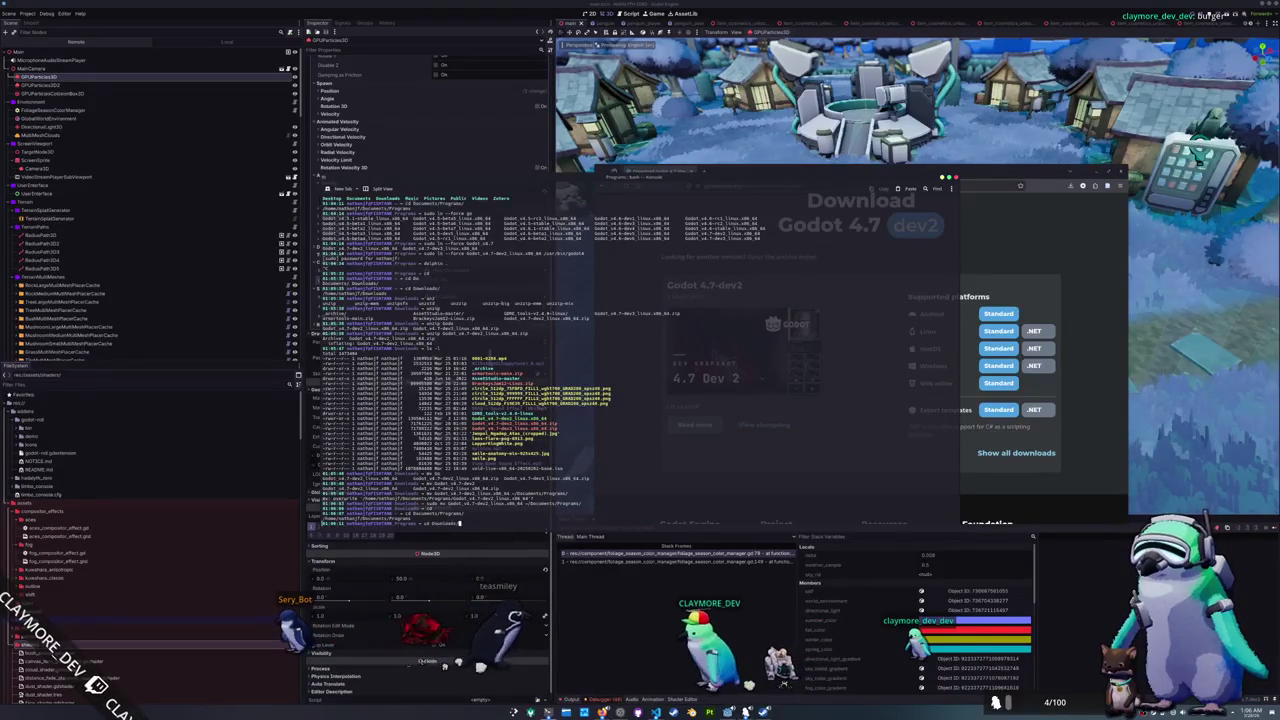
{"action": "key", "text": "Up"}
{"action": "key", "text": "Up"}
{"action": "key", "text": "Up"}
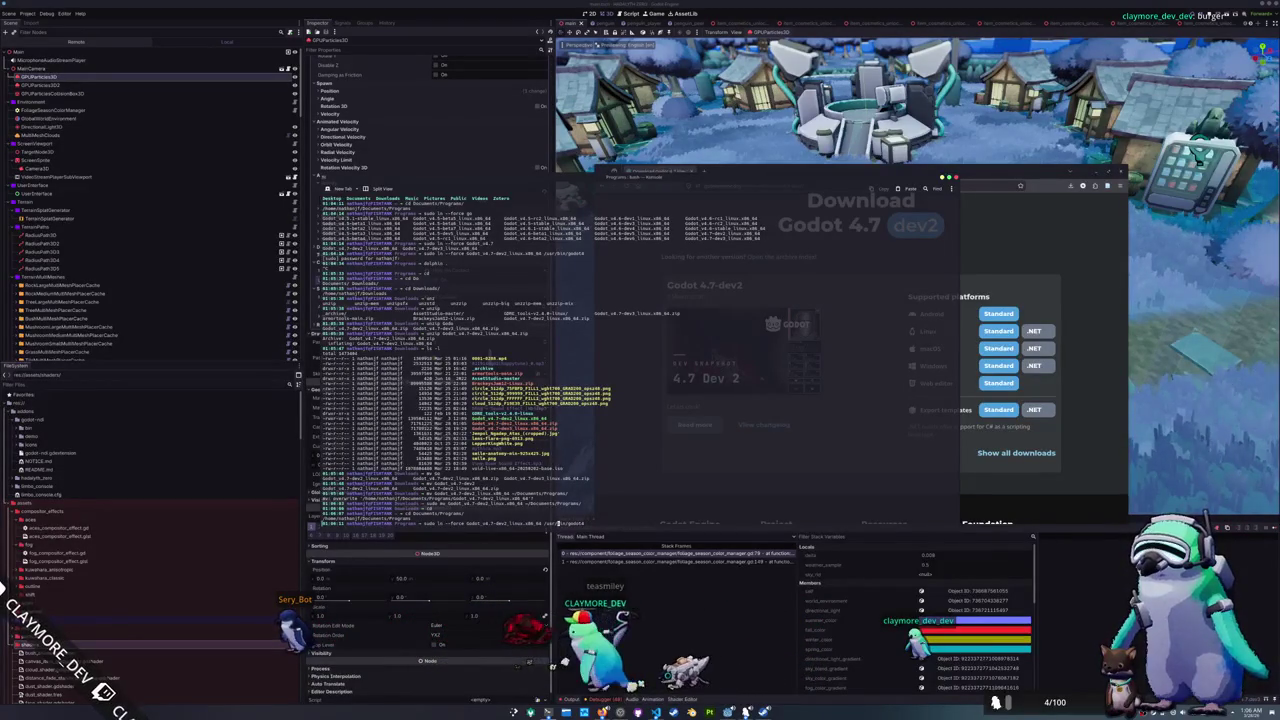
{"action": "key", "text": "Left"}
{"action": "key", "text": "Left"}
{"action": "key", "text": "Left"}
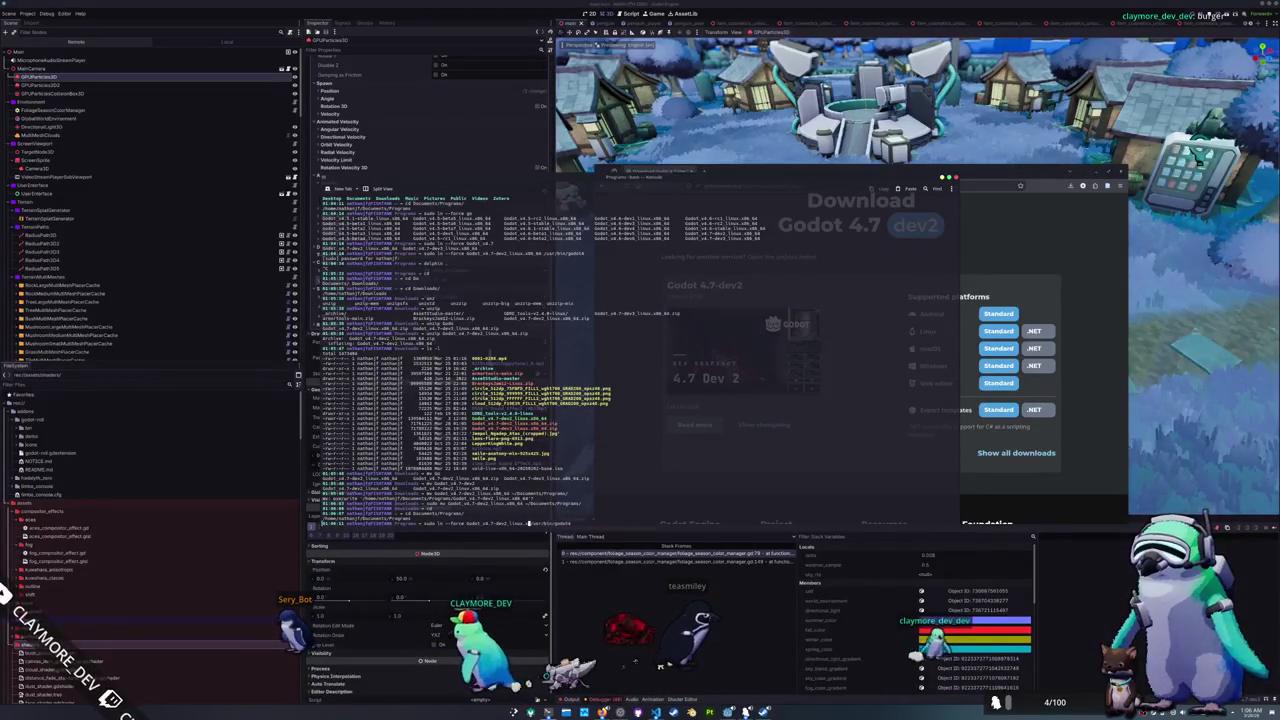
{"action": "key", "text": "ctrl+w"}
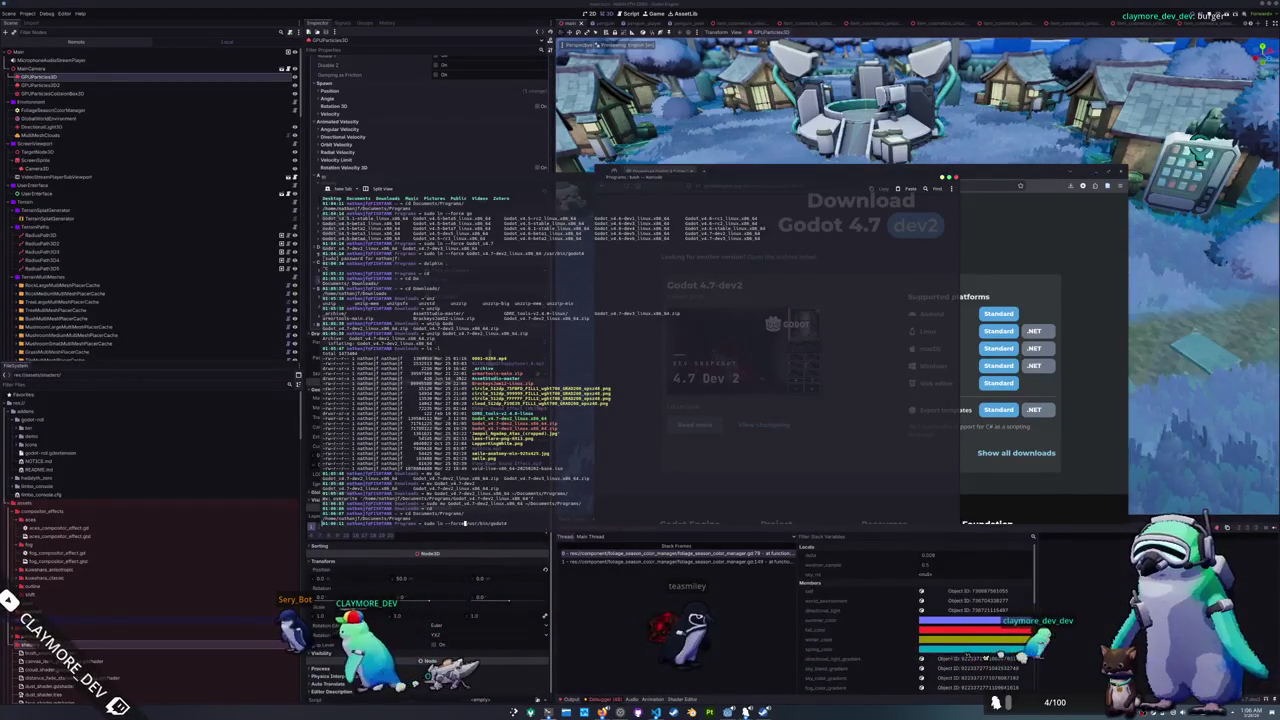
{"action": "key", "text": "End"}
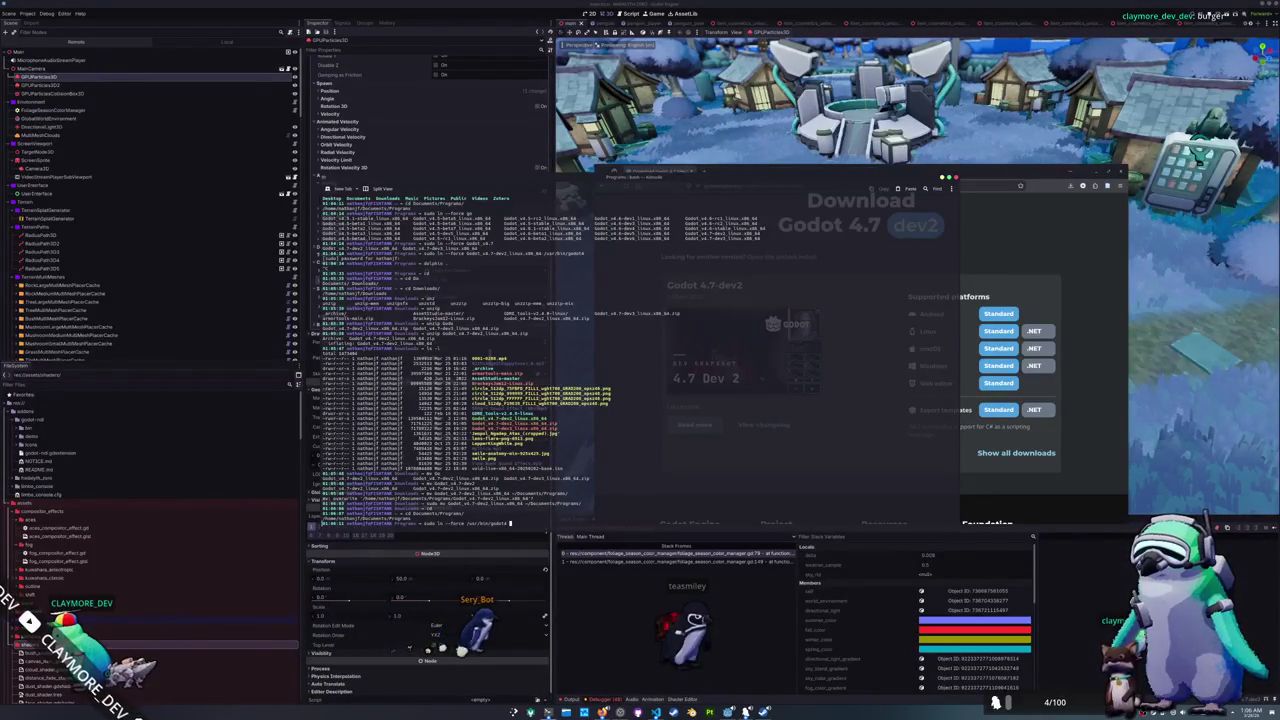
- Complete the link command with Godot_v4.7-dev2_linux.x86_64 and run it
{"action": "key", "text": "Tab"}
{"action": "key", "text": "Tab"}
{"action": "type", "text": "t_v4.7-"}
{"action": "key", "text": "Tab"}
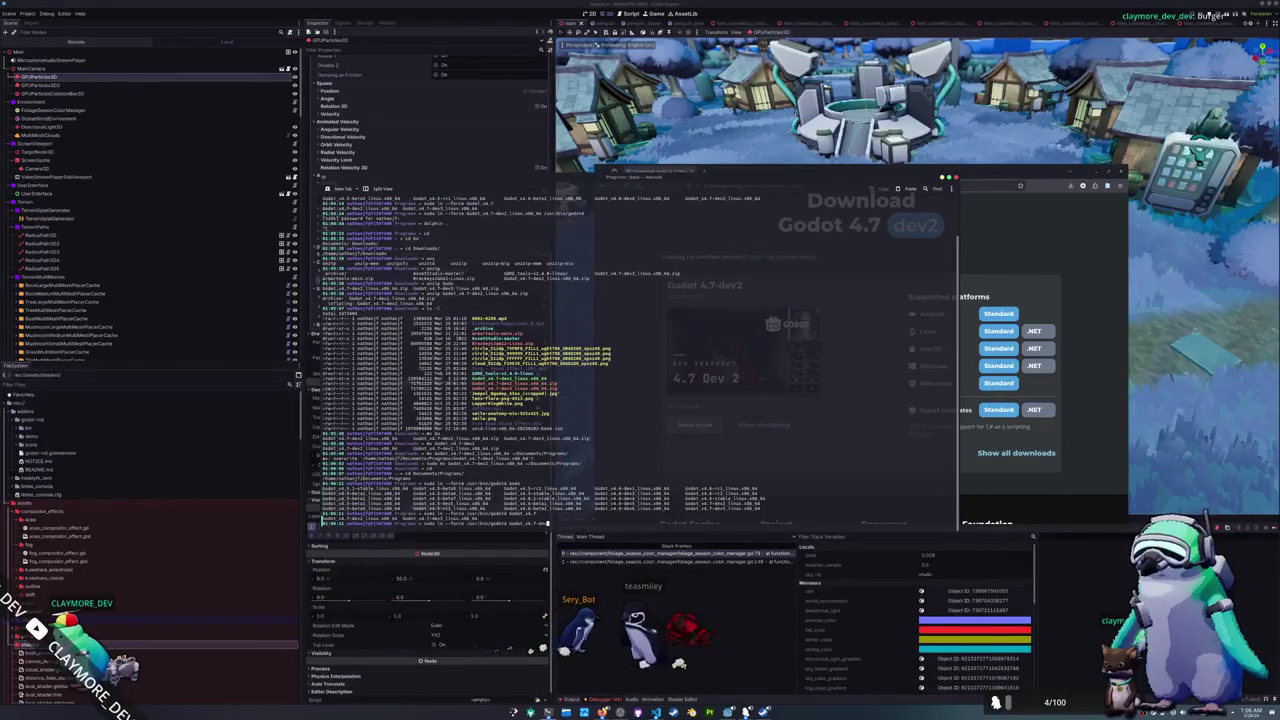
{"action": "key", "text": "Tab"}
{"action": "key", "text": "Tab"}
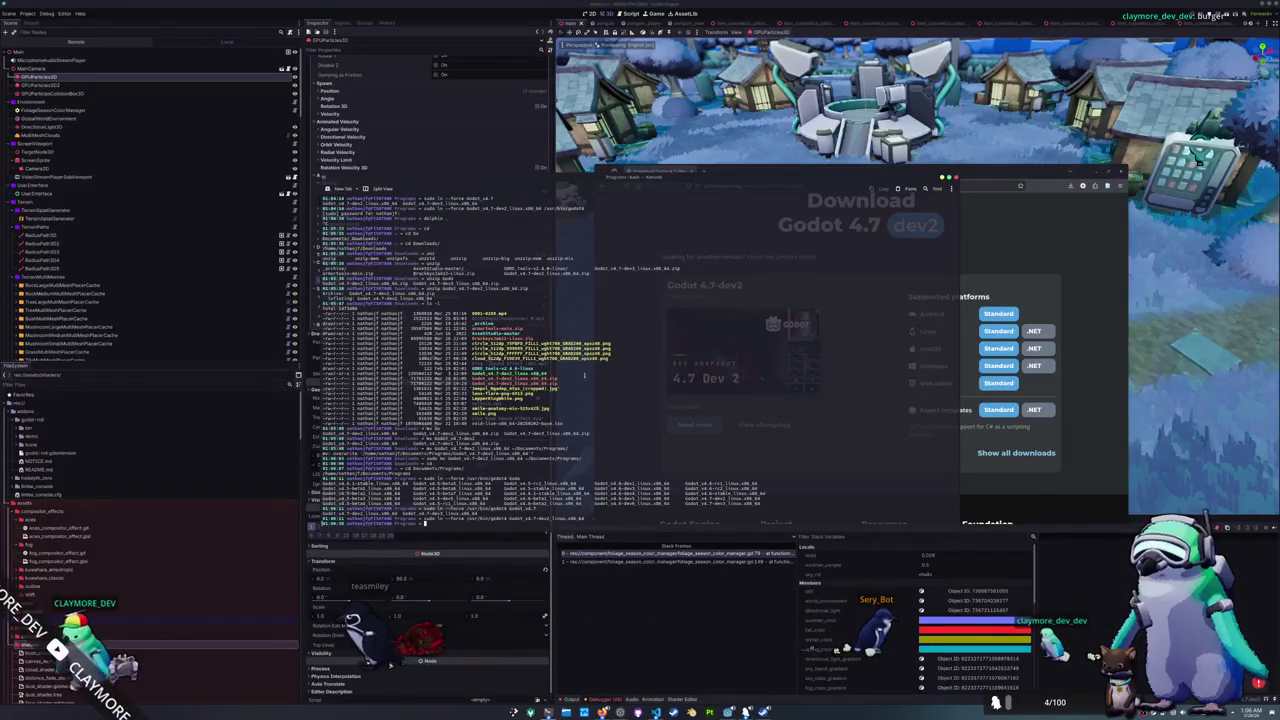
{"action": "type", "text": "_v4.7-dev2_linux.x86_64"}
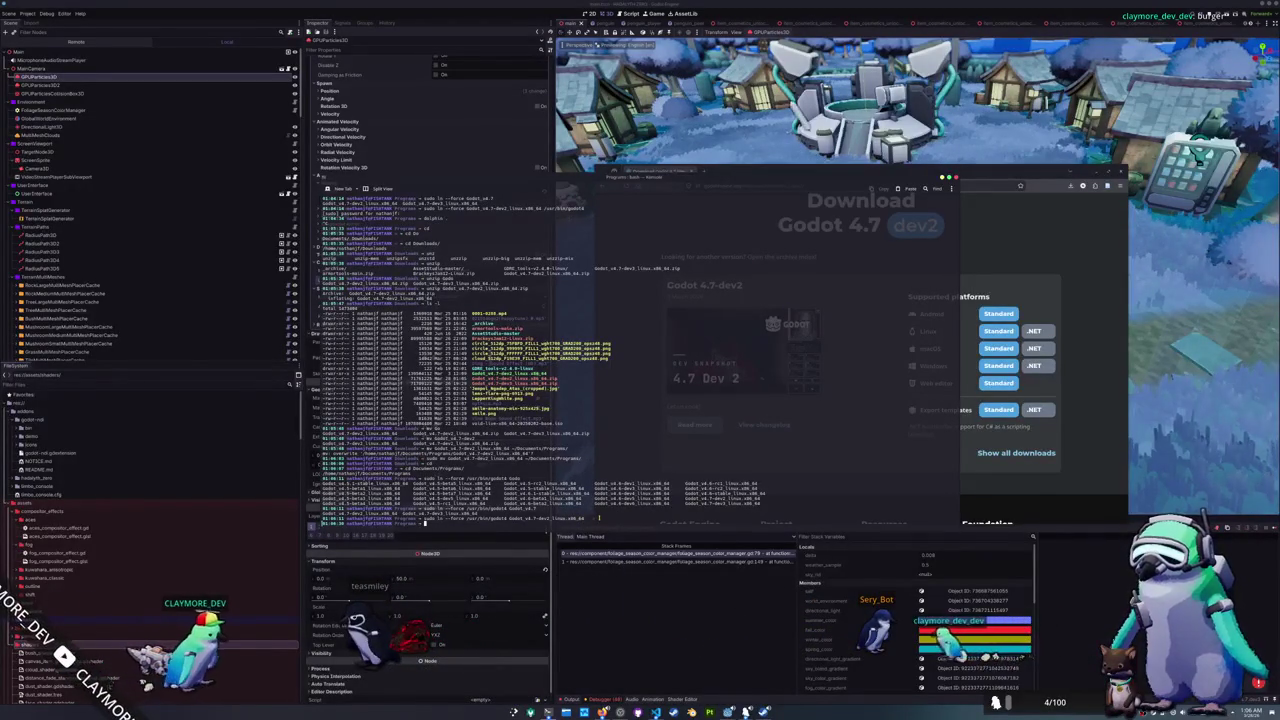
{"action": "key", "text": "Return"}
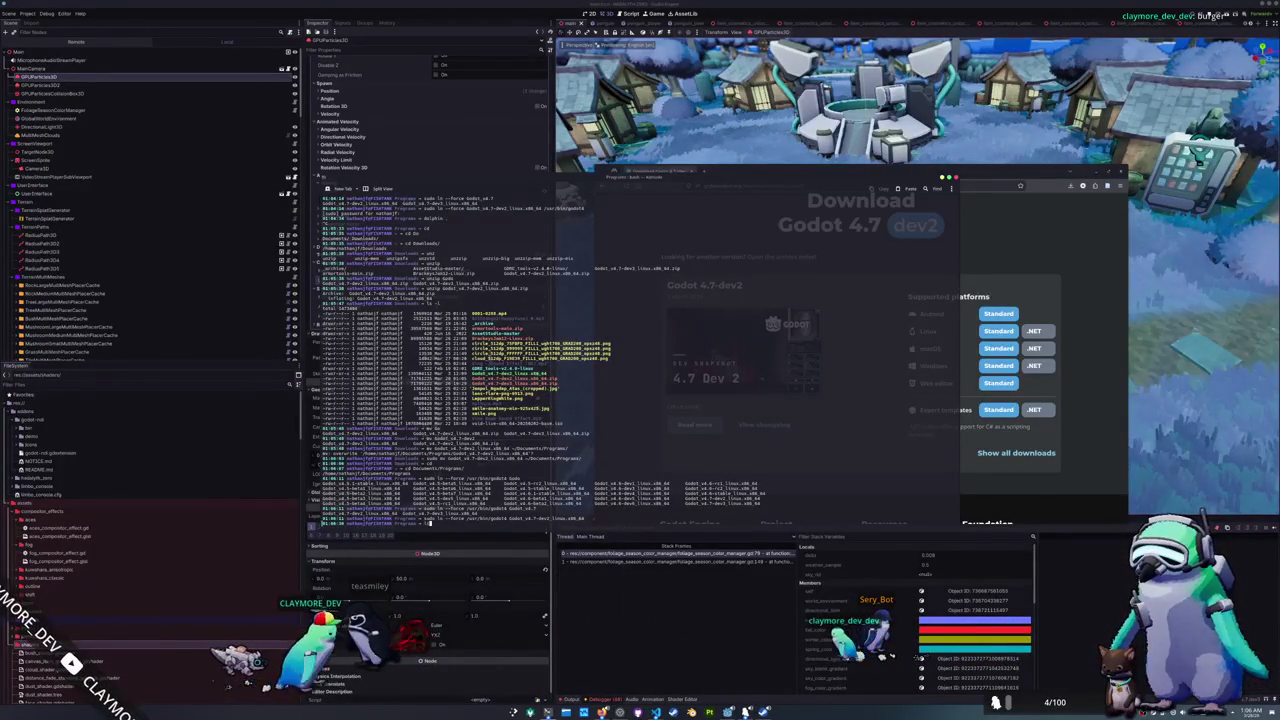
- Open the current Programs folder in Dolphin with 'dolphin .'
{"action": "type", "text": "ls"}
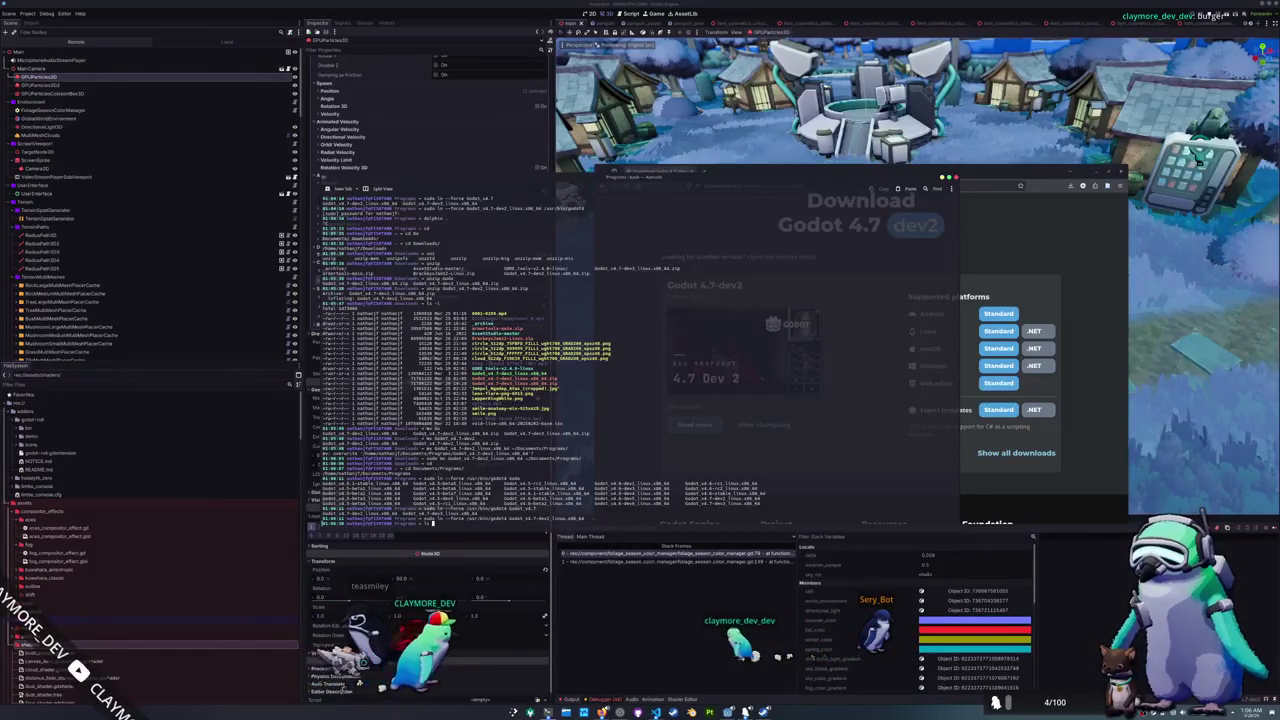
{"action": "key", "text": "BackSpace"}
{"action": "key", "text": "BackSpace"}
{"action": "type", "text": "dolph"}
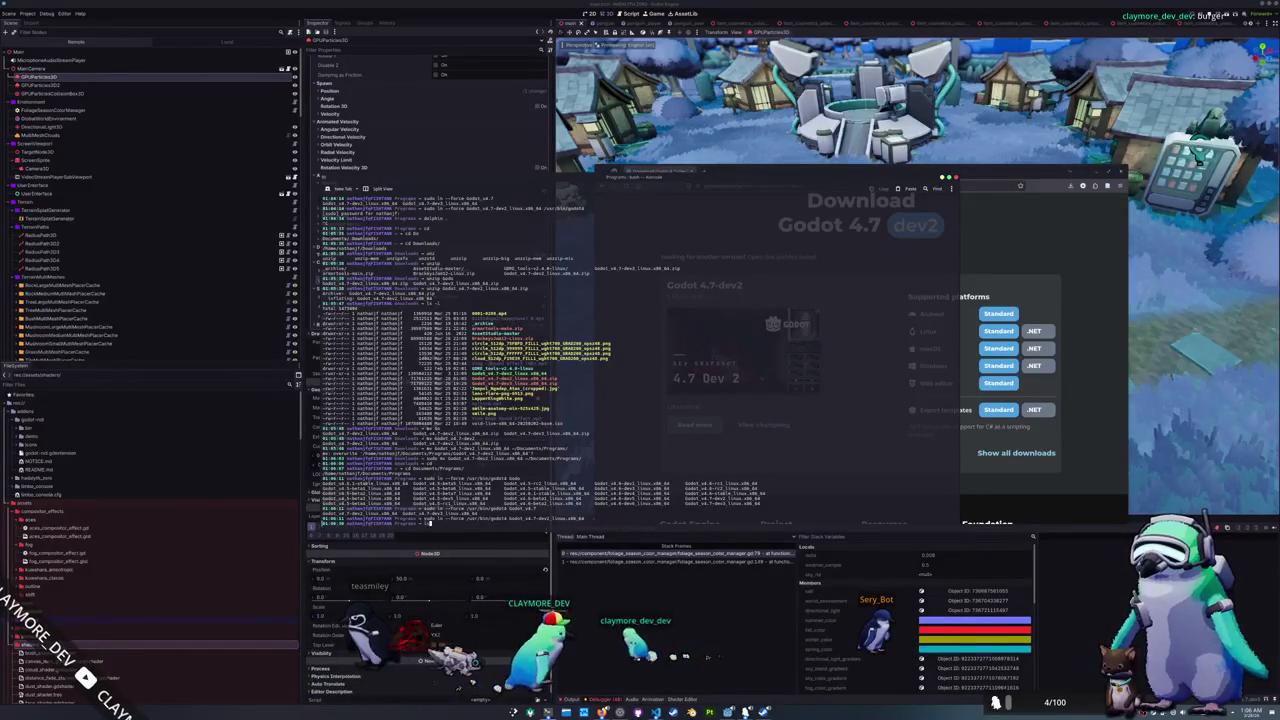
{"action": "type", "text": "in ."}
{"action": "key", "text": "Return"}
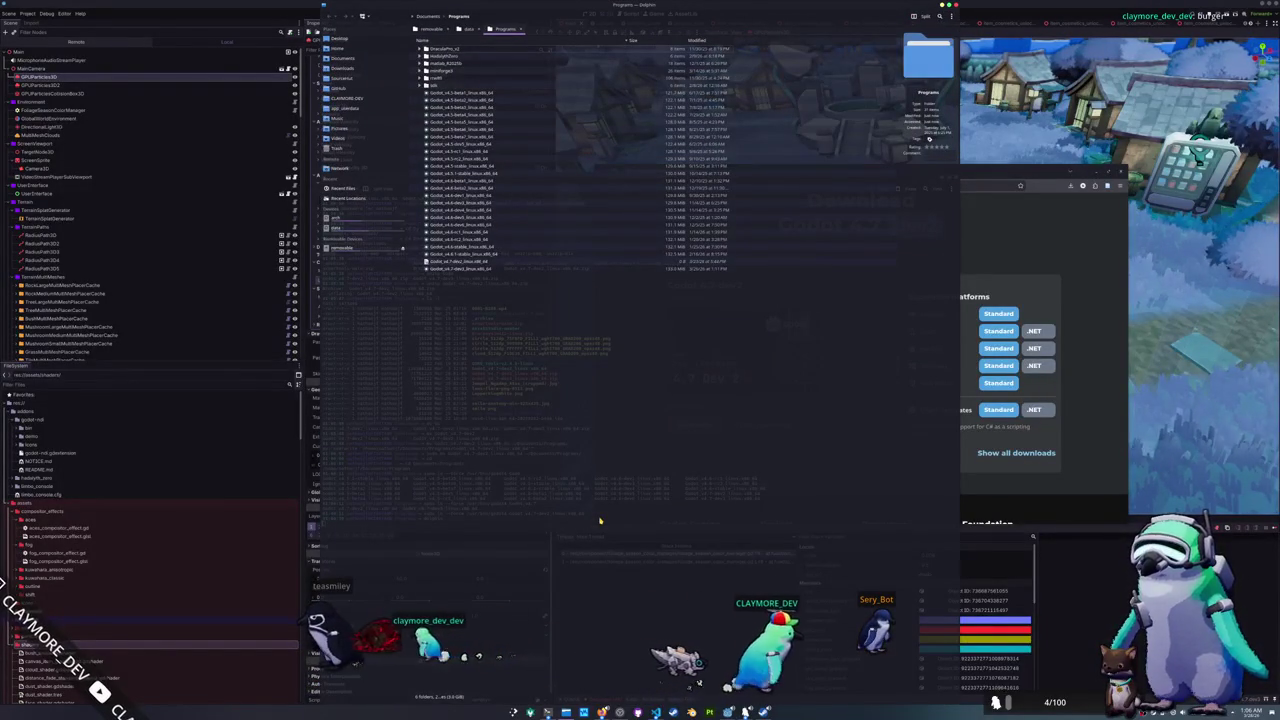
- Select the Godot_v4.7-dev2 binary in Dolphin, tile the window right, and run the link command
{"action": "key", "text": "Up"}
{"action": "key", "text": "Up"}
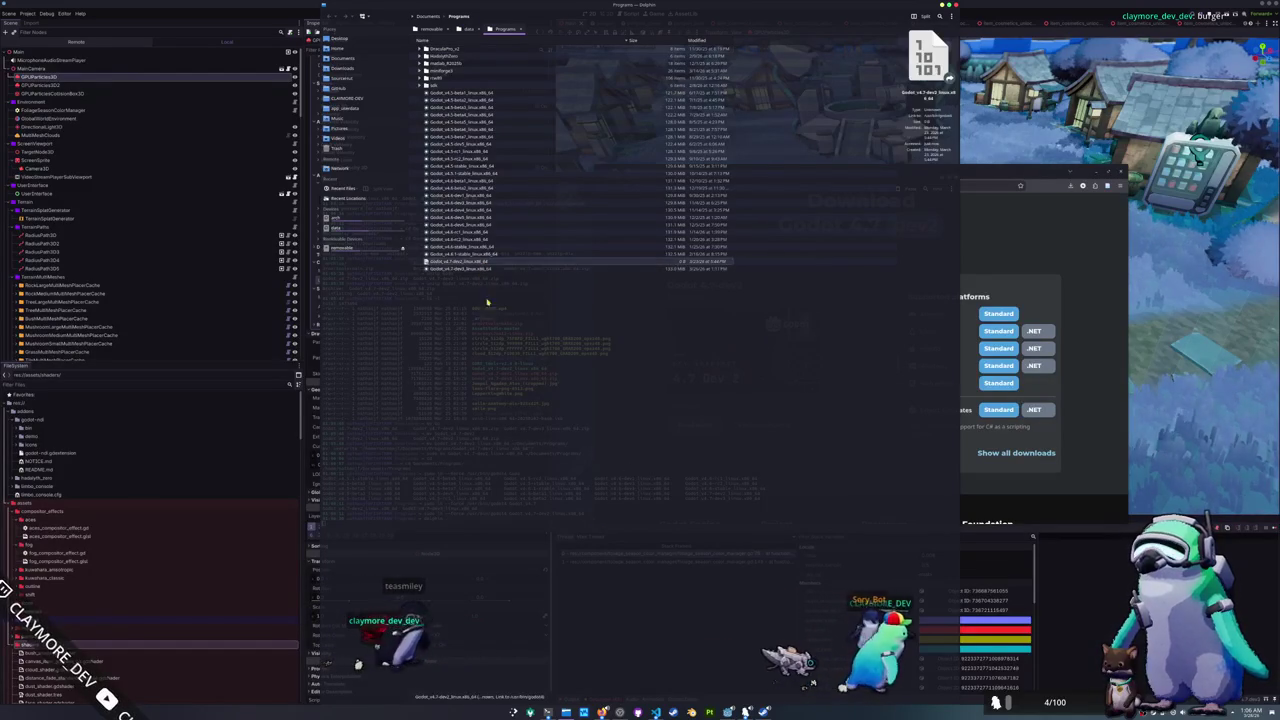
{"action": "key", "text": "super+Right"}
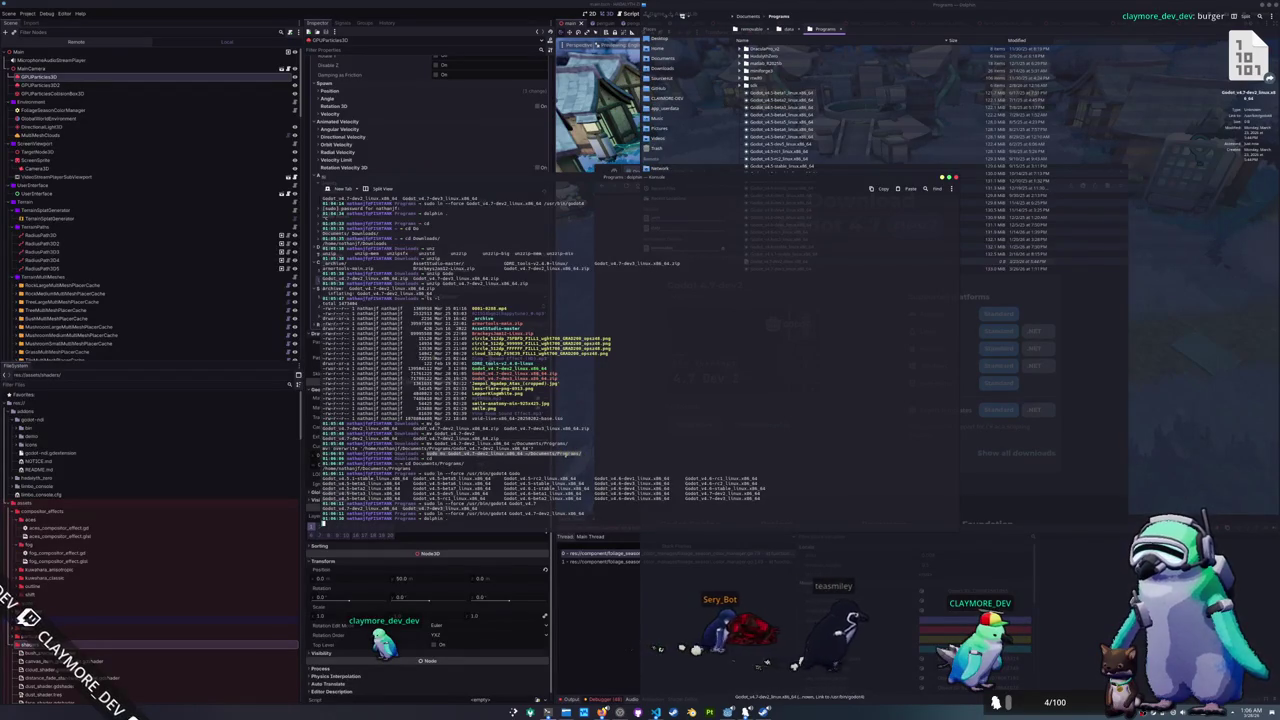
{"action": "key", "text": "Return"}
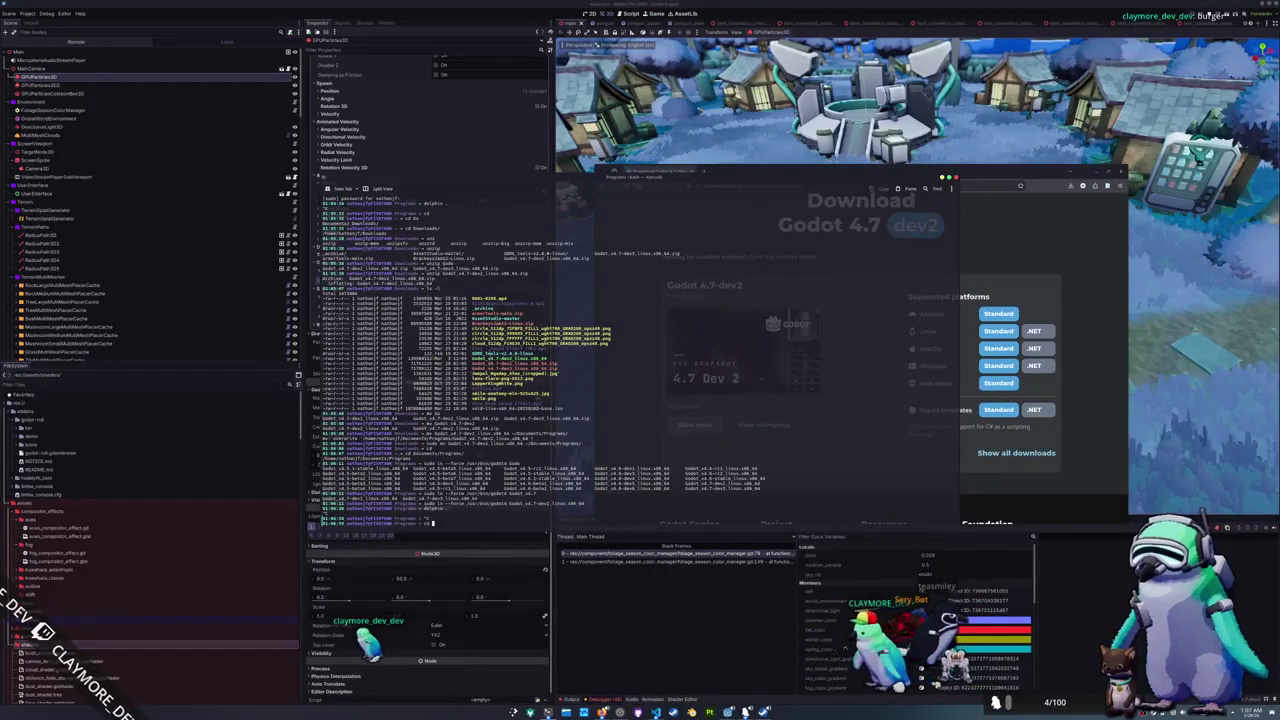
- From Downloads, paste and run the move command for the Godot 4.7-dev2 binary
{"action": "key", "text": "ctrl+c"}
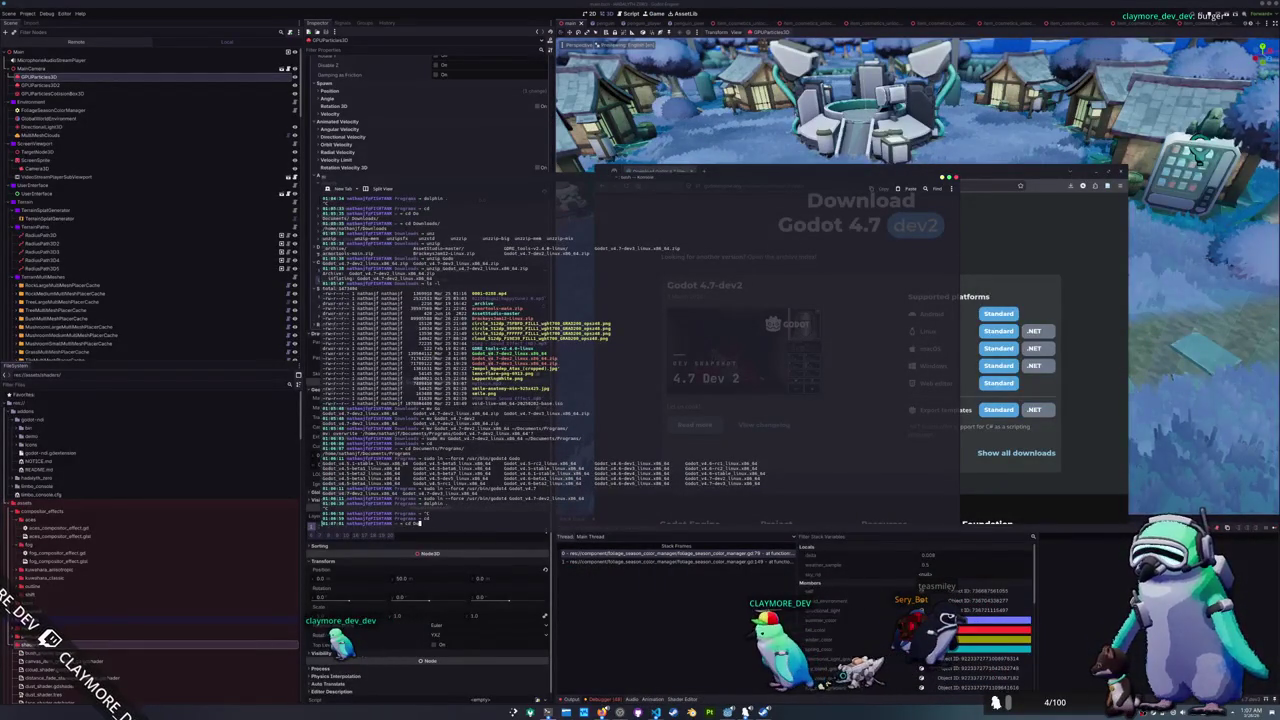
{"action": "key", "text": "Return"}
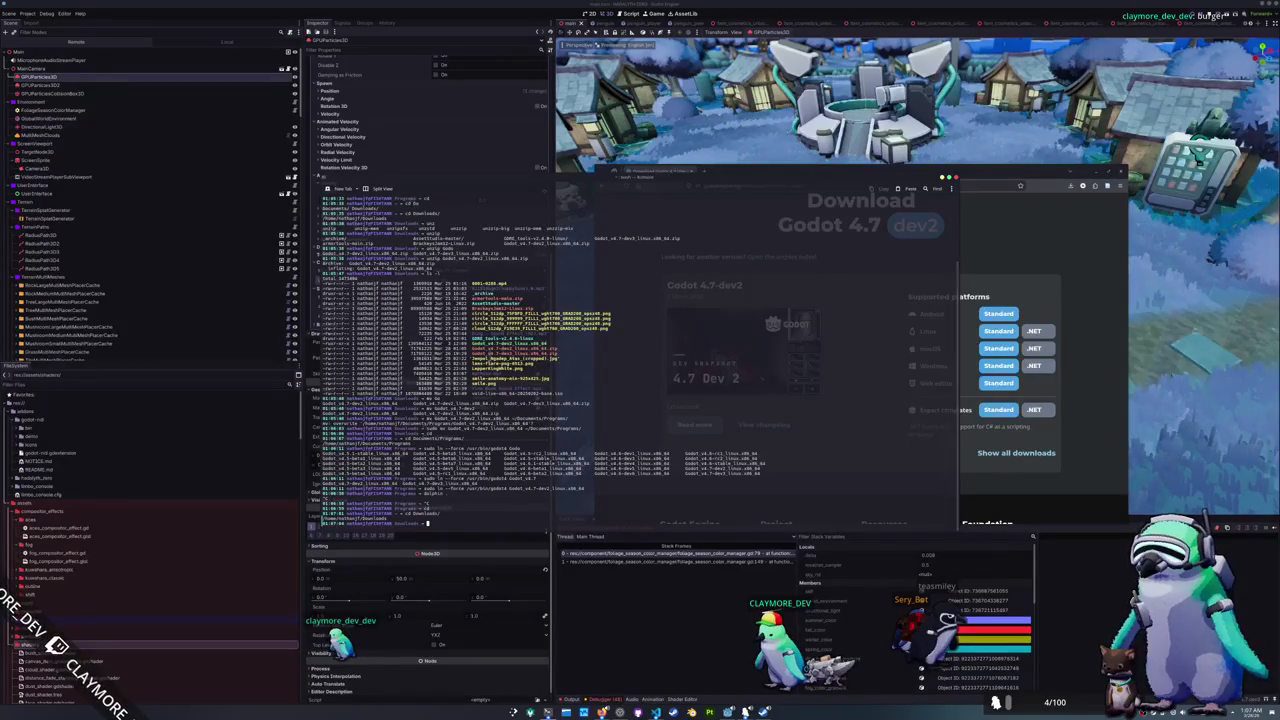
{"action": "key", "text": "ctrl+shift+v"}
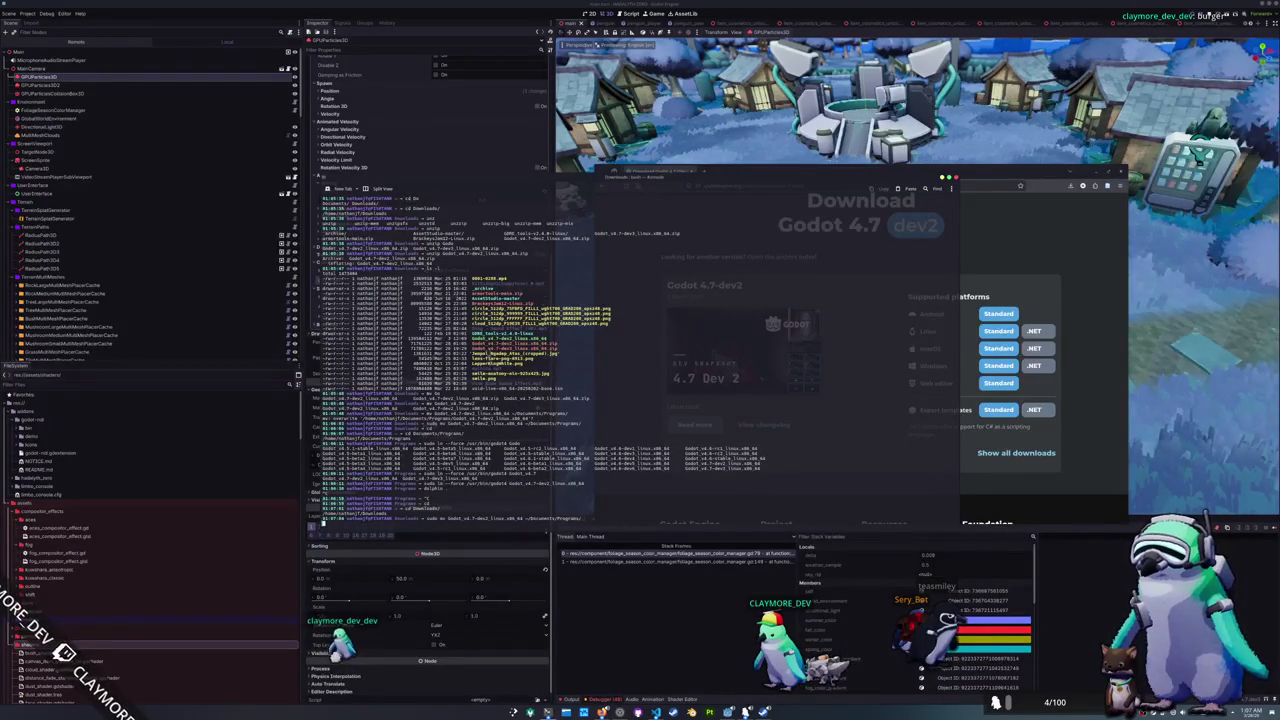
{"action": "key", "text": "Tab"}
{"action": "key", "text": "Tab"}
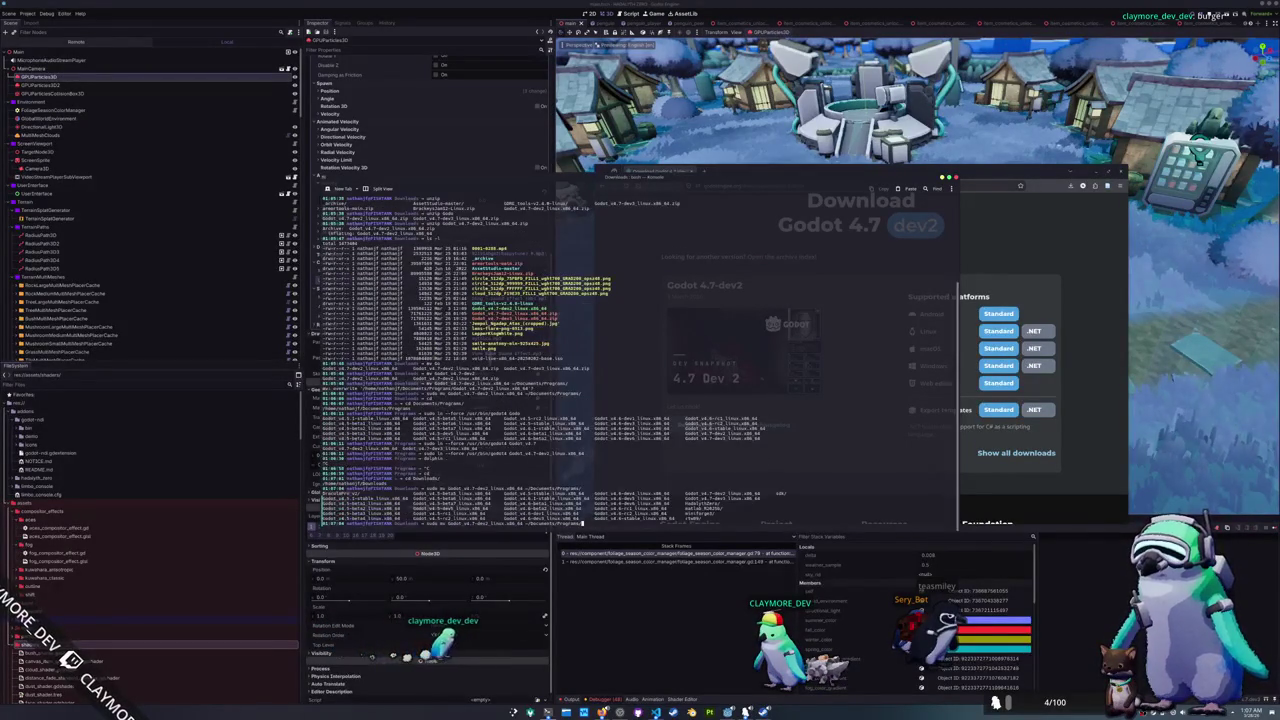
{"action": "type", "text": "G"}
{"action": "key", "text": "Tab"}
{"action": "key", "text": "Tab"}
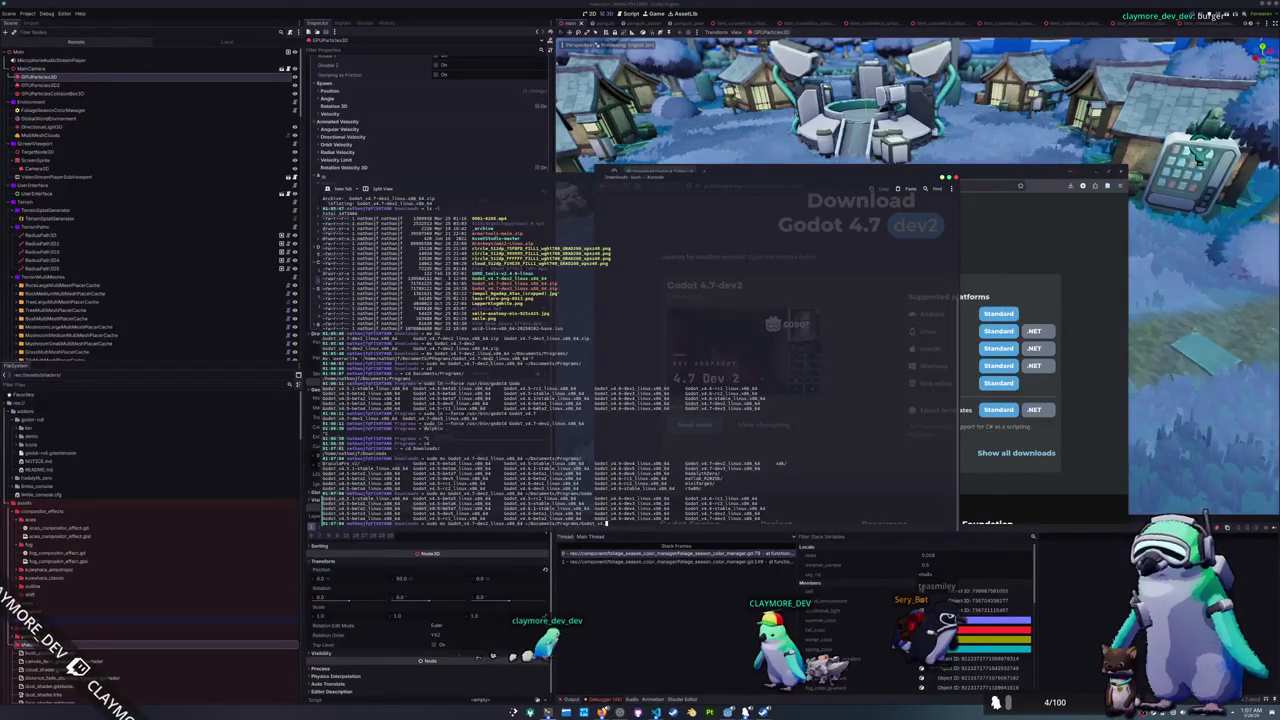
{"action": "type", "text": "7"}
{"action": "key", "text": "Tab"}
{"action": "key", "text": "Tab"}
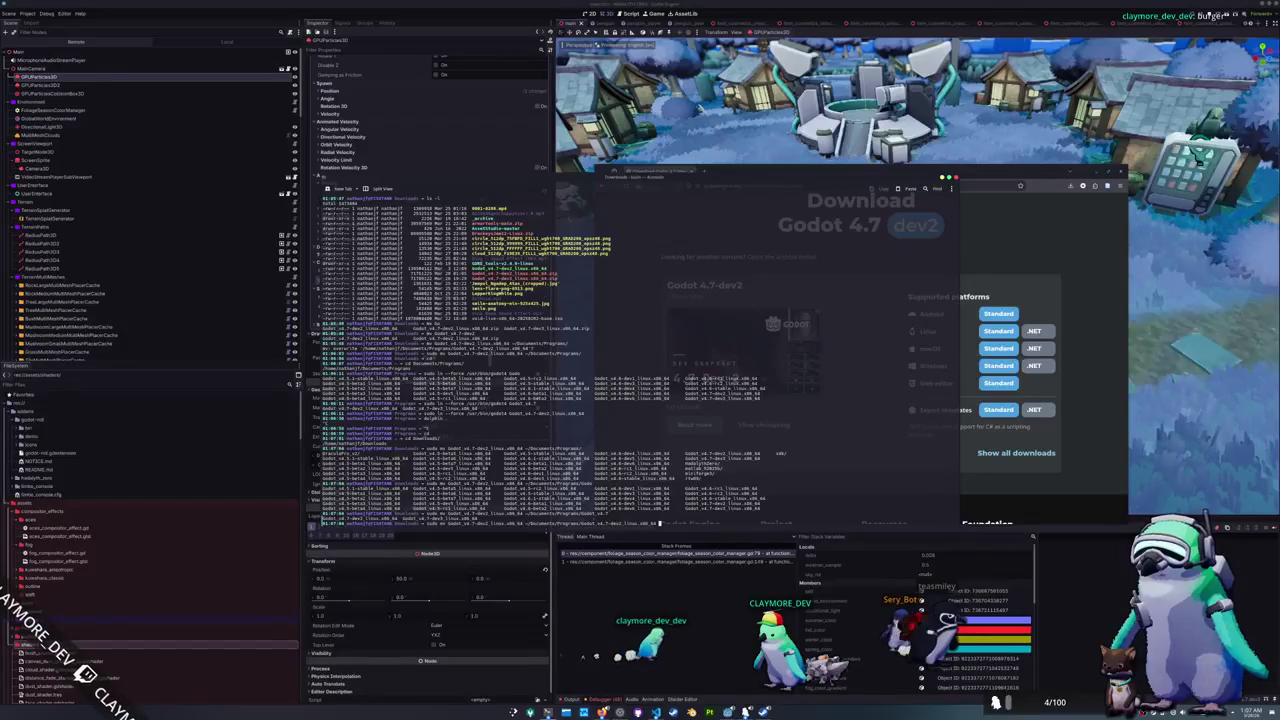
{"action": "key", "text": "Return"}
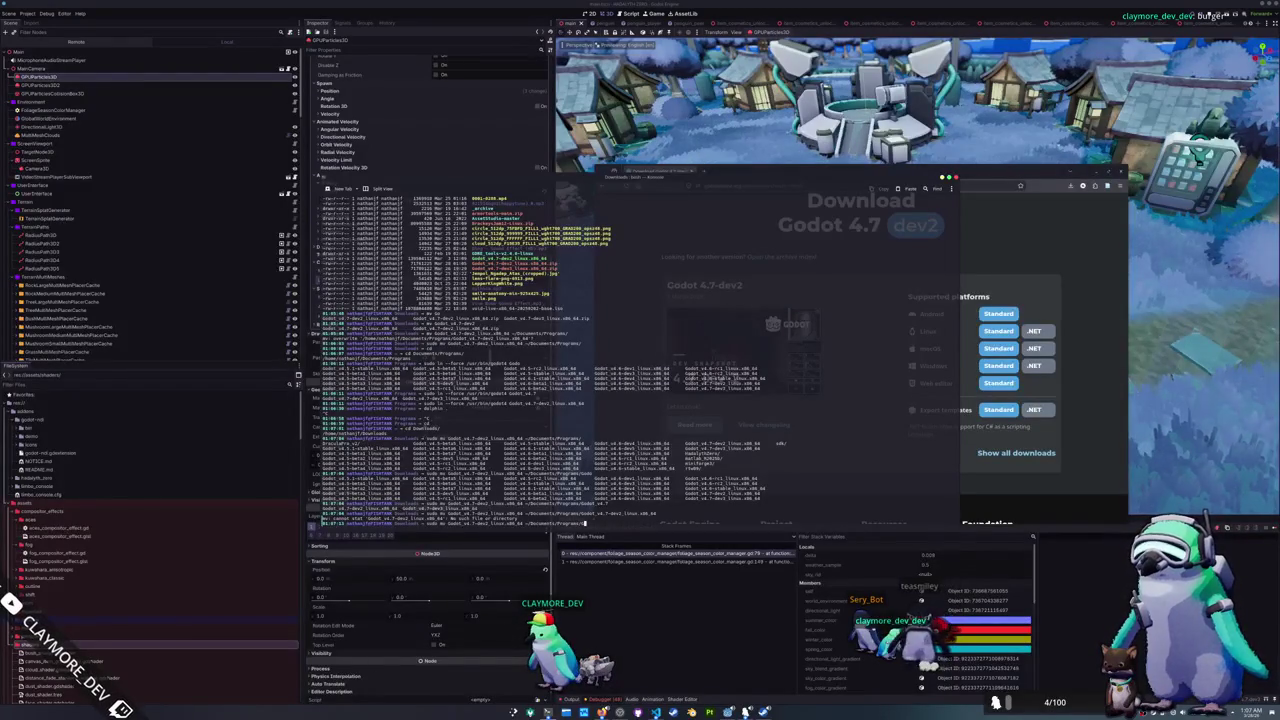
{"action": "key", "text": "Return"}
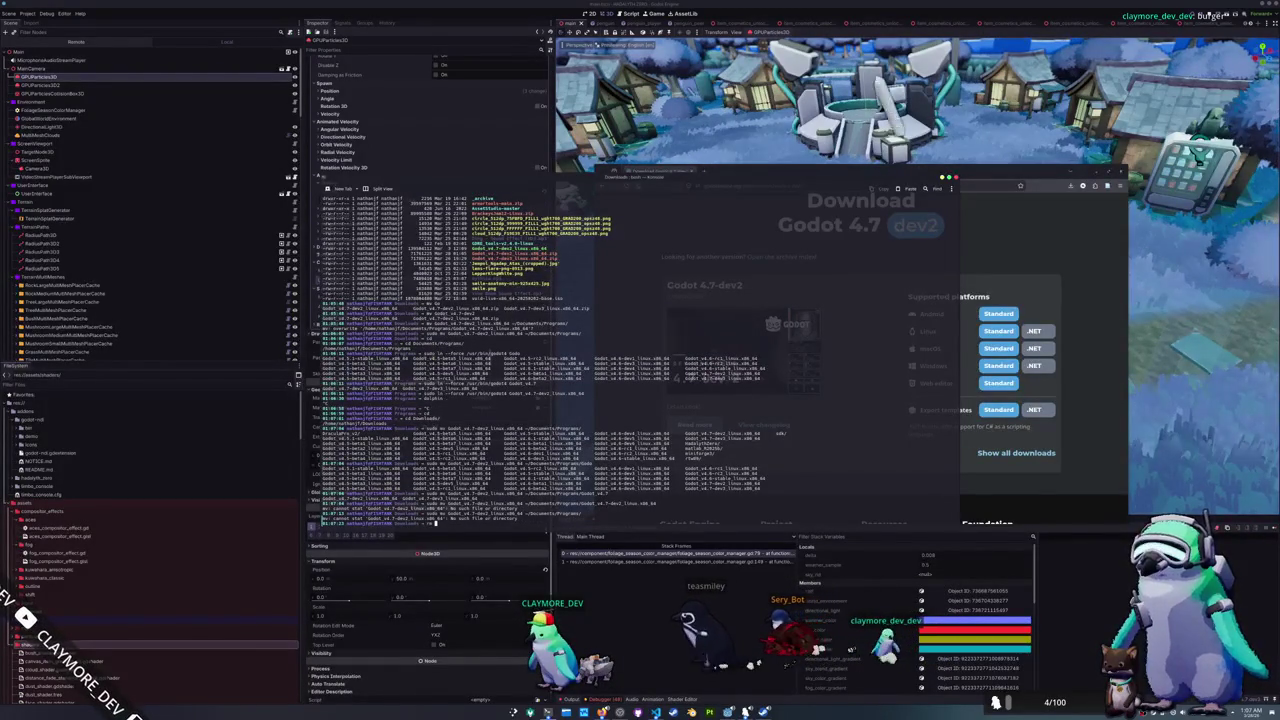
- Remove the old Godot 4.7-dev2 file with sudo and retry the move
{"action": "type", "text": "sudo "}
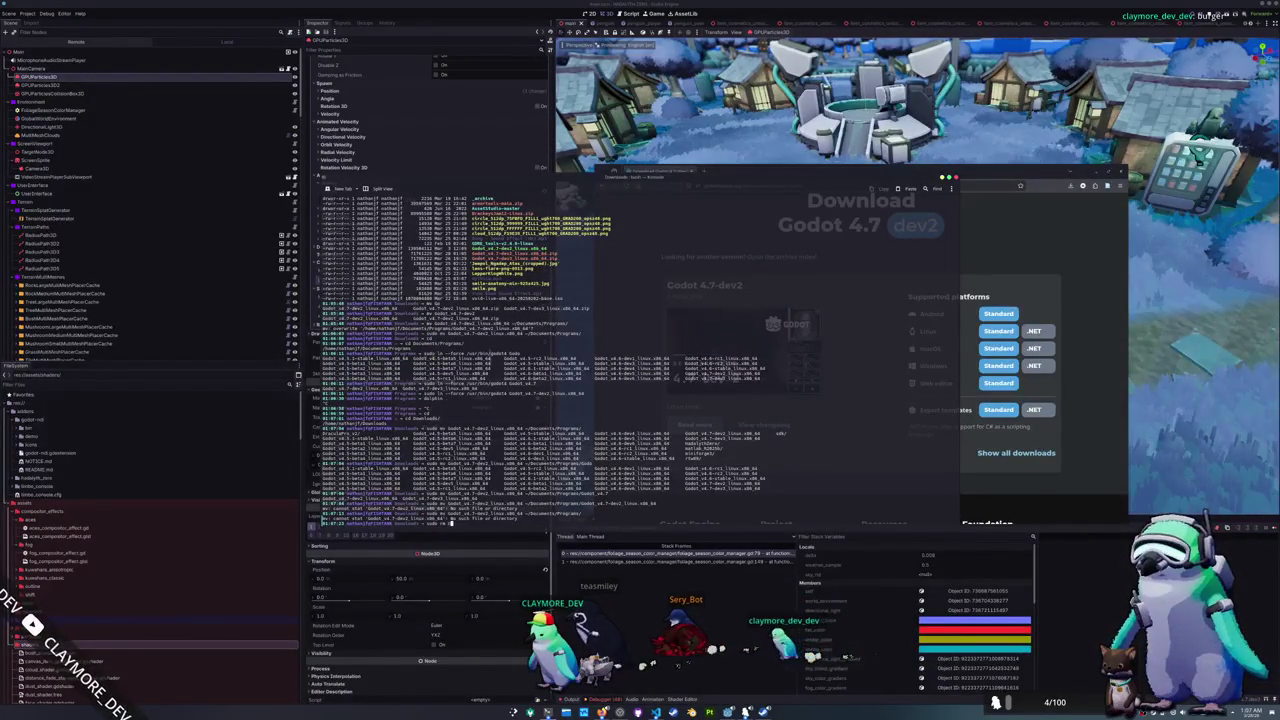
{"action": "type", "text": "m"}
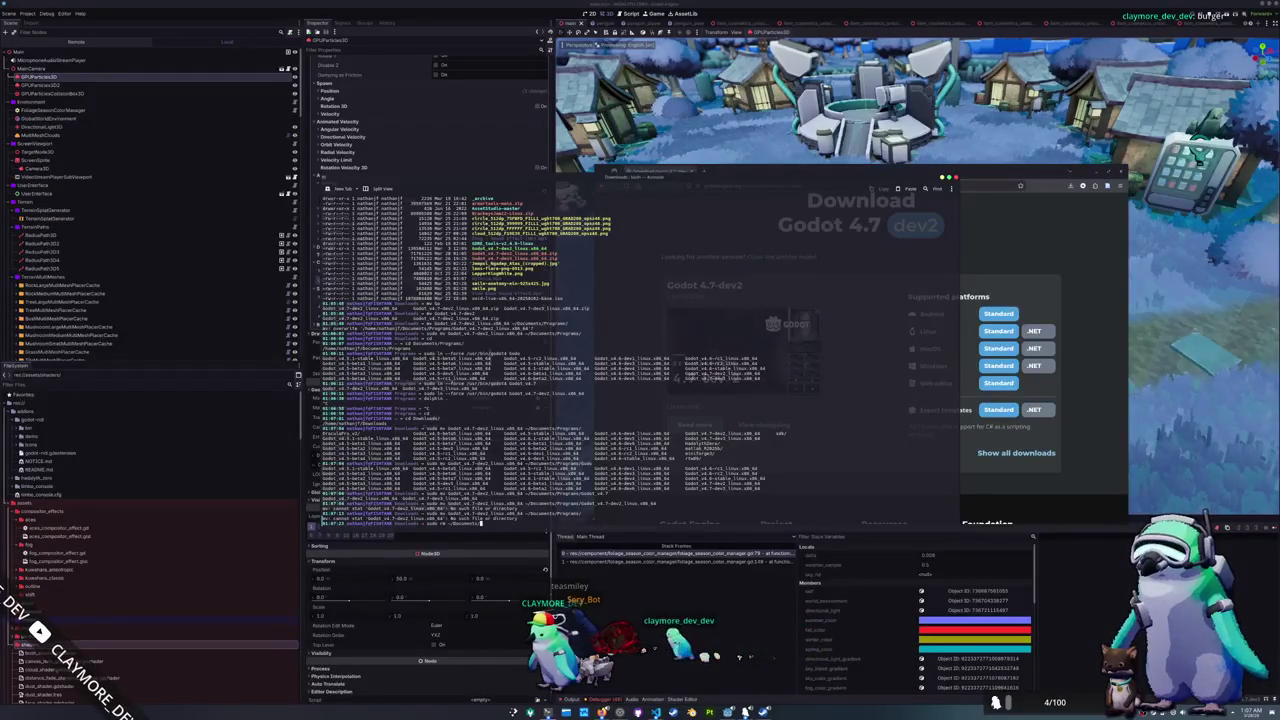
{"action": "type", "text": "Pr"}
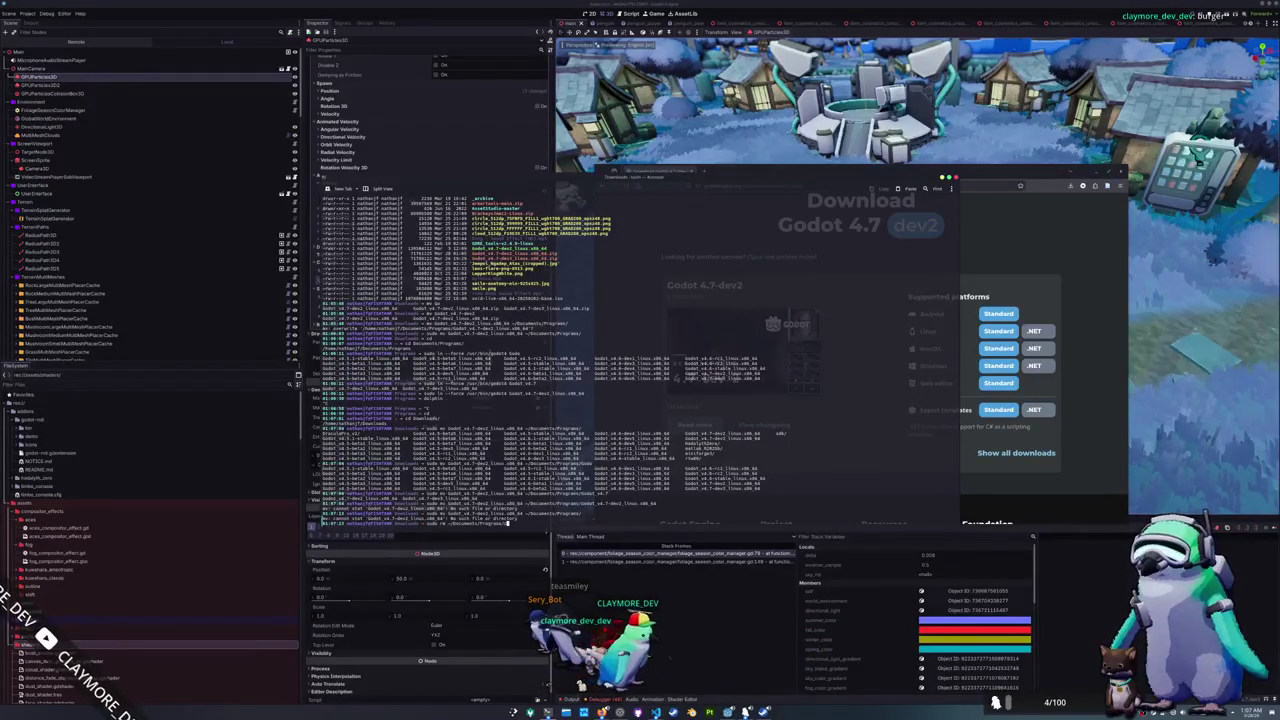
{"action": "key", "text": "Tab"}
{"action": "key", "text": "Tab"}
{"action": "type", "text": "G"}
{"action": "key", "text": "Tab"}
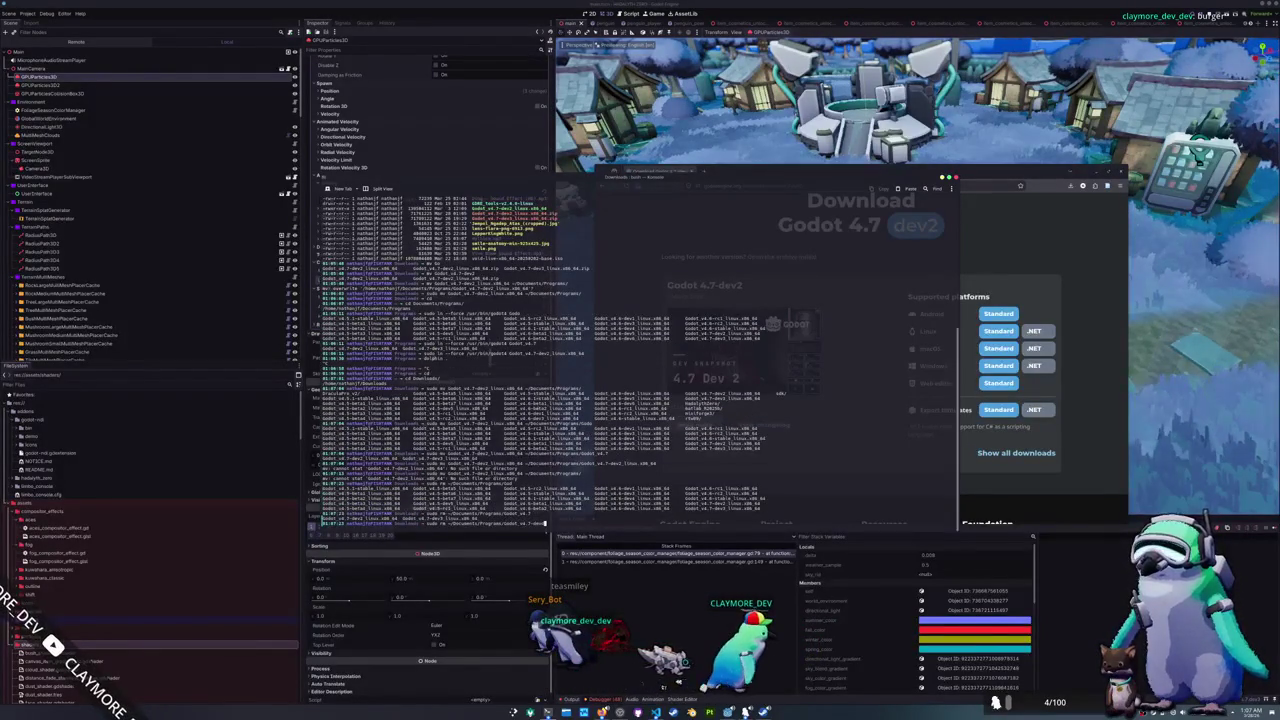
{"action": "key", "text": "Return"}
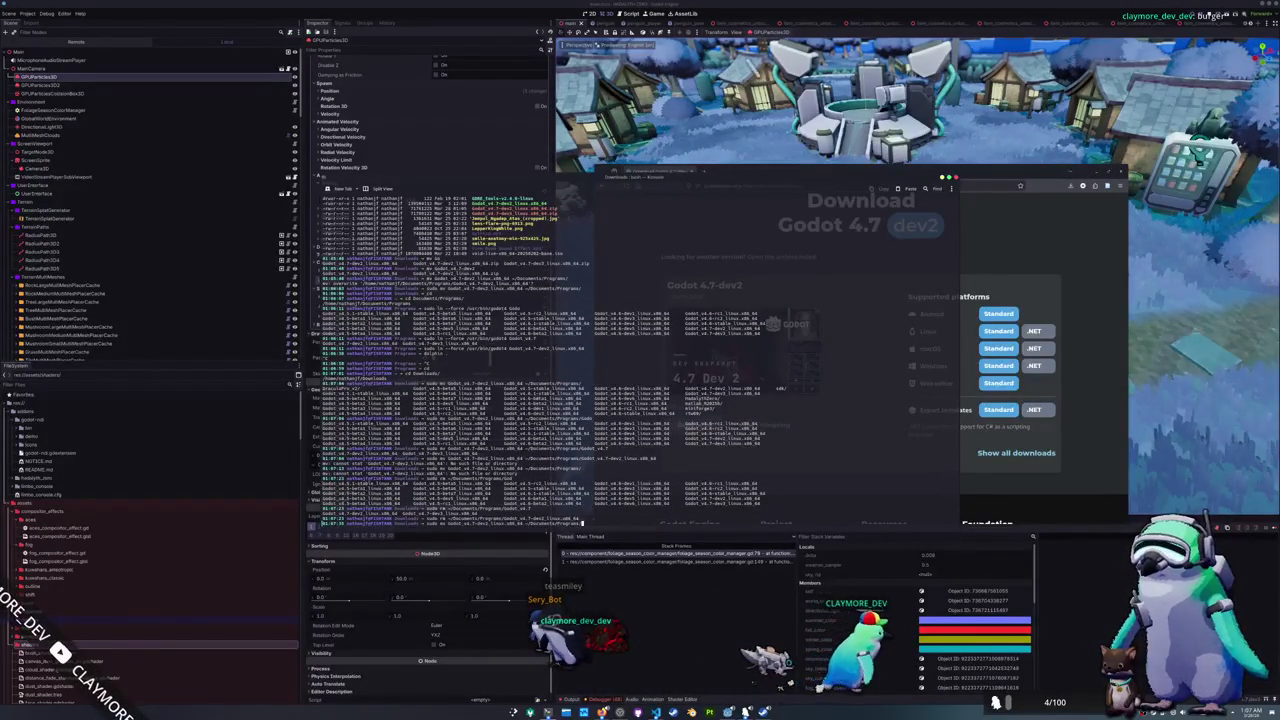
{"action": "key", "text": "Return"}
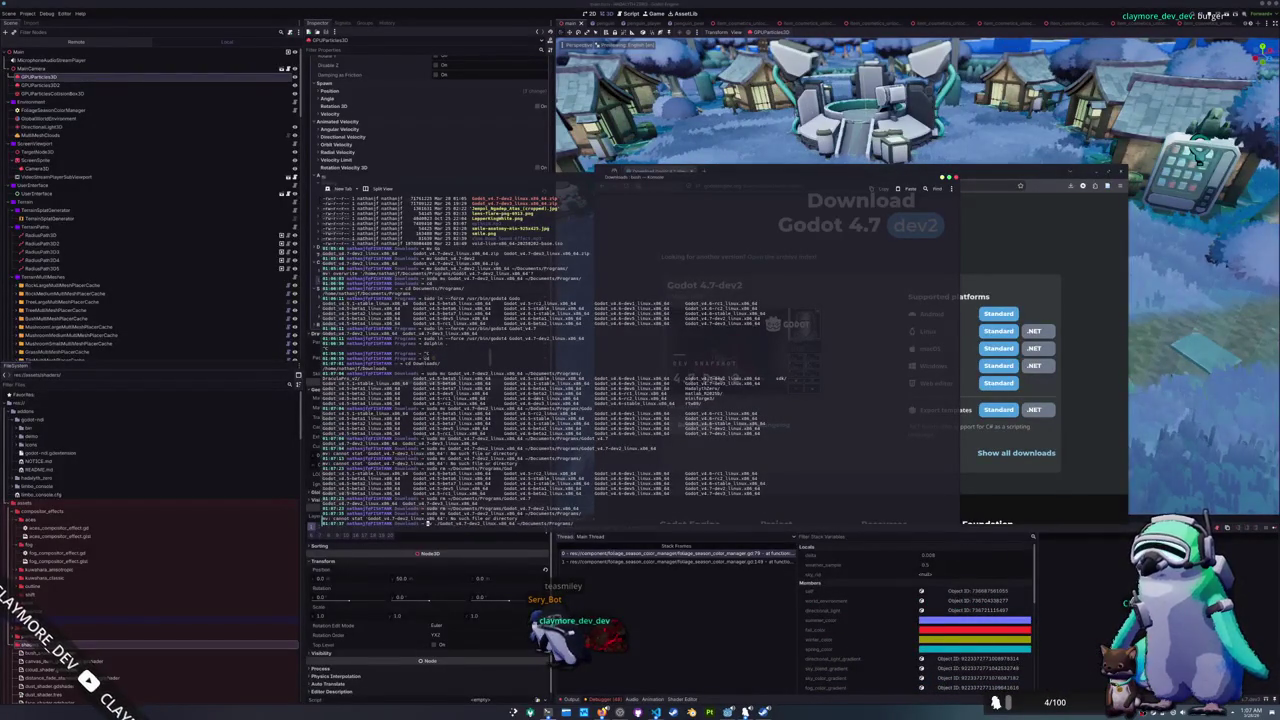
{"action": "key", "text": "Return"}
{"action": "key", "text": "Return"}
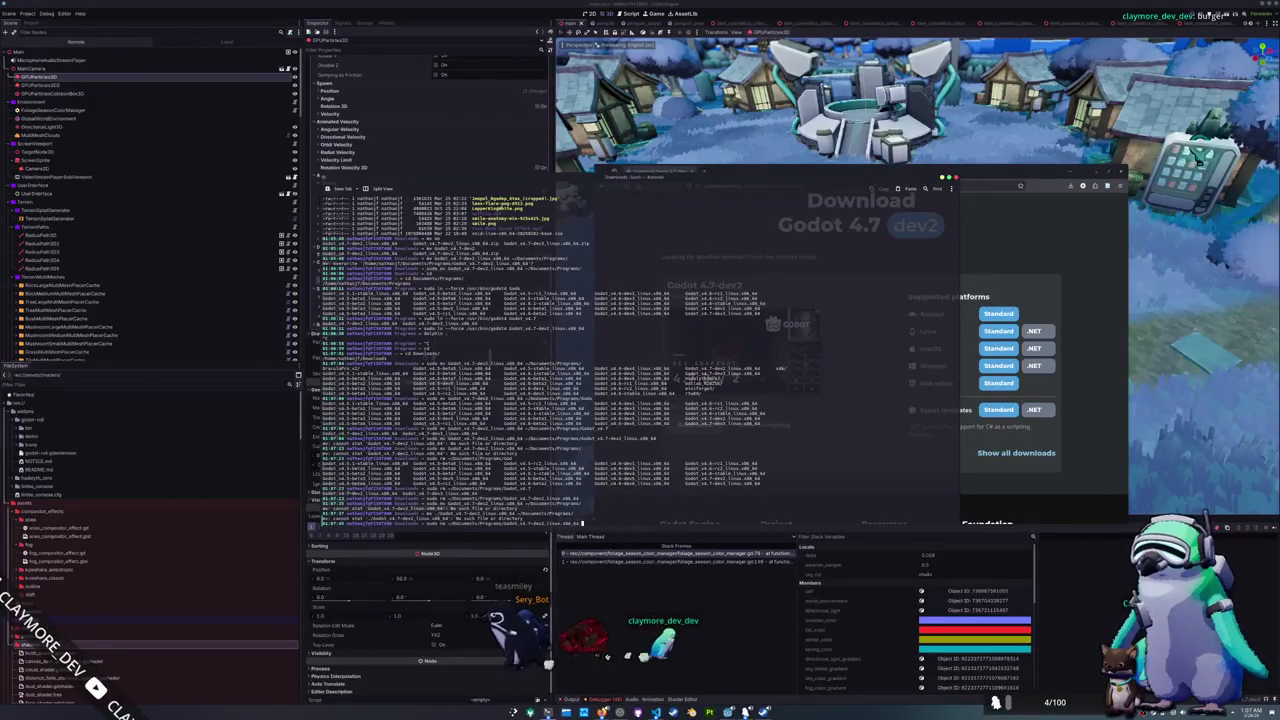
- Unzip Godot_v4.7-dev2_linux.x86_64.zip and move the extracted binary into Programs
{"action": "type", "text": "unzip Godot_v4.7-dev2_linux.x86_64.zip"}
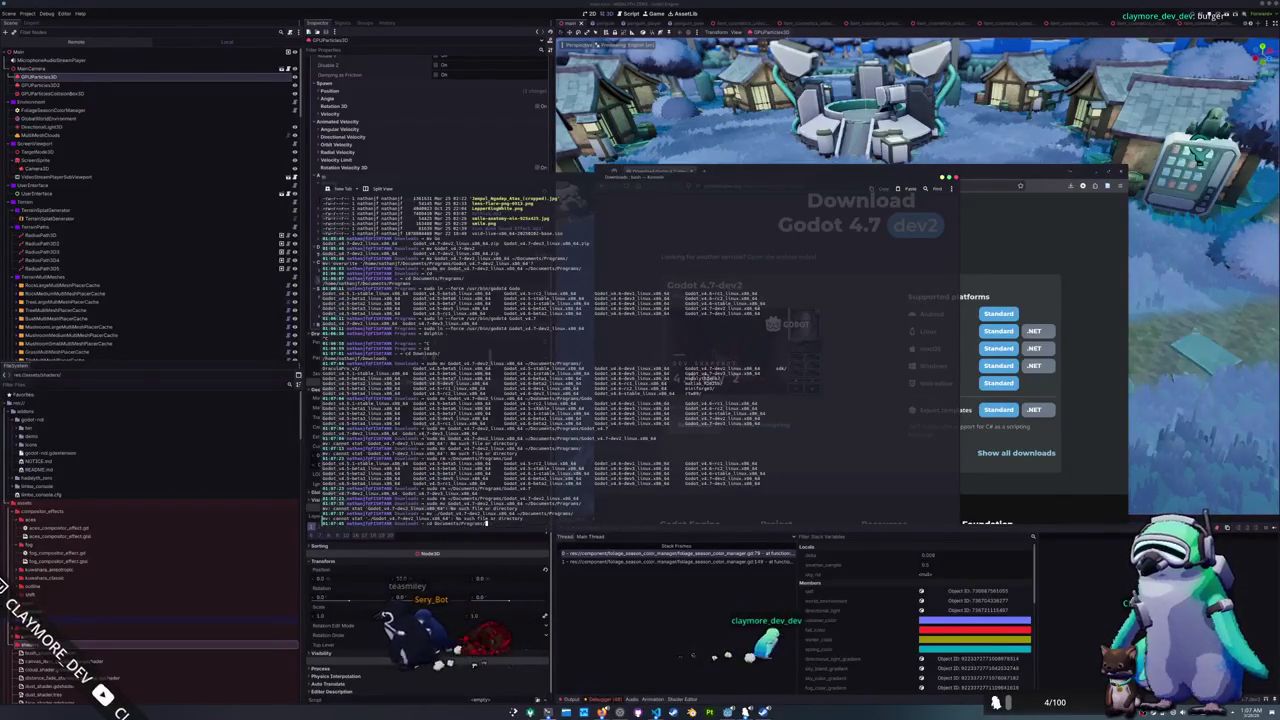
{"action": "key", "text": "Return"}
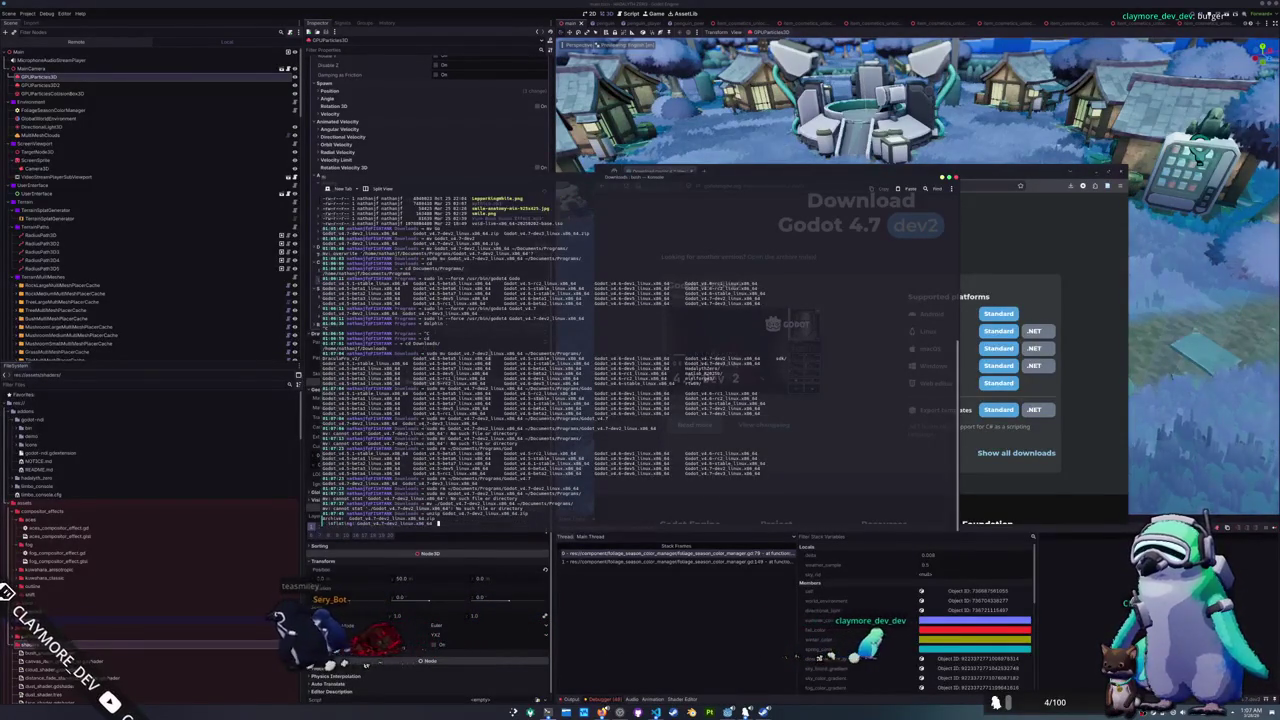
{"action": "key", "text": "Up"}
{"action": "key", "text": "Up"}
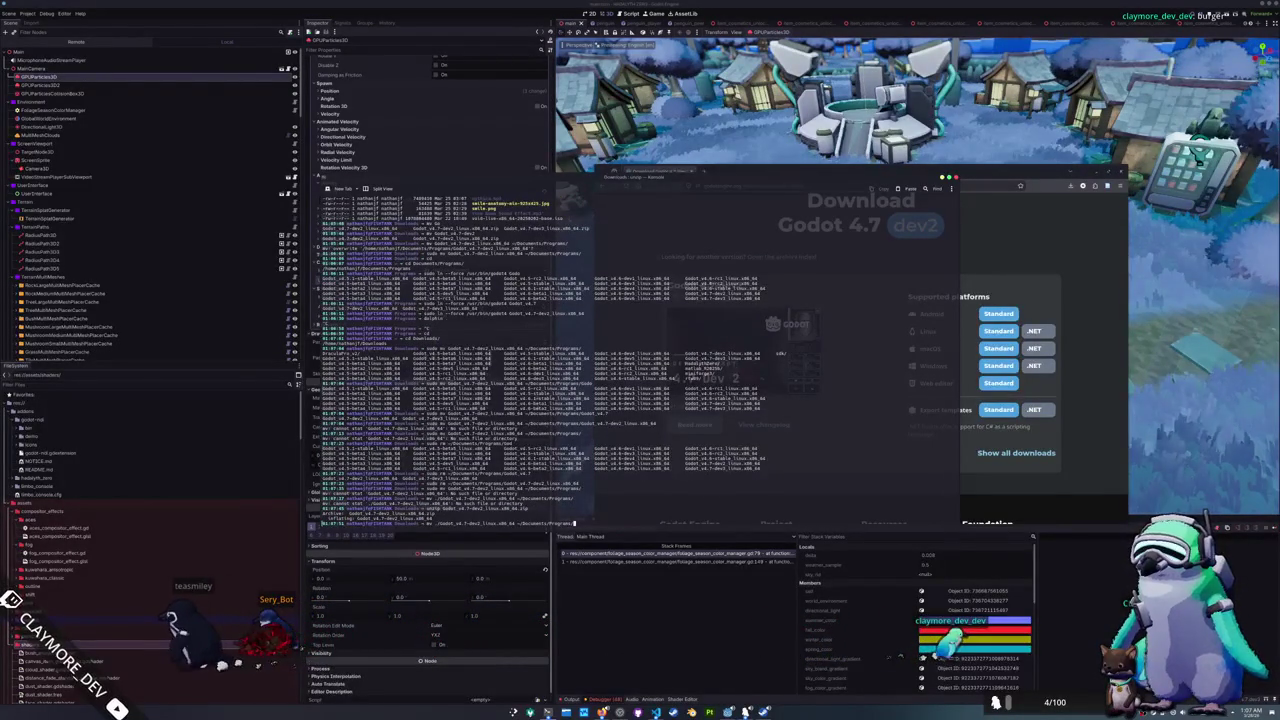
{"action": "key", "text": "Return"}
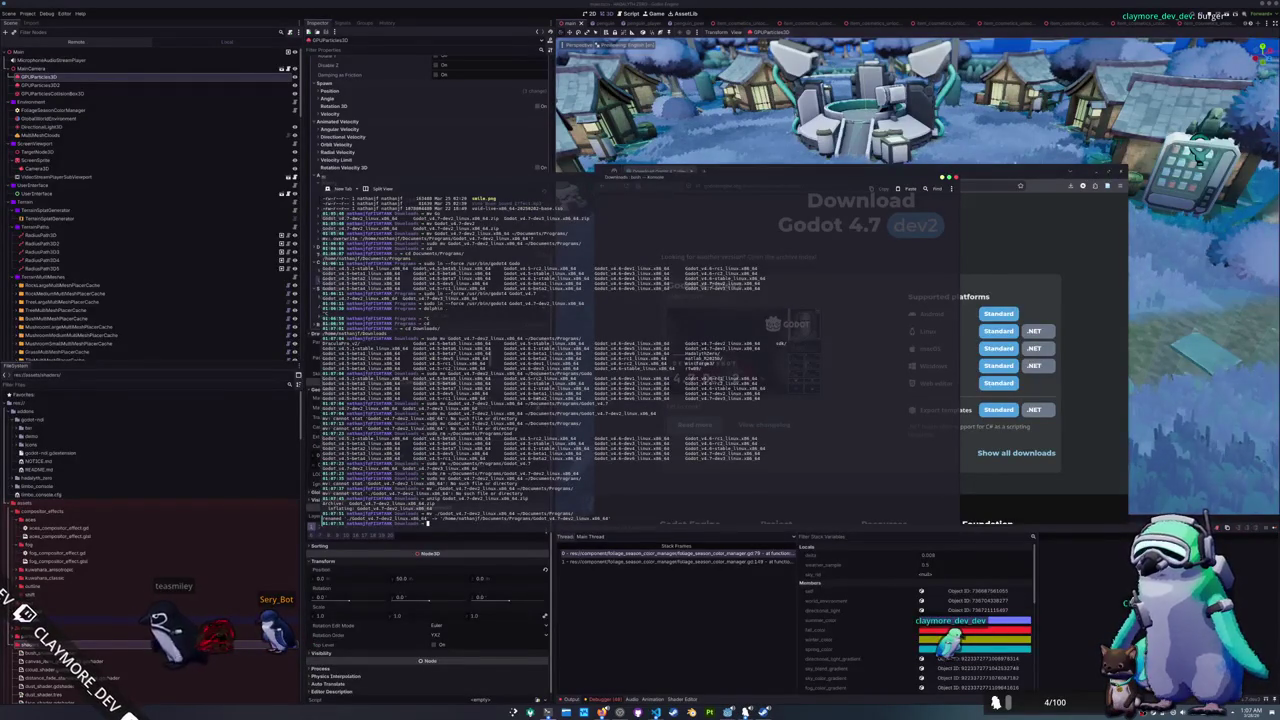
- Change into Documents/Programs, relink godot4 to the dev2 binary, and launch dolphin
{"action": "type", "text": "cd"}
{"action": "key", "text": "Return"}
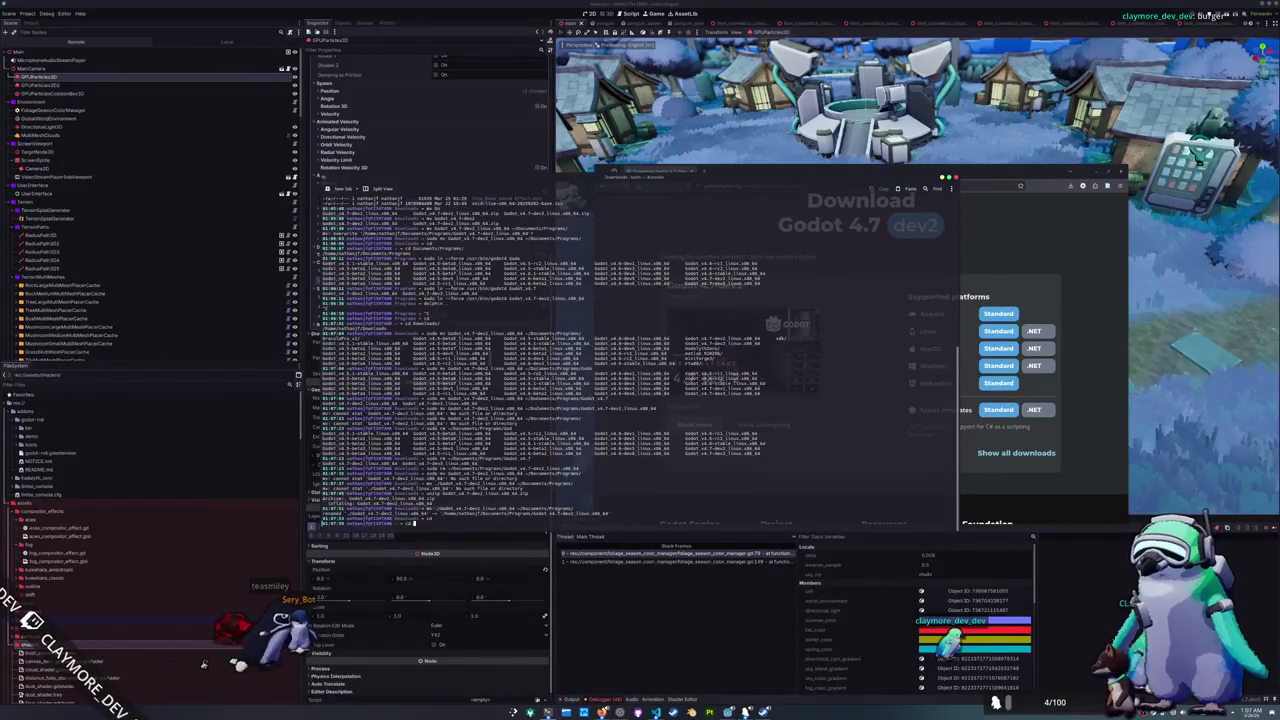
{"action": "type", "text": "Documents/Programs/"}
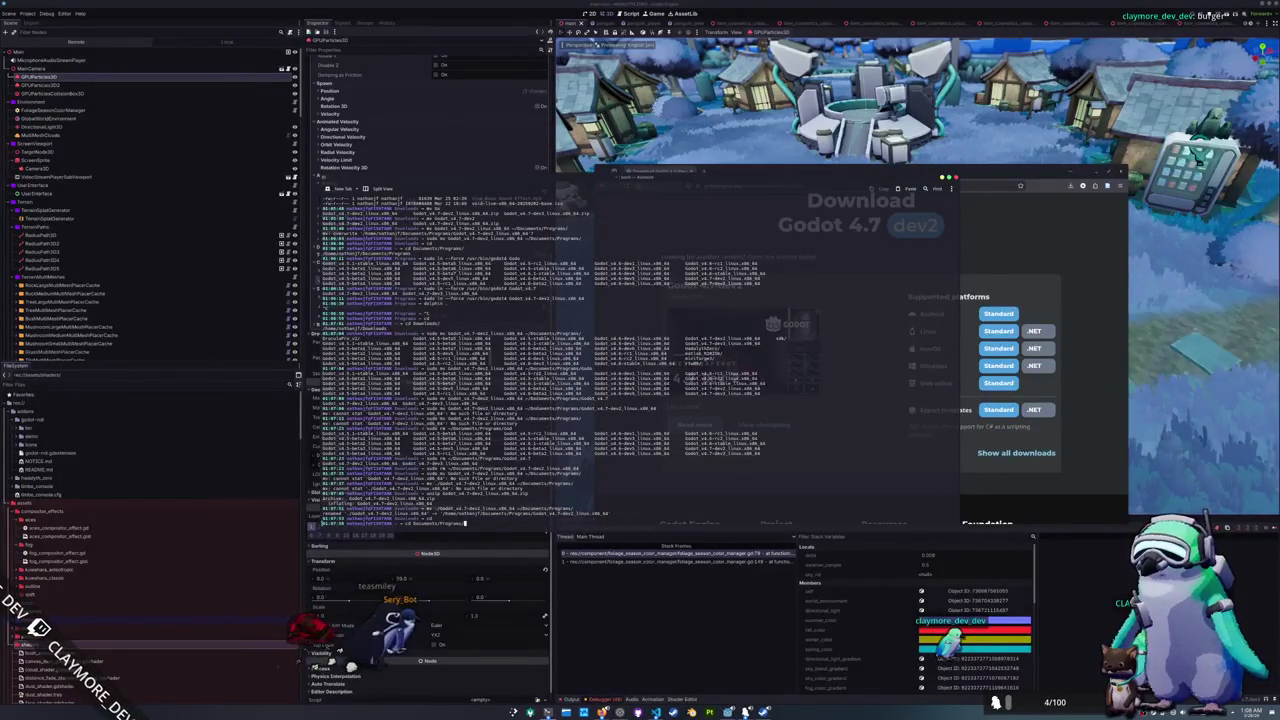
{"action": "key", "text": "Return"}
{"action": "key", "text": "Up"}
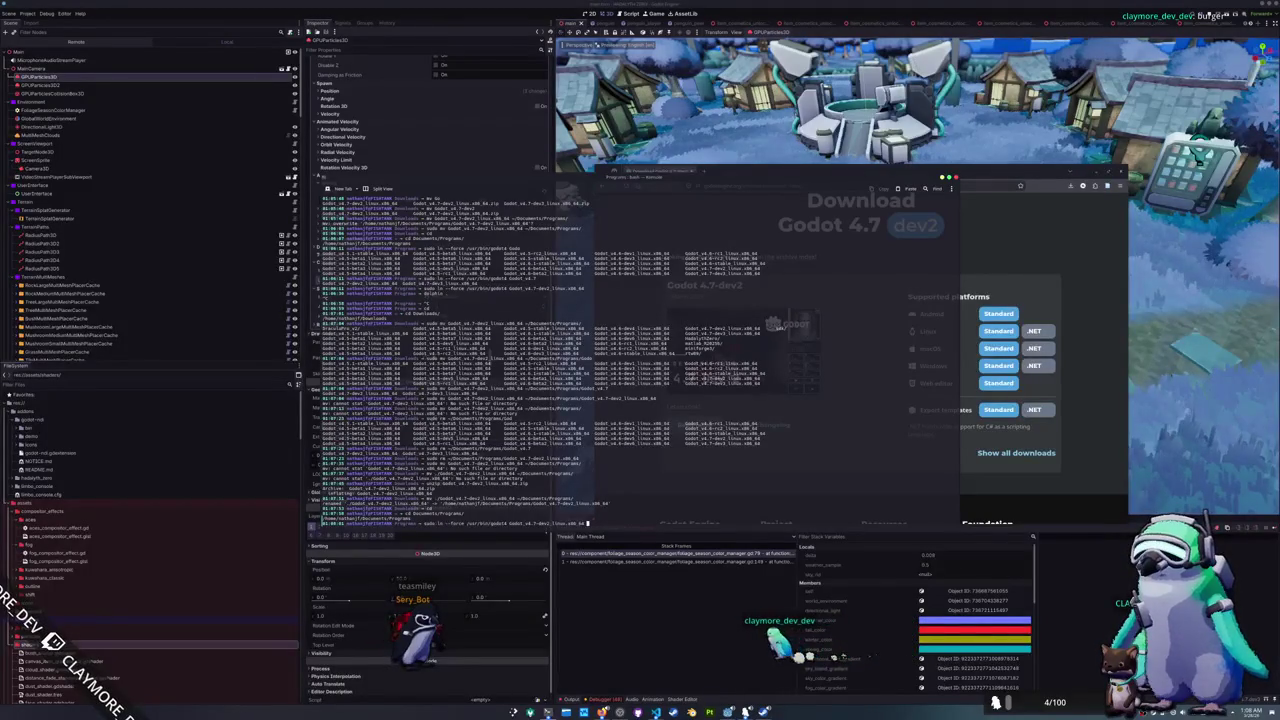
{"action": "key", "text": "Return"}
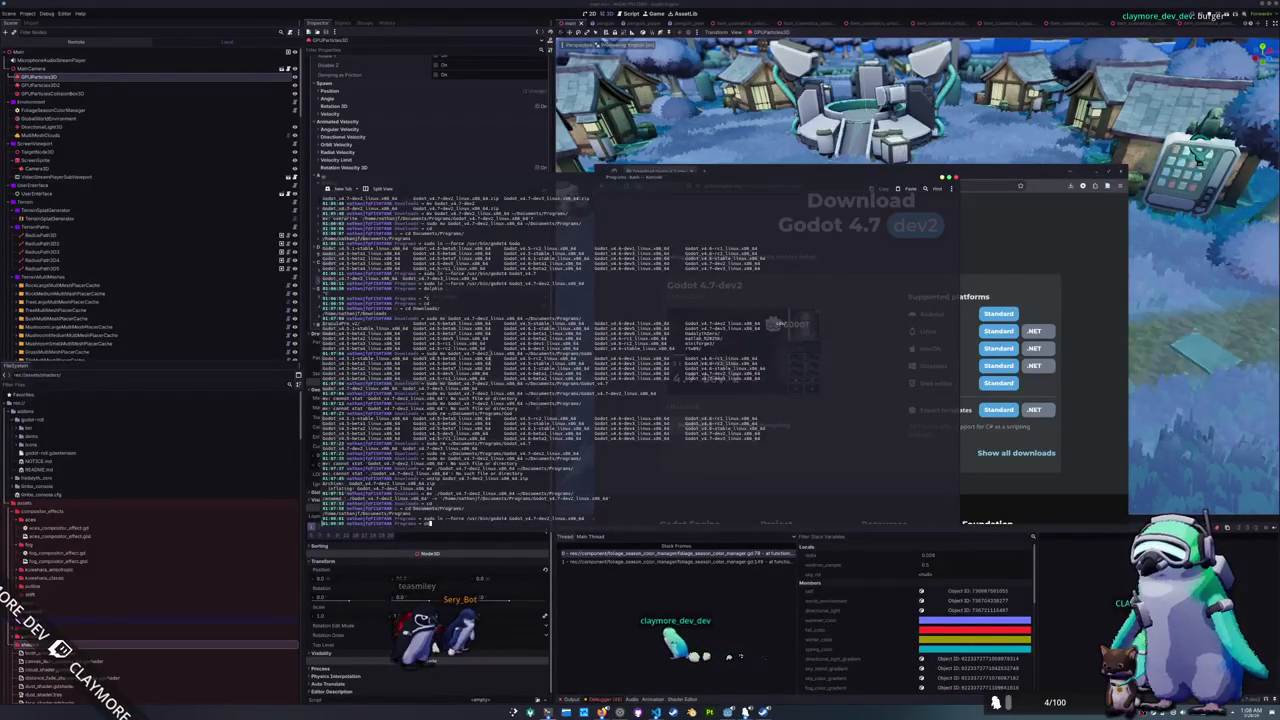
{"action": "type", "text": "dolphin"}
{"action": "key", "text": "Return"}
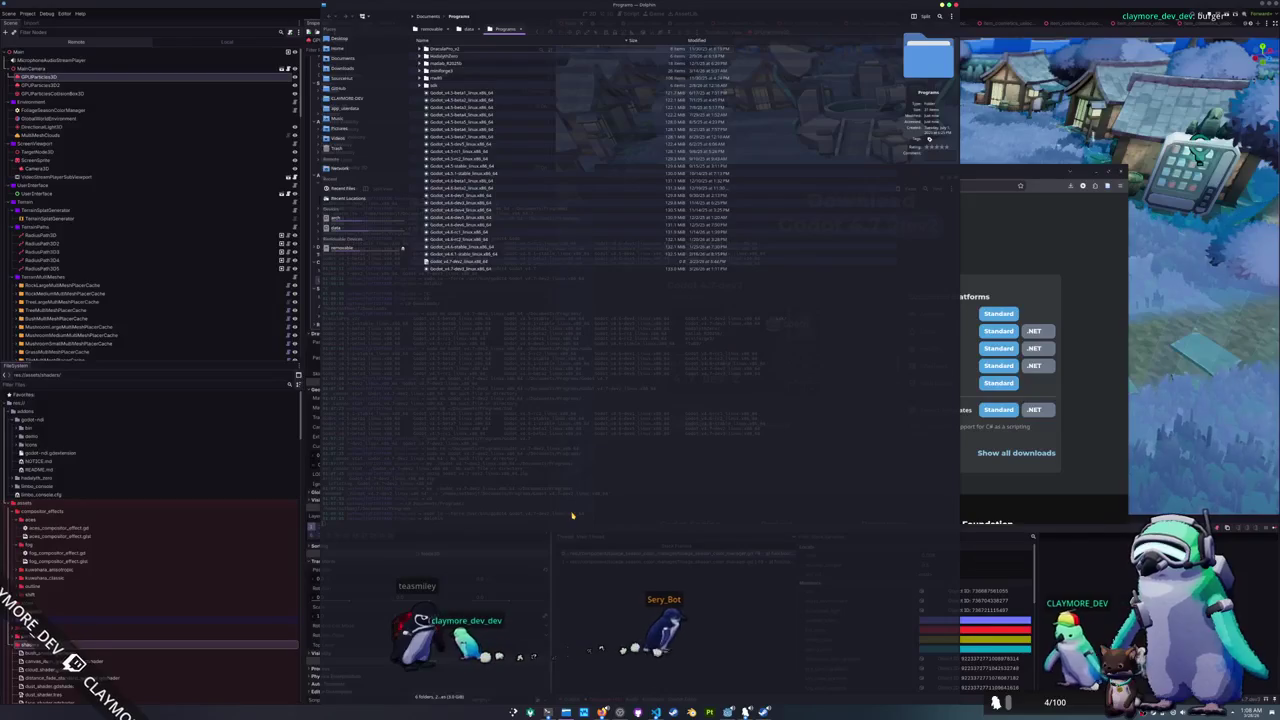
- Extract the Godot 4.7-dev2 zip archive in place in Downloads
{"action": "left_click", "coordinate": [432, 254]}
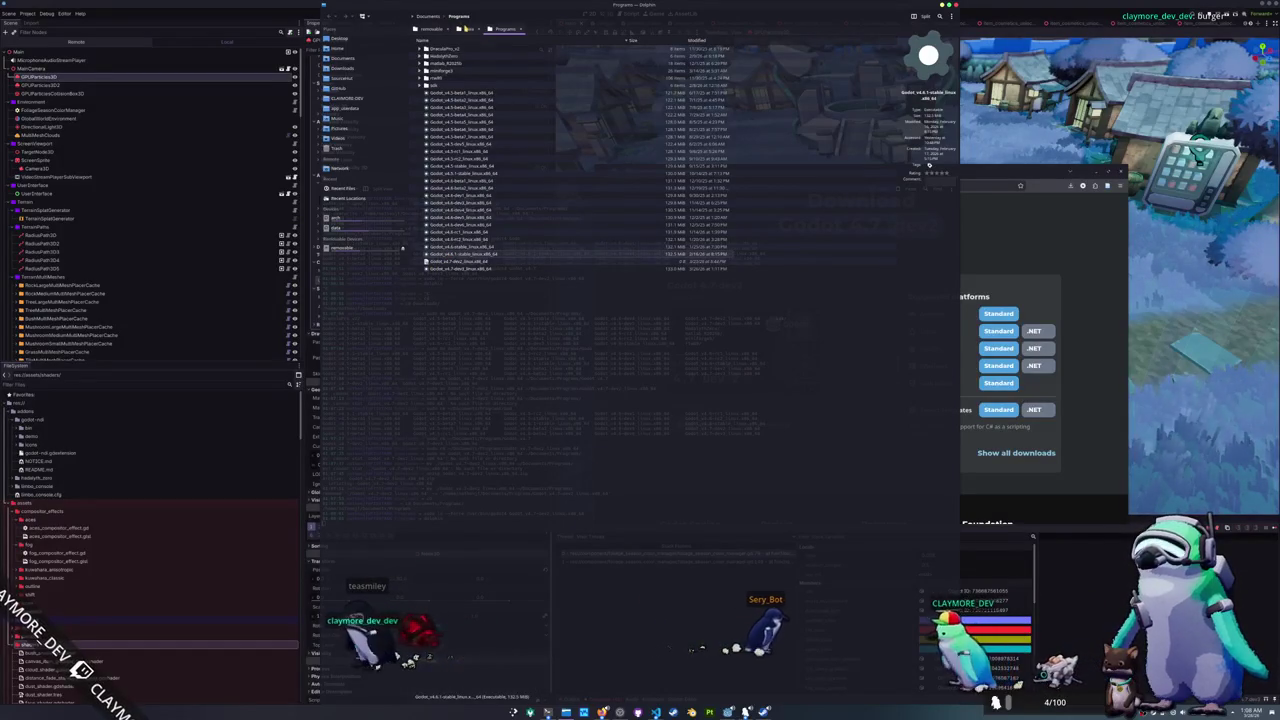
{"action": "left_click", "coordinate": [343, 68]}
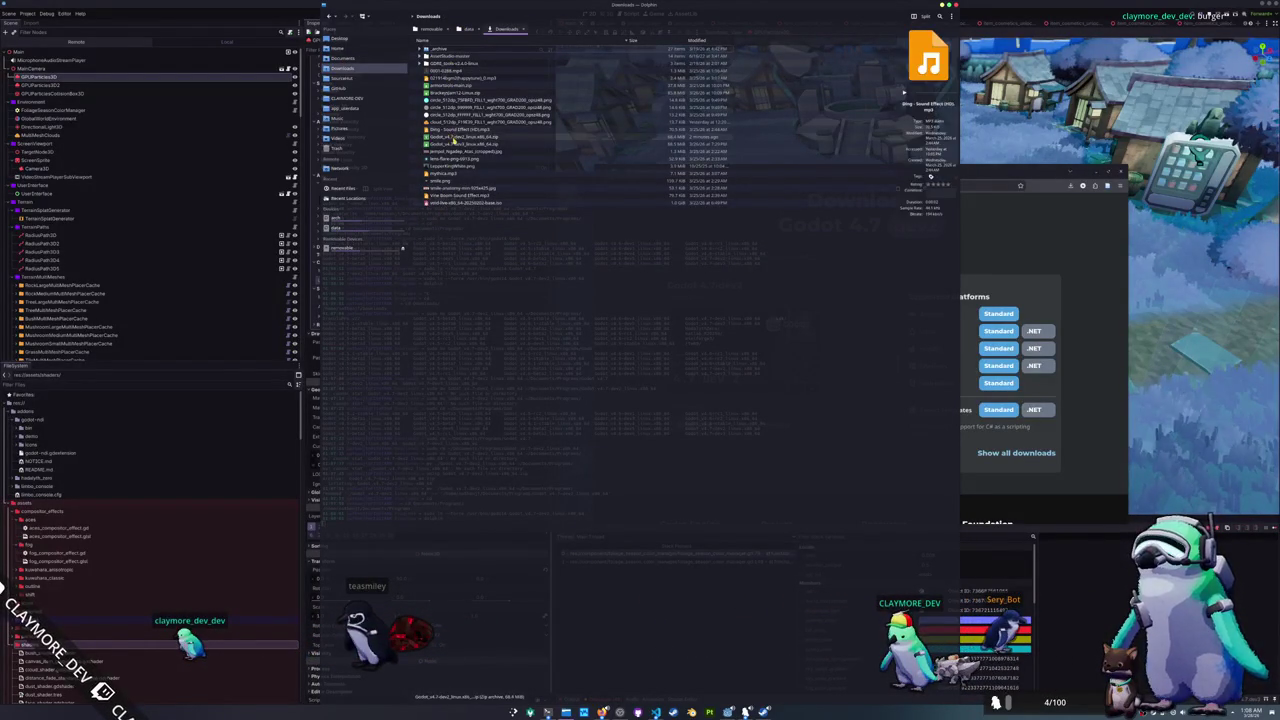
{"action": "right_click", "coordinate": [477, 139]}
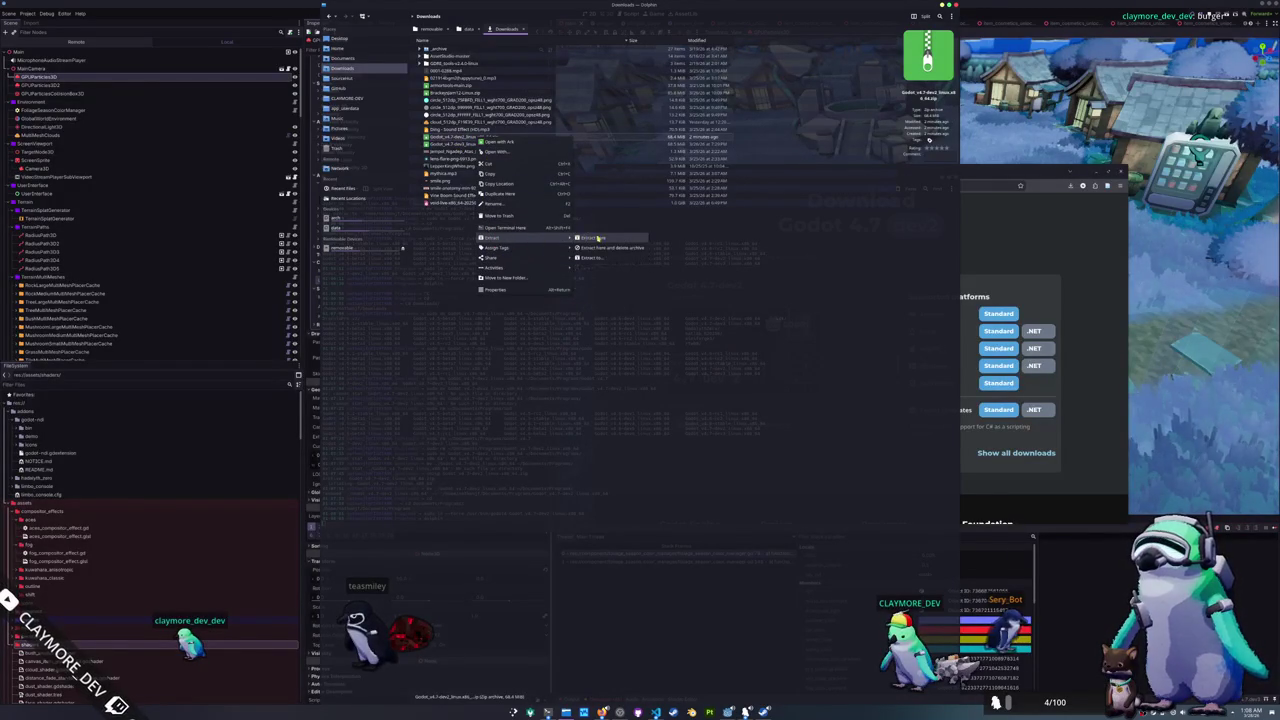
{"action": "left_click", "coordinate": [597, 238]}
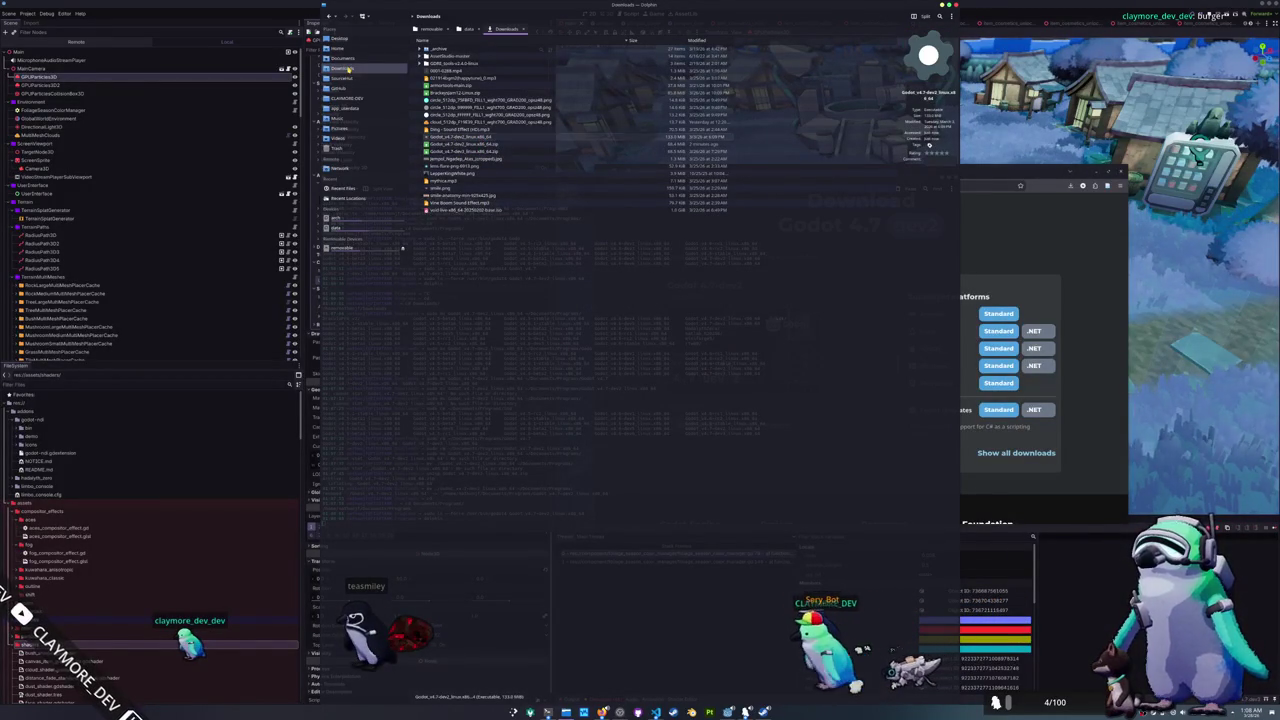
- Paste the extracted Godot 4.7-dev2 binary into Documents/Programs, overwriting the old copy
{"action": "left_click", "coordinate": [342, 58]}
{"action": "double_click", "coordinate": [445, 80]}
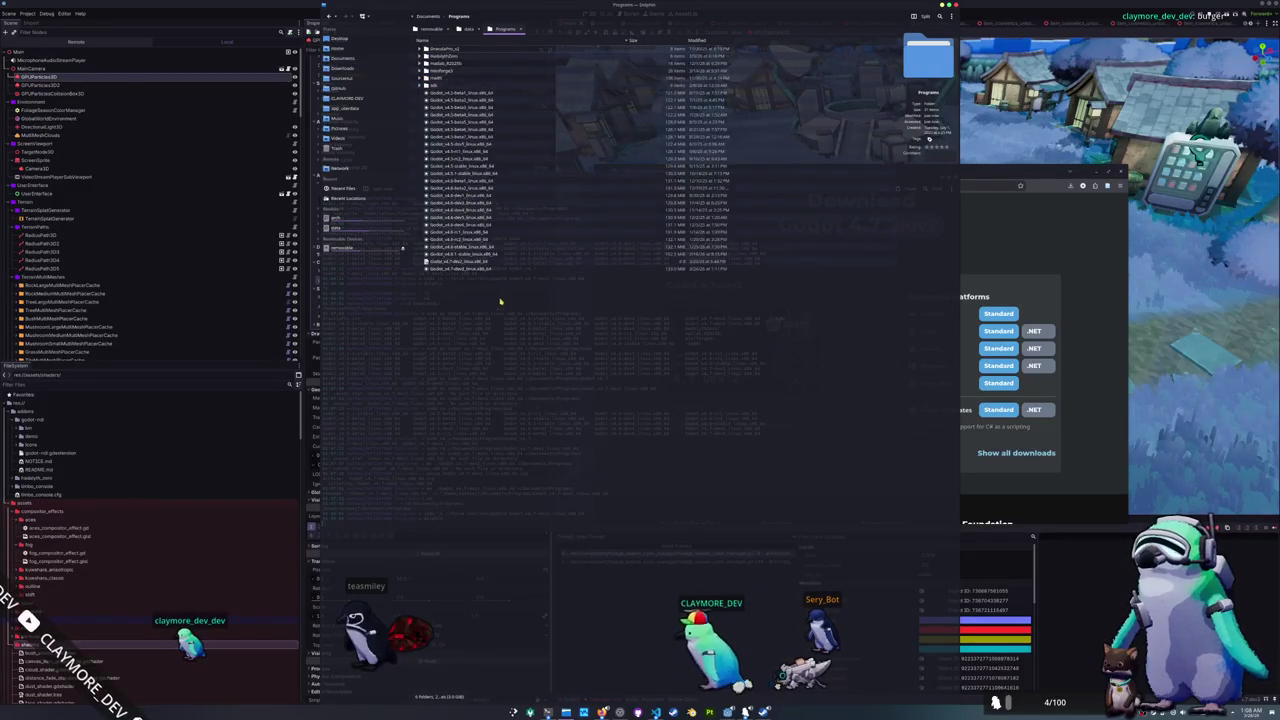
{"action": "key", "text": "ctrl+v"}
{"action": "left_click", "coordinate": [669, 395]}
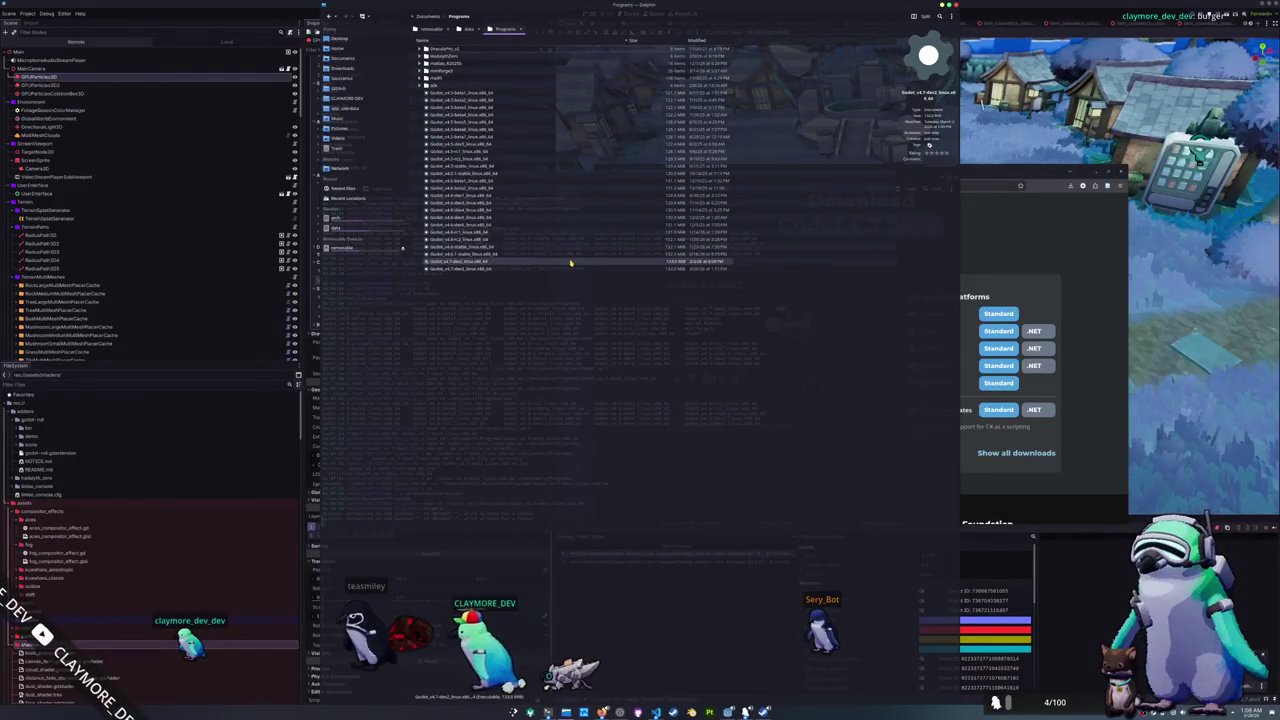
{"action": "left_click", "coordinate": [551, 267]}
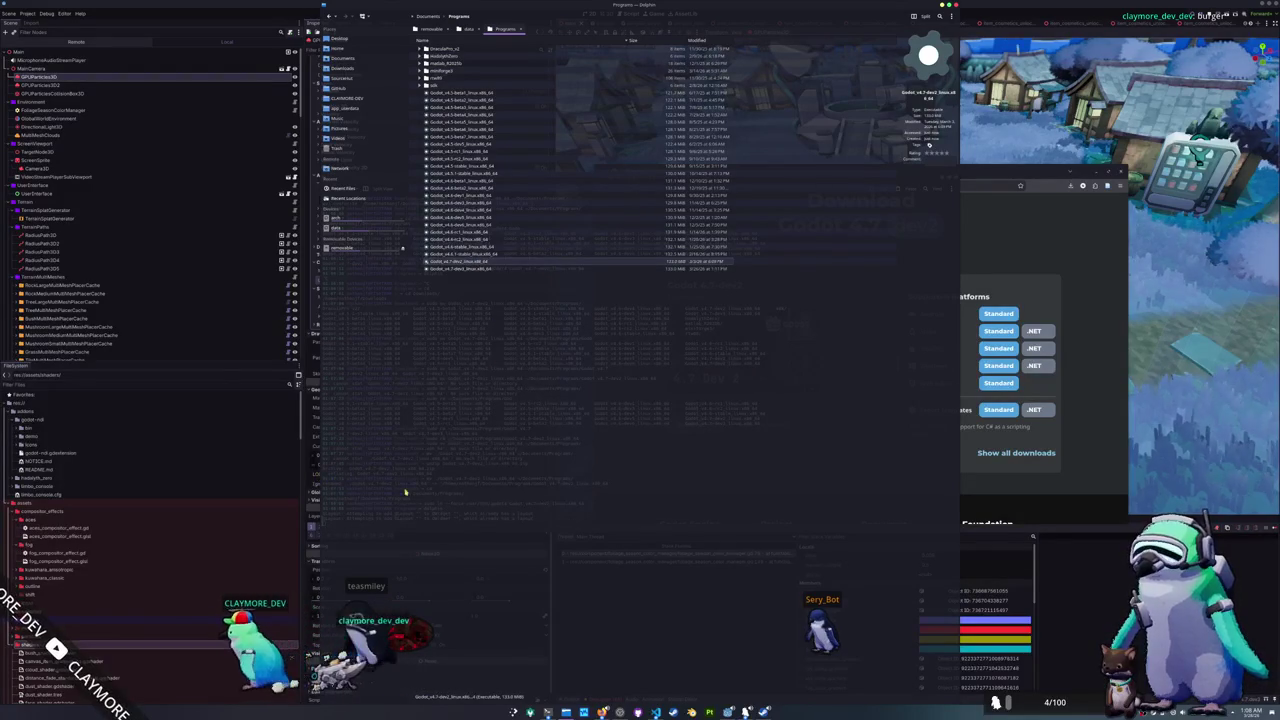
{"action": "left_click", "coordinate": [547, 712]}
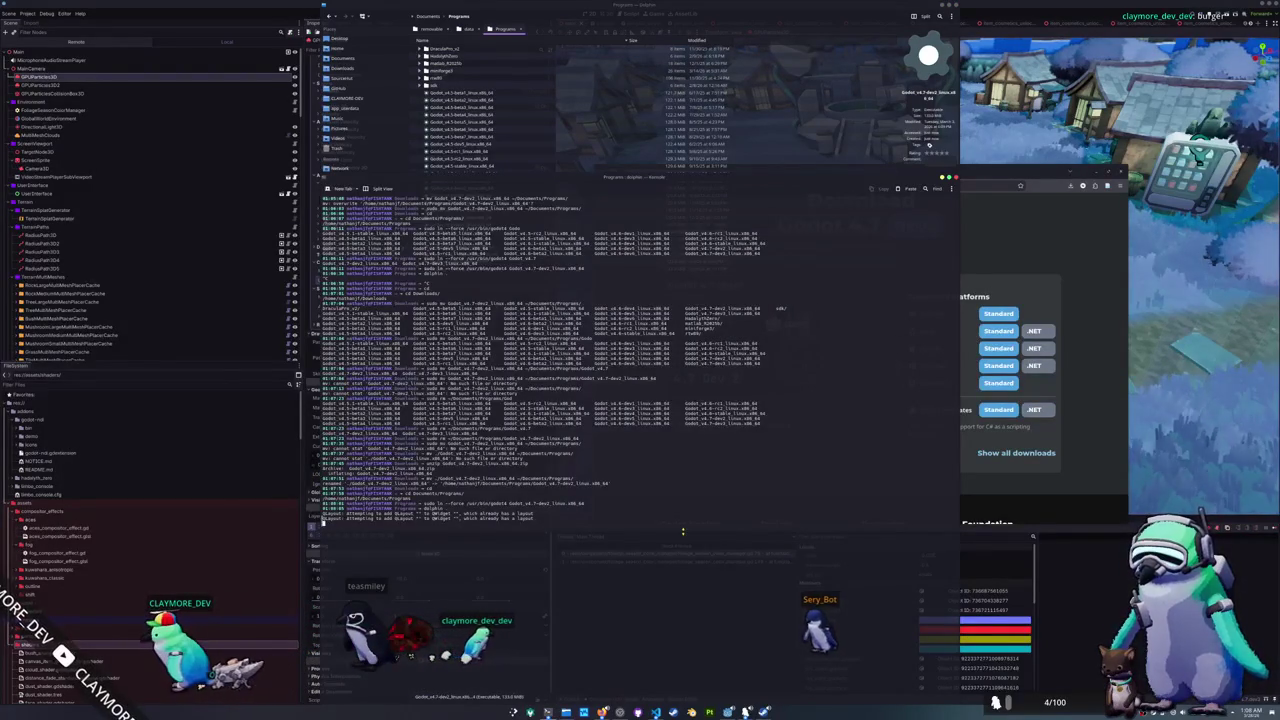
- Try running godot4 several times, then update tldr and view the quick help for ln
{"action": "key", "text": "ctrl+c"}
{"action": "type", "text": "godot4"}
{"action": "key", "text": "Return"}
{"action": "type", "text": "godot4"}
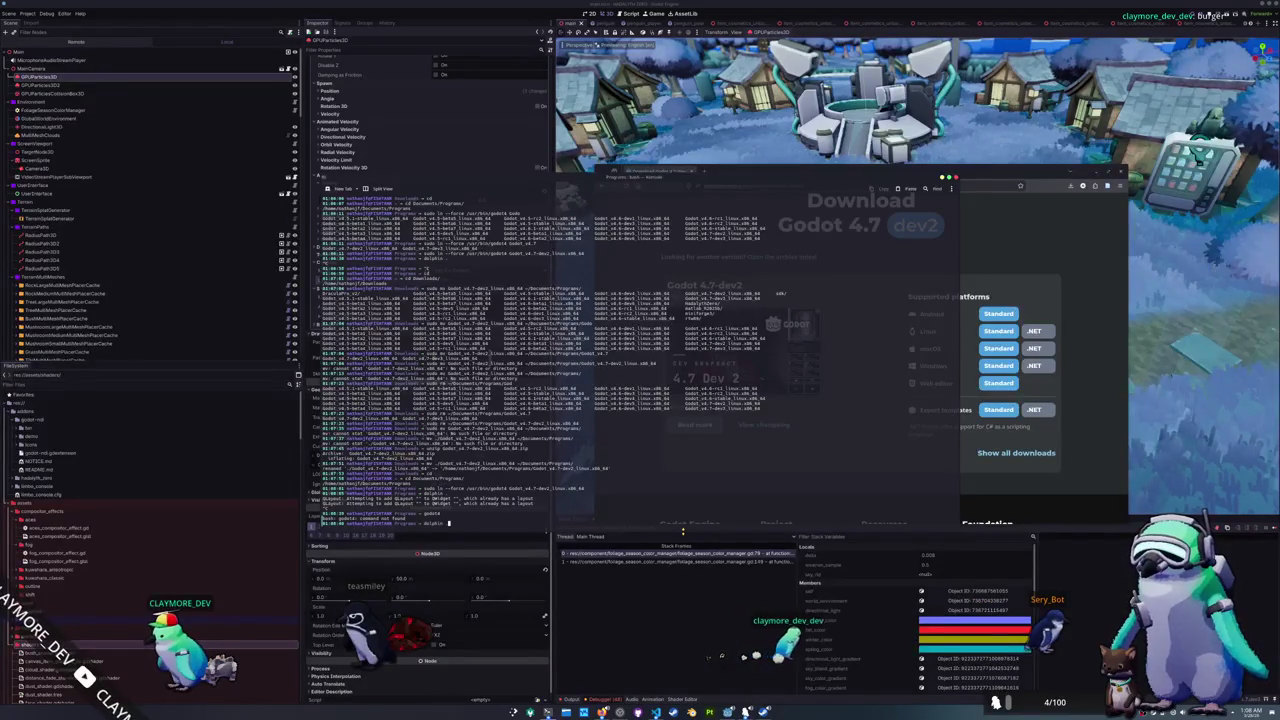
{"action": "key", "text": "Return"}
{"action": "type", "text": "godot4 Godot_v4.7-dev2_linux.x86_64"}
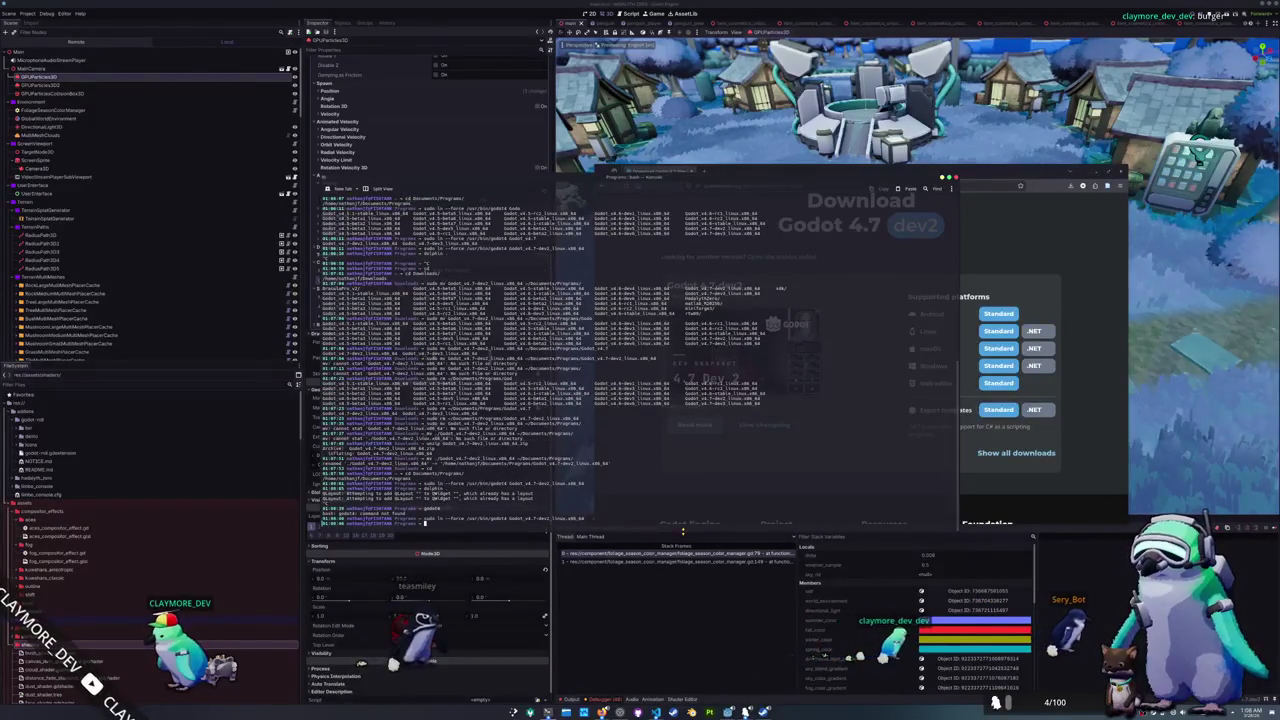
{"action": "key", "text": "Return"}
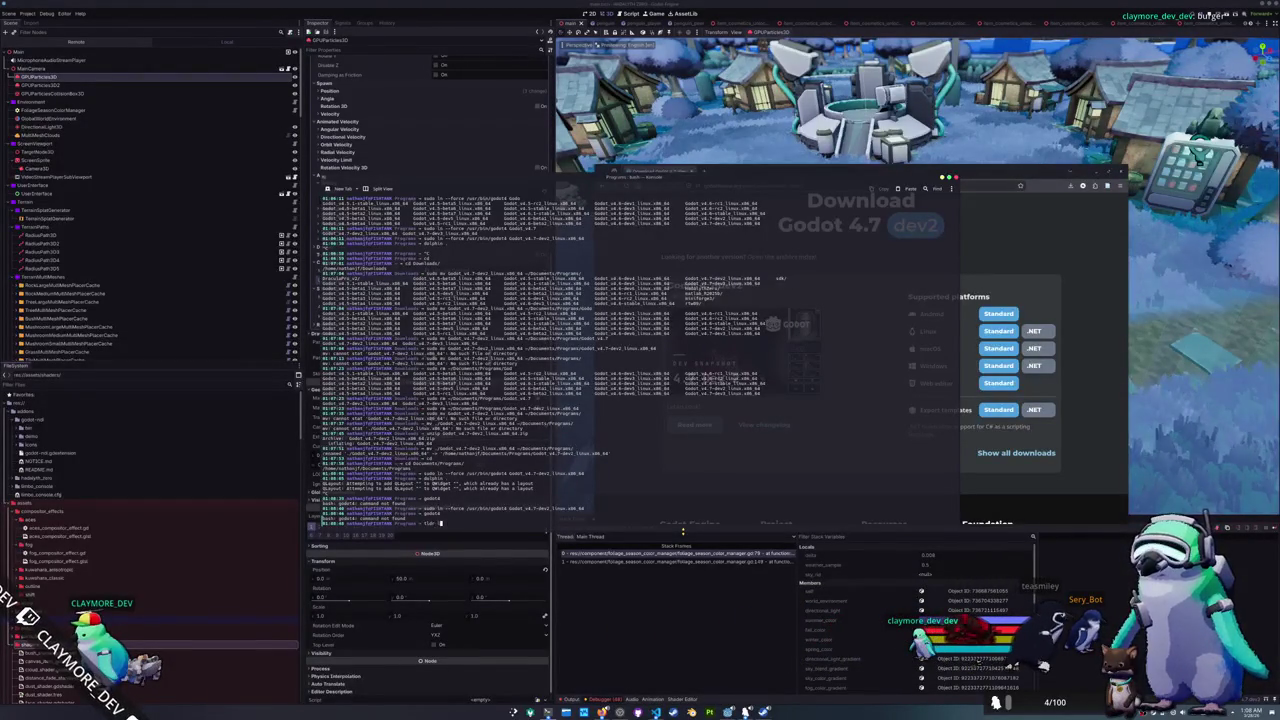
{"action": "key", "text": "Return"}
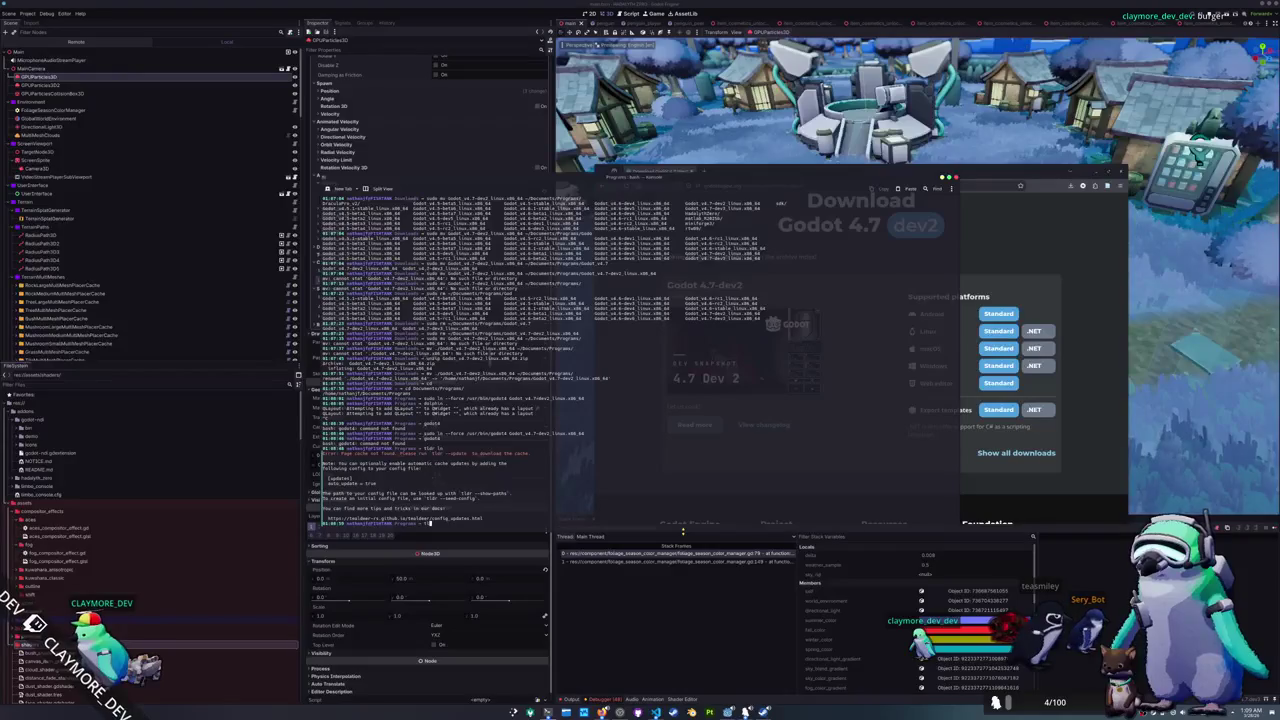
{"action": "type", "text": "tldr --update"}
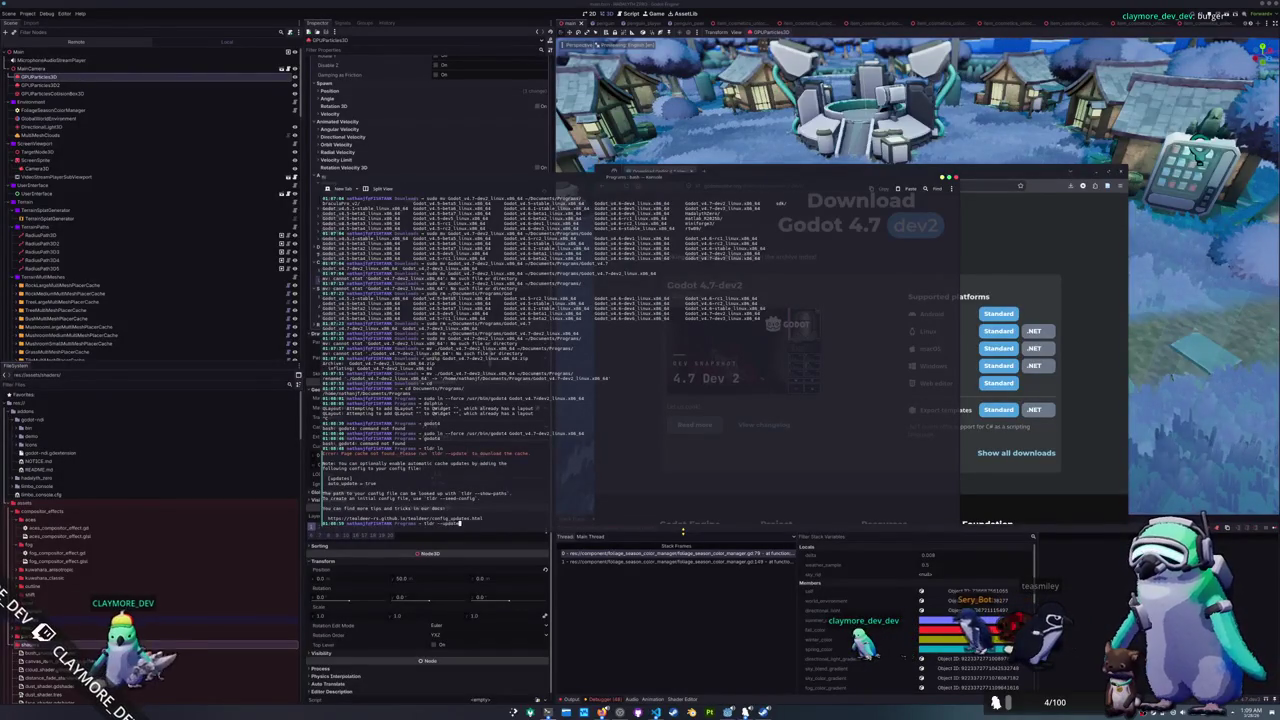
{"action": "key", "text": "Return"}
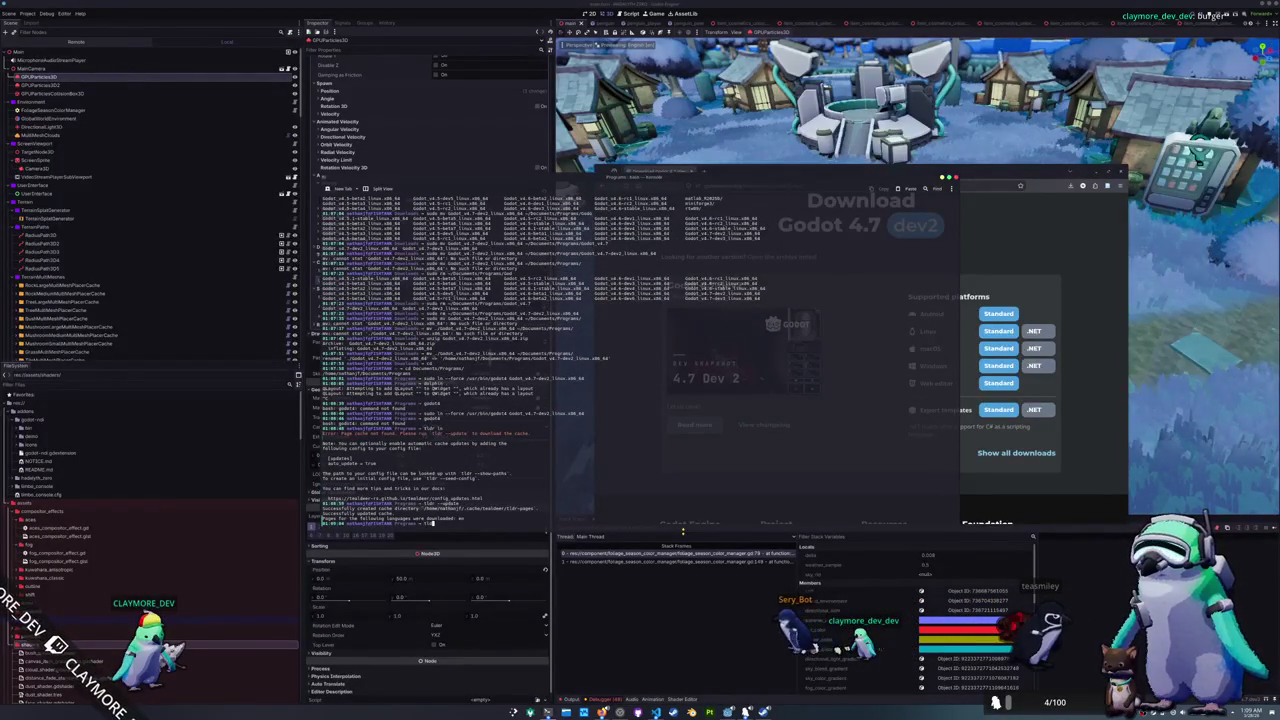
{"action": "key", "text": "Return"}
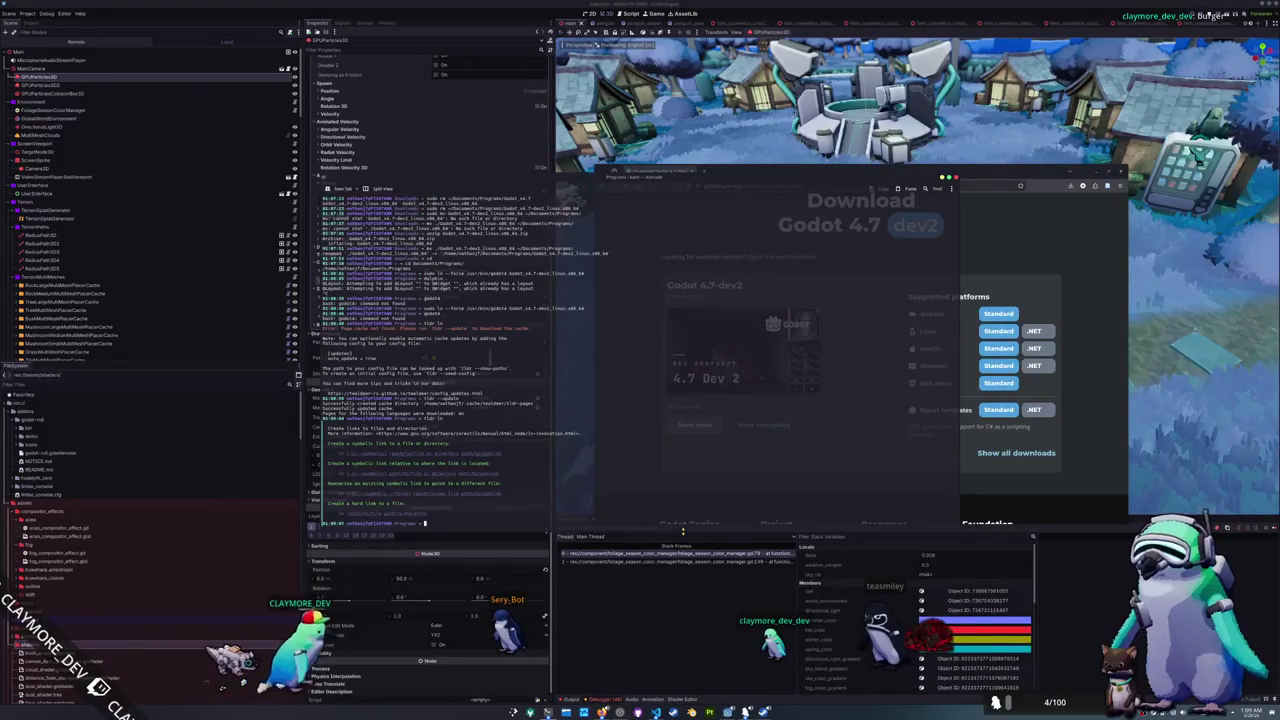
- List Programs with ls -la, delete the Godot 4.7-dev2 binary, and confirm it is gone
{"action": "type", "text": "ls -l"}
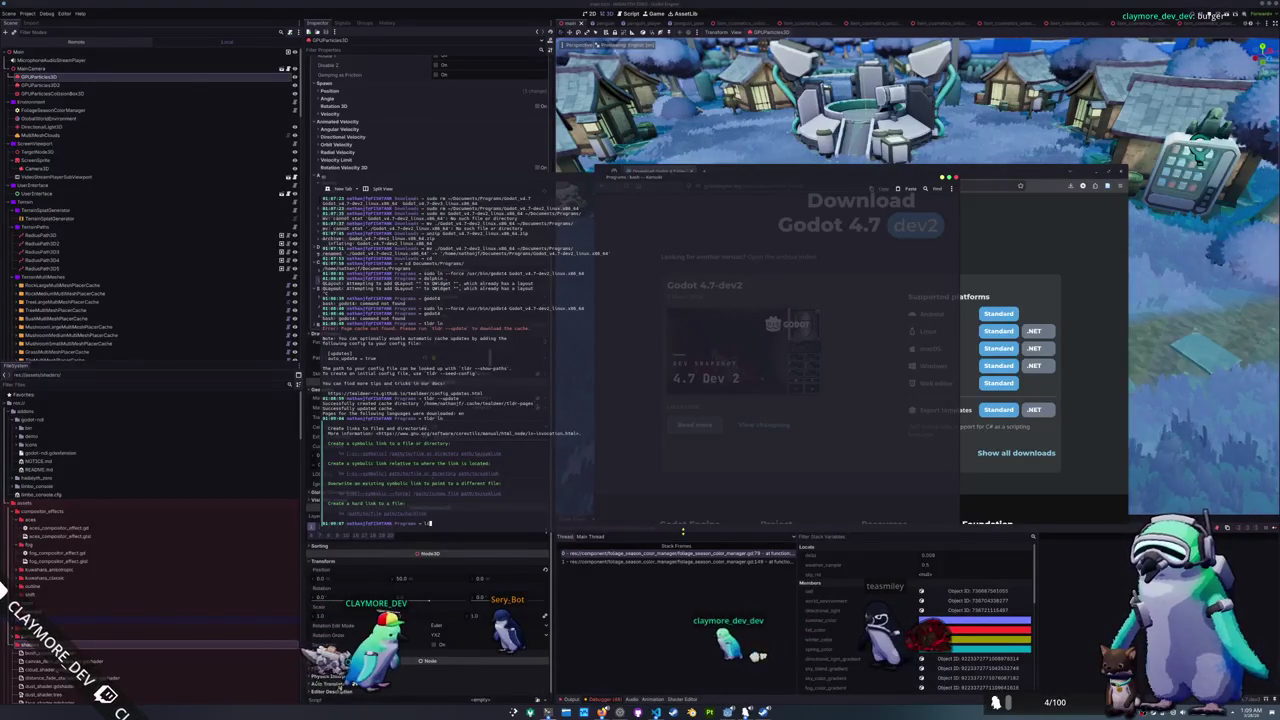
{"action": "type", "text": "a"}
{"action": "key", "text": "Return"}
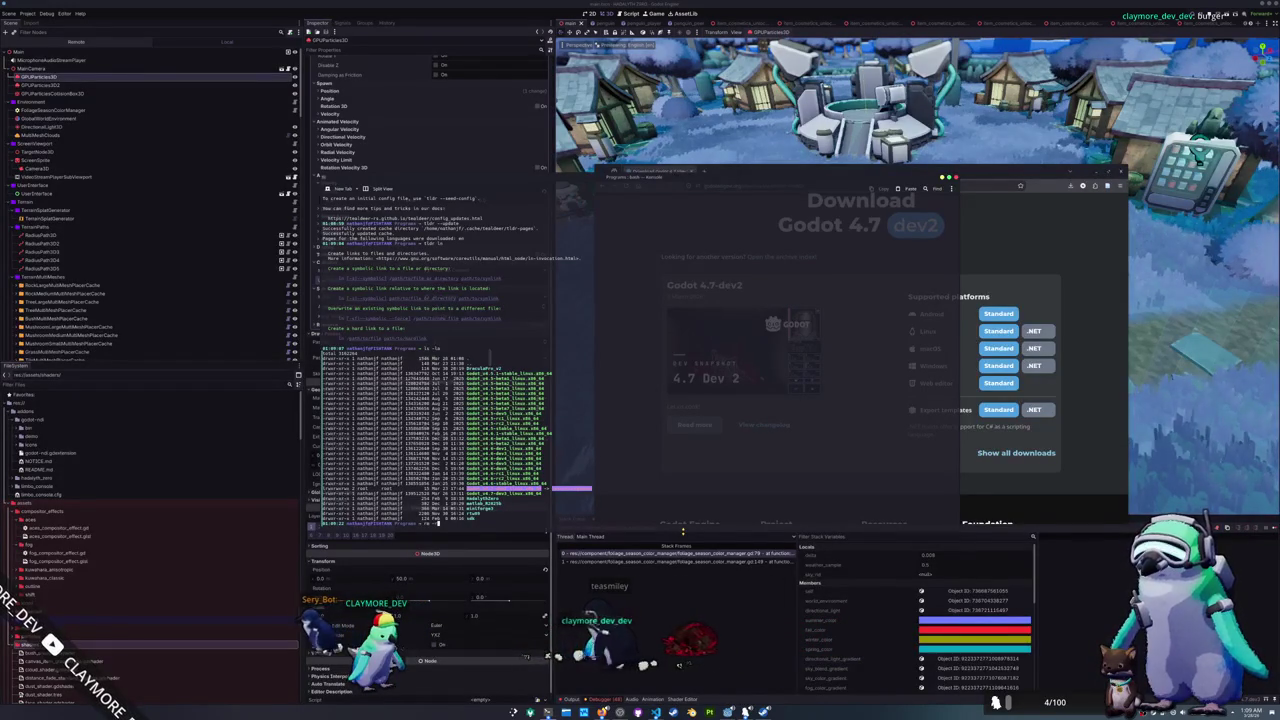
{"action": "type", "text": "G"}
{"action": "key", "text": "Tab"}
{"action": "key", "text": "Tab"}
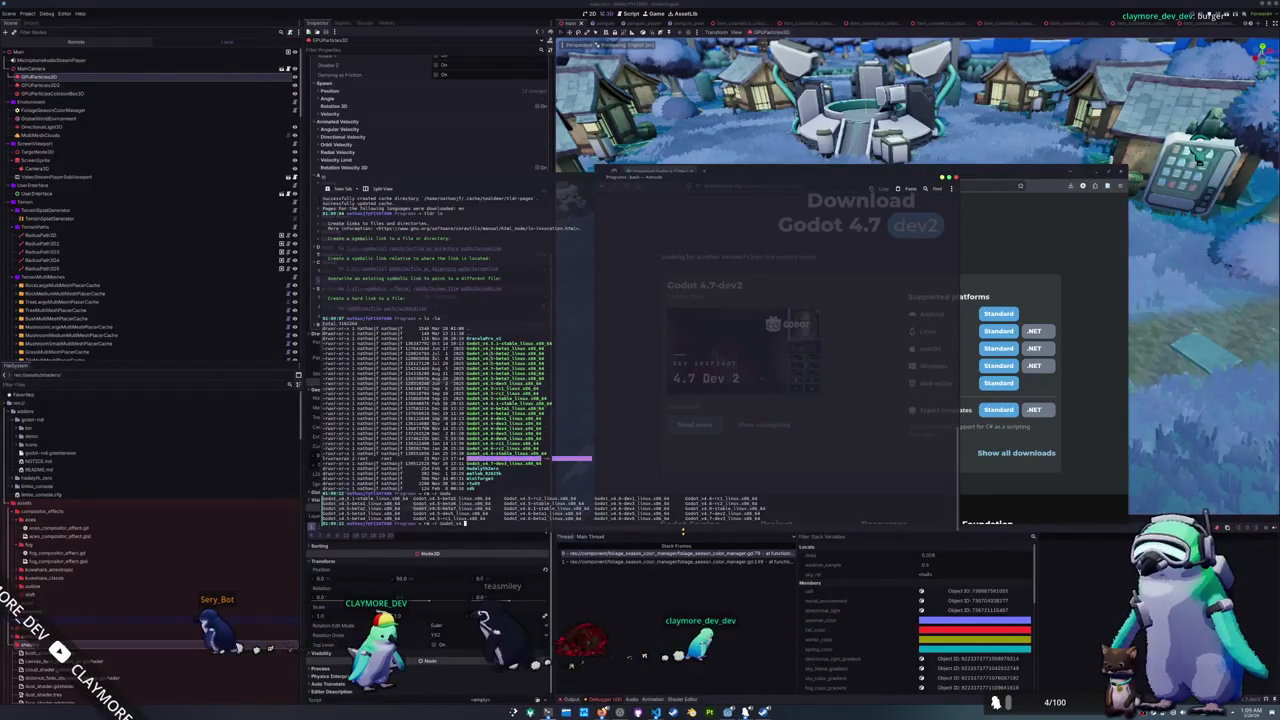
{"action": "type", "text": "7"}
{"action": "key", "text": "Tab"}
{"action": "key", "text": "Tab"}
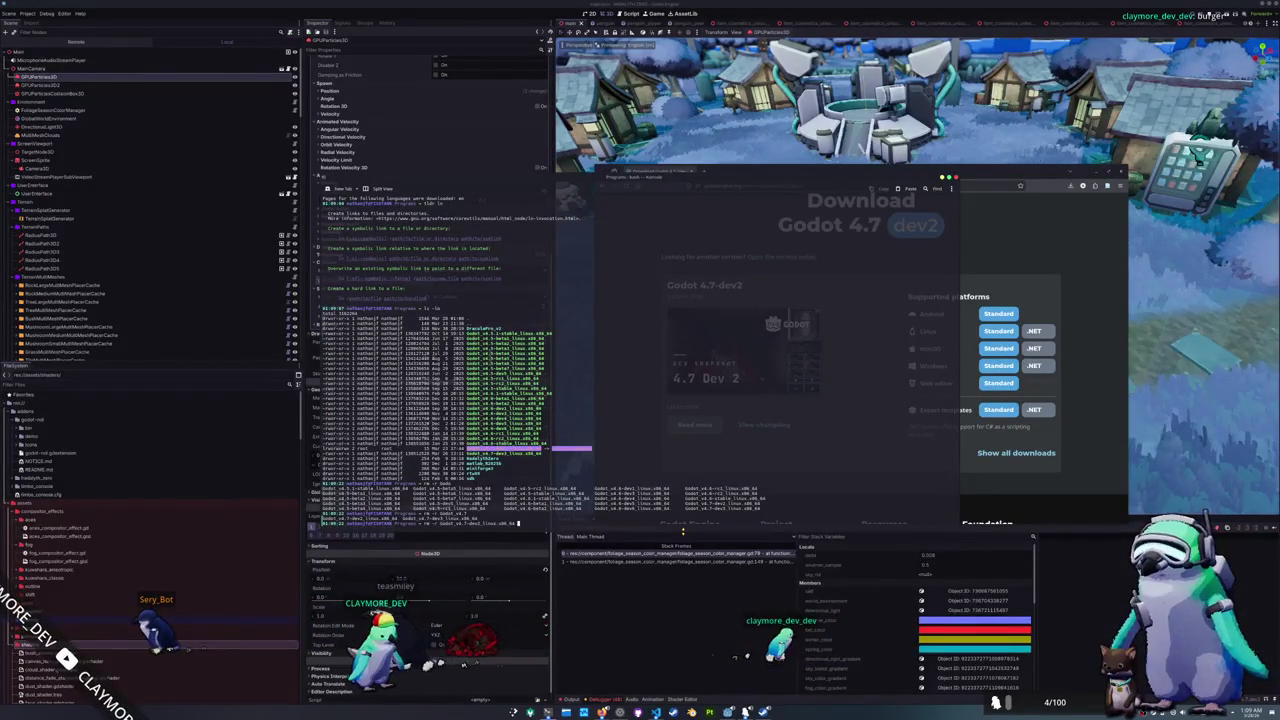
{"action": "key", "text": "Return"}
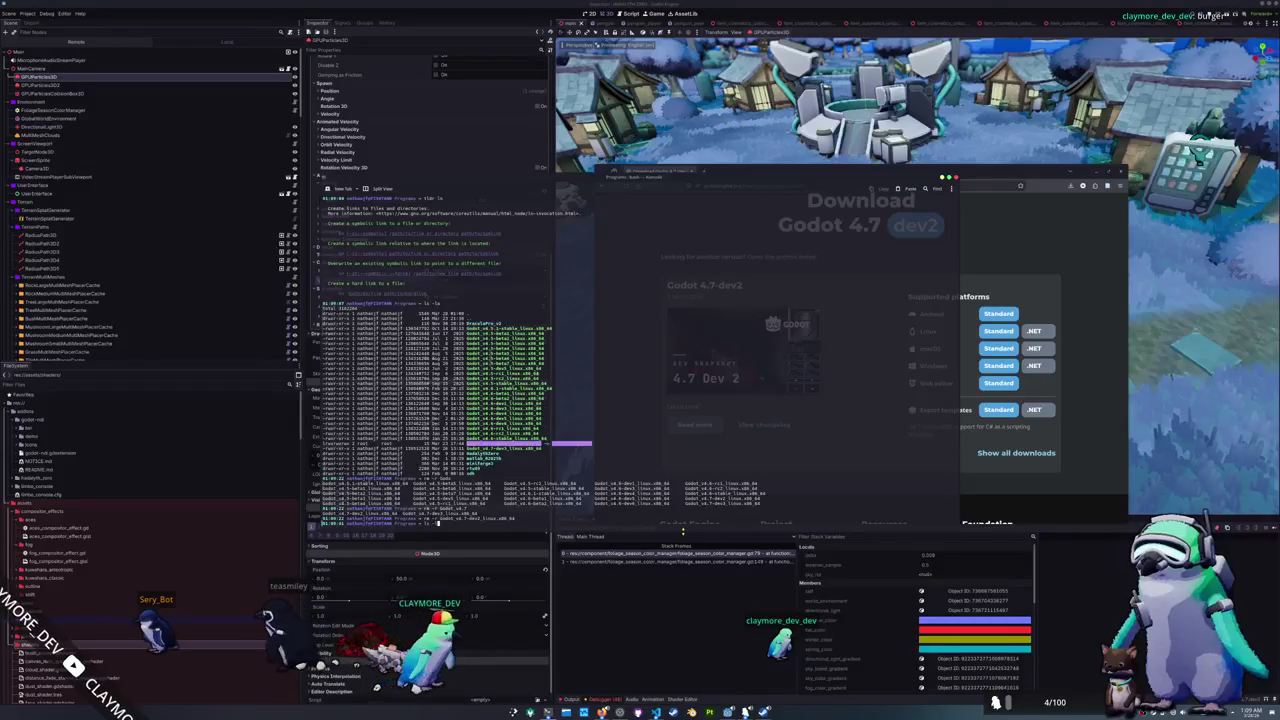
{"action": "type", "text": "ls -la"}
{"action": "key", "text": "Return"}
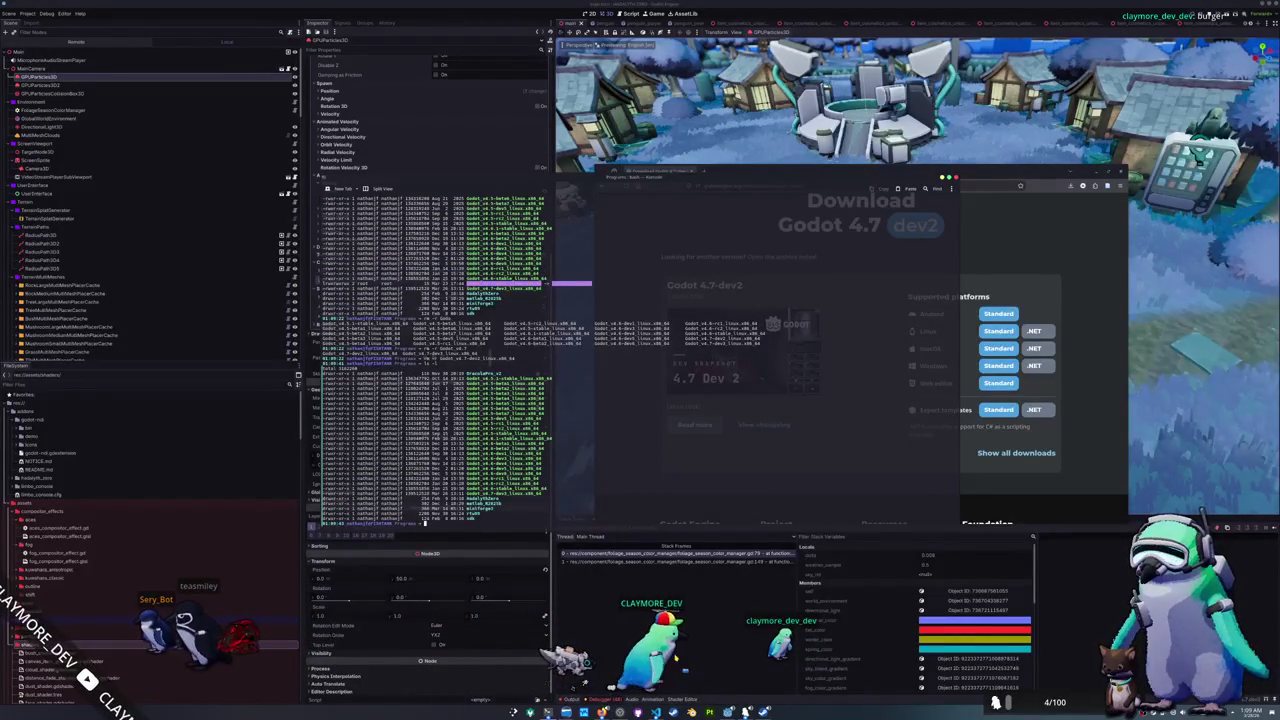
{"action": "key", "text": "alt+Tab"}
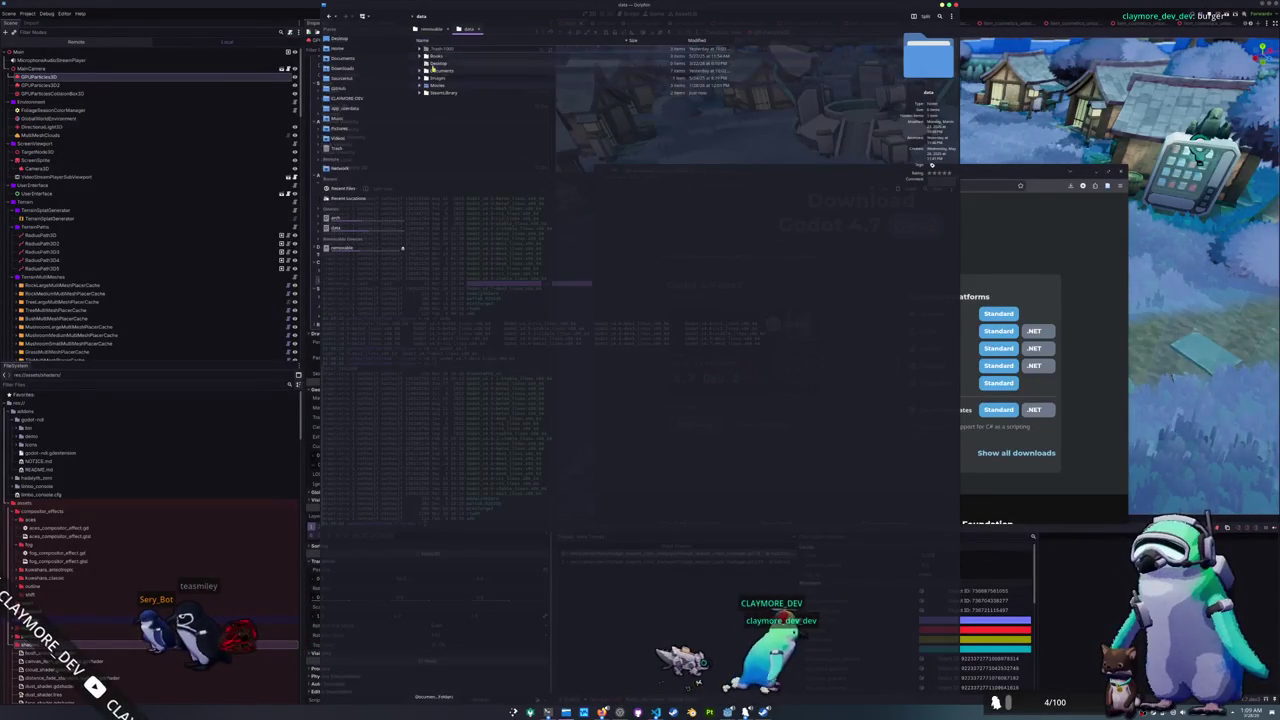
- Extract the downloaded Godot 4.7-dev2 zip in place in Downloads
{"action": "left_click", "coordinate": [342, 68]}
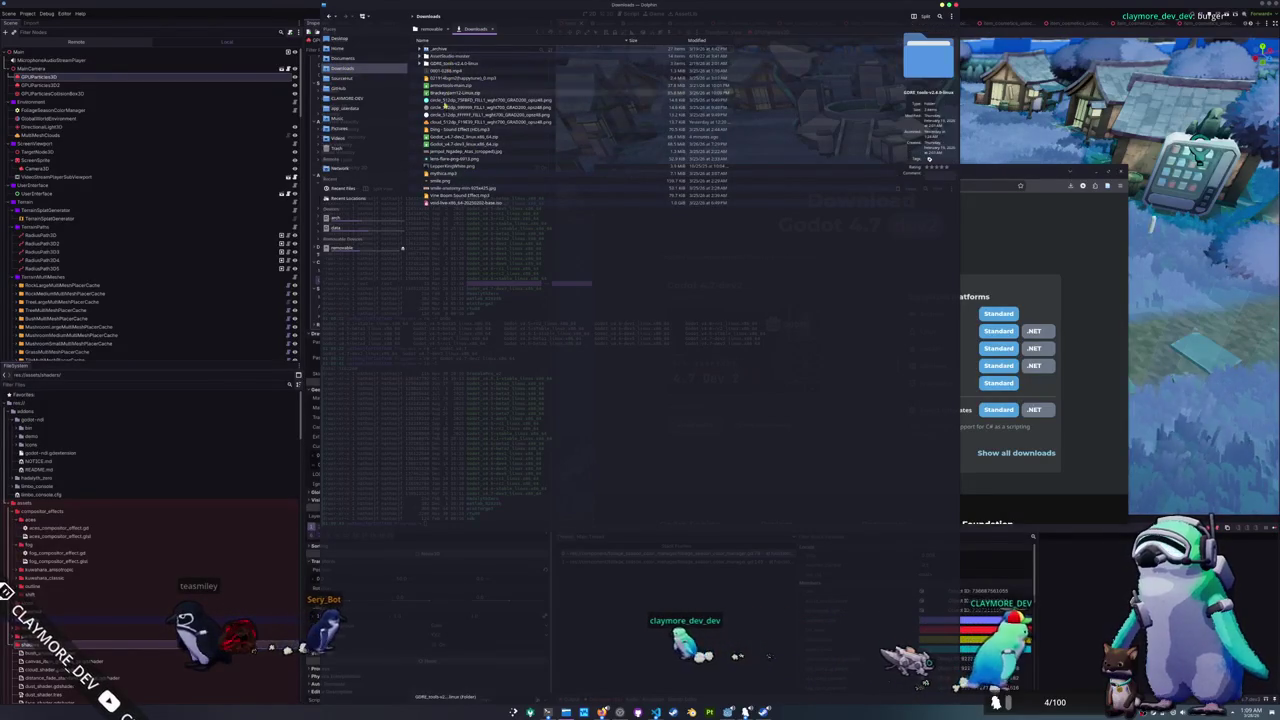
{"action": "left_click", "coordinate": [455, 139]}
{"action": "right_click", "coordinate": [458, 139]}
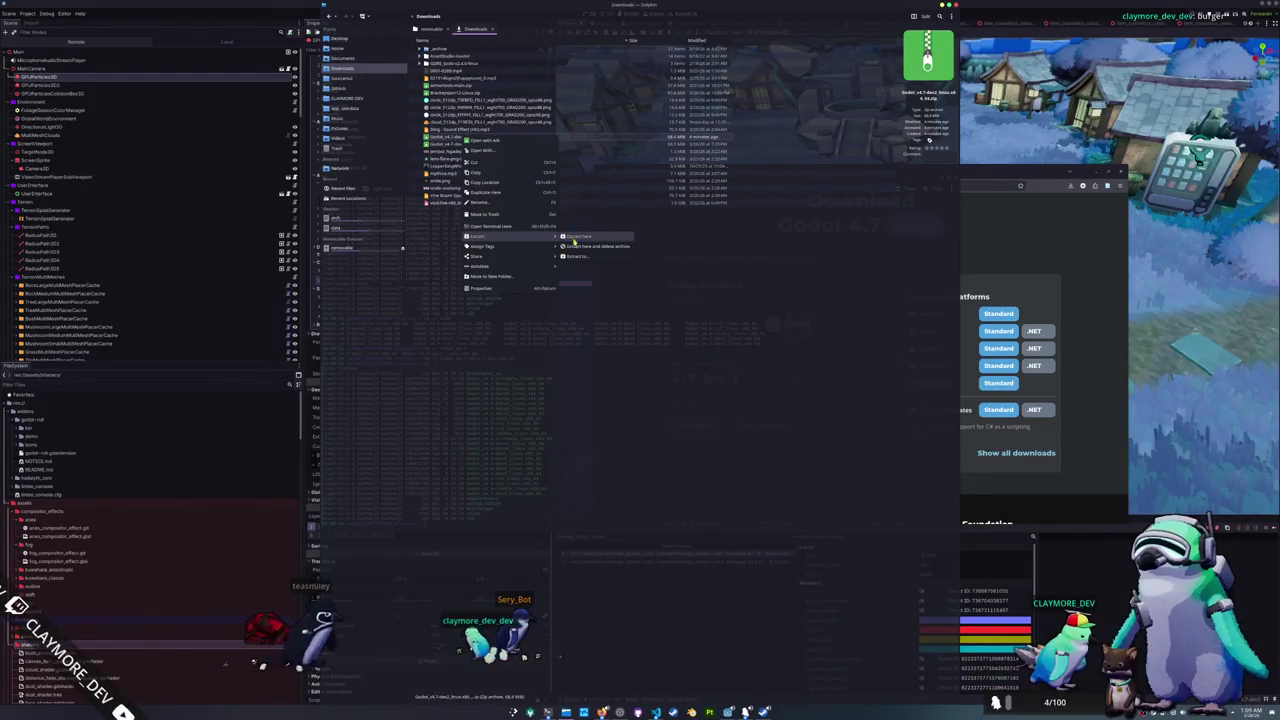
{"action": "left_click", "coordinate": [585, 238]}
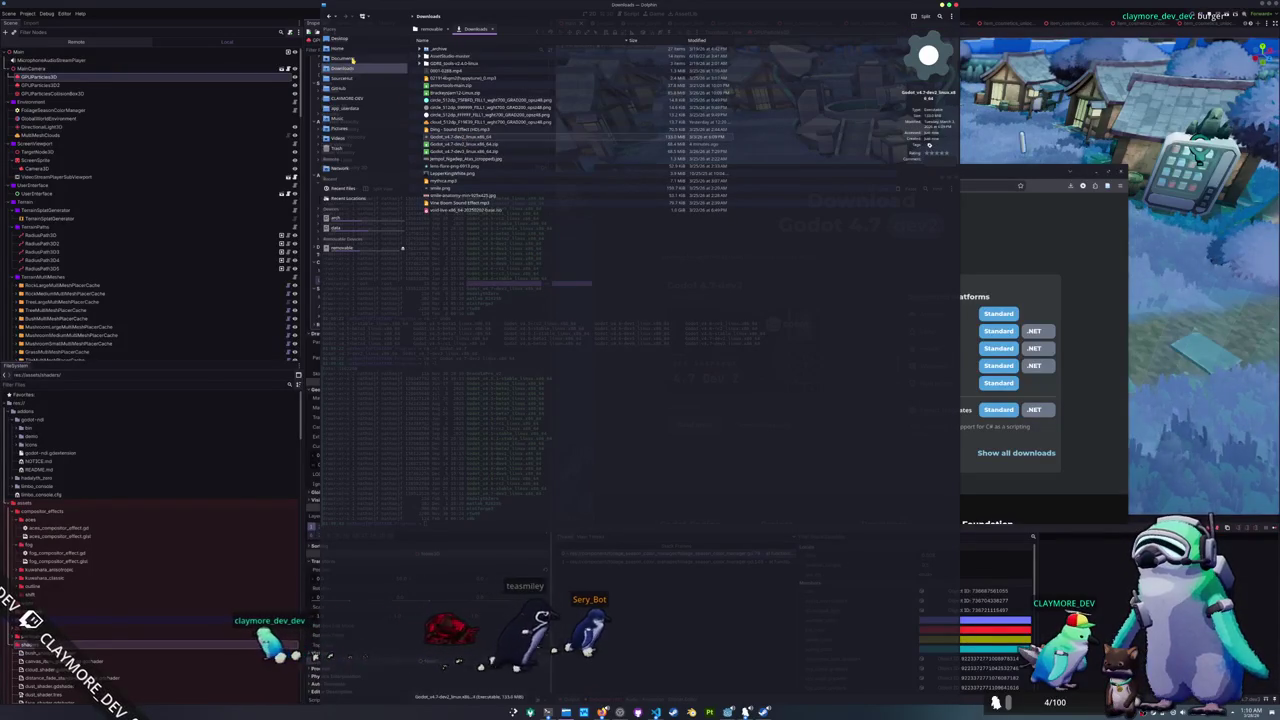
- Open Documents/Programs to check the Godot binaries there
{"action": "left_click", "coordinate": [362, 60]}
{"action": "double_click", "coordinate": [437, 77]}
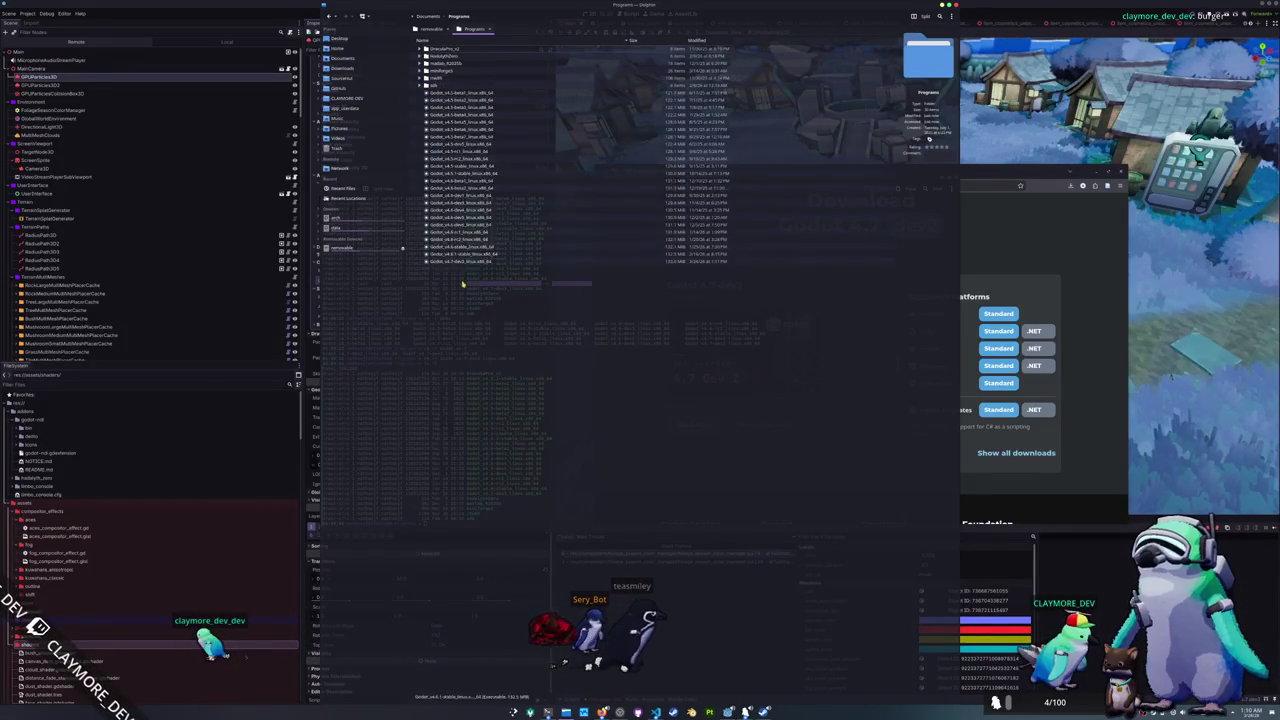
{"action": "left_click", "coordinate": [466, 262]}
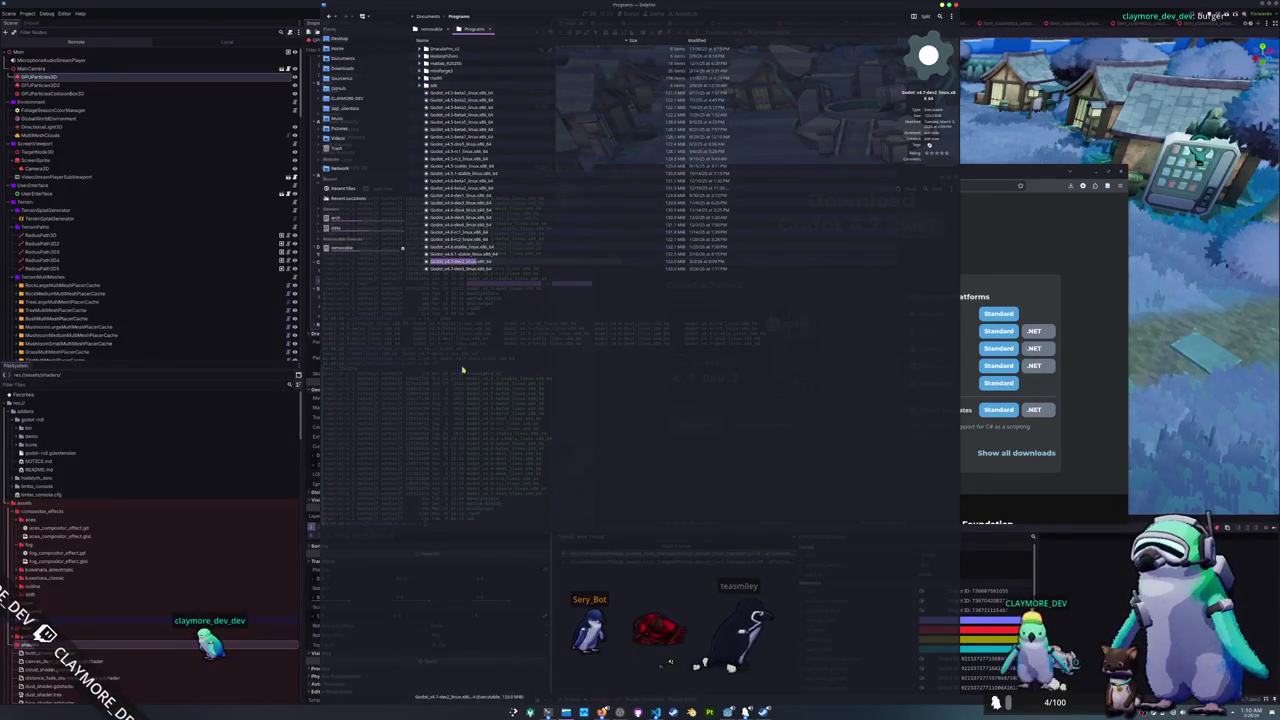
{"action": "key", "text": "alt+Tab"}
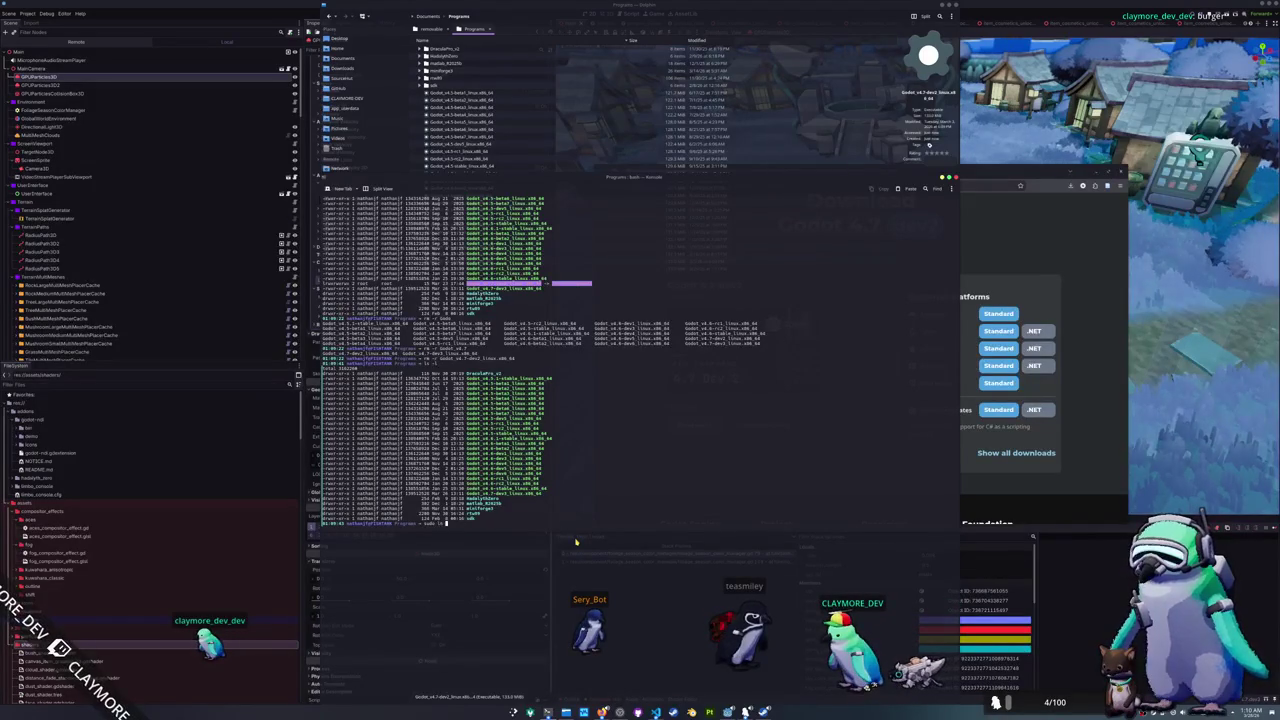
- Link Godot_v4.7-dev2_linux.x86_64 to /usr/bin/godot with sudo ln --force, then run godot
{"action": "type", "text": "G"}
{"action": "key", "text": "Tab"}
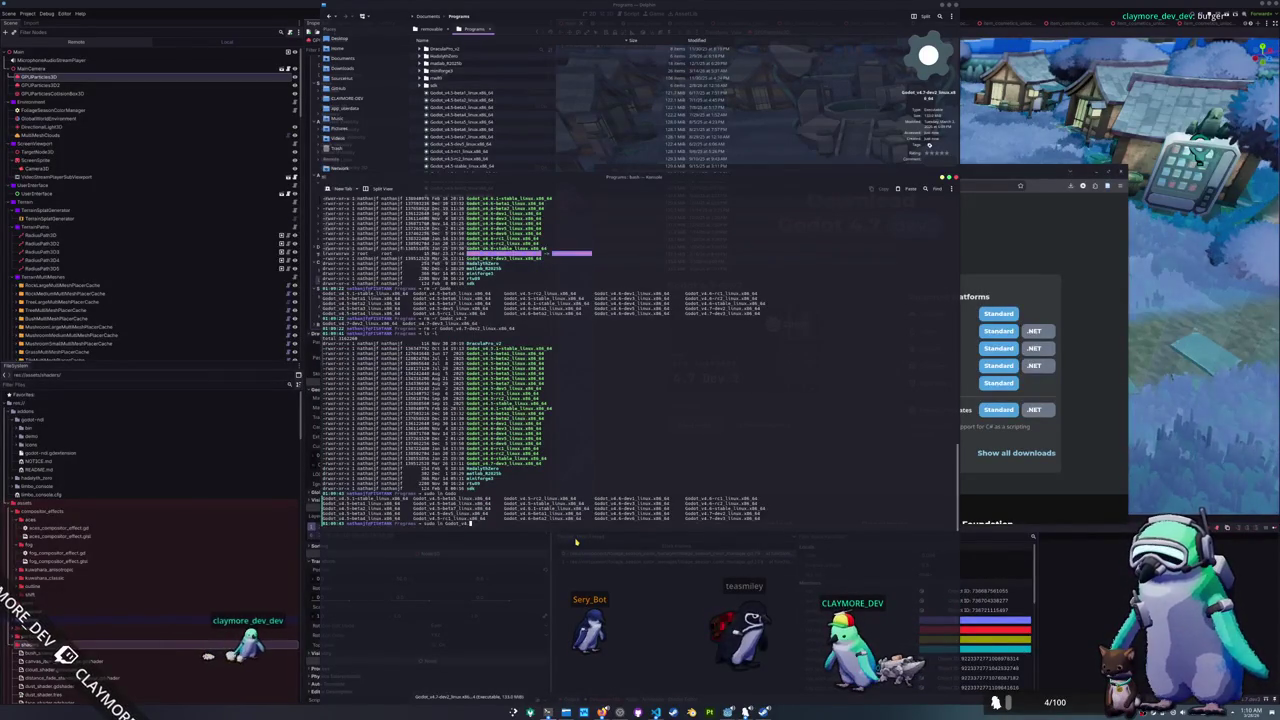
{"action": "type", "text": "7"}
{"action": "key", "text": "Tab"}
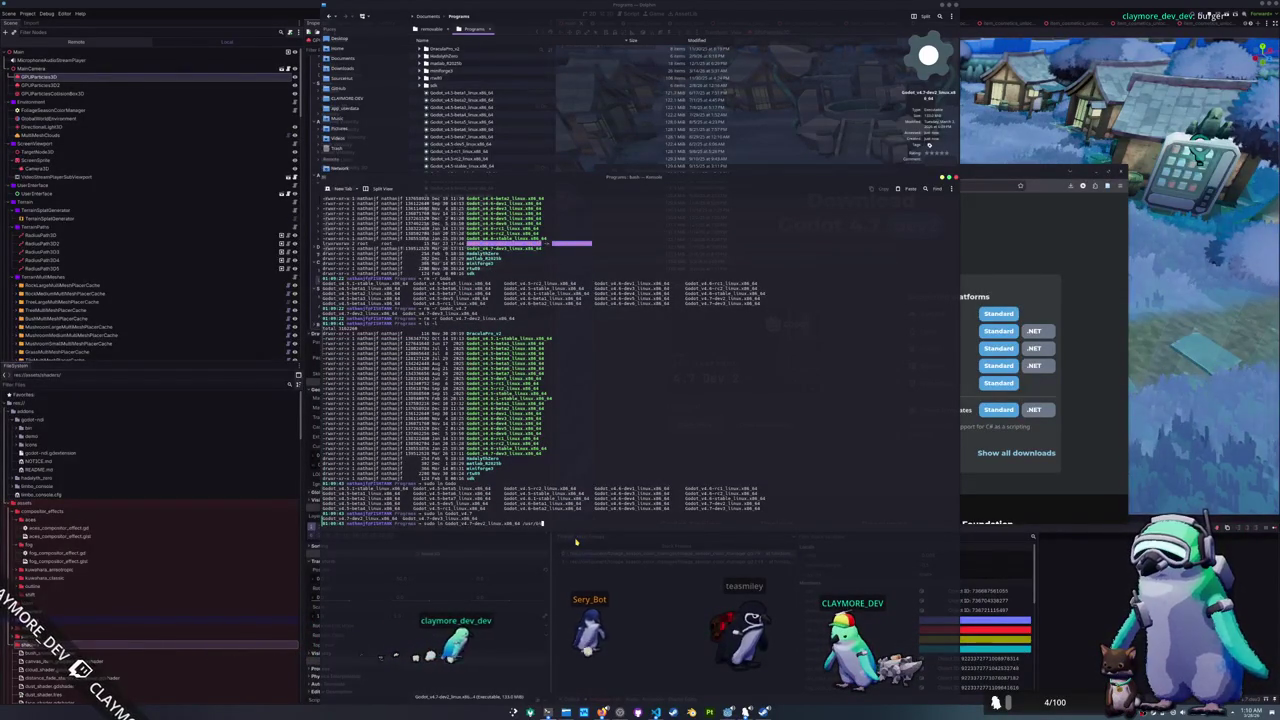
{"action": "type", "text": "go"}
{"action": "key", "text": "Tab"}
{"action": "type", "text": "dot"}
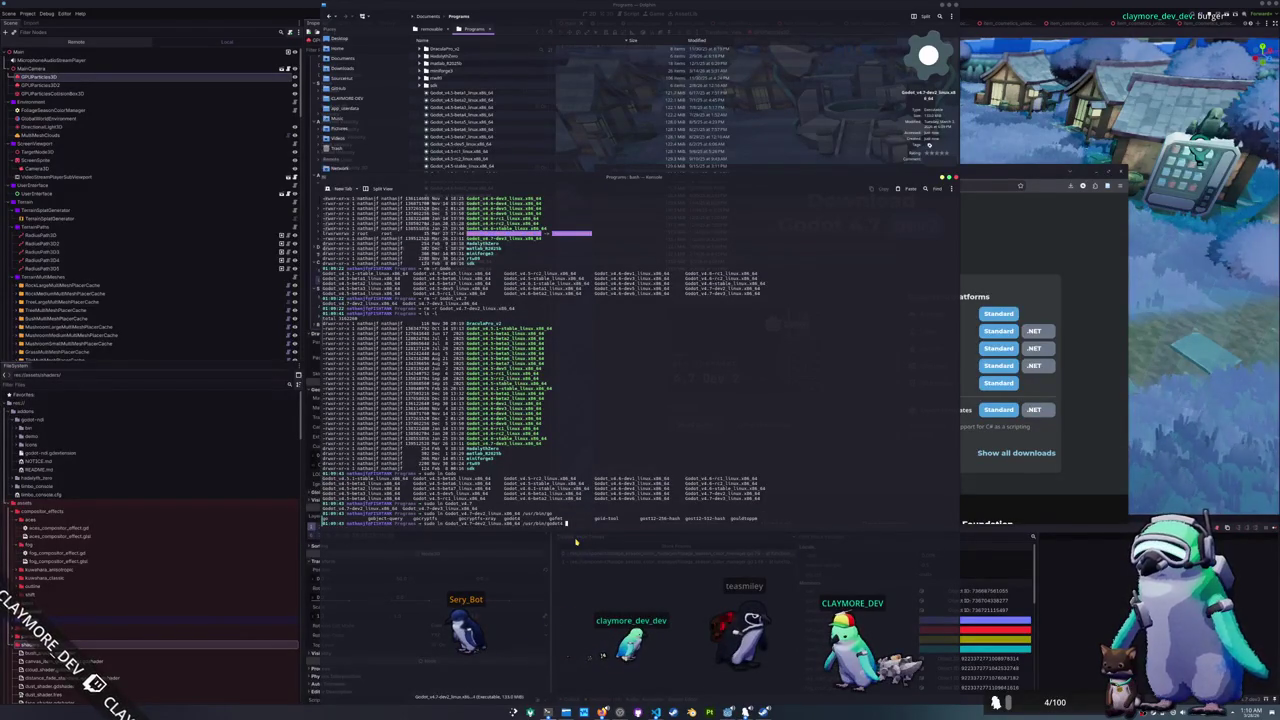
{"action": "key", "text": "Return"}
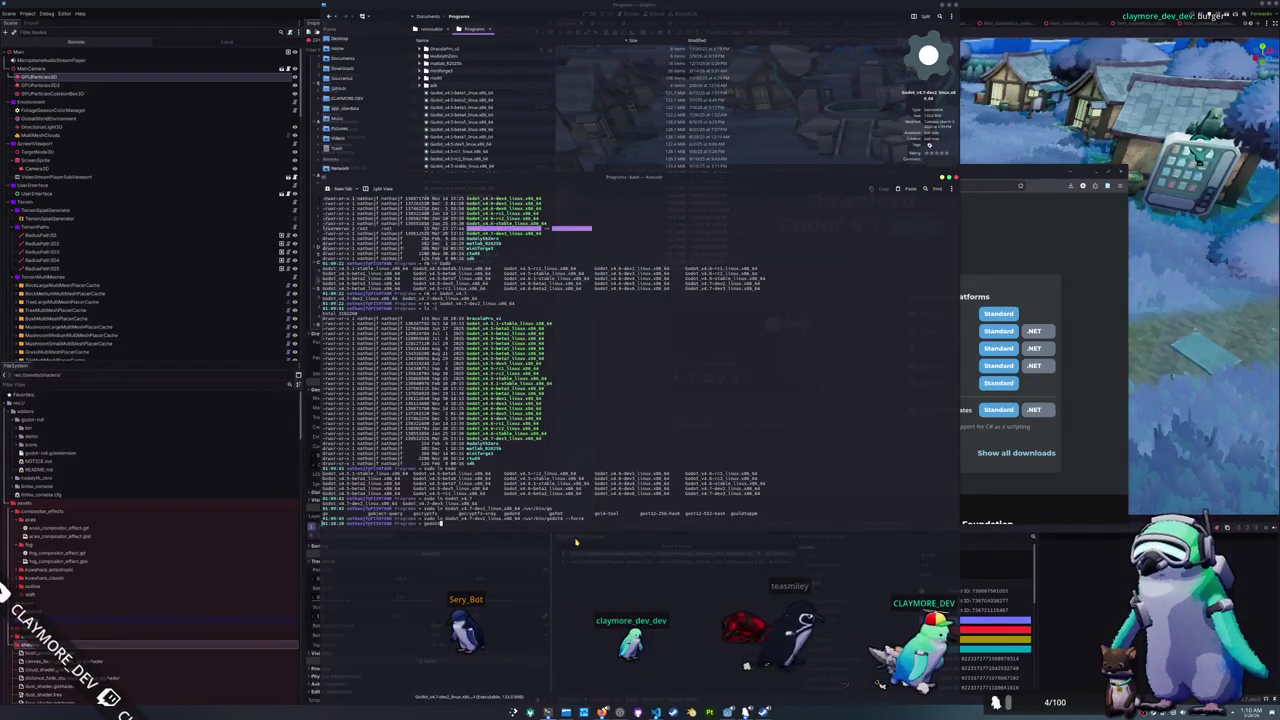
{"action": "key", "text": "Return"}
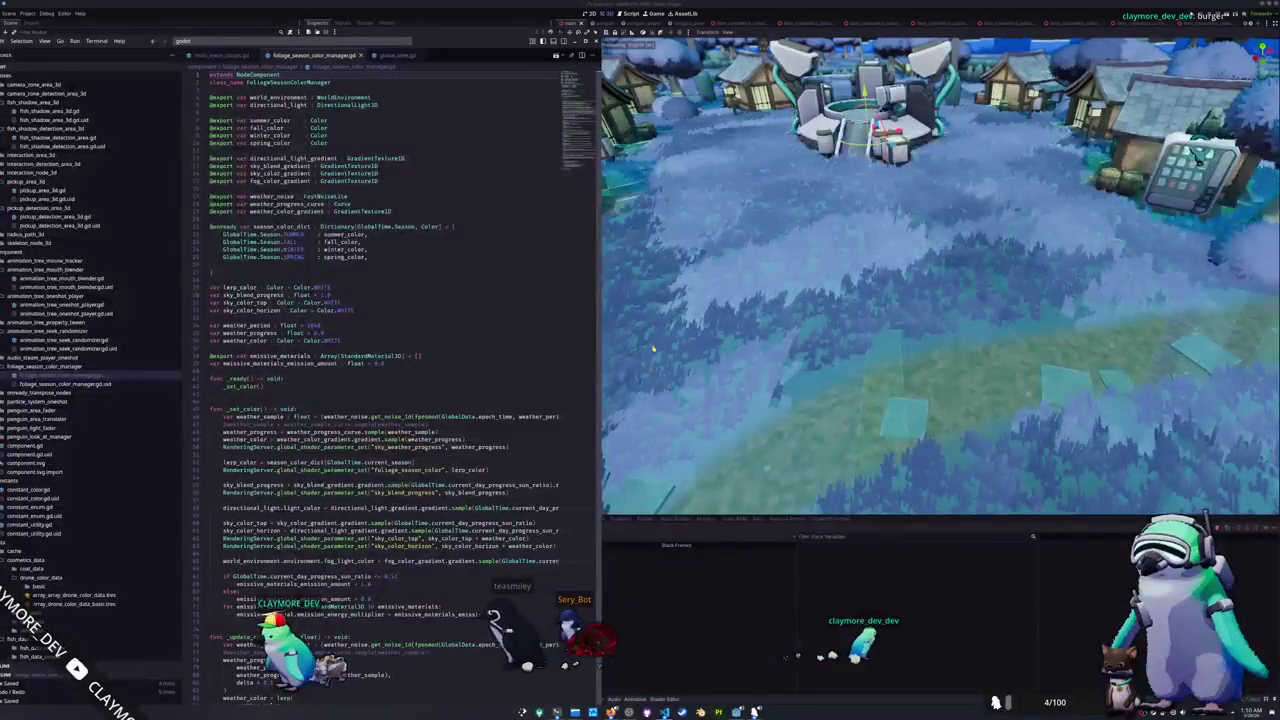
- Open the island village project from the Godot 4.7-dev2 Project Manager
{"action": "scroll", "coordinate": [755, 388], "scroll_direction": "up", "scroll_amount": 5}
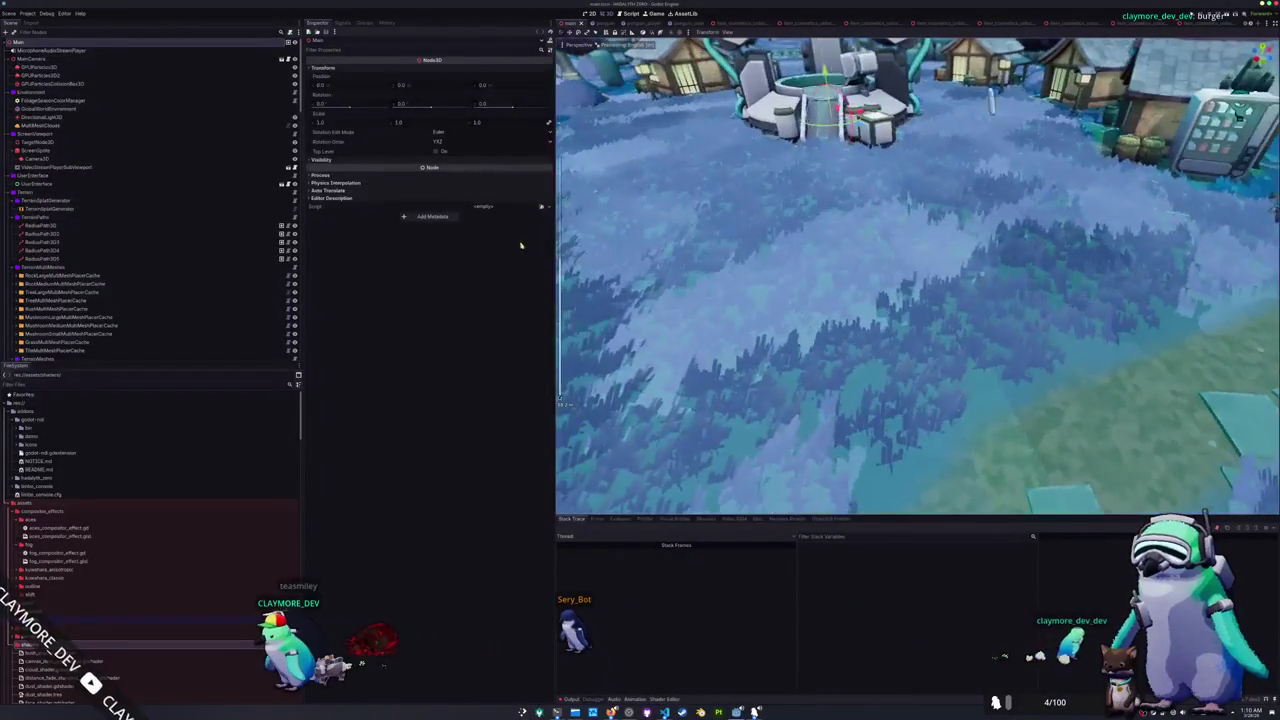
- Select GPUParticlesCollisionBox3D and expand its Transform section to review position, rotation and scale
{"action": "left_click", "coordinate": [163, 85]}
{"action": "left_click", "coordinate": [173, 76]}
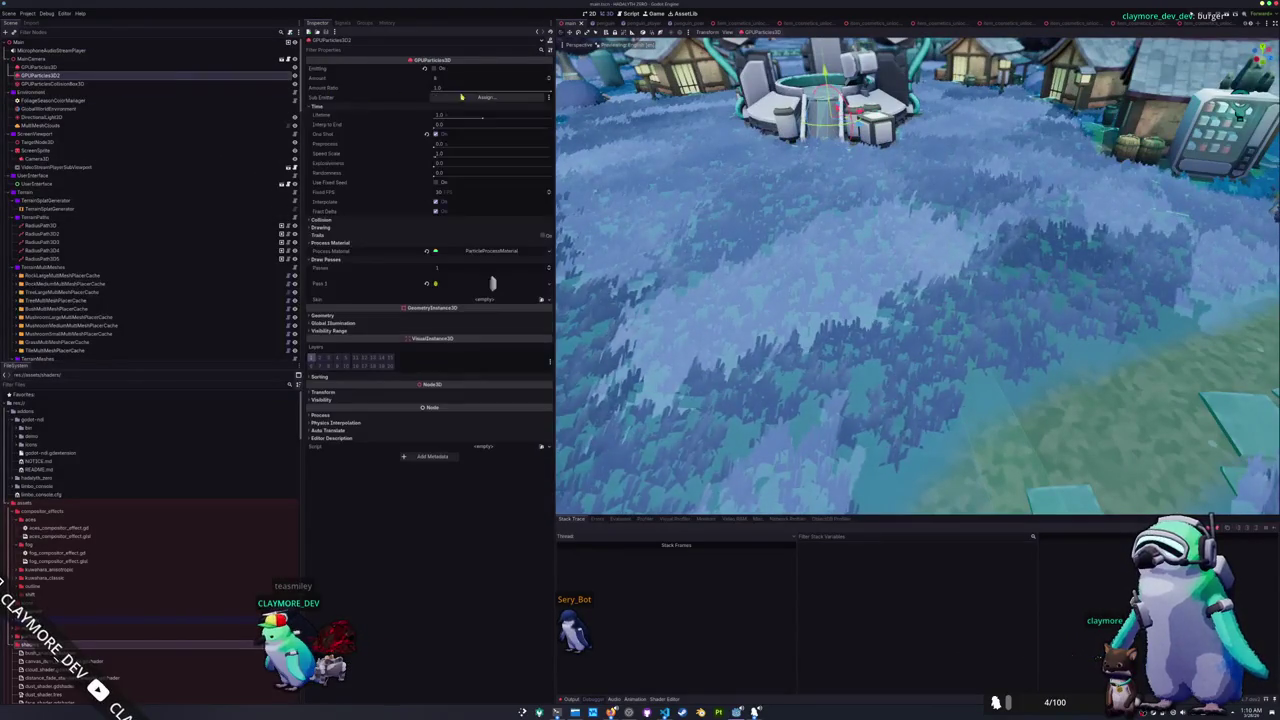
{"action": "left_click", "coordinate": [193, 84]}
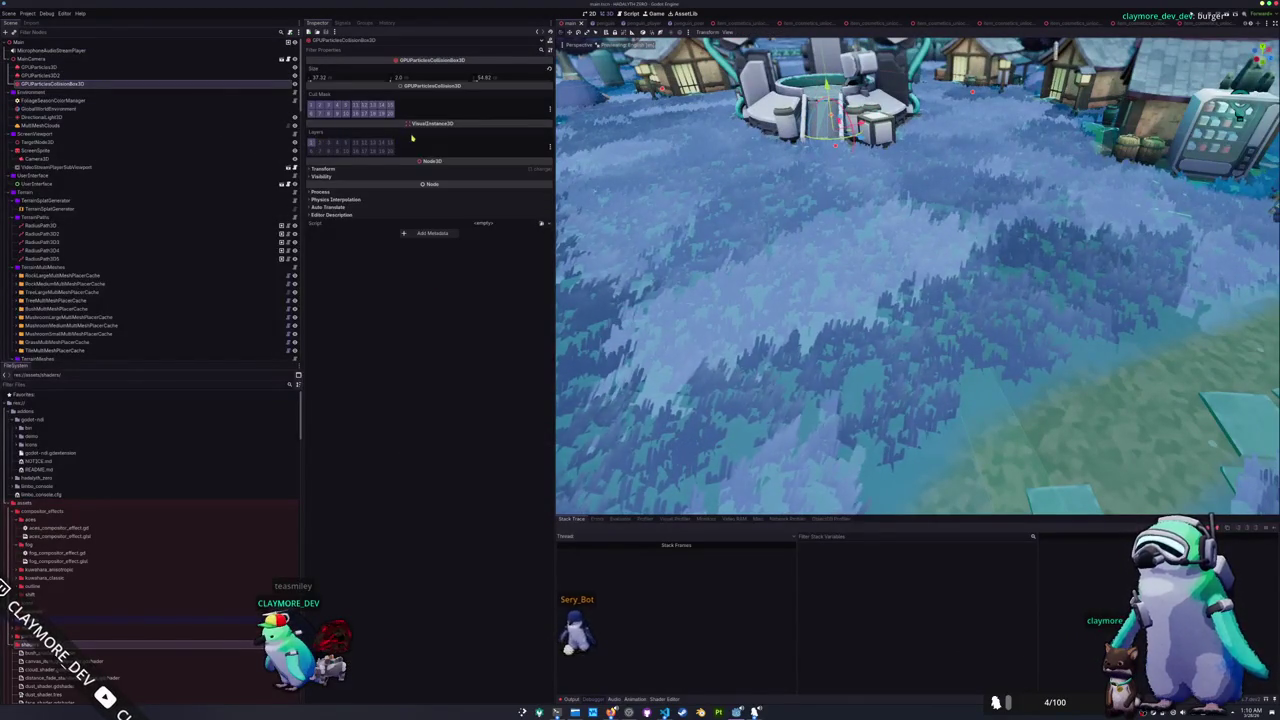
{"action": "mouse_move", "coordinate": [411, 138]}
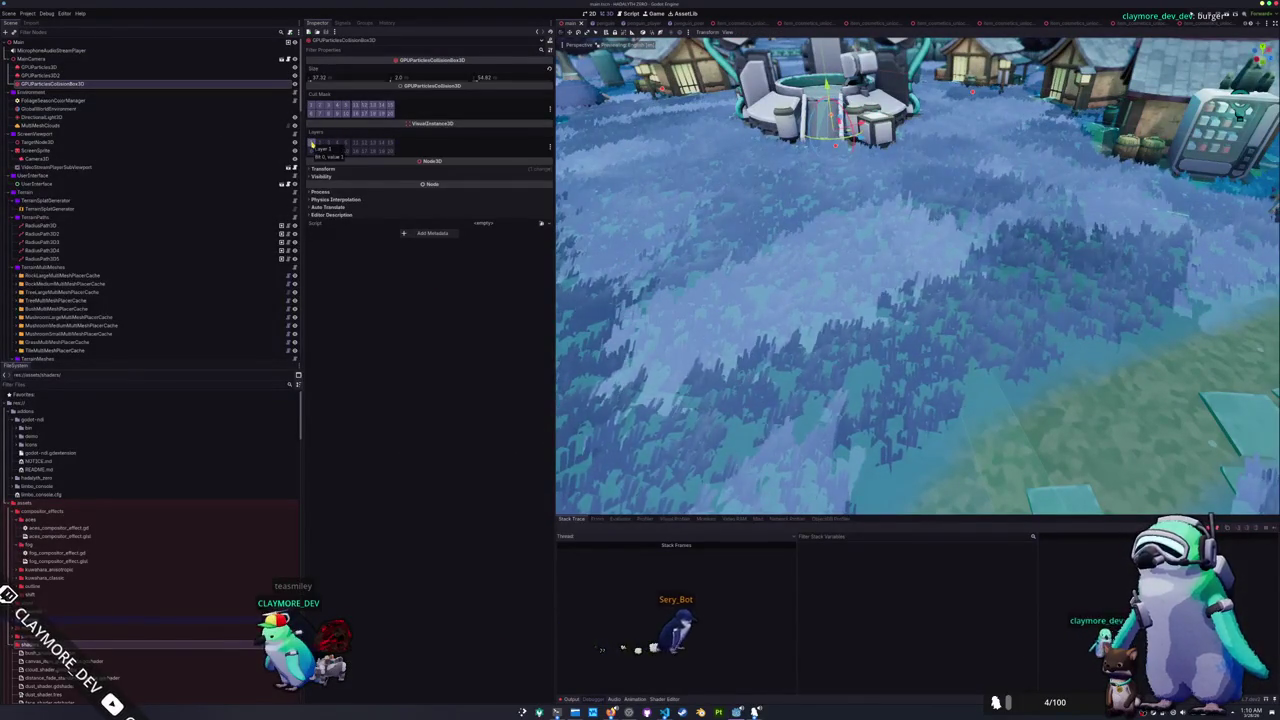
{"action": "left_click", "coordinate": [318, 169]}
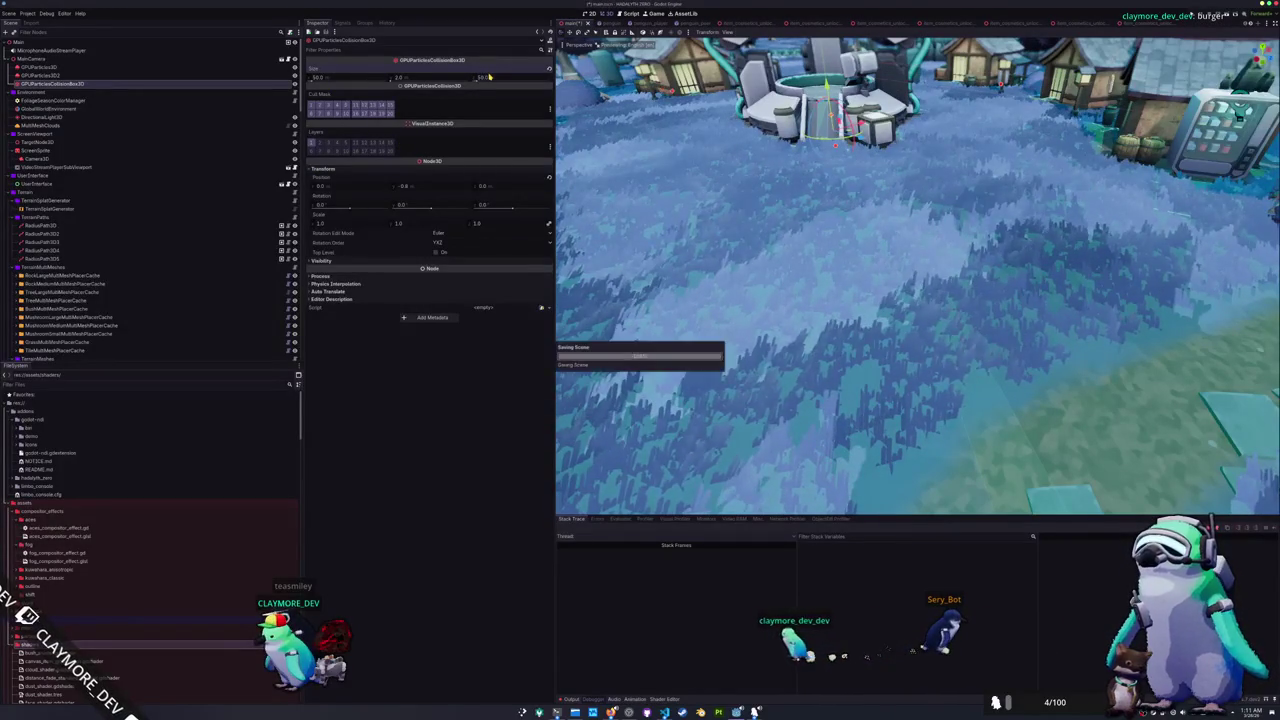
- Check that GPUParticles3D's Sub Emitter is GPUParticles3D2, then select GPUParticles3D2
{"action": "left_click", "coordinate": [103, 68]}
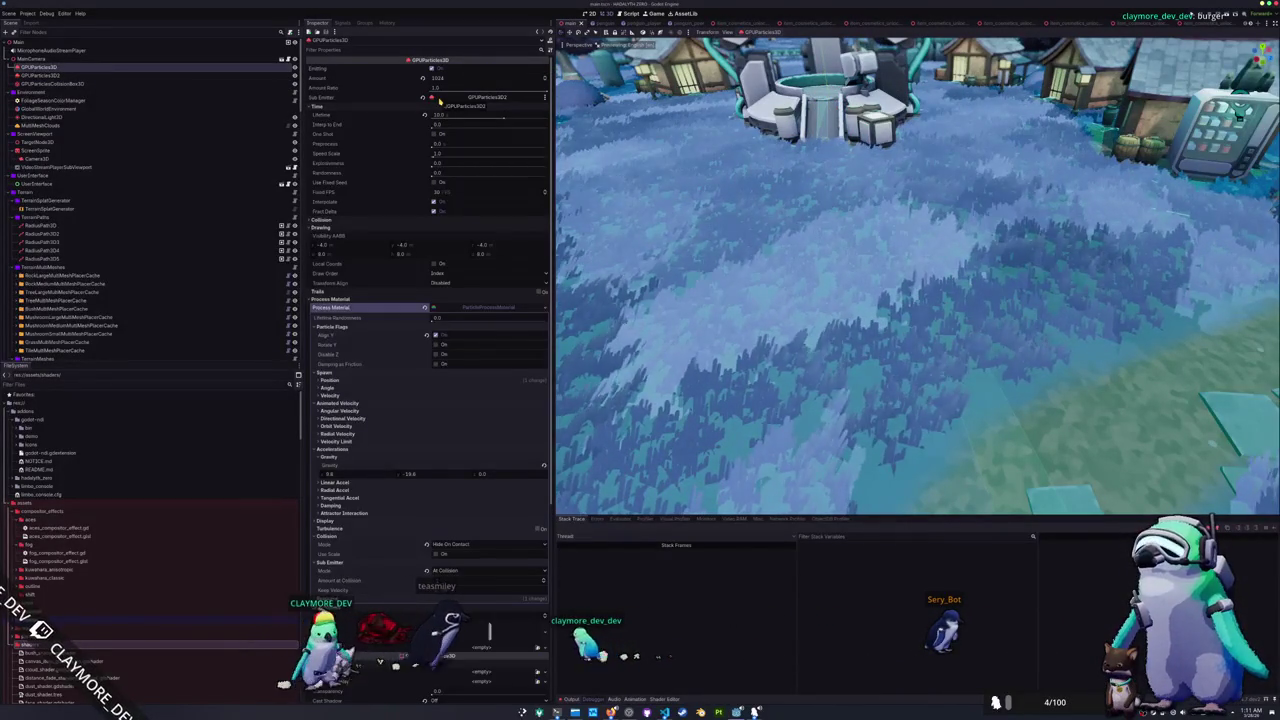
{"action": "mouse_move", "coordinate": [381, 101]}
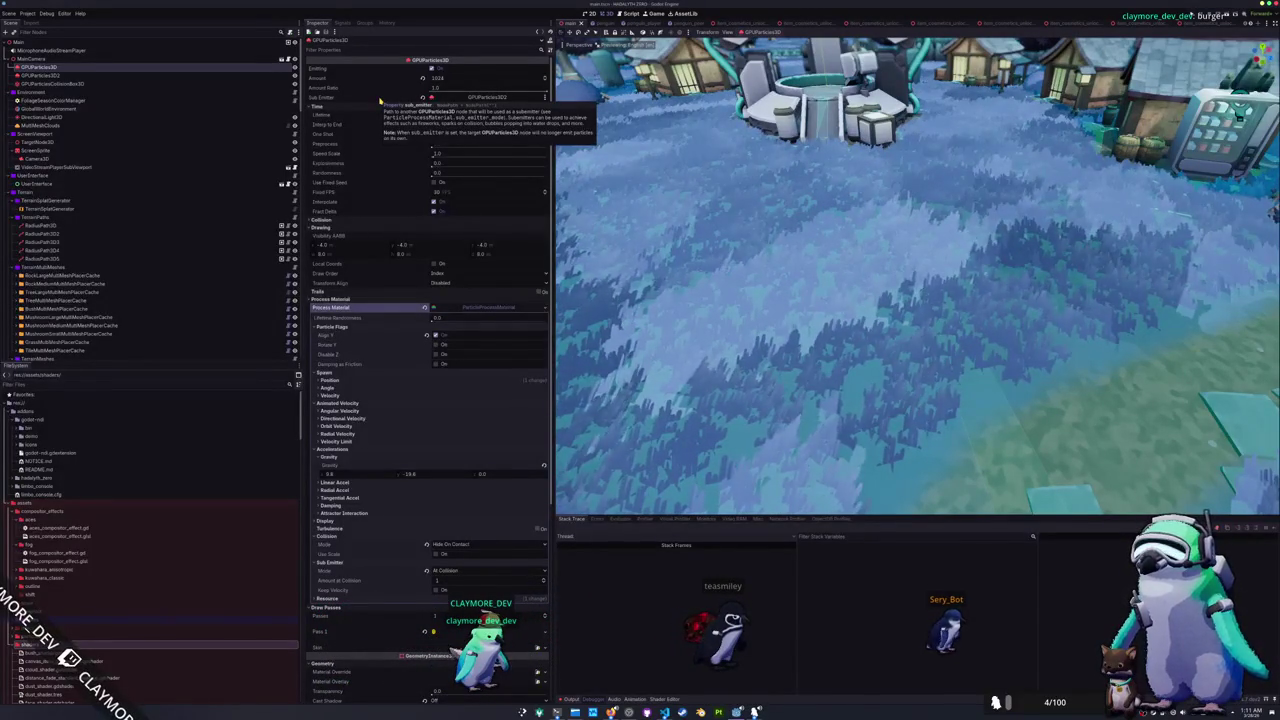
{"action": "scroll", "coordinate": [381, 166], "scroll_direction": "down", "scroll_amount": 2}
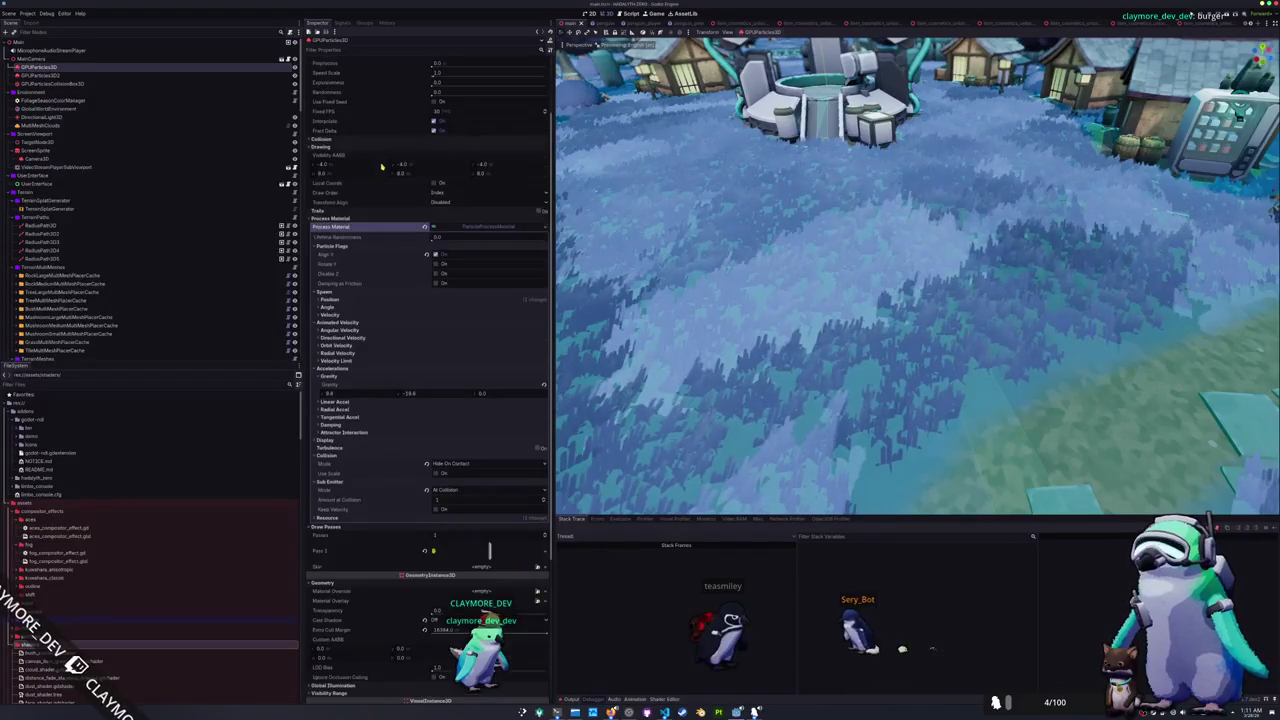
{"action": "left_click", "coordinate": [160, 75]}
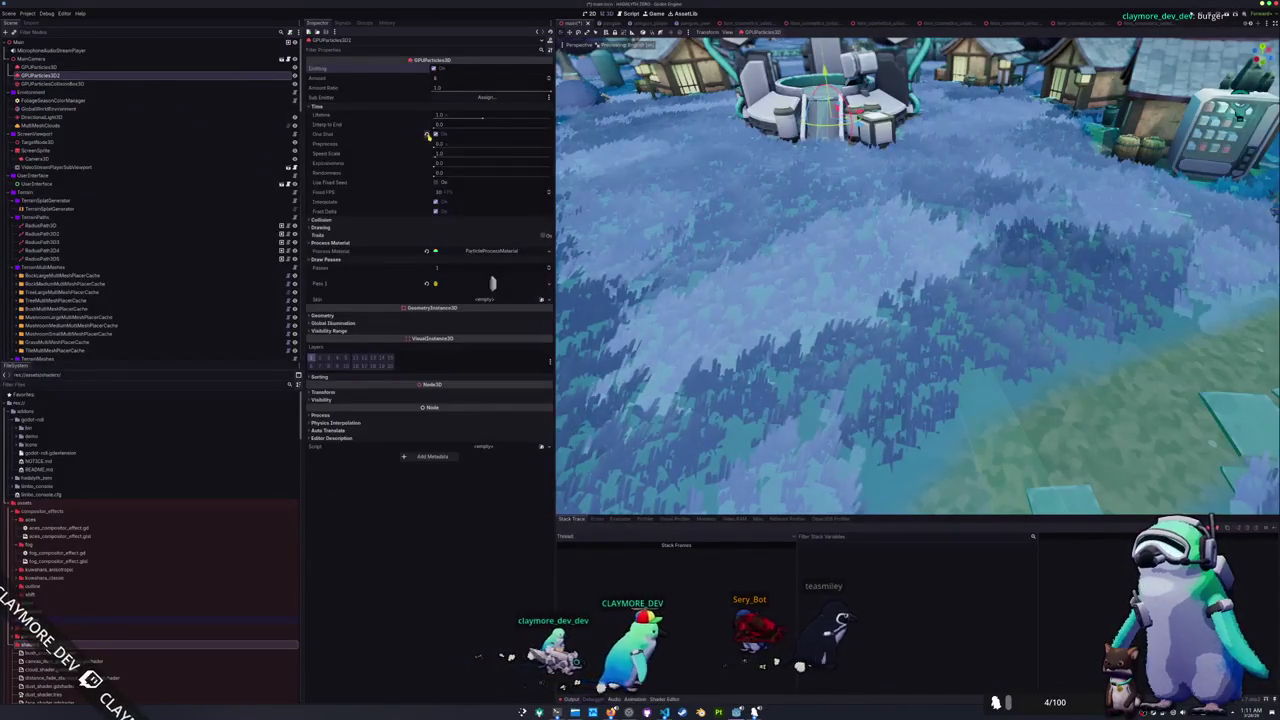
- Expand the splash process material's Spawn > Velocity section and set Initial Velocity to 3.0
{"action": "left_click", "coordinate": [480, 251]}
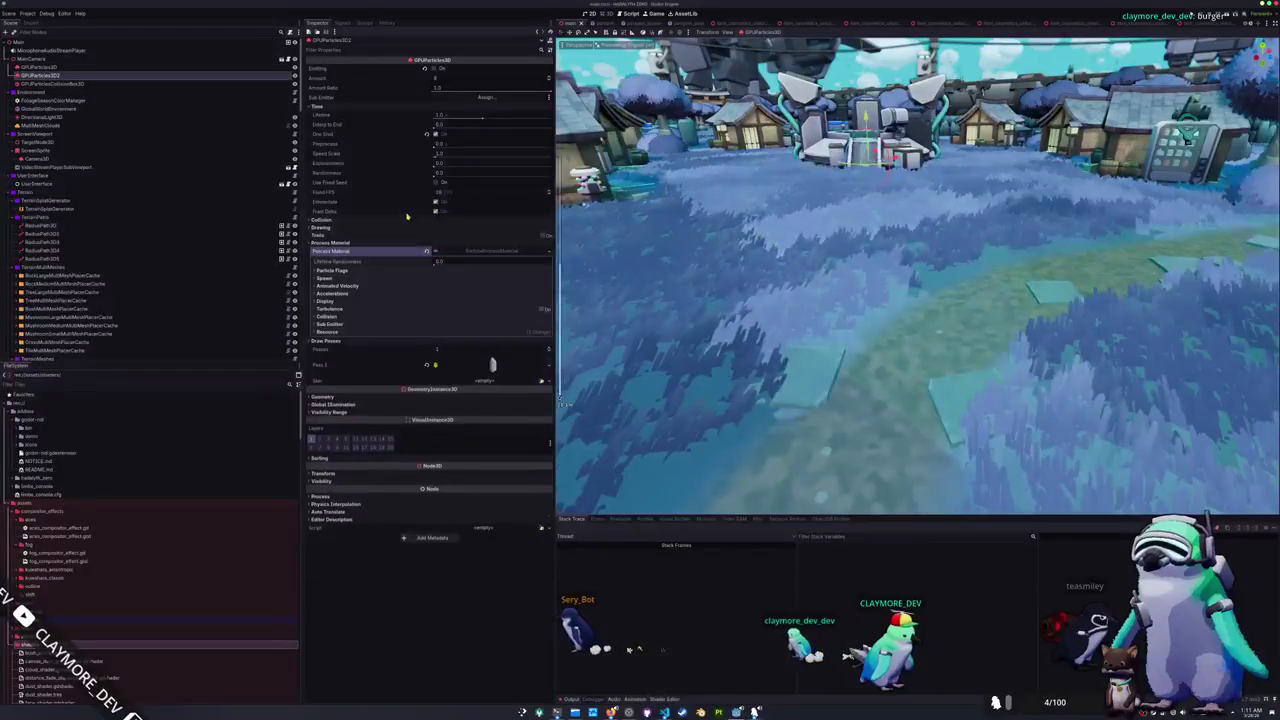
{"action": "left_click", "coordinate": [399, 270]}
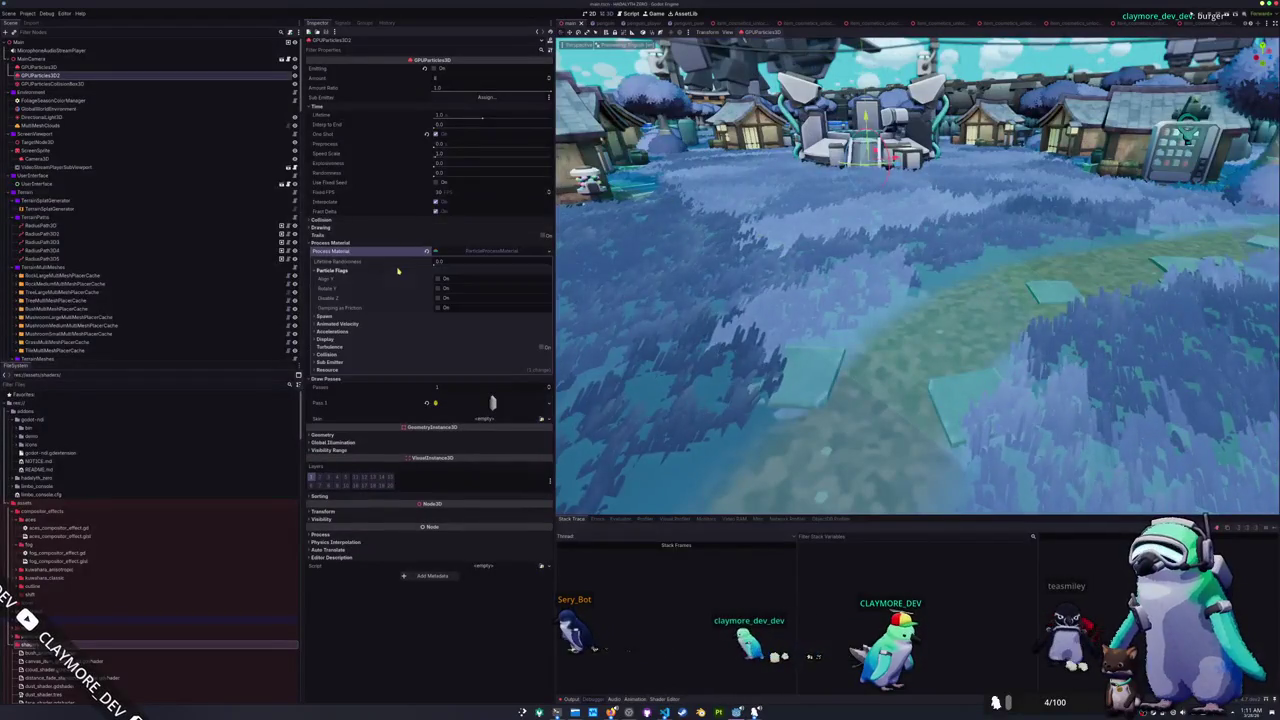
{"action": "left_click", "coordinate": [363, 316]}
{"action": "left_click", "coordinate": [338, 324]}
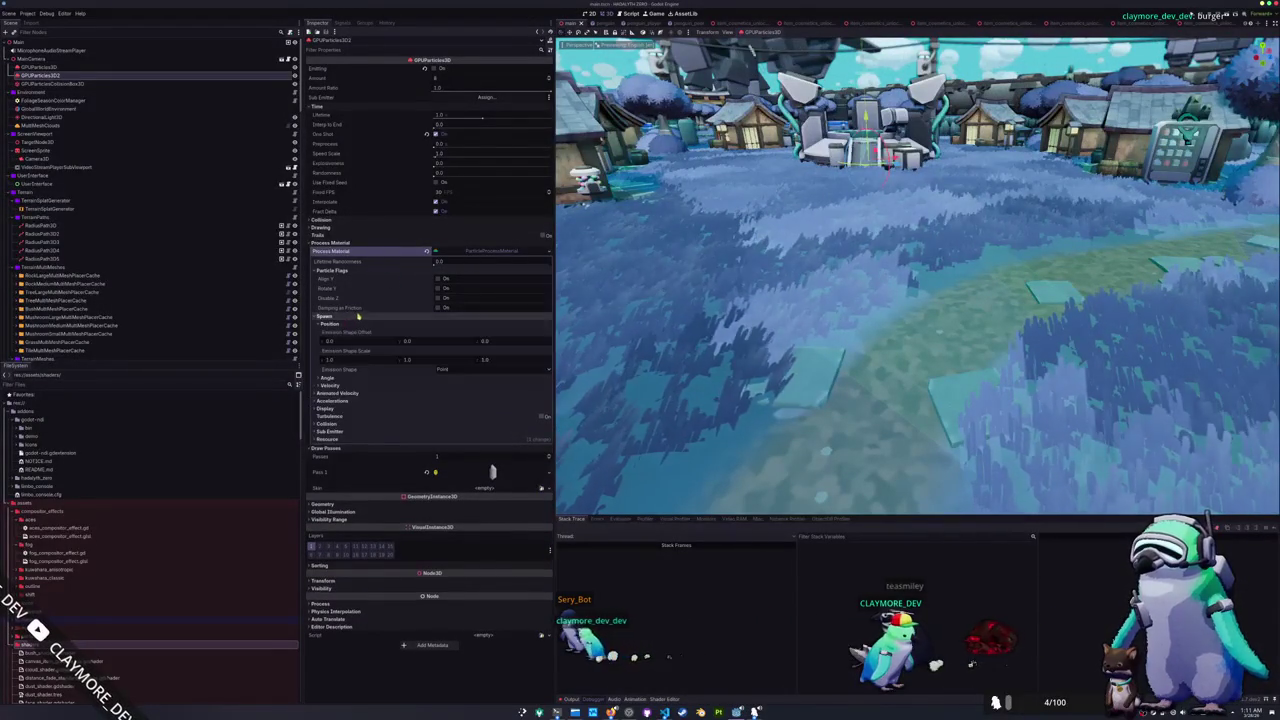
{"action": "left_click", "coordinate": [327, 377]}
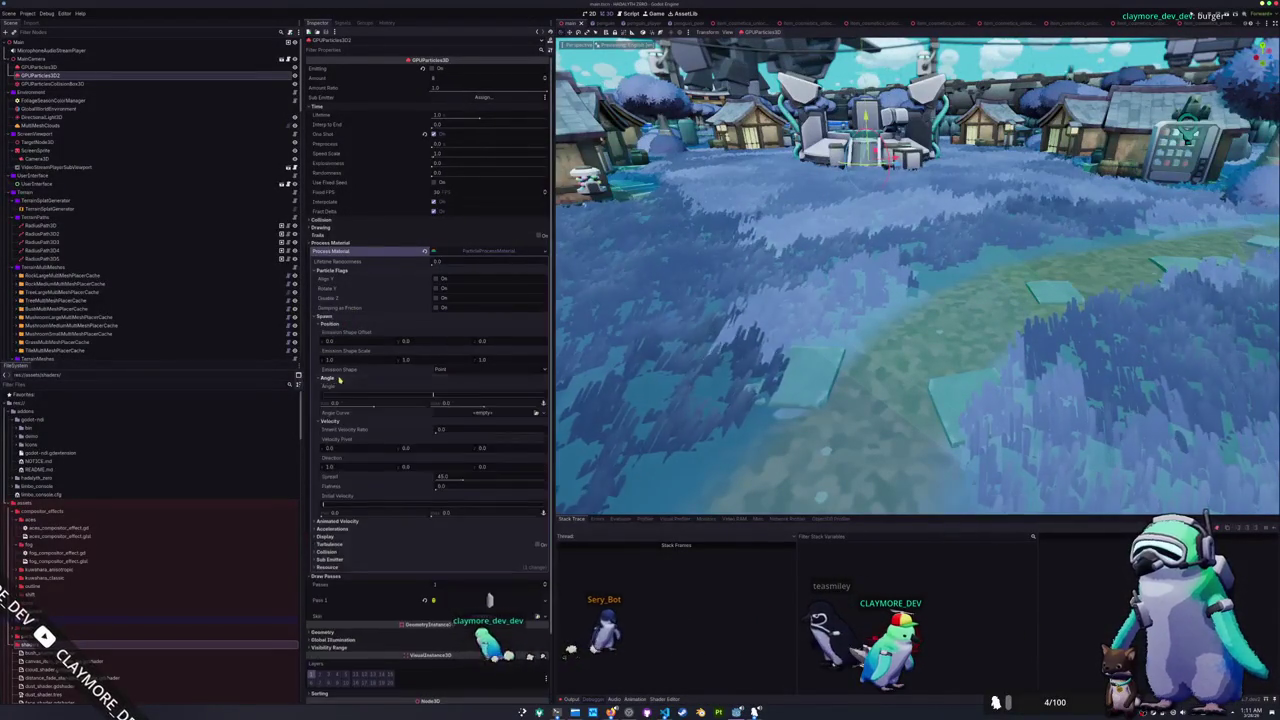
{"action": "scroll", "coordinate": [349, 347], "scroll_direction": "down", "scroll_amount": 2}
{"action": "left_click", "coordinate": [349, 347]}
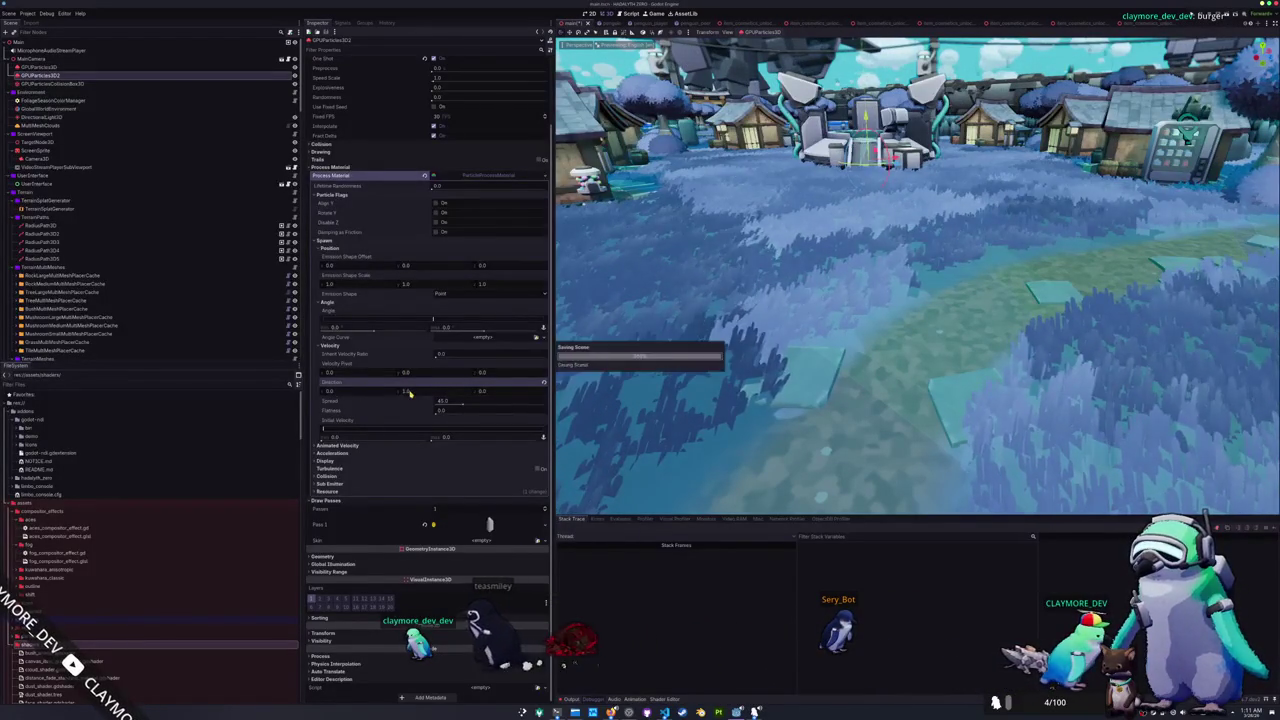
{"action": "scroll", "coordinate": [410, 390], "scroll_direction": "up", "scroll_amount": 1}
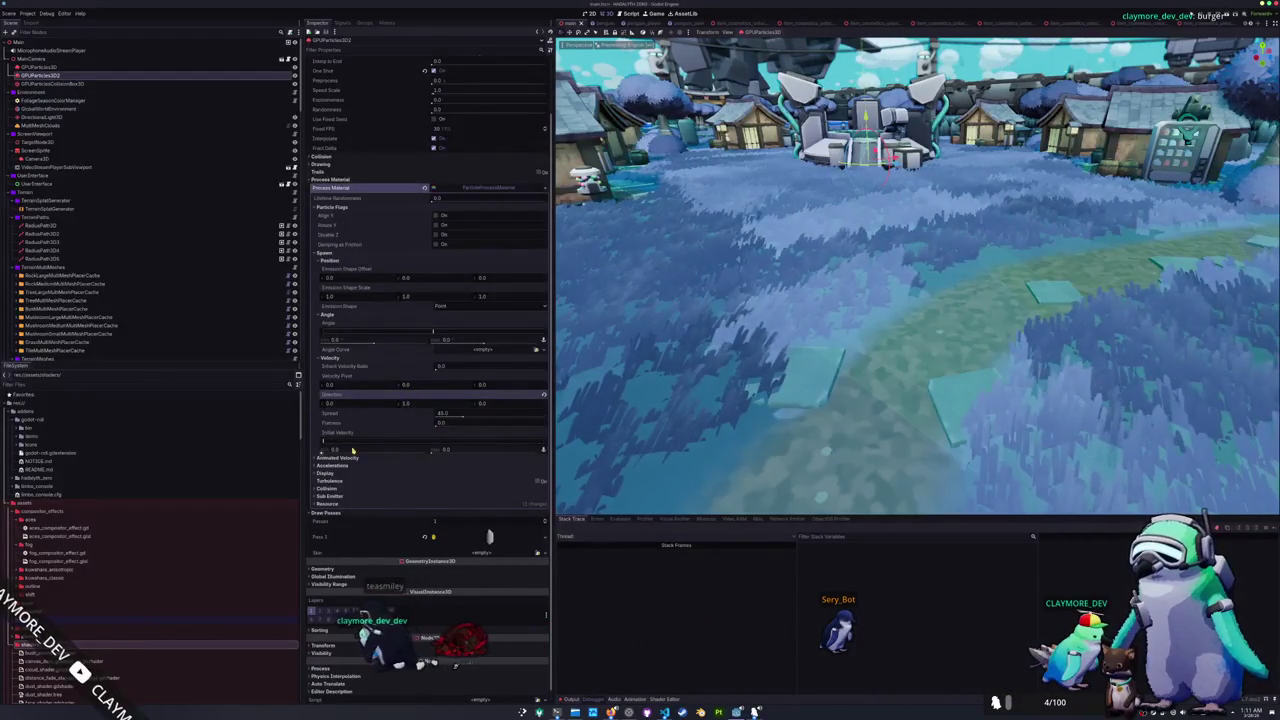
{"action": "type", "text": "3"}
{"action": "key", "text": "Return"}
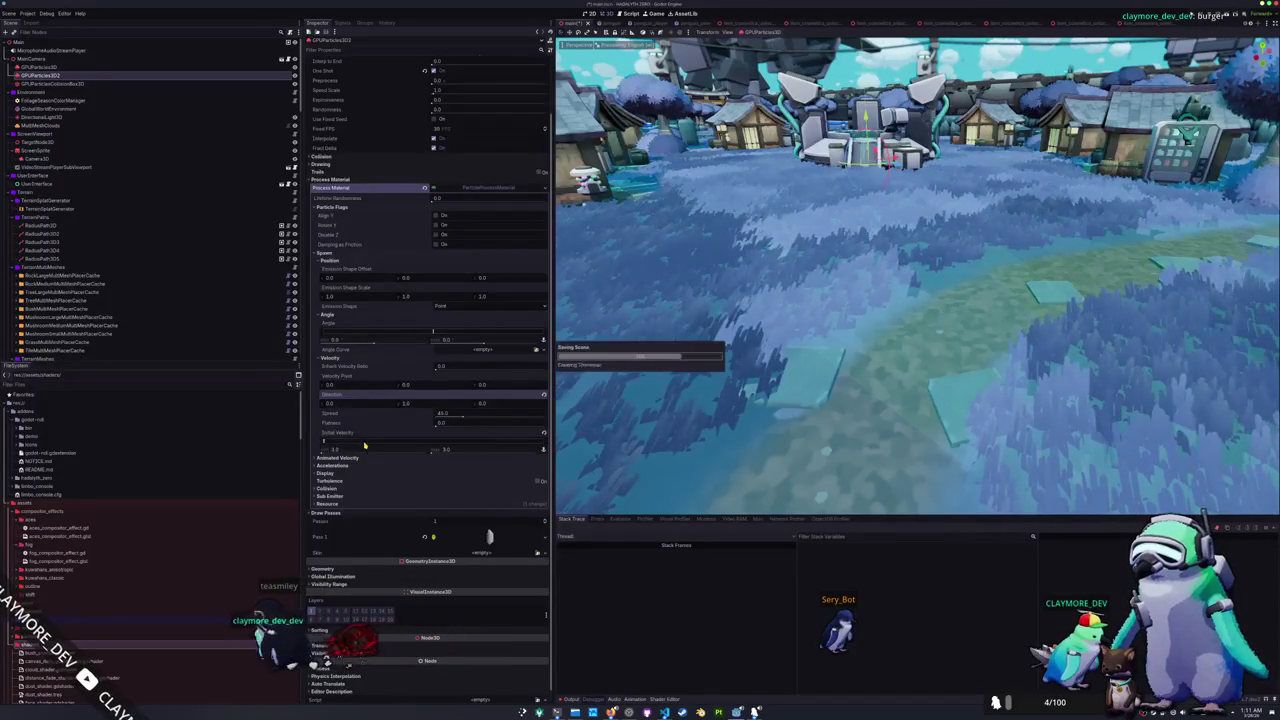
{"action": "left_click_drag", "start_coordinate": [714, 351], "coordinate": [712, 345]}
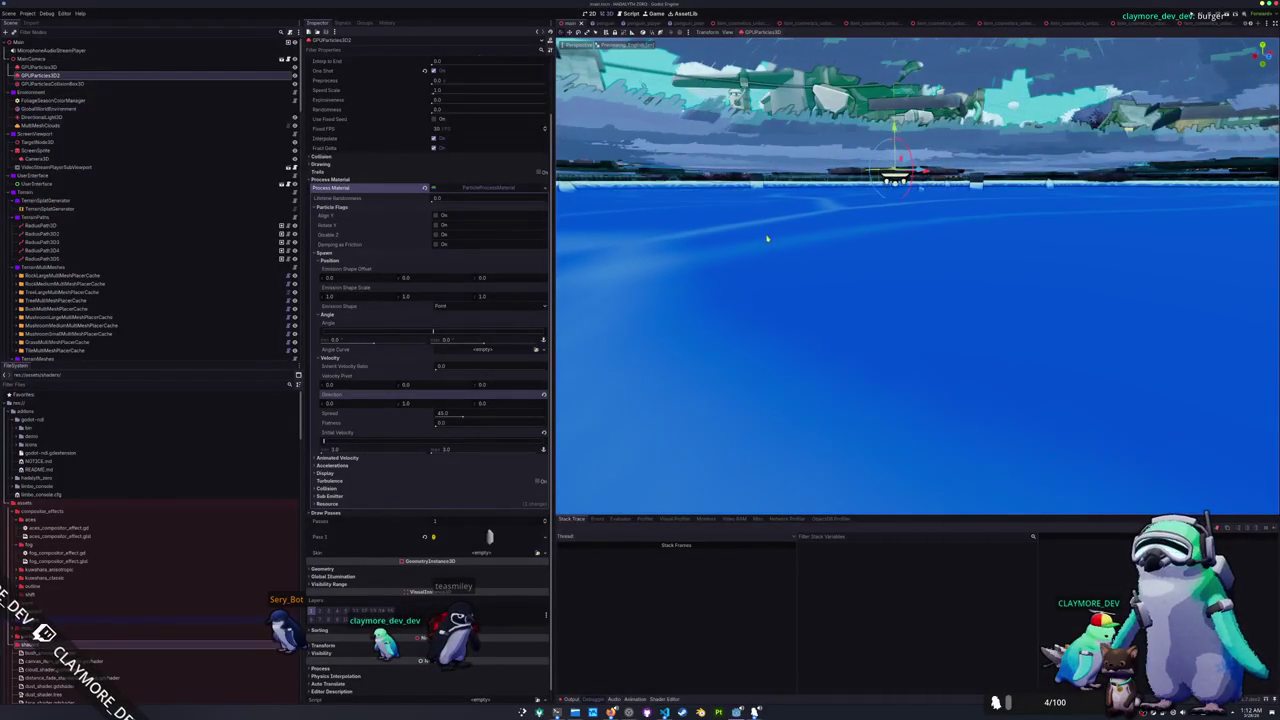
- Select GPUParticlesCollisionBox3D to check its Size and Position, then reselect GPUParticles3D
{"action": "left_click", "coordinate": [98, 85]}
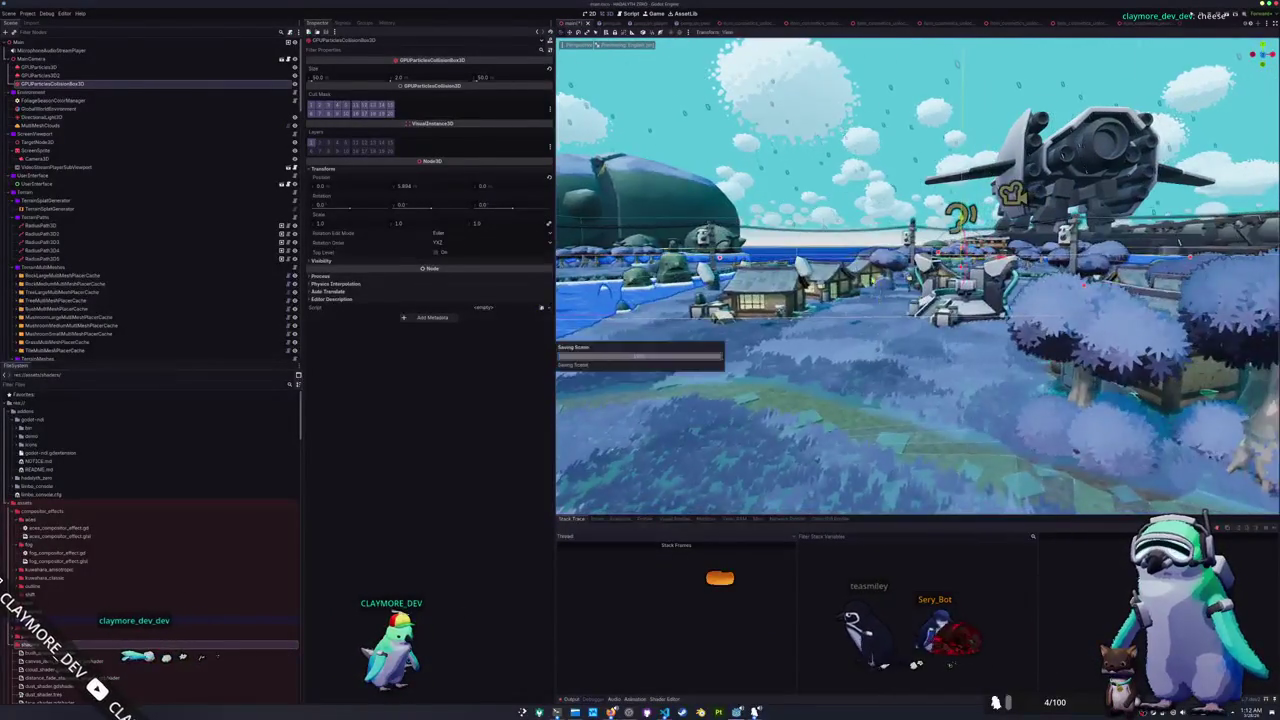
{"action": "left_click", "coordinate": [60, 75]}
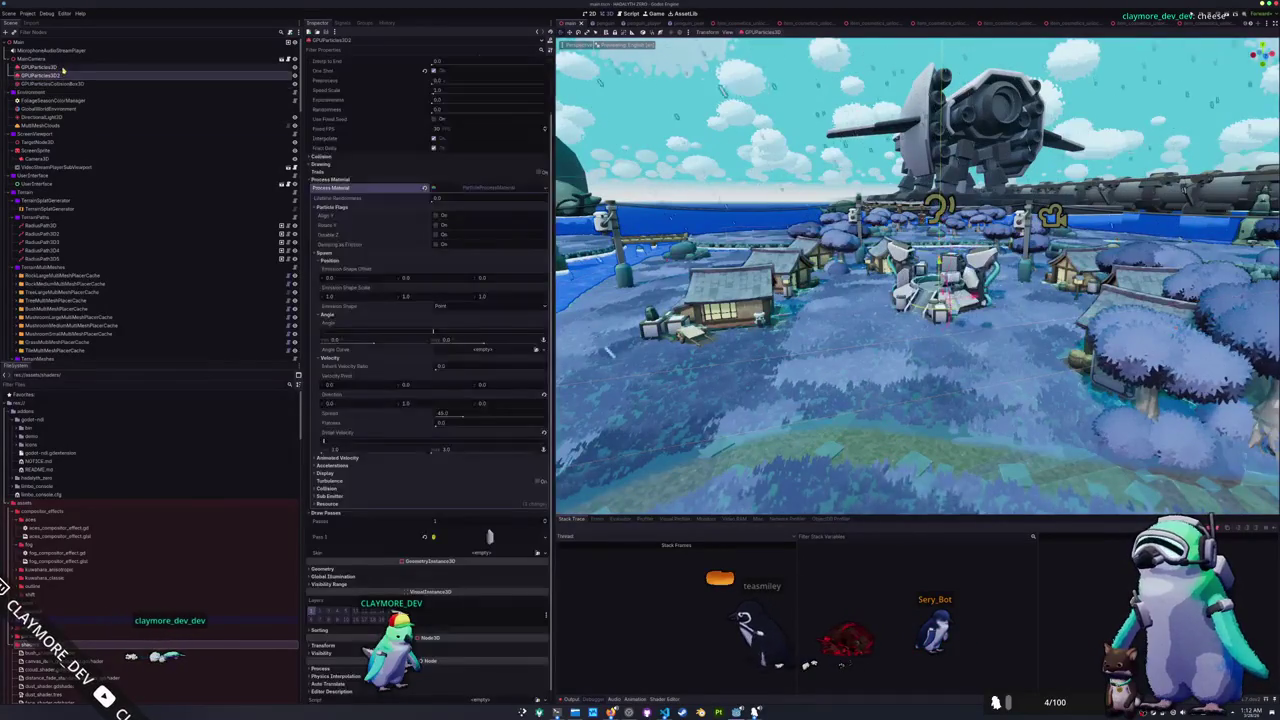
- Select GPUParticles3D, then move down to GPUParticlesCollisionBox3D to show its properties
{"action": "left_click", "coordinate": [62, 68]}
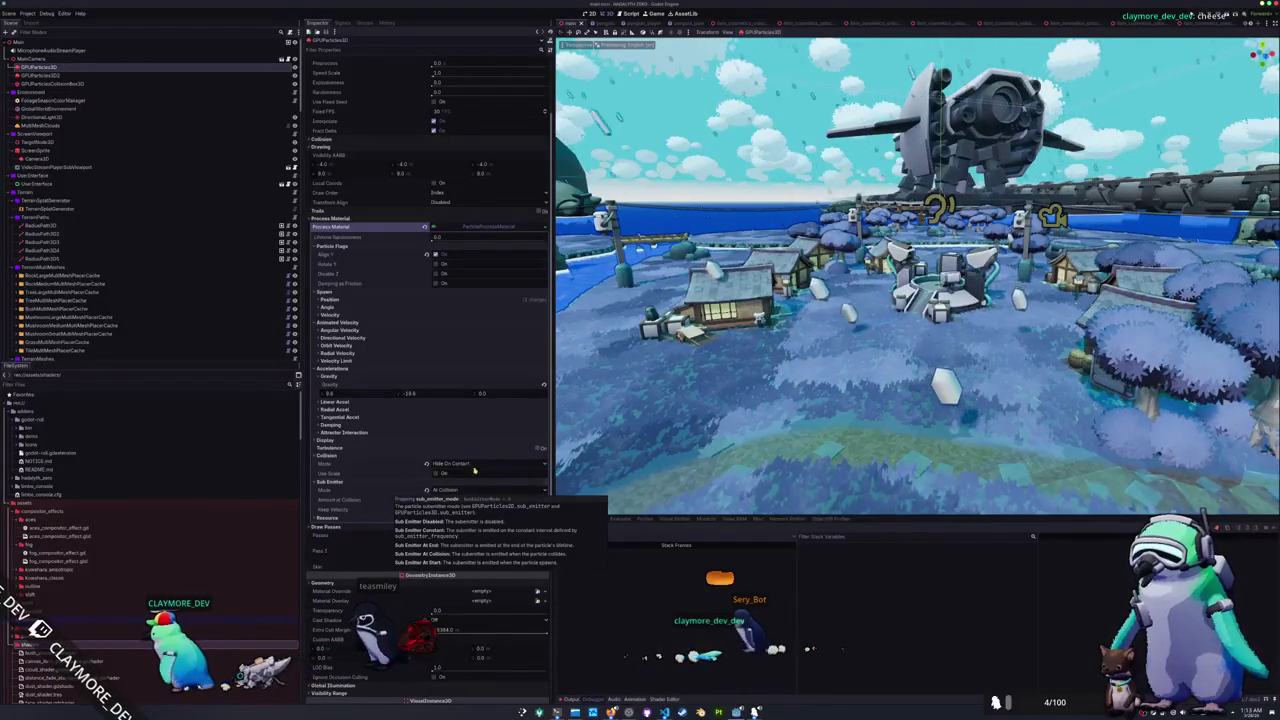
{"action": "key", "text": "Down"}
{"action": "key", "text": "Down"}
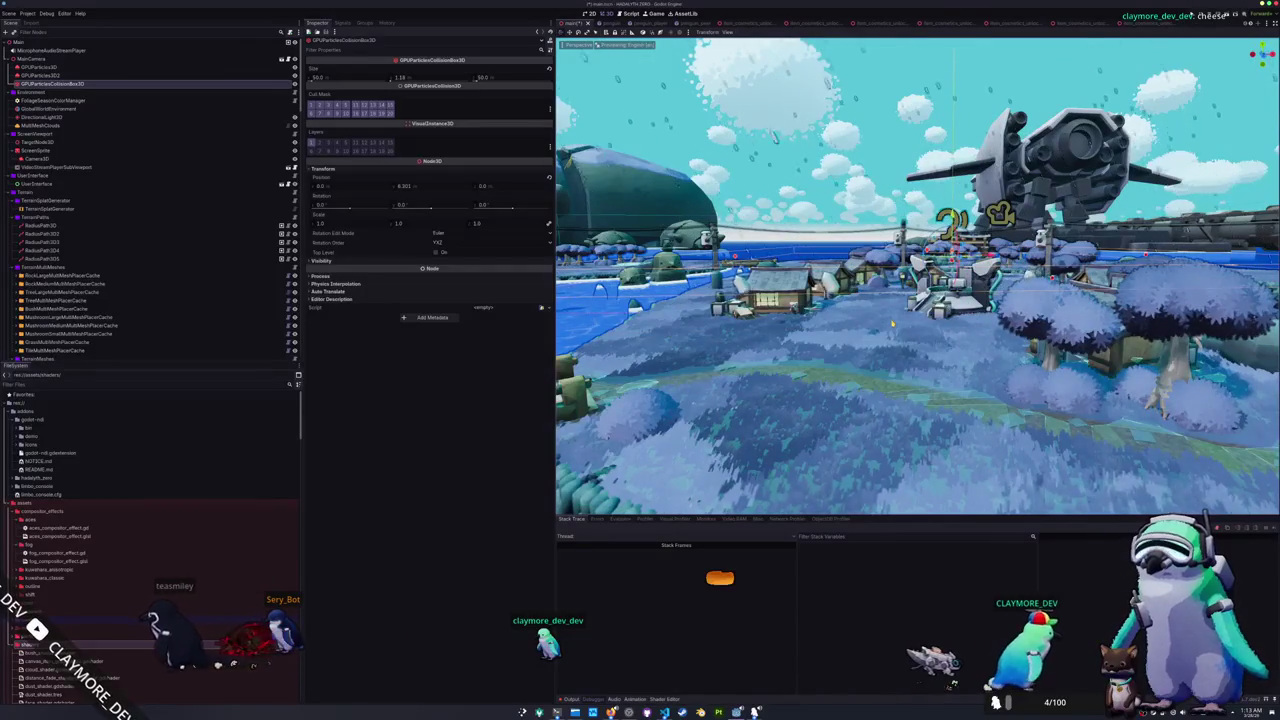
- Select the GPUParticles3D emitter and collapse its Collision and Sub Emitter sections
{"action": "left_click", "coordinate": [40, 66]}
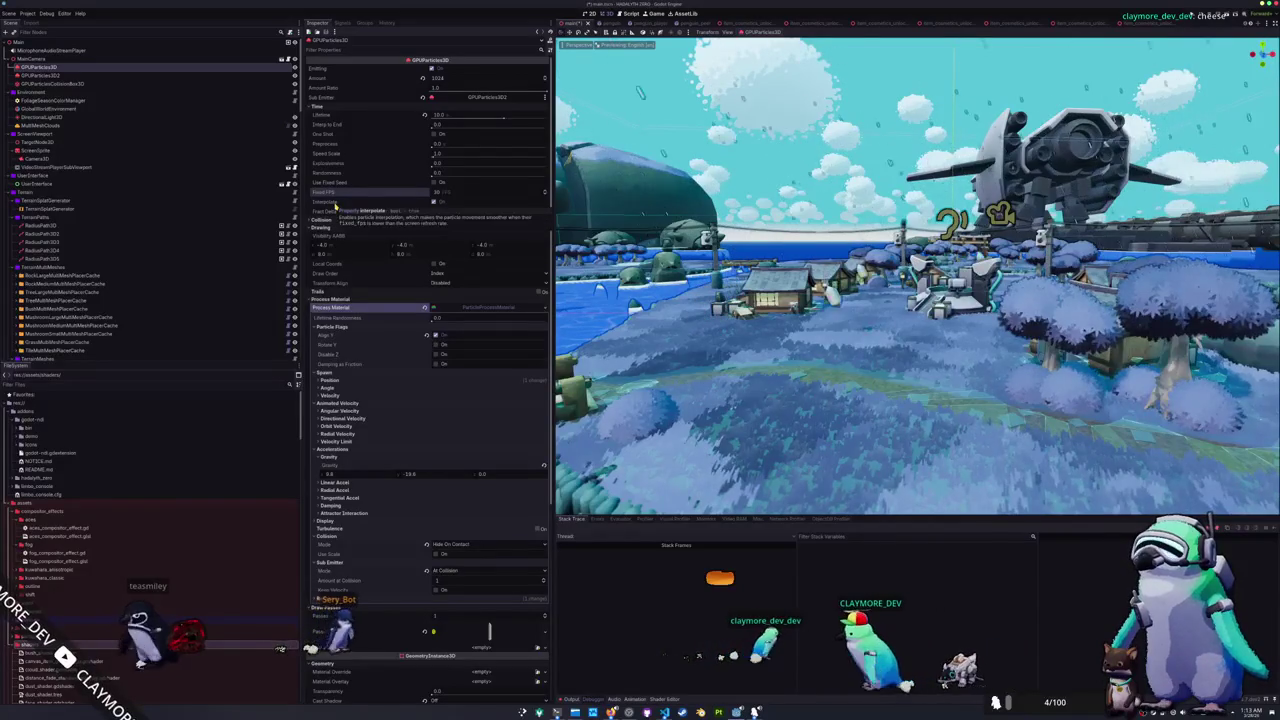
{"action": "mouse_move", "coordinate": [338, 196]}
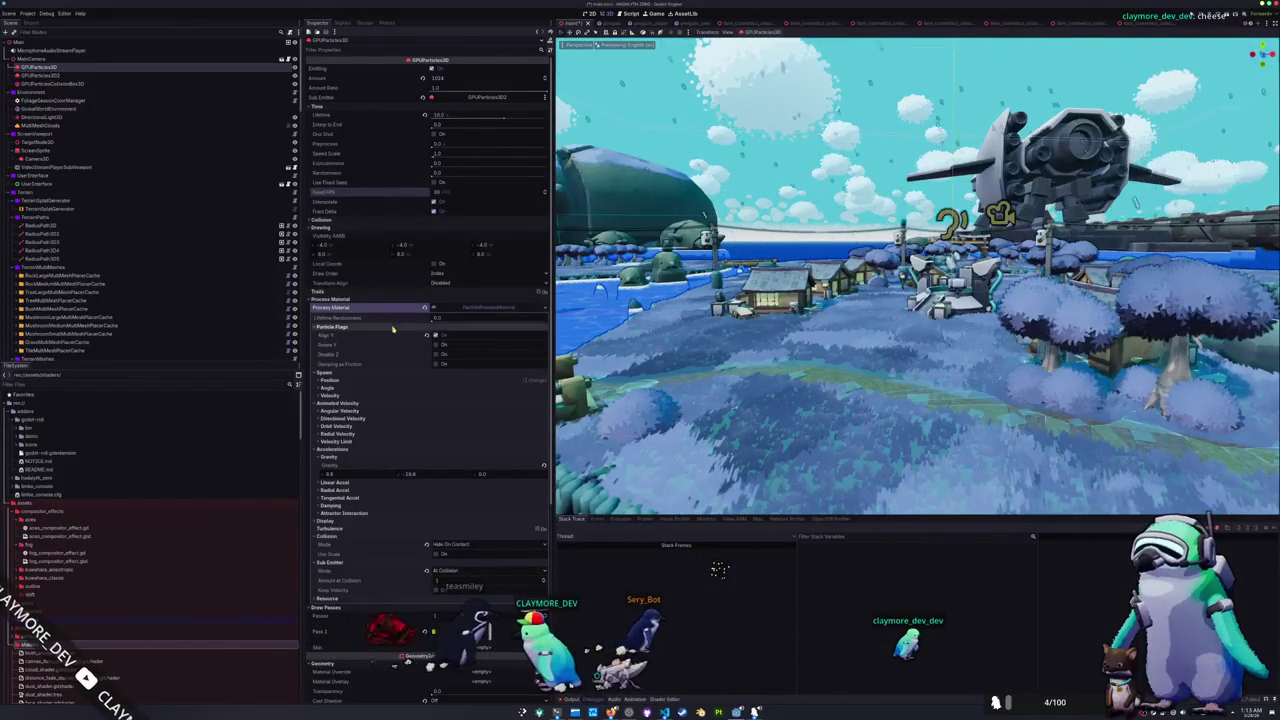
{"action": "mouse_move", "coordinate": [397, 336]}
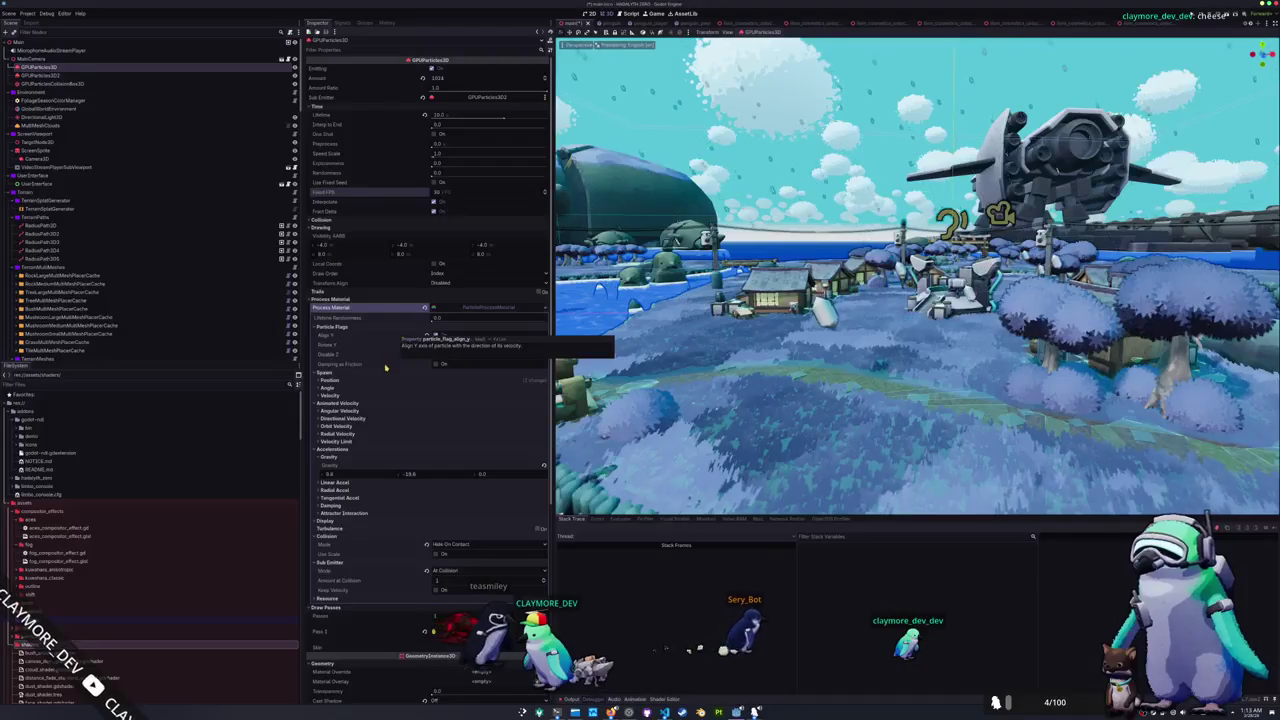
{"action": "scroll", "coordinate": [386, 363], "scroll_direction": "down", "scroll_amount": 5}
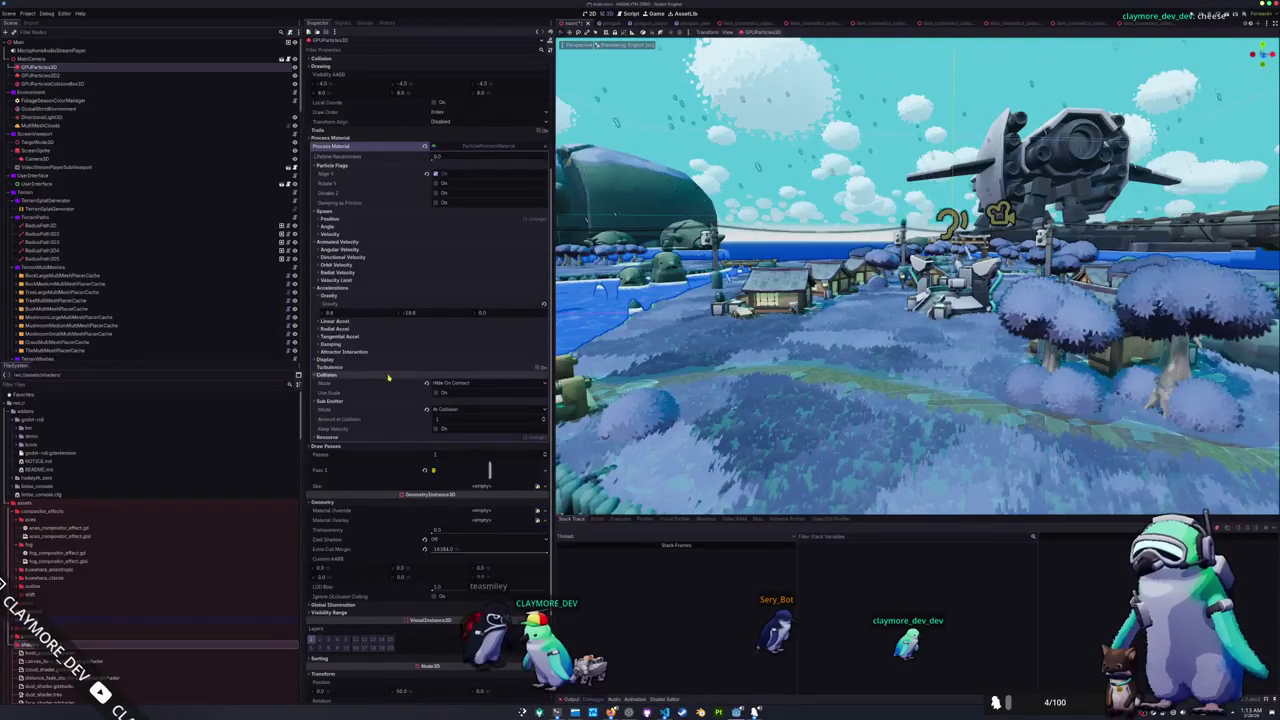
{"action": "left_click", "coordinate": [388, 376]}
{"action": "left_click", "coordinate": [386, 383]}
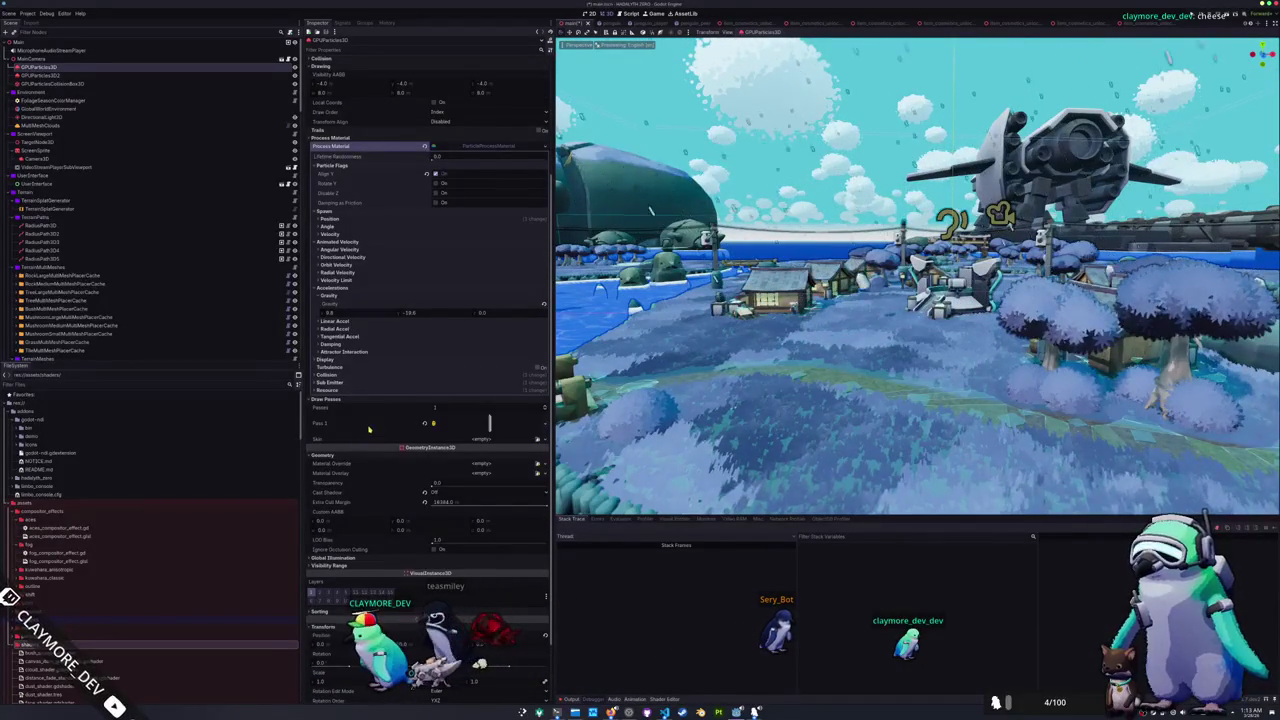
- Collapse the process material's Gravity section, then switch to the GPUParticles3D2 emitter
{"action": "scroll", "coordinate": [369, 430], "scroll_direction": "up", "scroll_amount": 2}
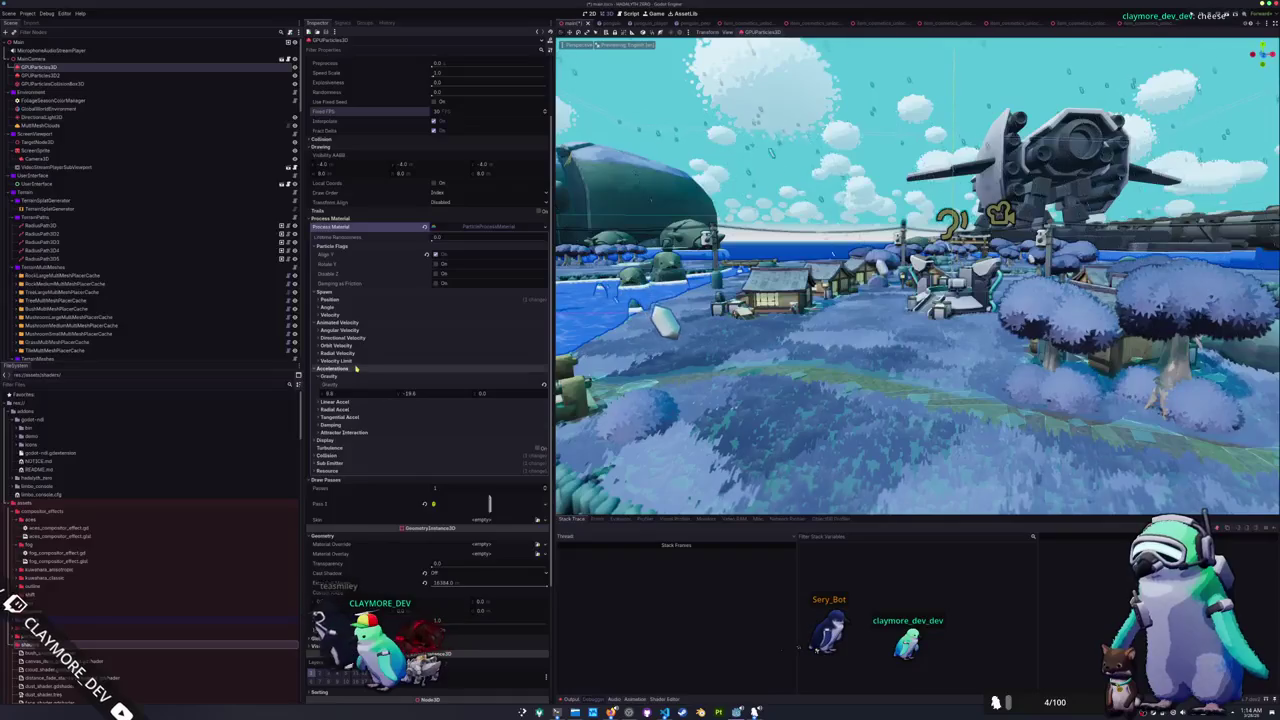
{"action": "left_click", "coordinate": [547, 230]}
{"action": "key", "text": "Escape"}
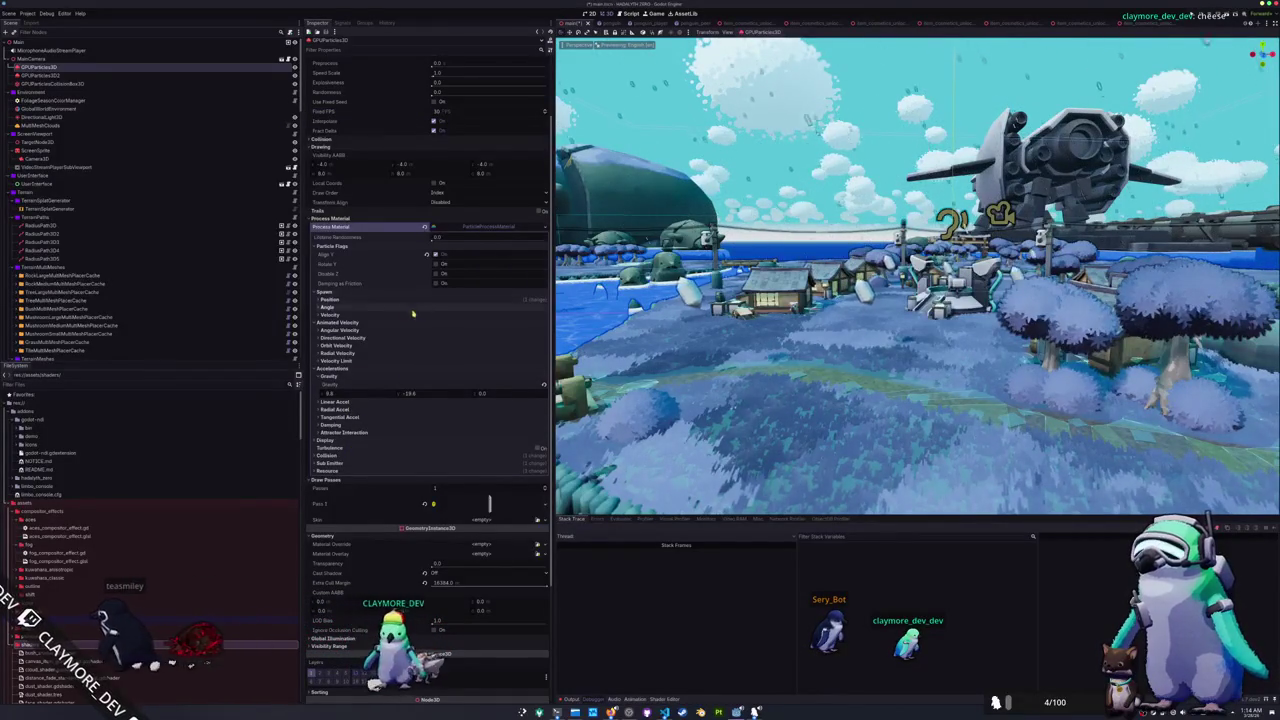
{"action": "left_click", "coordinate": [376, 377]}
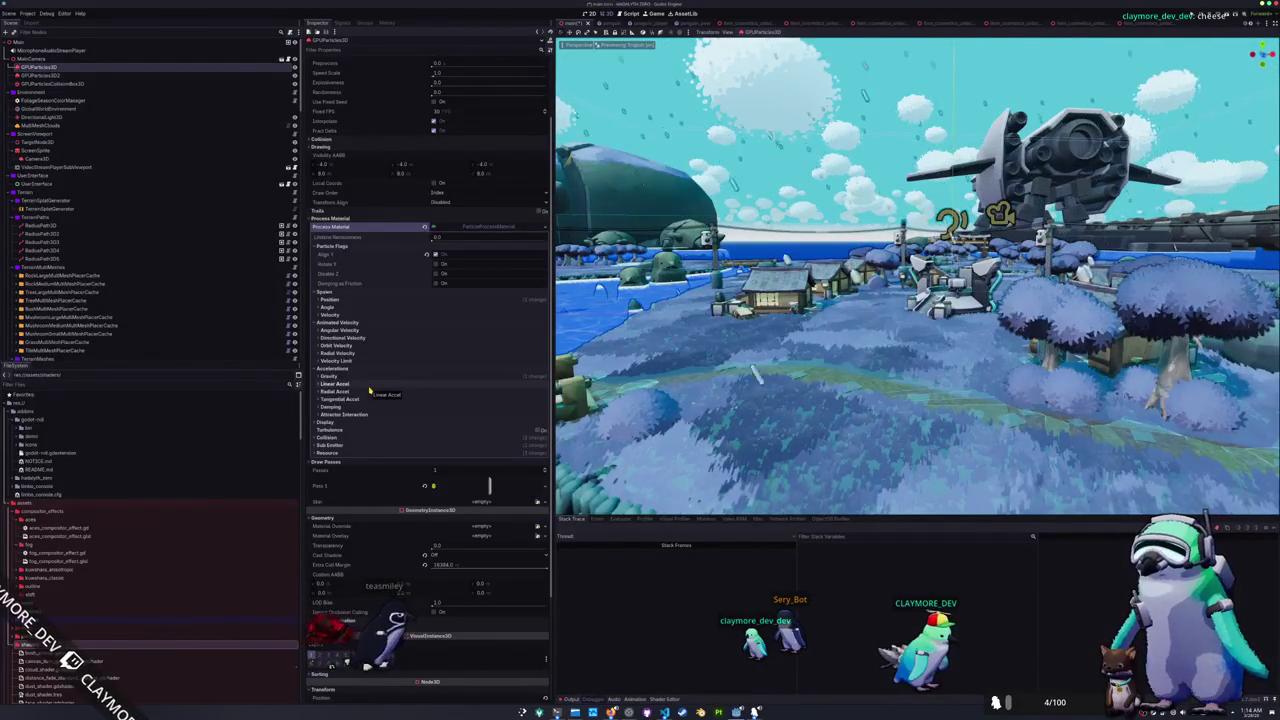
{"action": "left_click", "coordinate": [62, 76]}
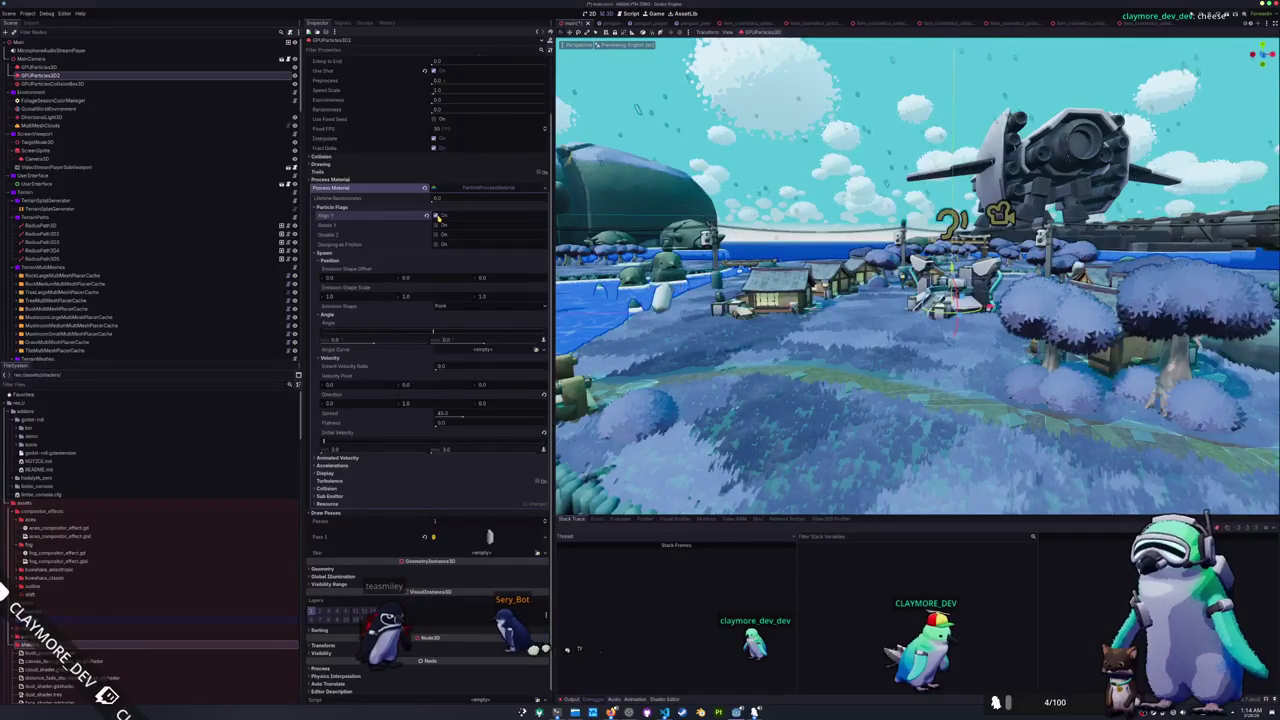
- Set GPUParticles3D2's Collision Mode to Hide On Contact, then select GPUParticlesCollisionBox3D
{"action": "scroll", "coordinate": [411, 262], "scroll_direction": "up", "scroll_amount": 2}
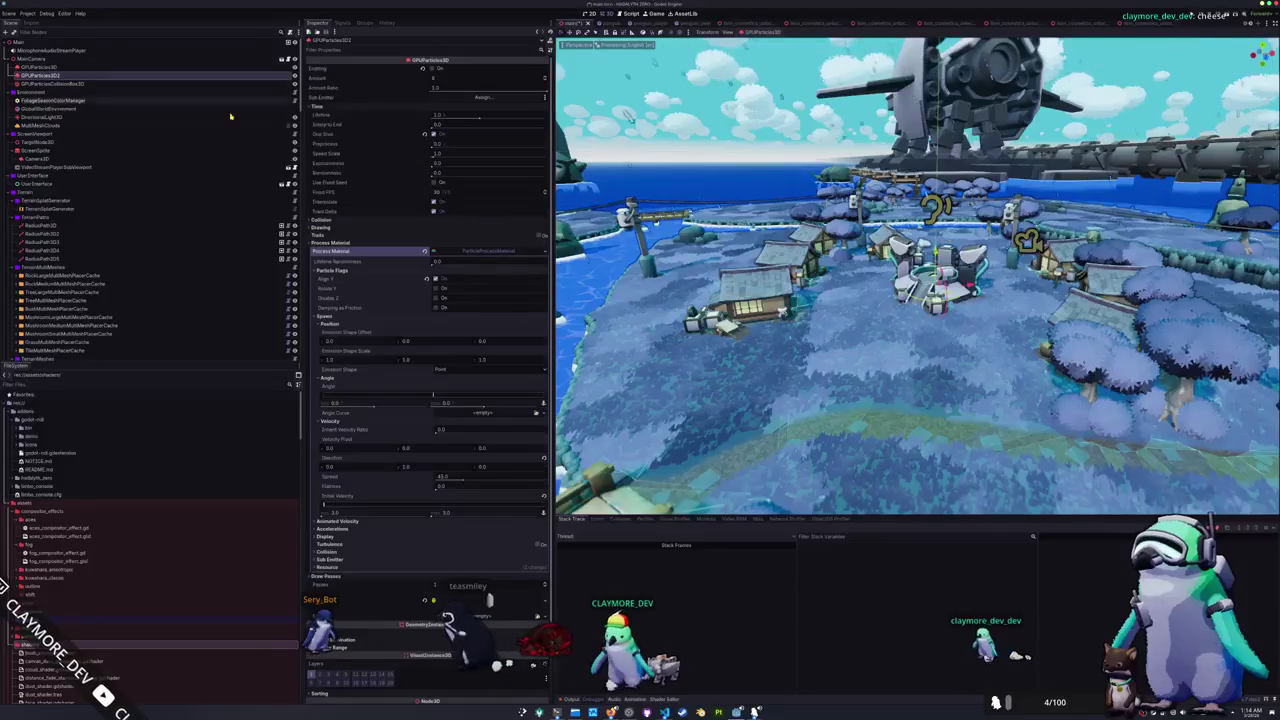
{"action": "left_click", "coordinate": [369, 560]}
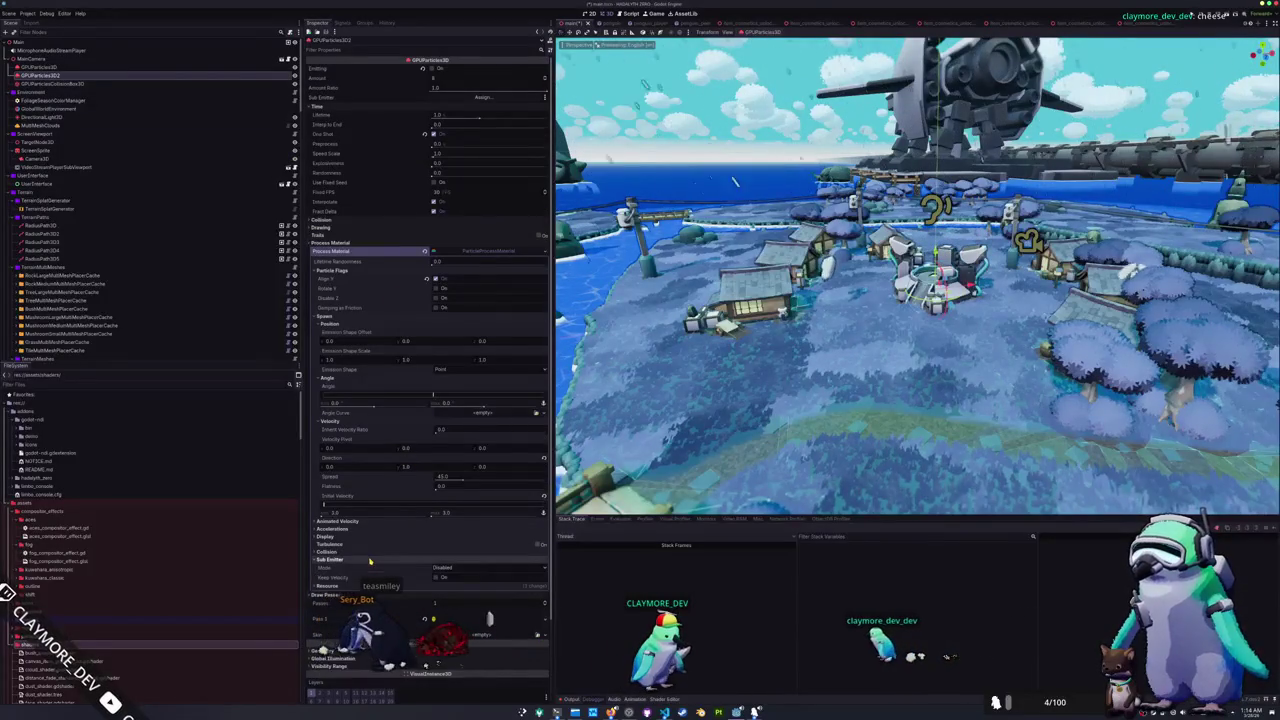
{"action": "left_click", "coordinate": [397, 551]}
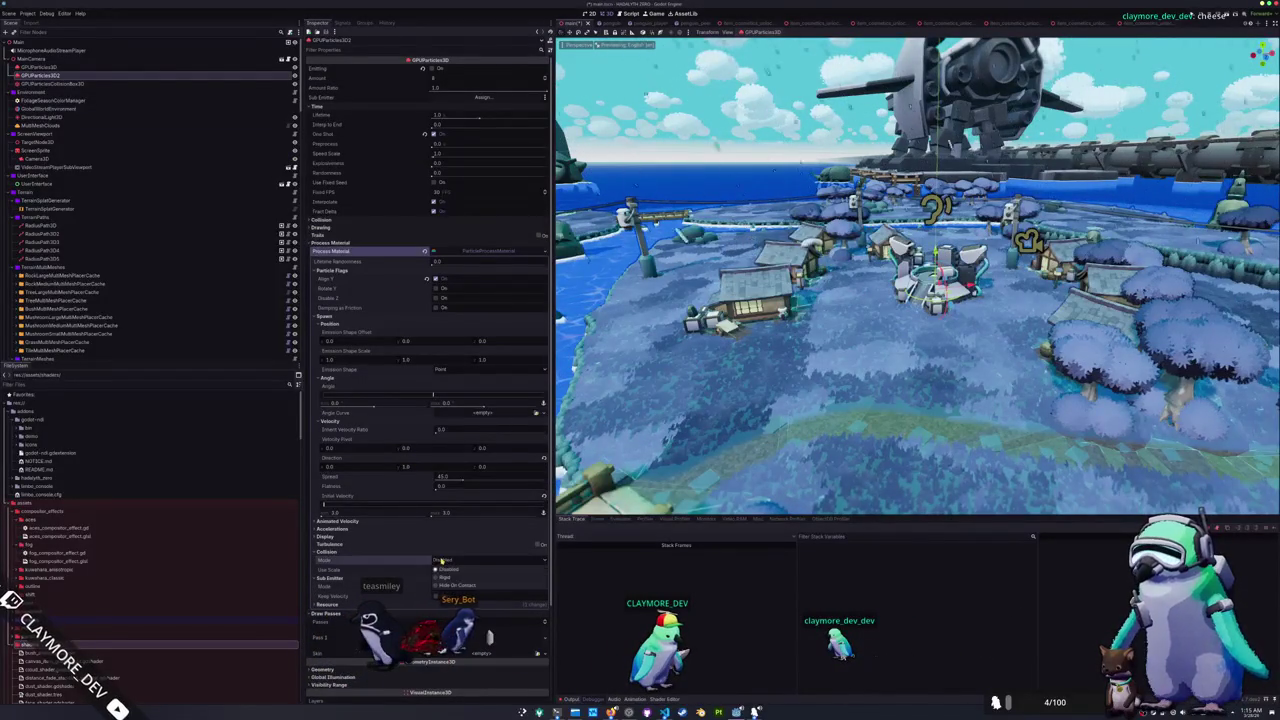
{"action": "left_click", "coordinate": [447, 586]}
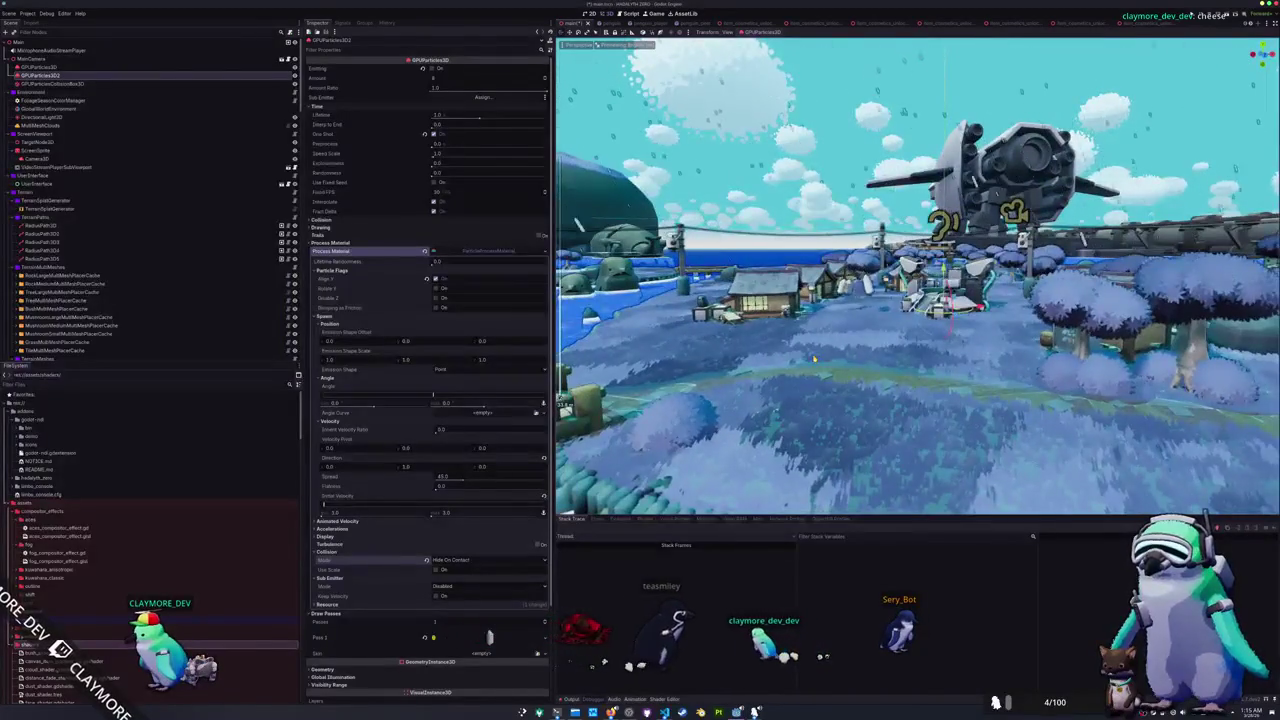
{"action": "left_click", "coordinate": [160, 84]}
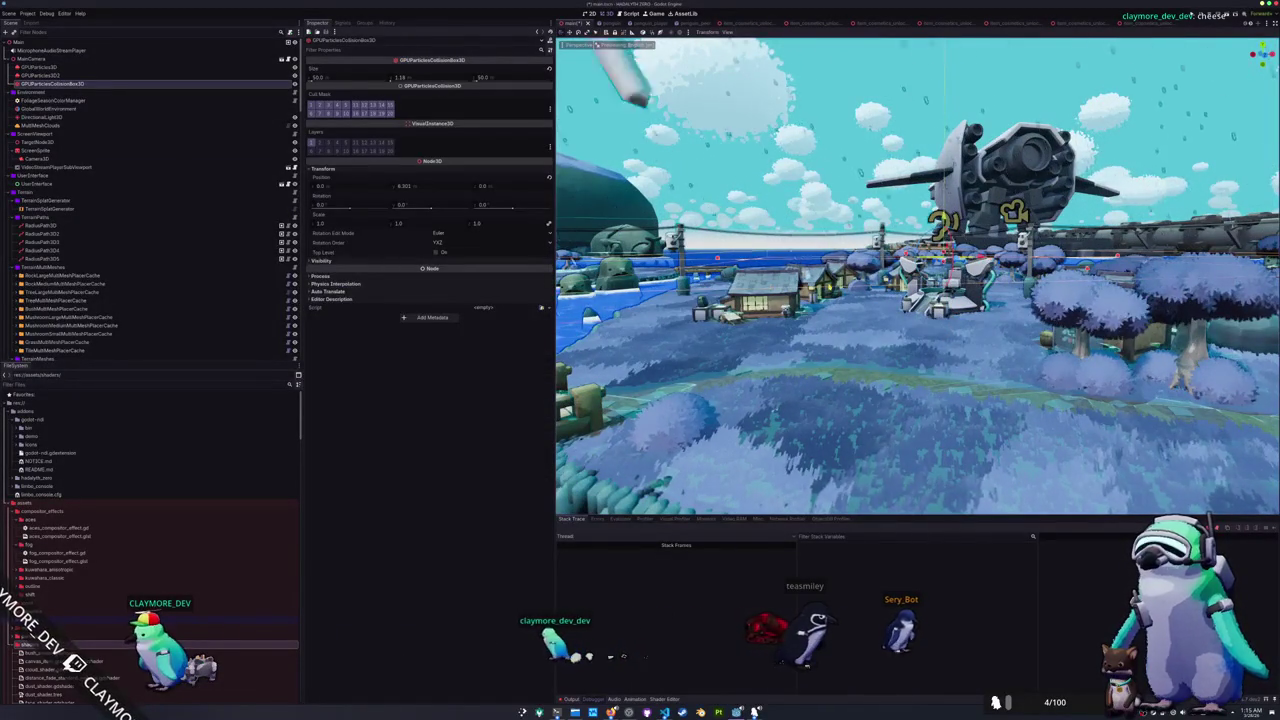
- Frame the collision box in orthogonal side view, set its Position Y to 2.0, then select GPUParticles3D2
{"action": "key", "text": "f"}
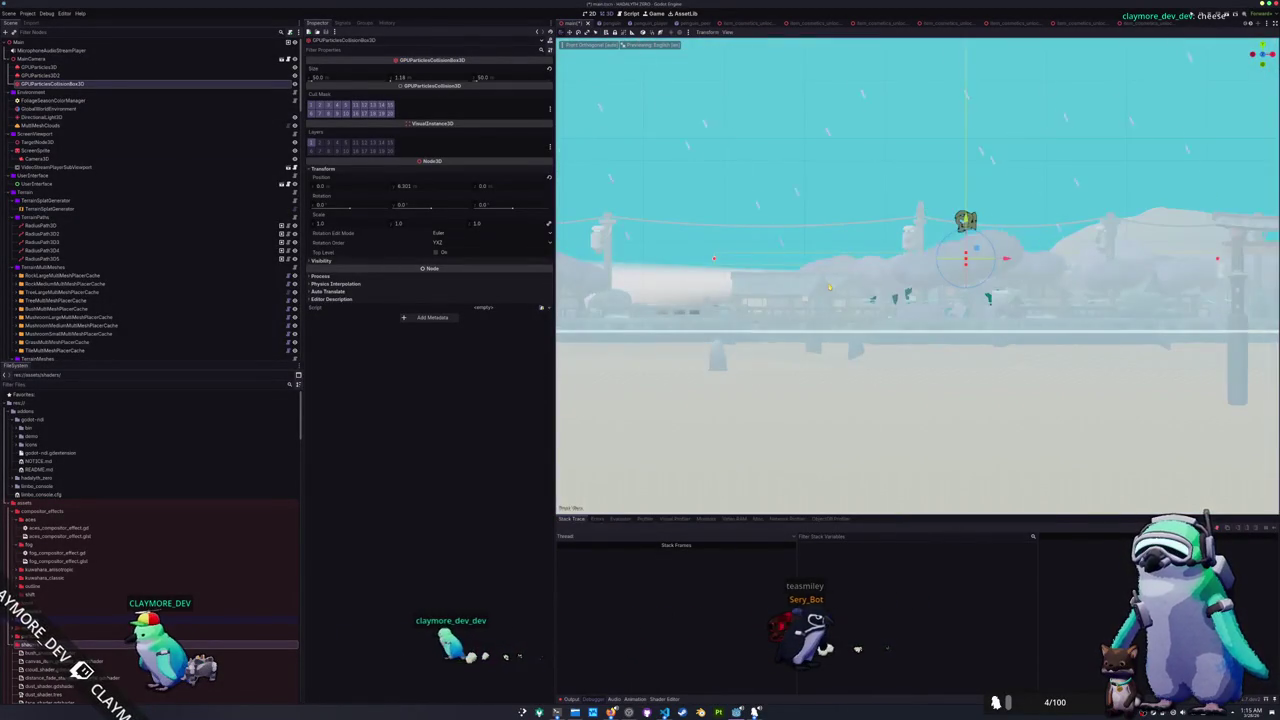
{"action": "key", "text": "KP_3"}
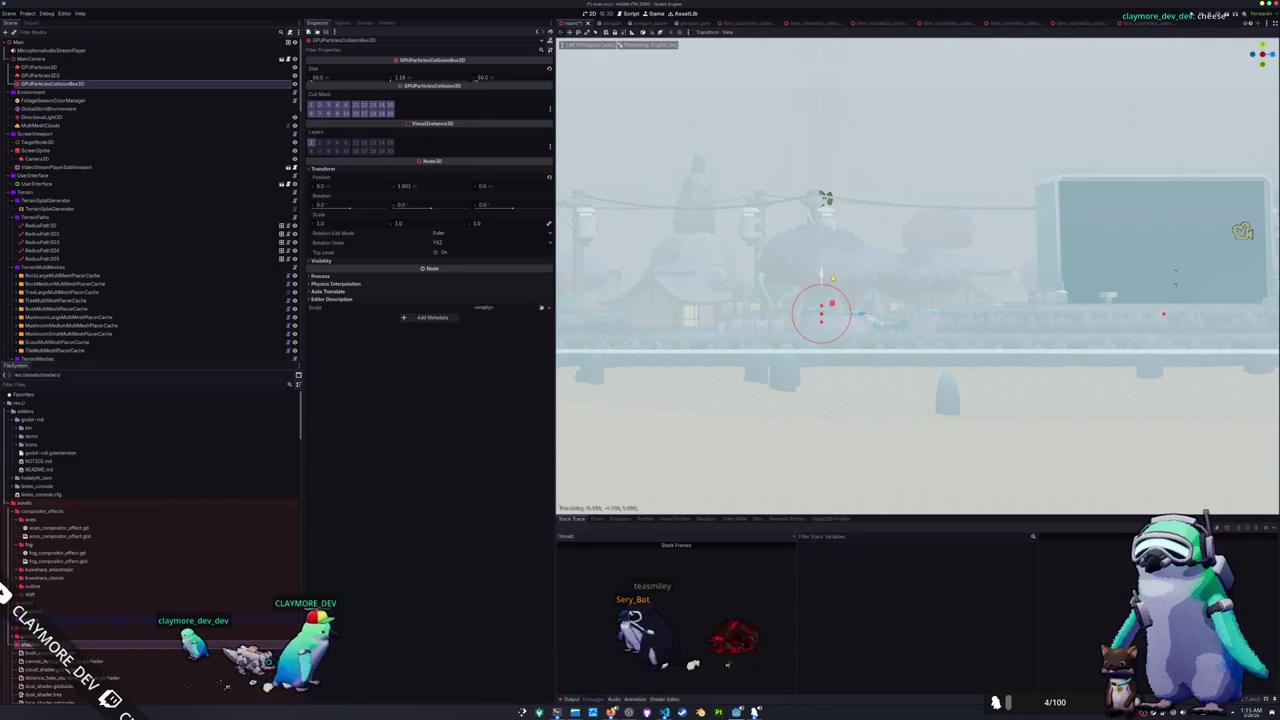
{"action": "key", "text": "ctrl+z"}
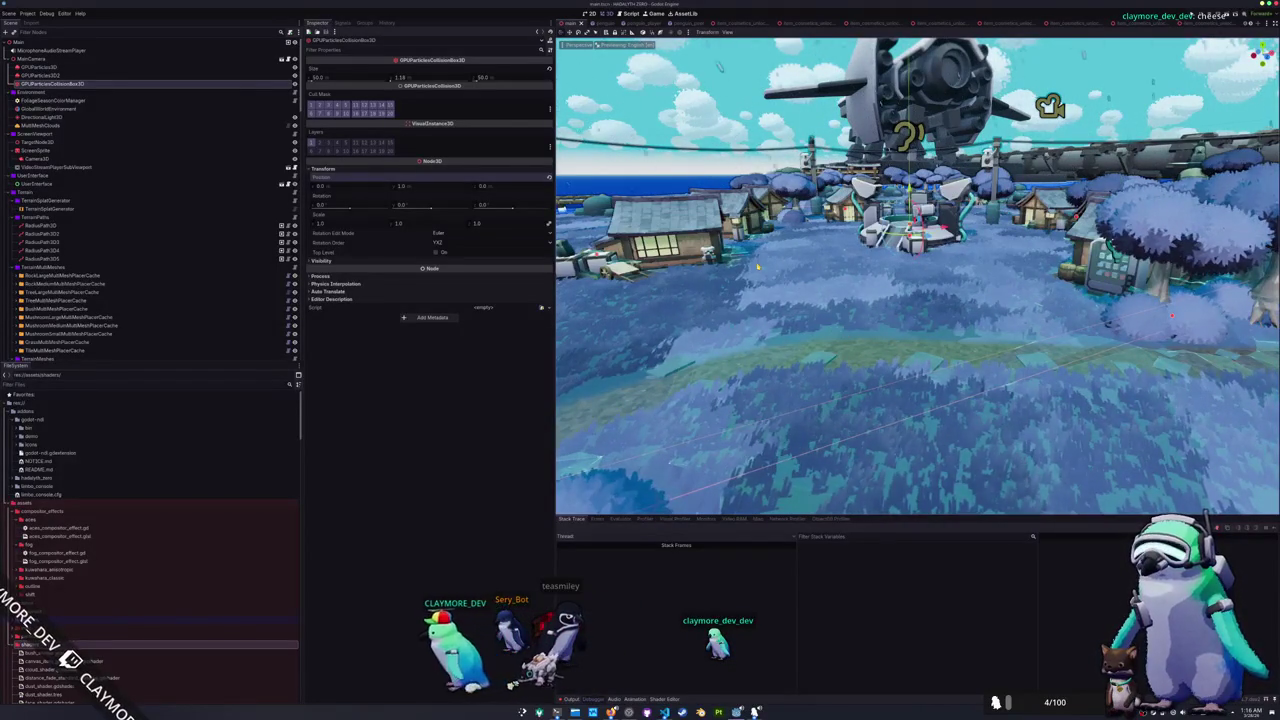
{"action": "scroll", "coordinate": [770, 272], "scroll_direction": "up", "scroll_amount": 2}
{"action": "scroll", "coordinate": [781, 277], "scroll_direction": "up", "scroll_amount": 2}
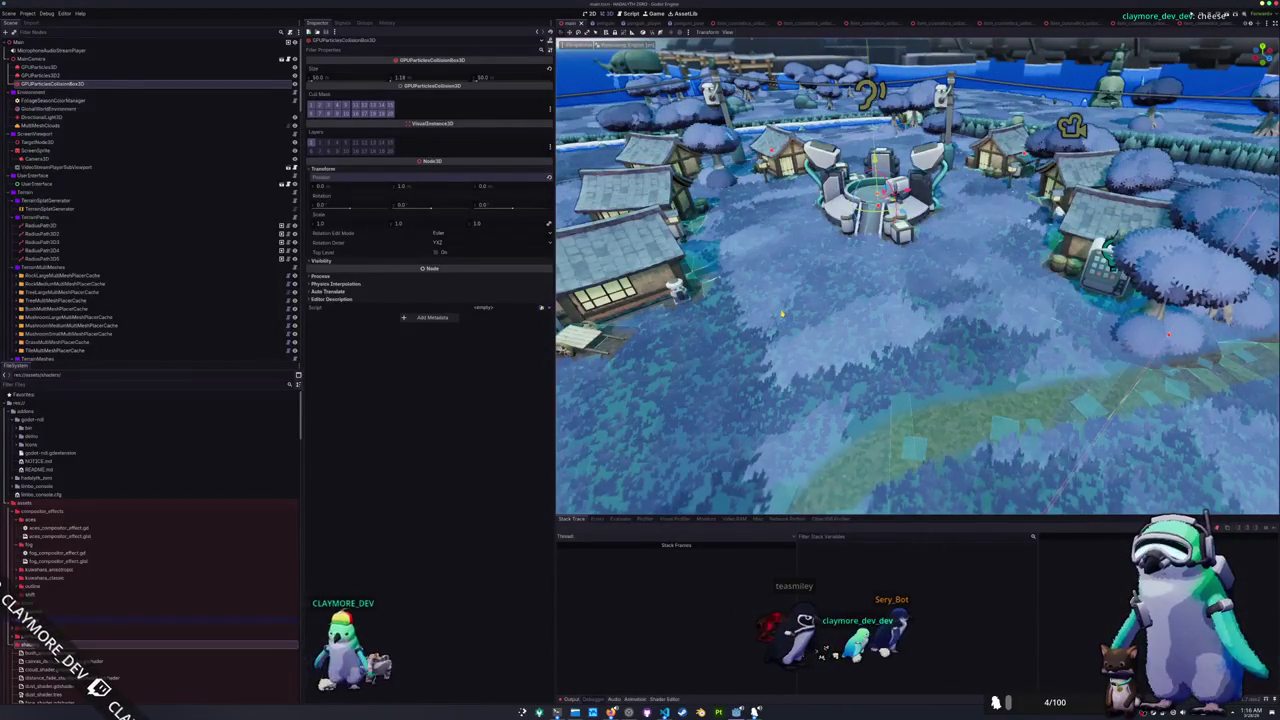
{"action": "scroll", "coordinate": [782, 315], "scroll_direction": "down", "scroll_amount": 3}
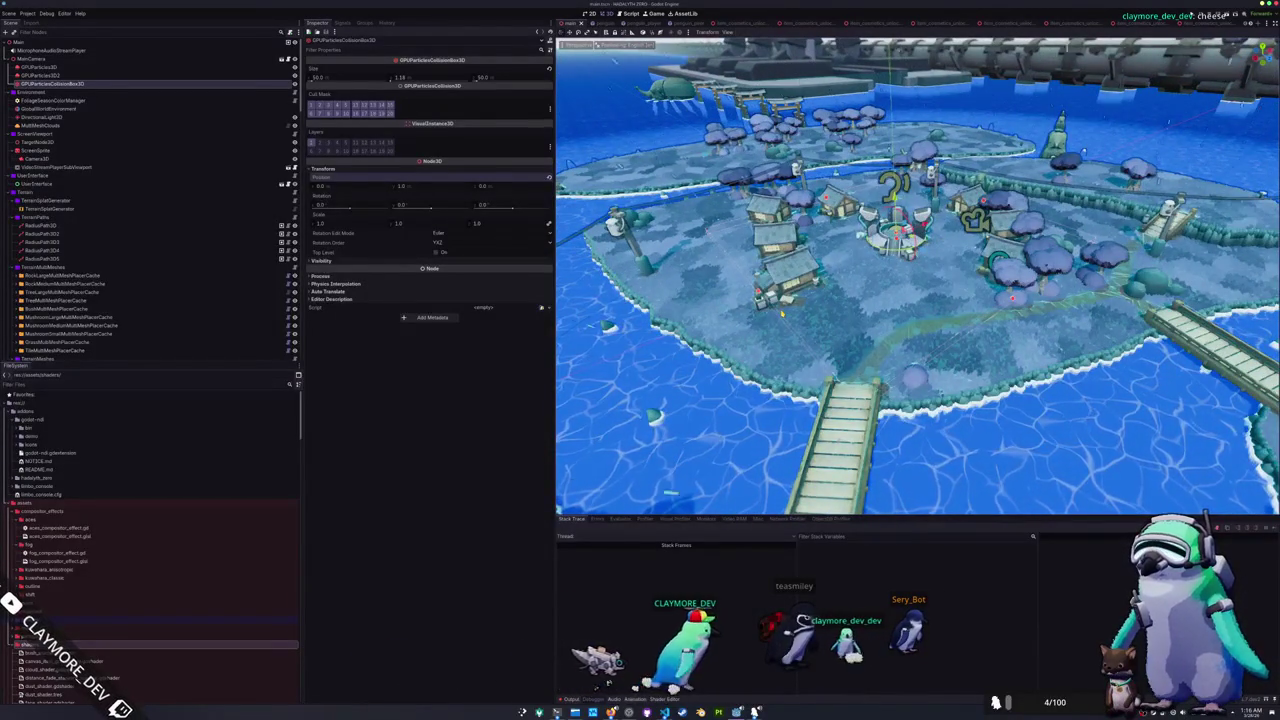
{"action": "scroll", "coordinate": [782, 315], "scroll_direction": "up", "scroll_amount": 2}
{"action": "scroll", "coordinate": [782, 315], "scroll_direction": "up", "scroll_amount": 3}
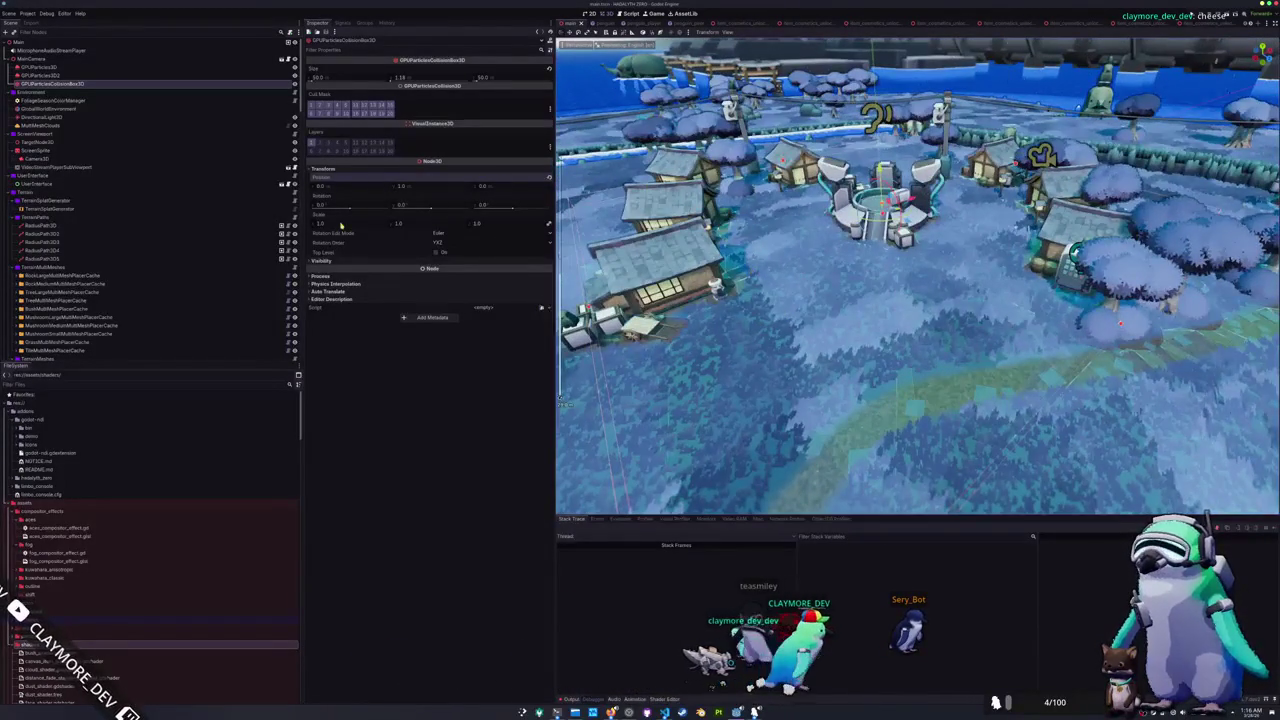
{"action": "left_click", "coordinate": [120, 76]}
{"action": "scroll", "coordinate": [418, 338], "scroll_direction": "down", "scroll_amount": 3}
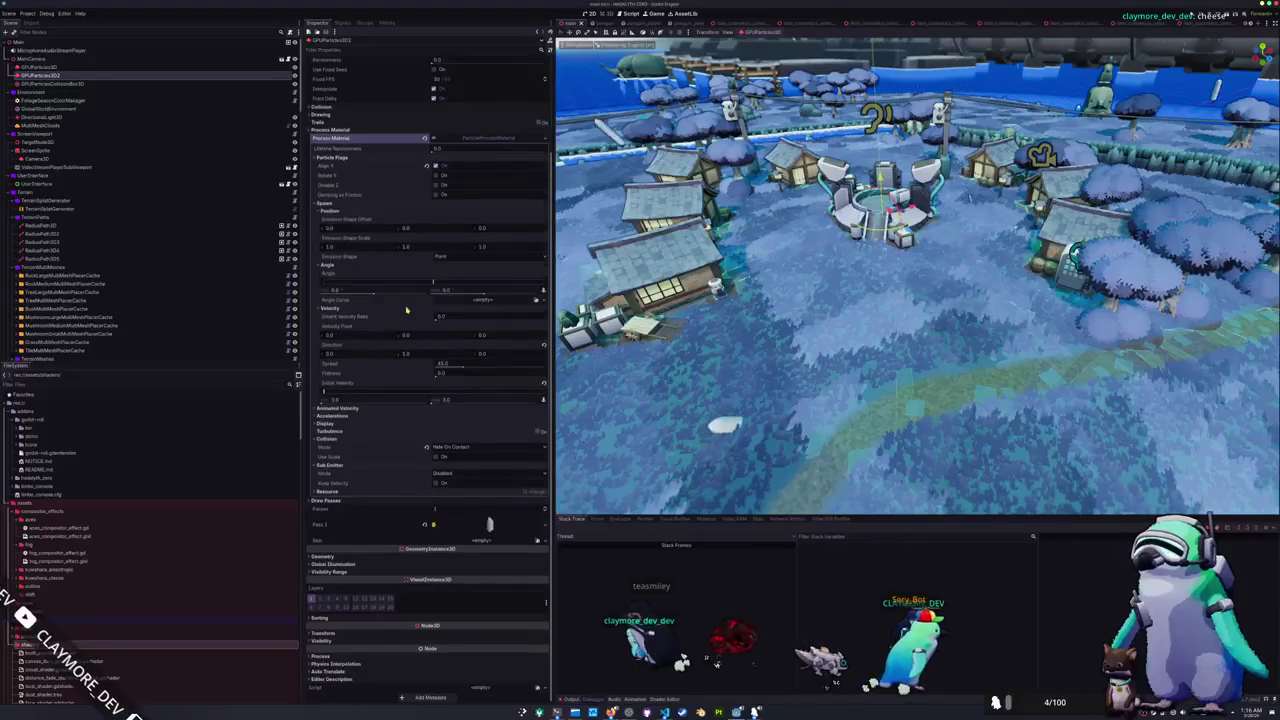
- Drag down the Pass 1 CapsuleMesh's Radius and Height into a thin, short sliver
{"action": "left_click", "coordinate": [489, 524]}
{"action": "scroll", "coordinate": [440, 410], "scroll_direction": "down", "scroll_amount": 3}
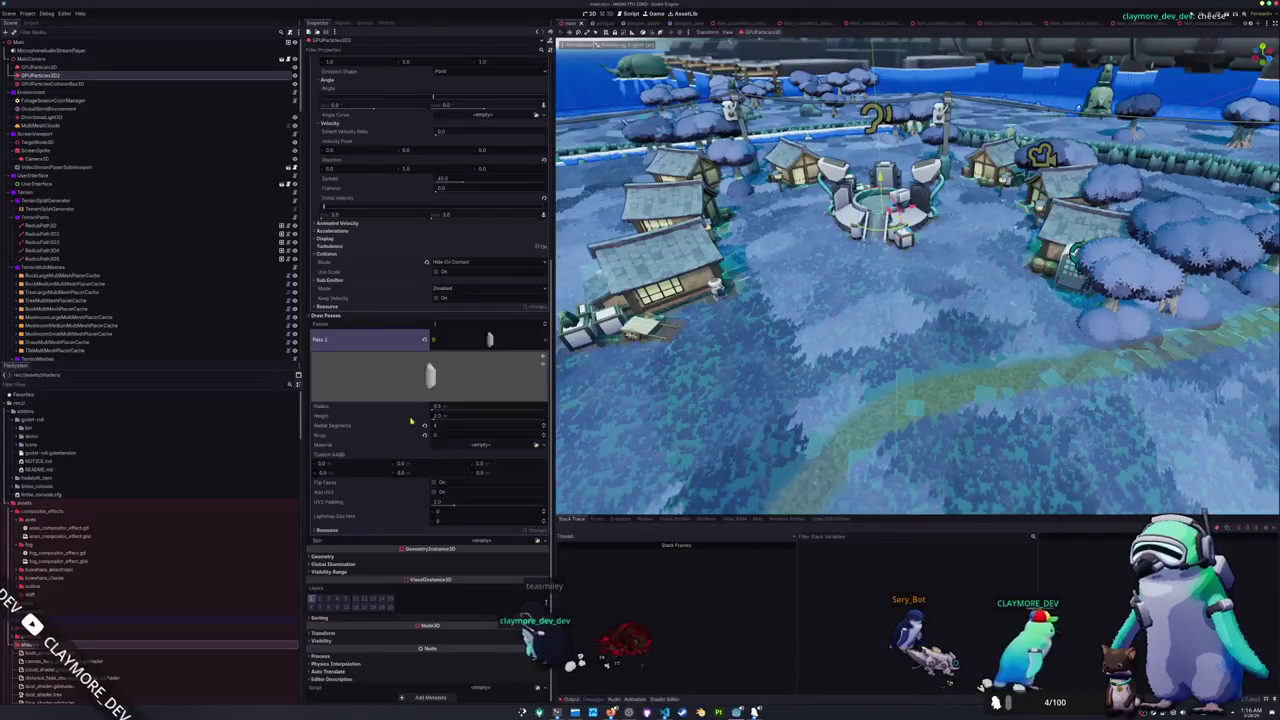
{"action": "left_click_drag", "start_coordinate": [440, 410], "coordinate": [440, 410]}
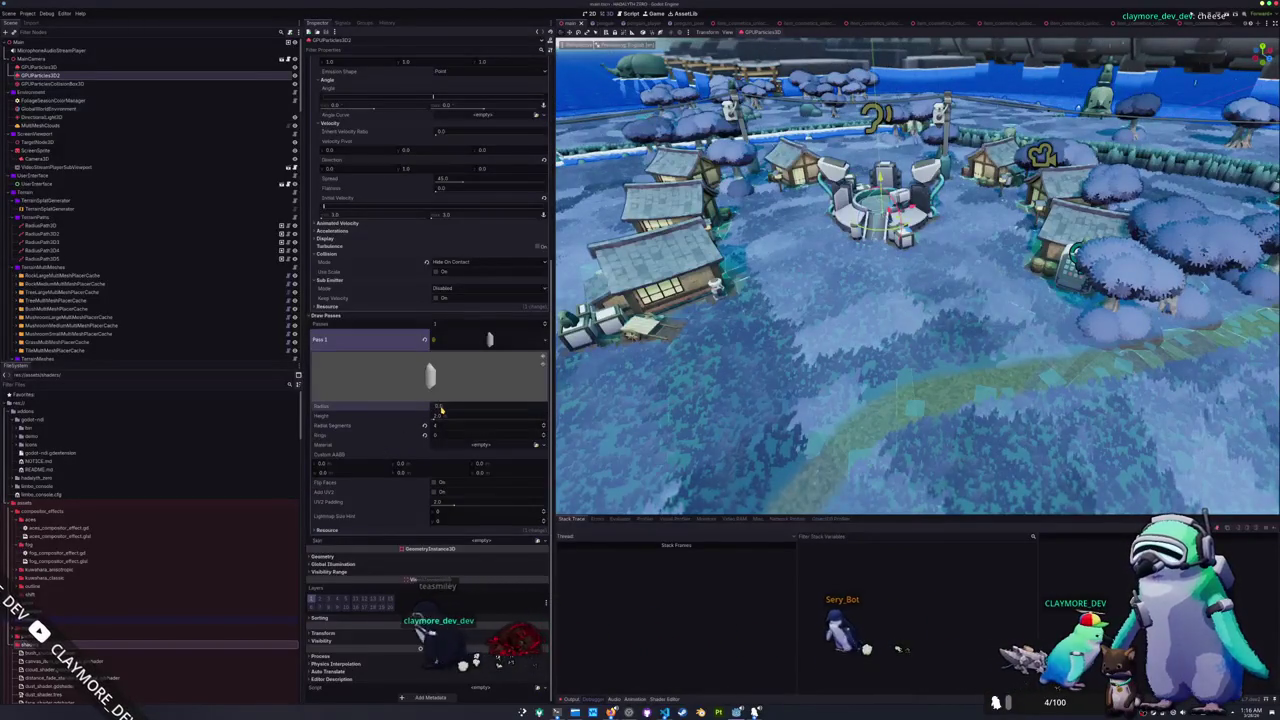
{"action": "scroll", "coordinate": [440, 410], "scroll_direction": "up", "scroll_amount": 1}
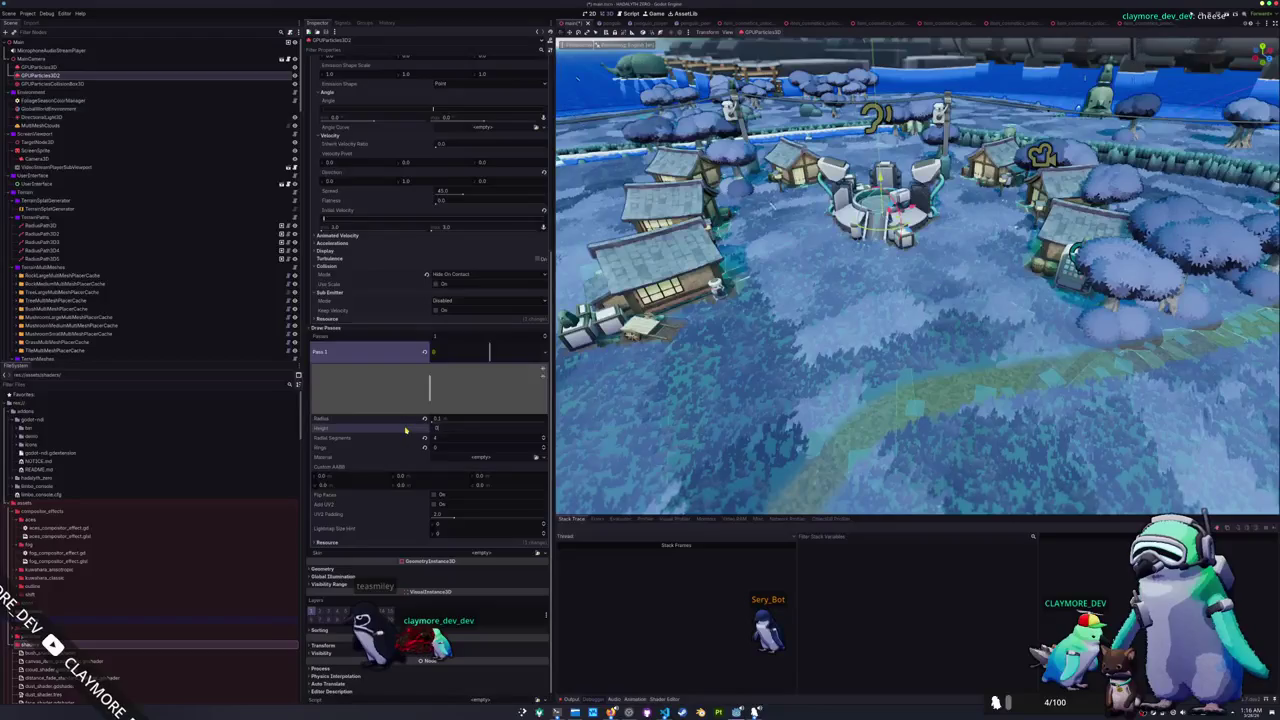
{"action": "scroll", "coordinate": [799, 322], "scroll_direction": "up", "scroll_amount": 5}
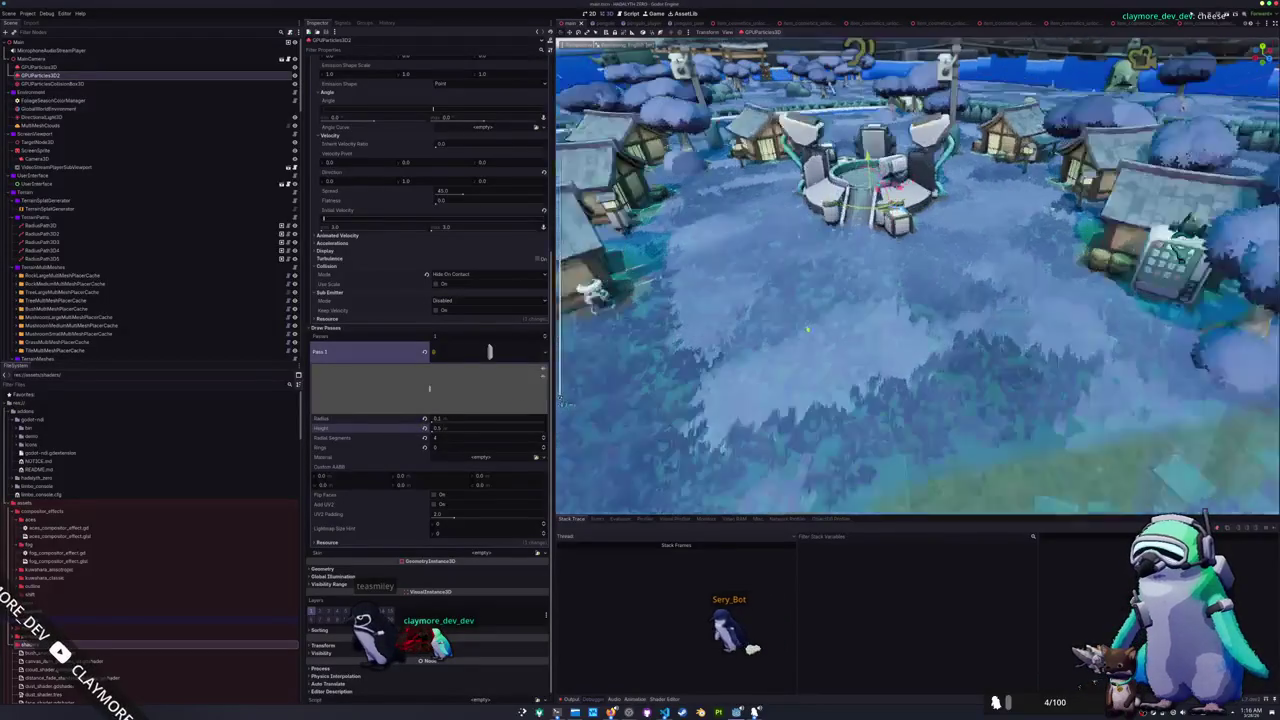
{"action": "scroll", "coordinate": [799, 322], "scroll_direction": "up", "scroll_amount": 2}
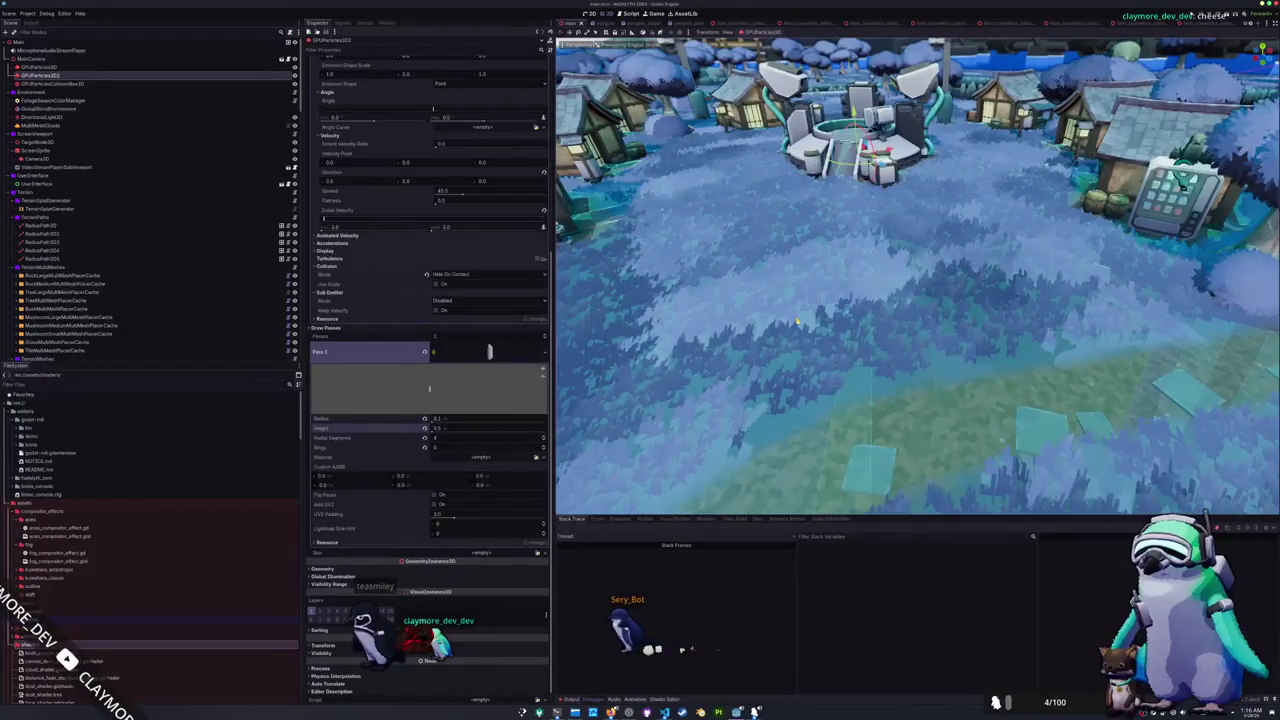
{"action": "scroll", "coordinate": [798, 322], "scroll_direction": "up", "scroll_amount": 5}
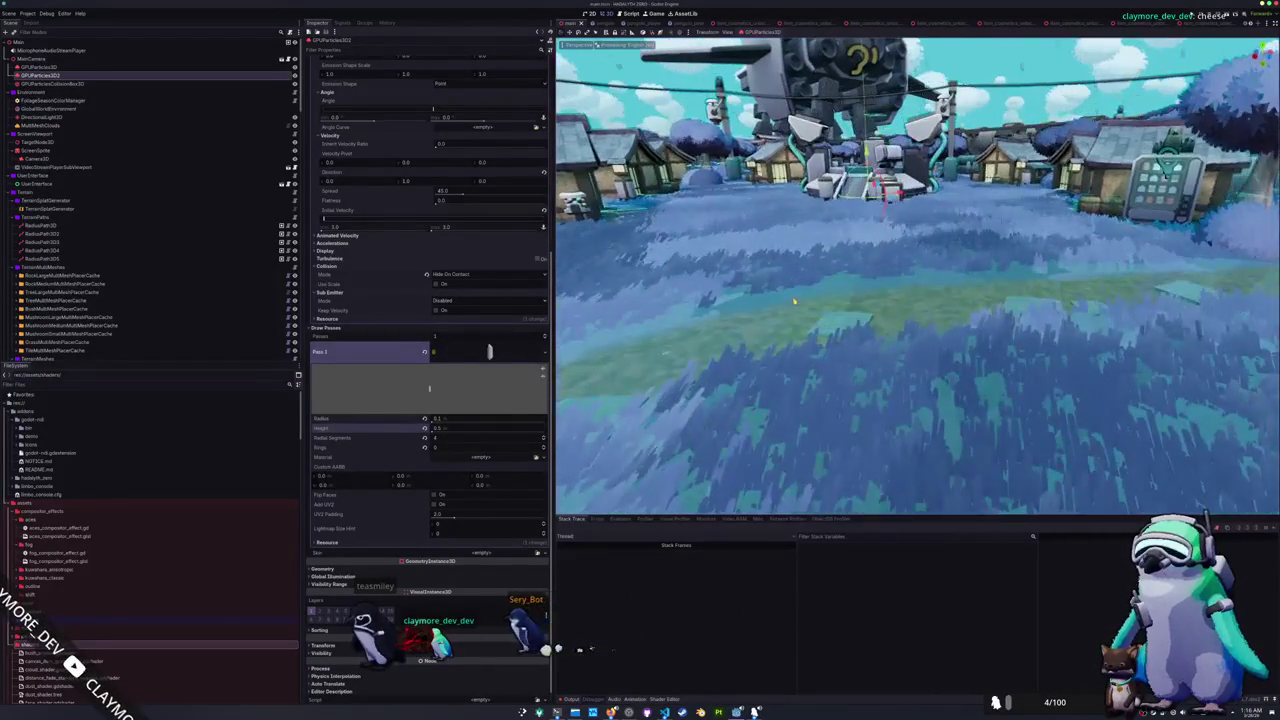
{"action": "scroll", "coordinate": [794, 304], "scroll_direction": "up", "scroll_amount": 2}
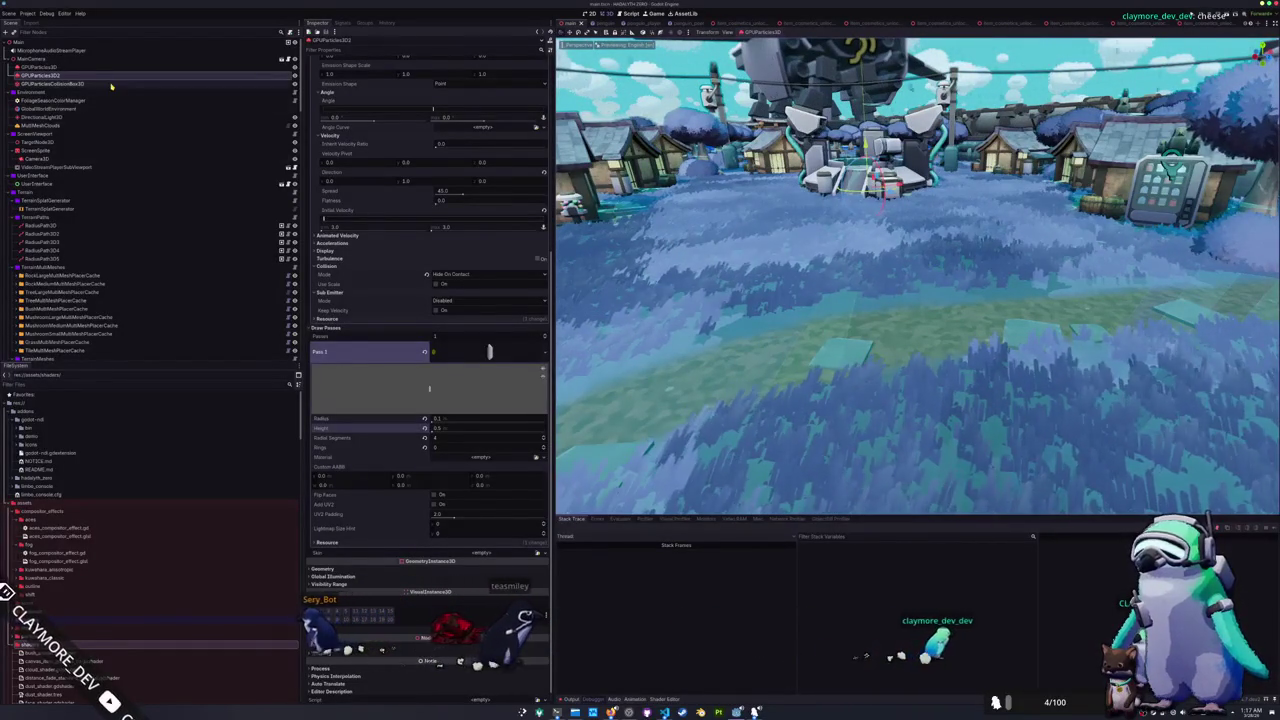
- Set GPUParticlesCollisionBox3D's Position Y to 1.25 and save the scene
{"action": "left_click", "coordinate": [55, 83]}
{"action": "left_click", "coordinate": [427, 76]}
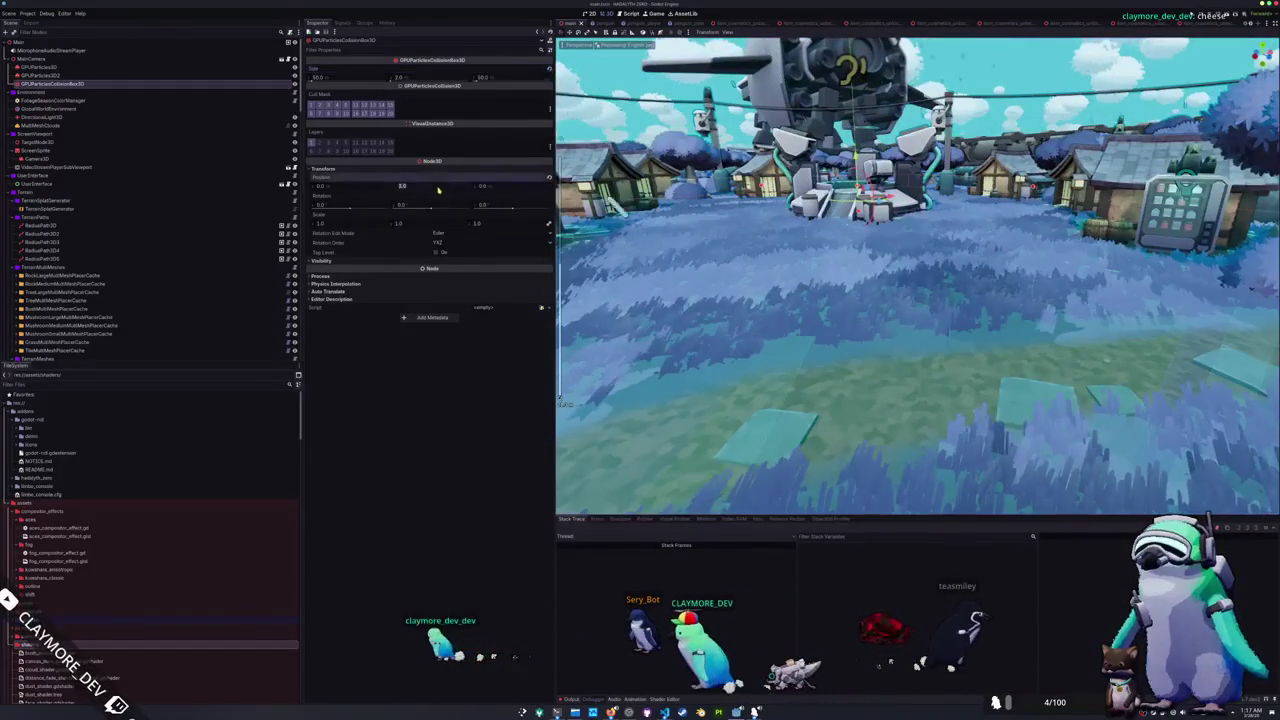
{"action": "type", "text": "1.25"}
{"action": "key", "text": "Return"}
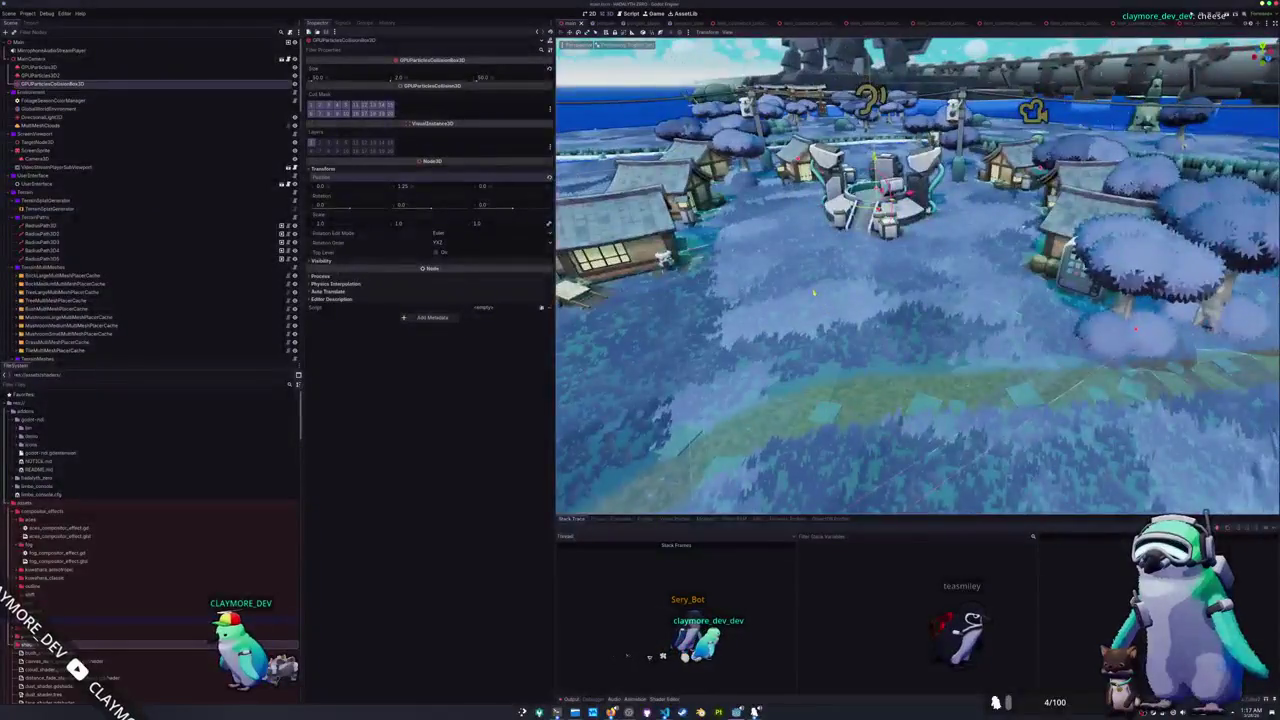
{"action": "key", "text": "ctrl+s"}
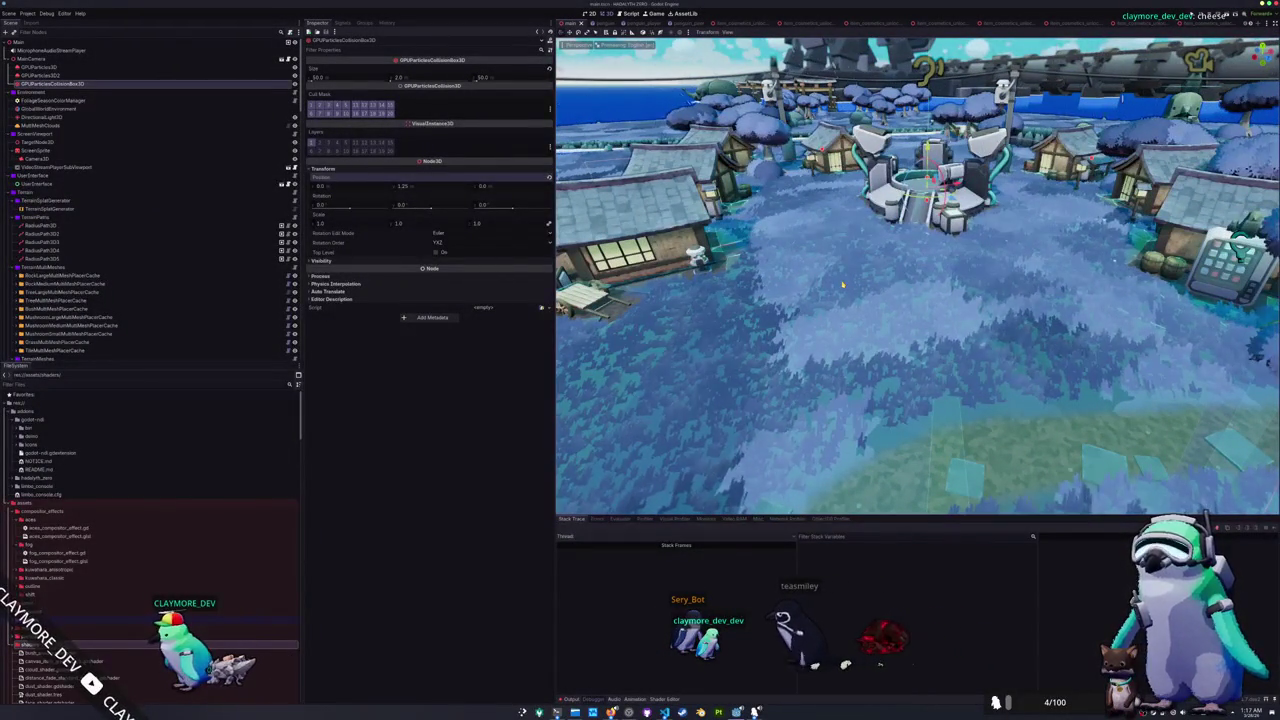
- Select GPUParticles3D2 and drag its Lifetime down to shorten the splashes
{"action": "left_click", "coordinate": [127, 77]}
{"action": "scroll", "coordinate": [388, 326], "scroll_direction": "up", "scroll_amount": 3}
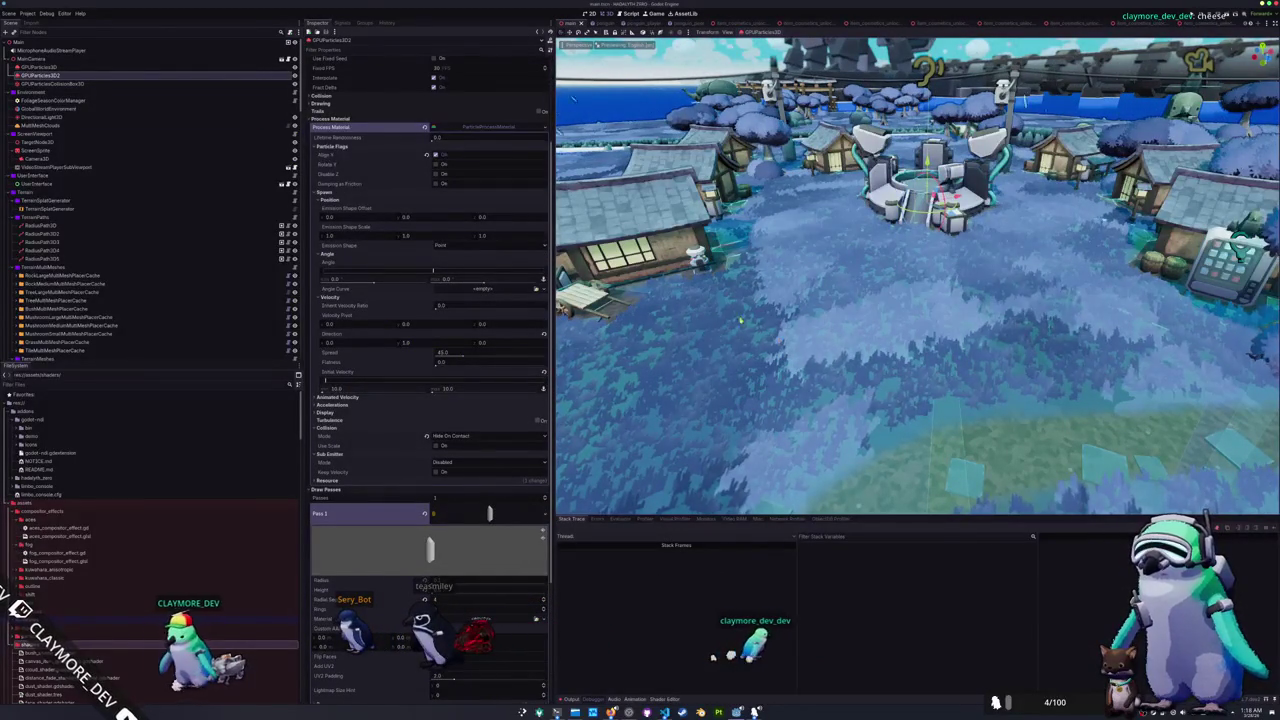
{"action": "scroll", "coordinate": [446, 117], "scroll_direction": "up", "scroll_amount": 2}
{"action": "left_click_drag", "start_coordinate": [446, 117], "coordinate": [501, 124]}
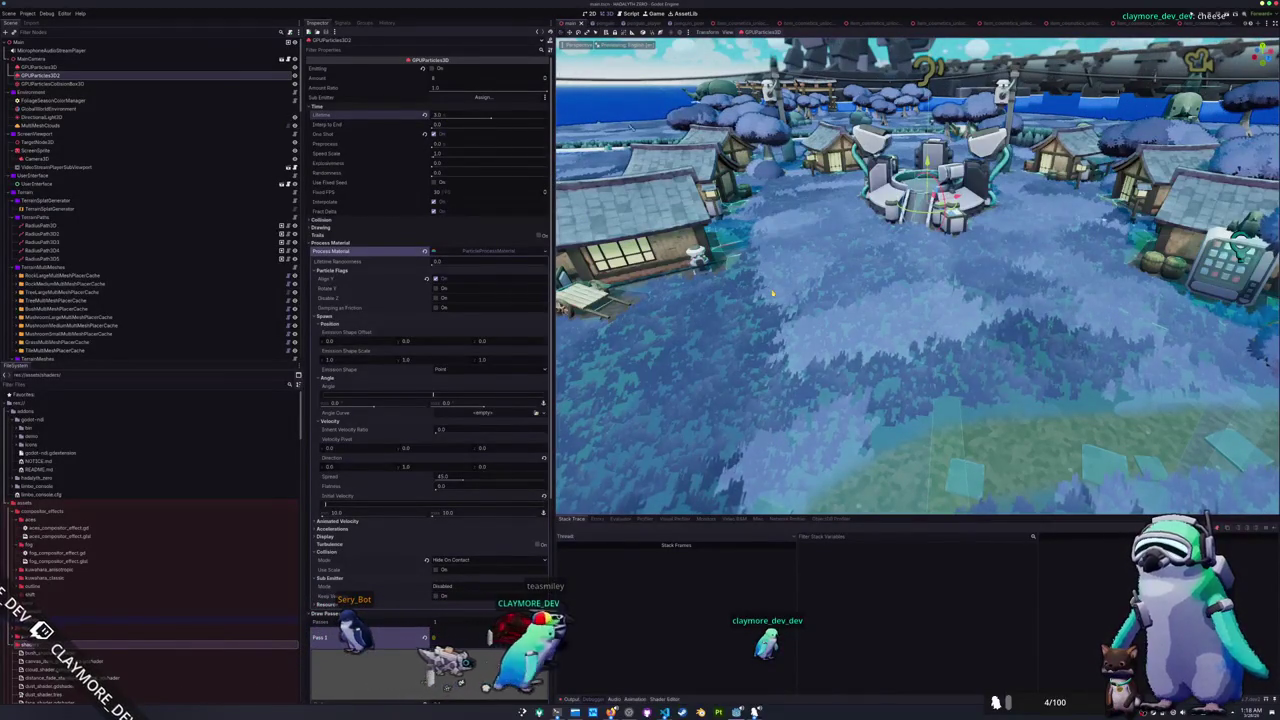
{"action": "scroll", "coordinate": [470, 406], "scroll_direction": "down", "scroll_amount": 6}
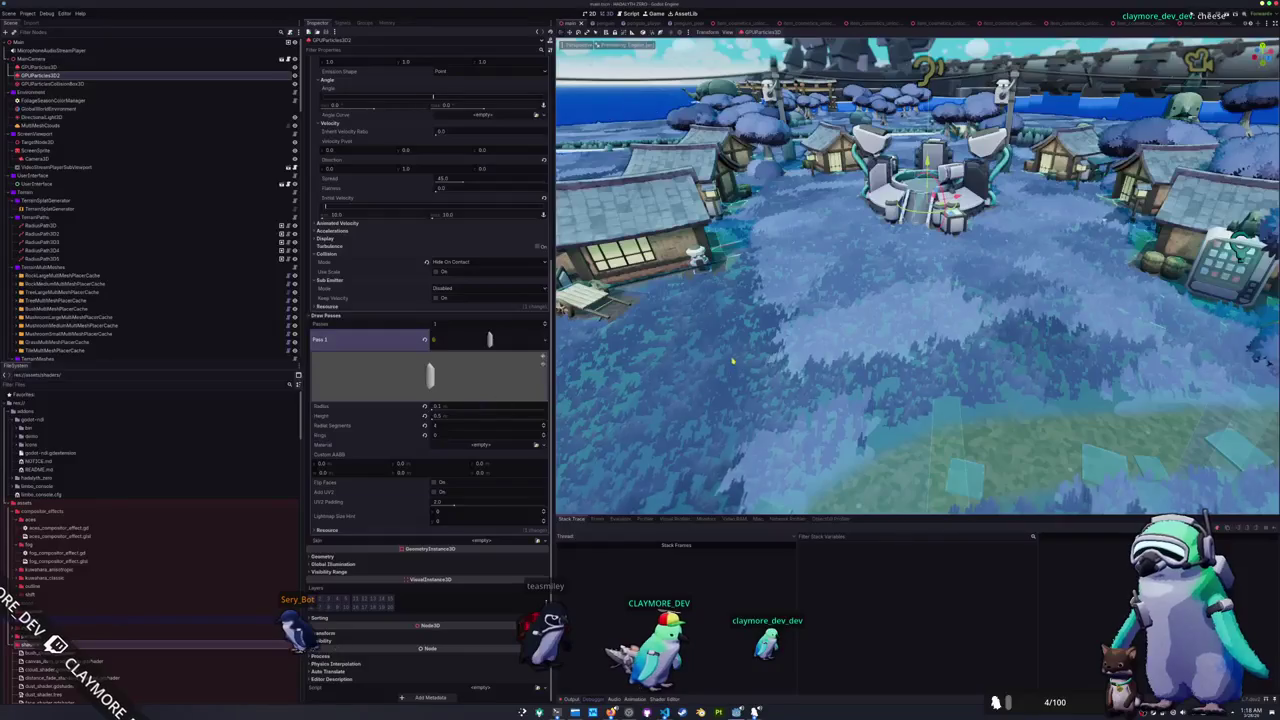
{"action": "left_click_drag", "start_coordinate": [733, 364], "coordinate": [723, 341]}
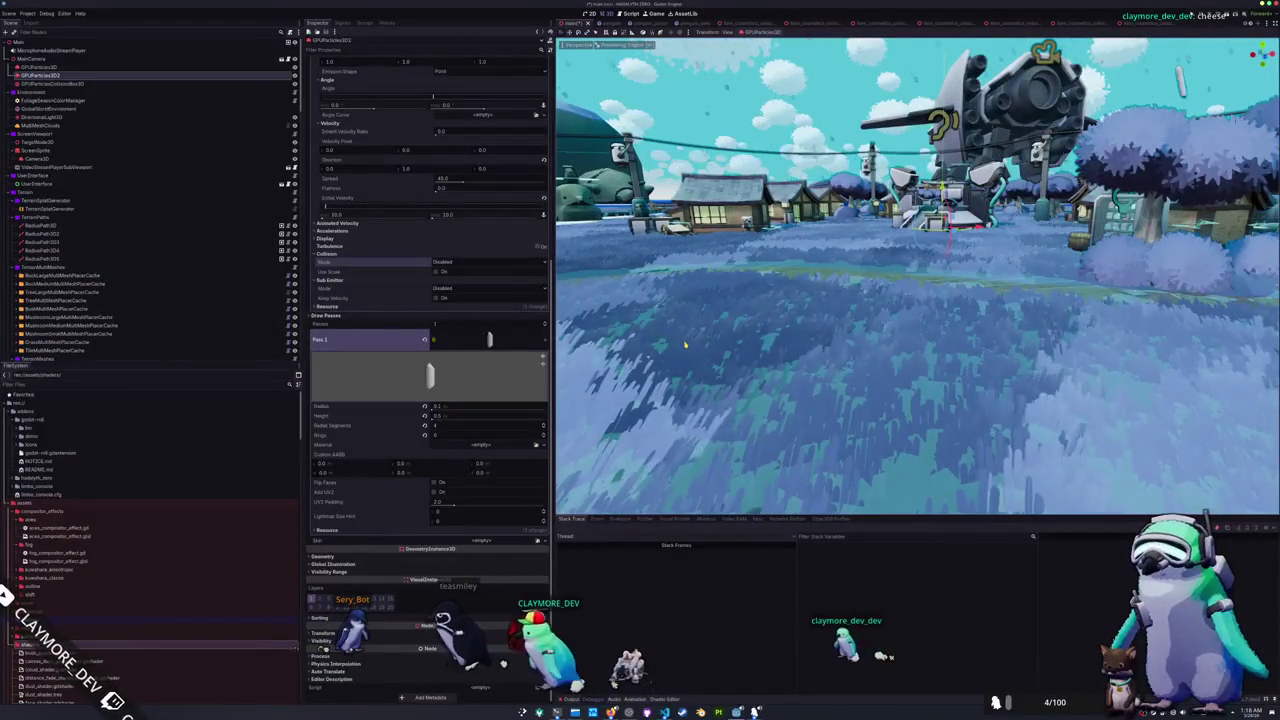
{"action": "scroll", "coordinate": [466, 292], "scroll_direction": "up", "scroll_amount": 3}
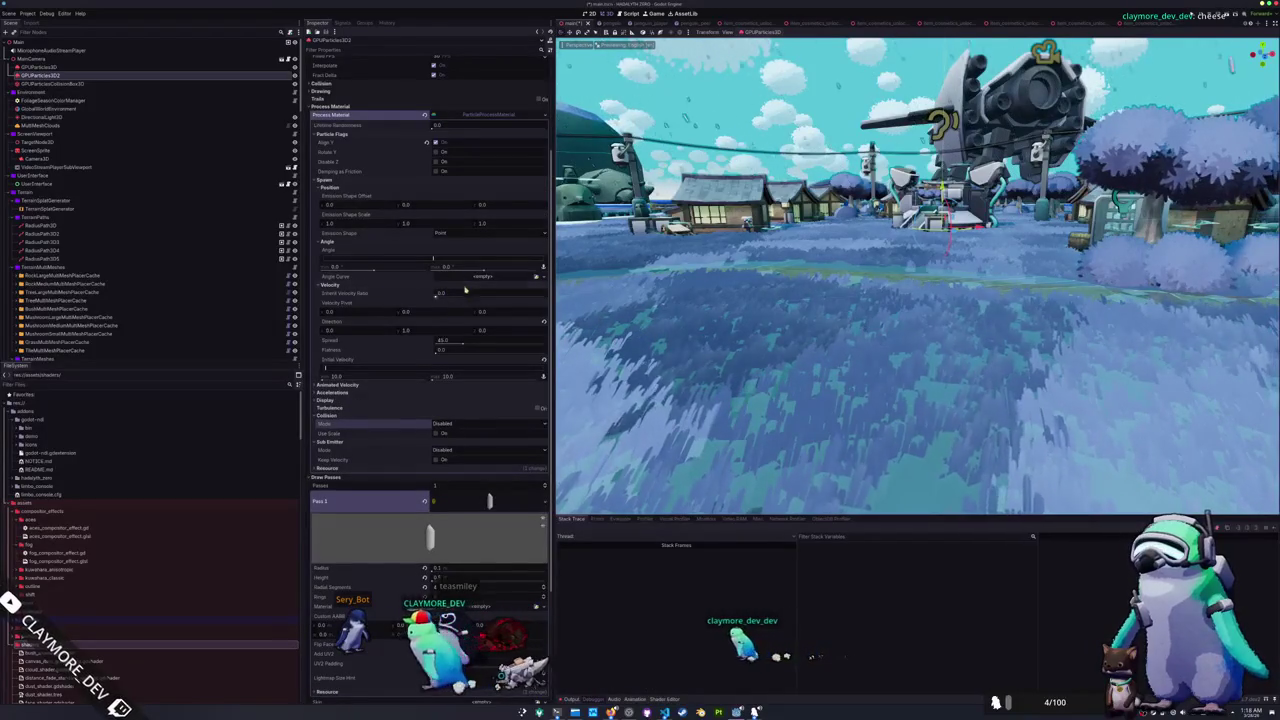
- Lower the splashes' Initial Velocity max to 3.0 and set Collision Mode to Disabled
{"action": "left_click", "coordinate": [455, 376]}
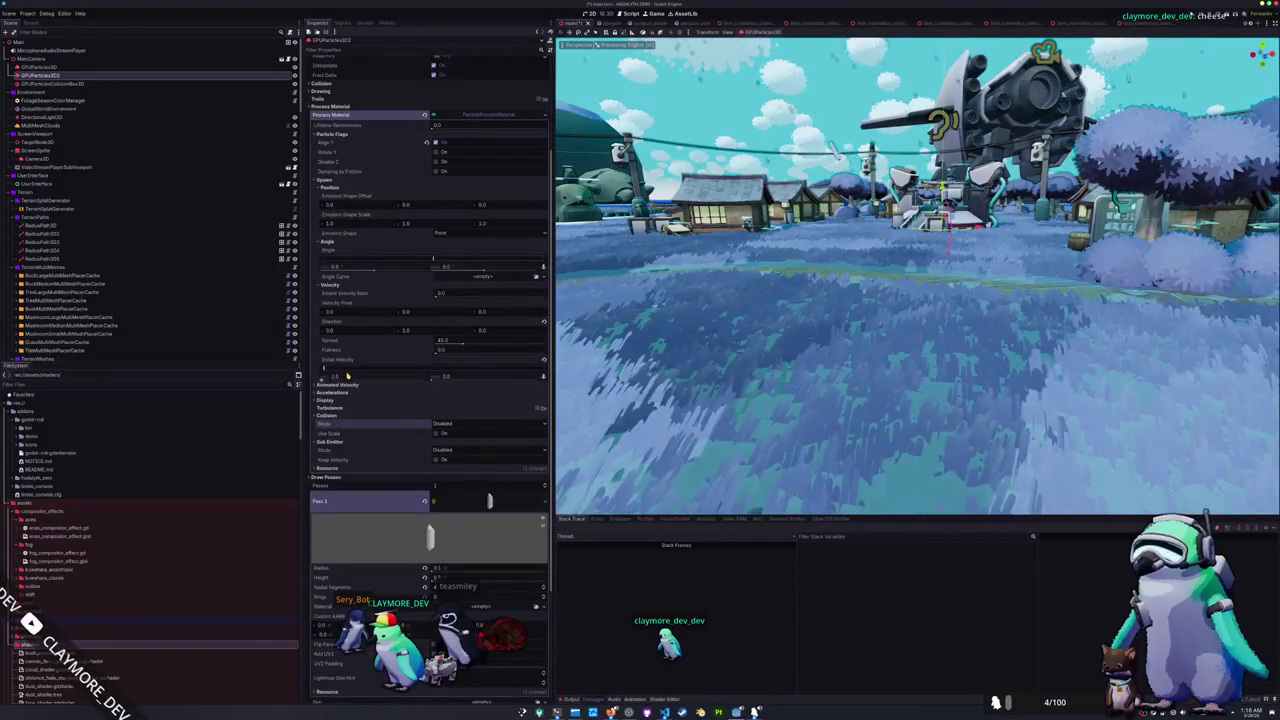
{"action": "key", "text": "w"}
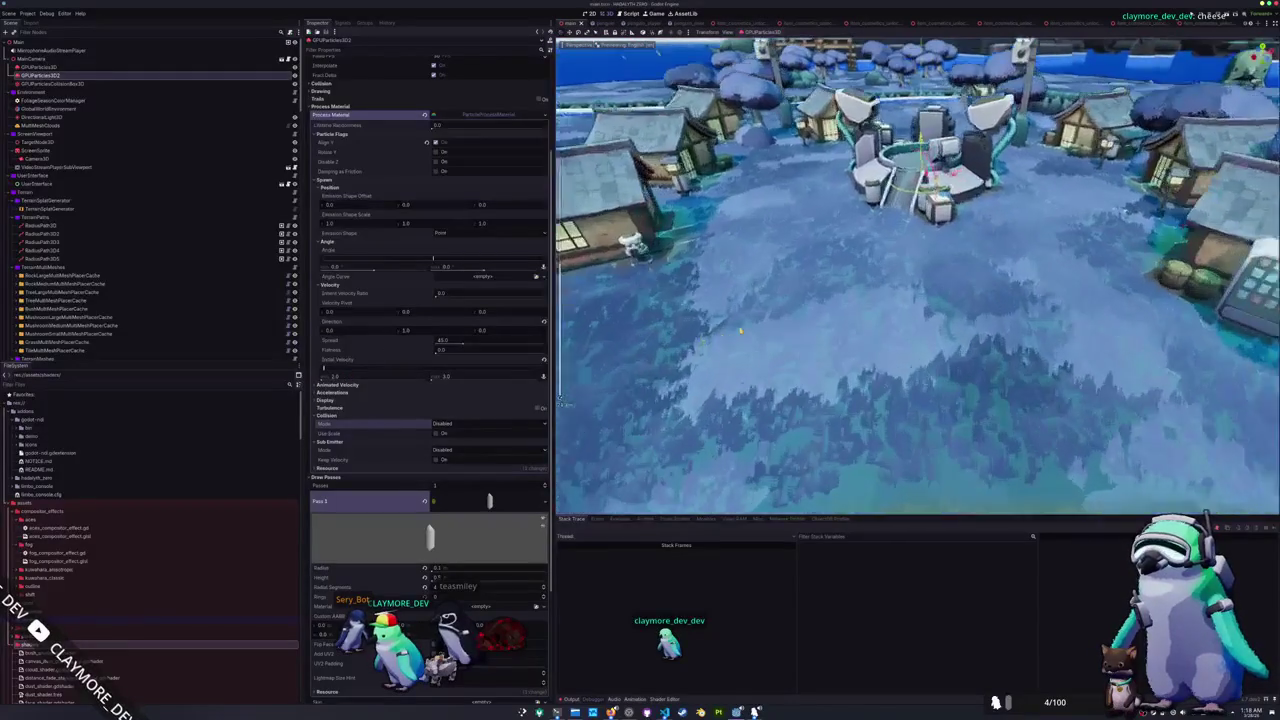
{"action": "key", "text": "w"}
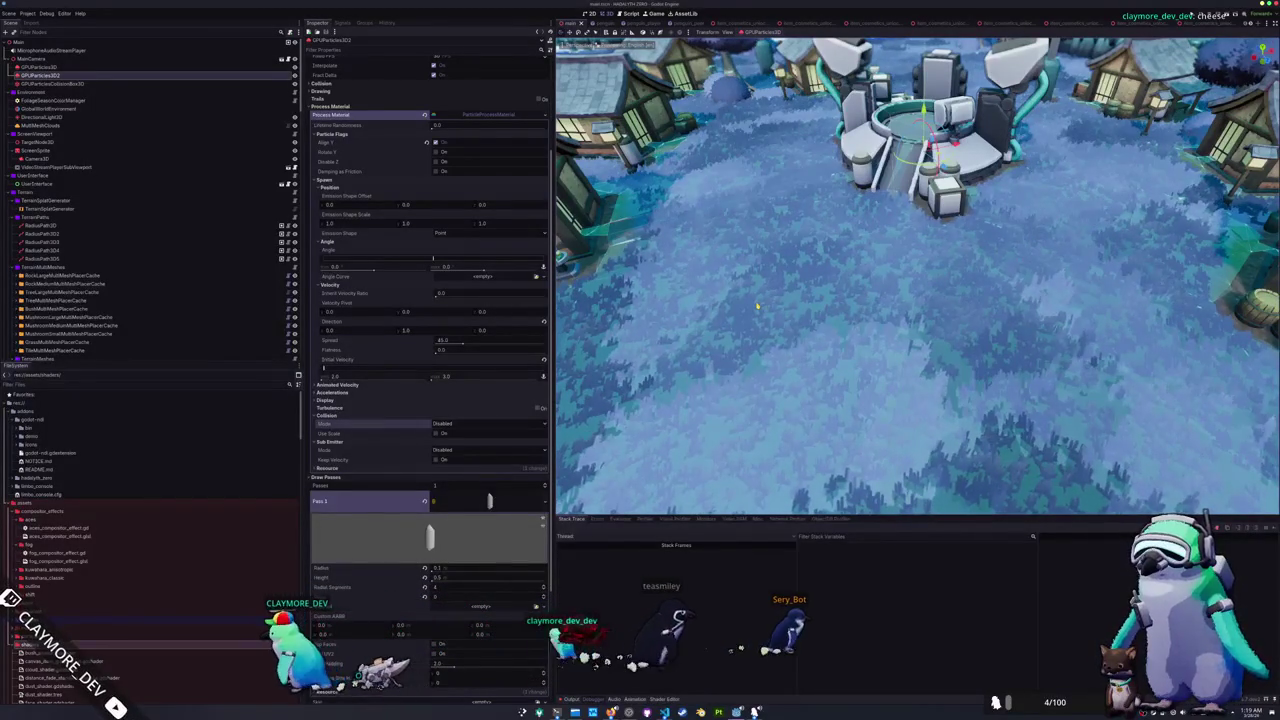
{"action": "scroll", "coordinate": [765, 330], "scroll_direction": "down", "scroll_amount": 4}
{"action": "scroll", "coordinate": [768, 335], "scroll_direction": "down", "scroll_amount": 5}
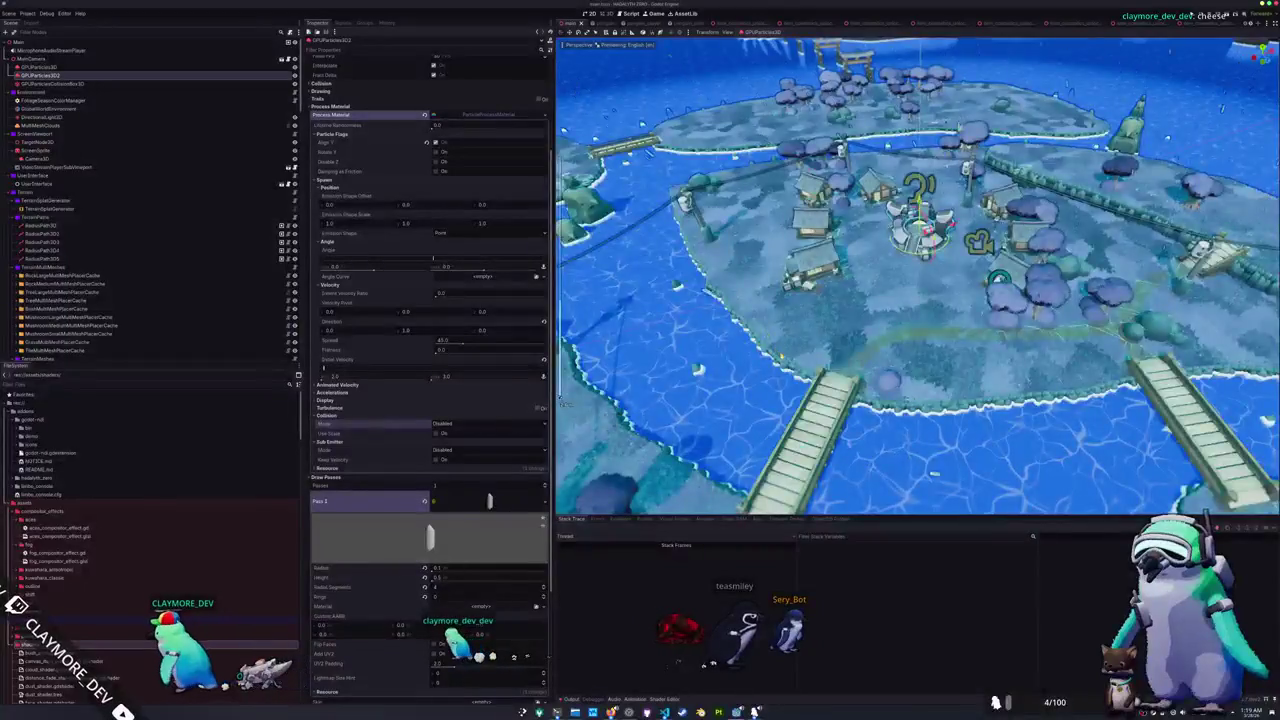
{"action": "scroll", "coordinate": [804, 366], "scroll_direction": "up", "scroll_amount": 7}
{"action": "scroll", "coordinate": [836, 376], "scroll_direction": "up", "scroll_amount": 2}
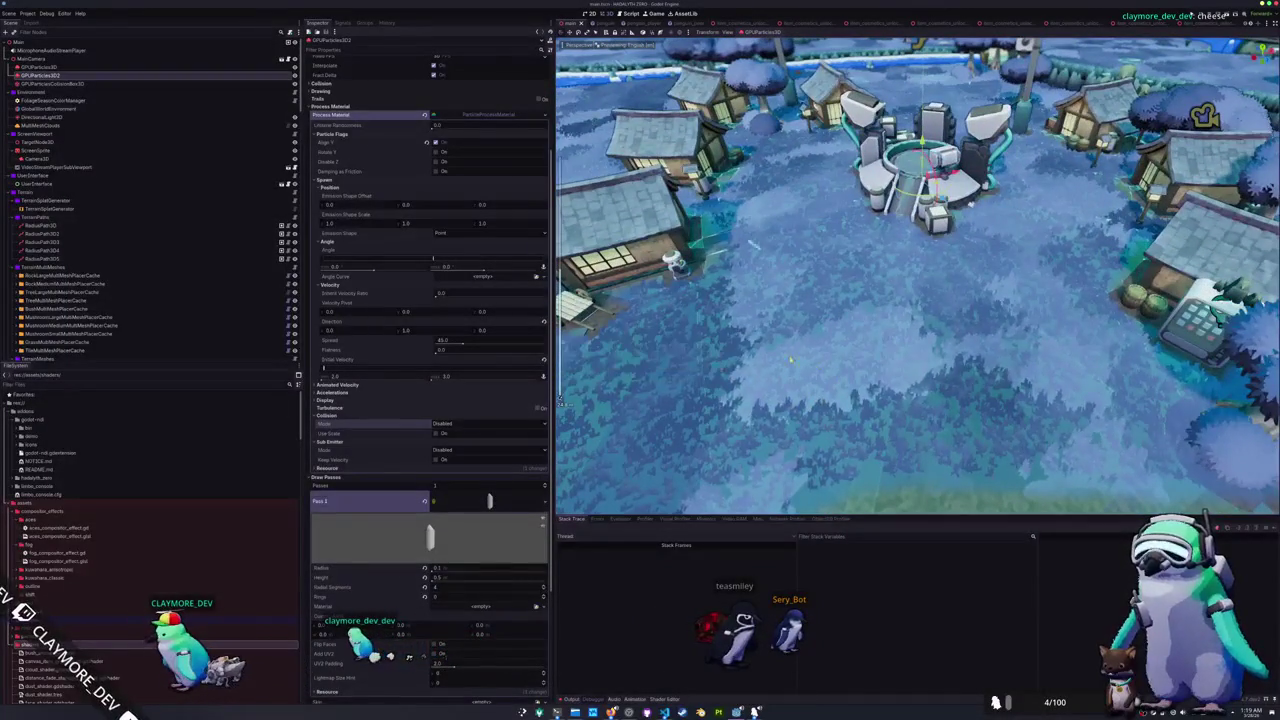
{"action": "left_click", "coordinate": [60, 67]}
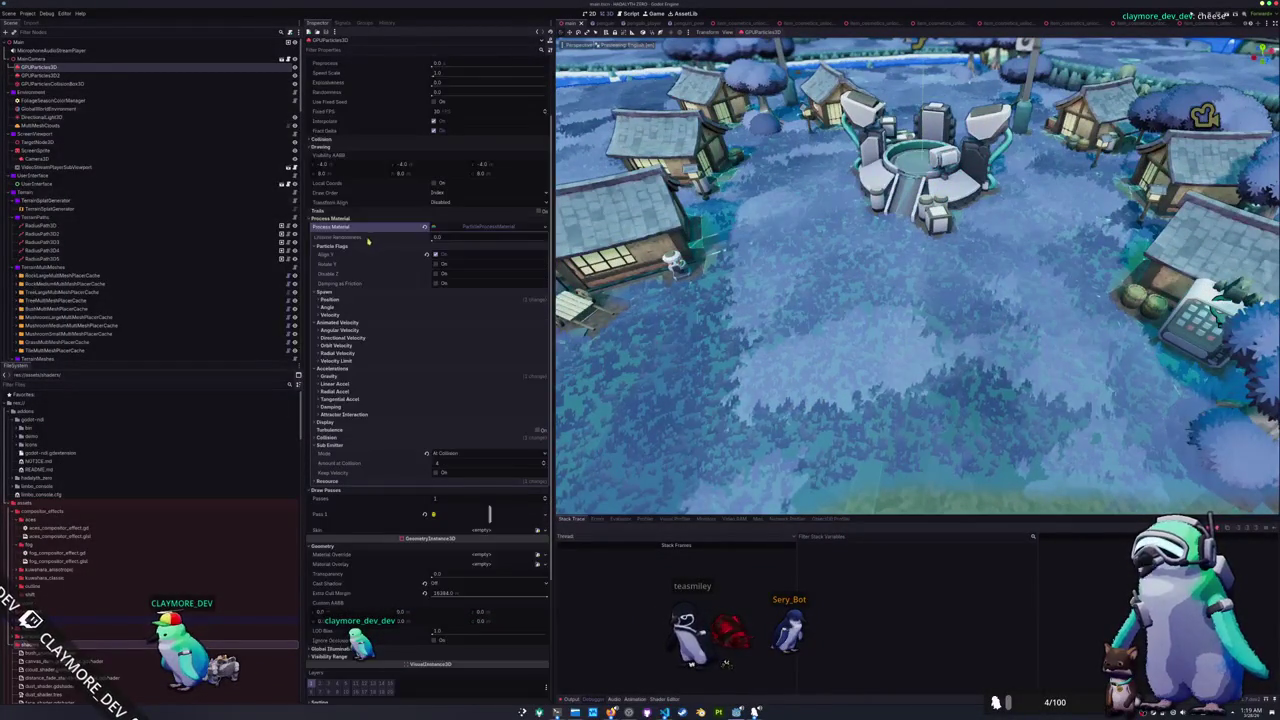
- Expand the rain emitter's Gravity vector (4.9, -9.81, 0.0) and open the Project menu
{"action": "left_click", "coordinate": [414, 377]}
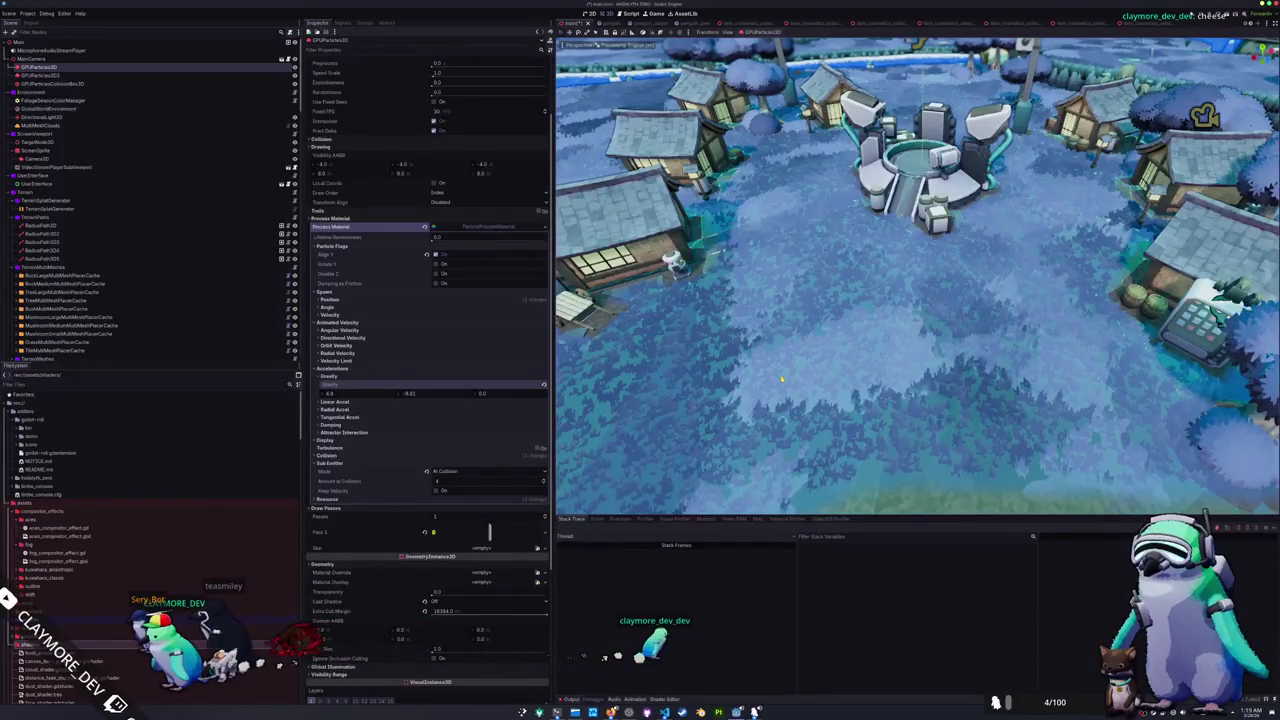
{"action": "left_click_drag", "start_coordinate": [782, 379], "coordinate": [826, 356]}
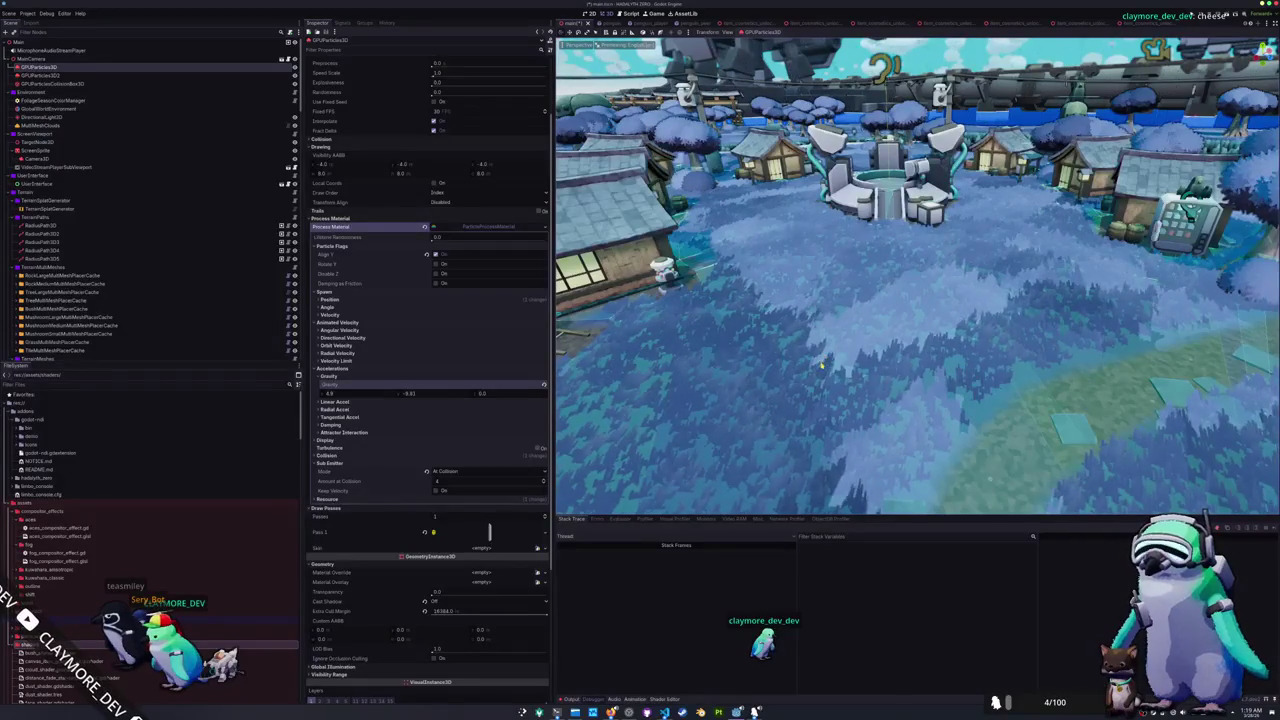
{"action": "left_click", "coordinate": [28, 13]}
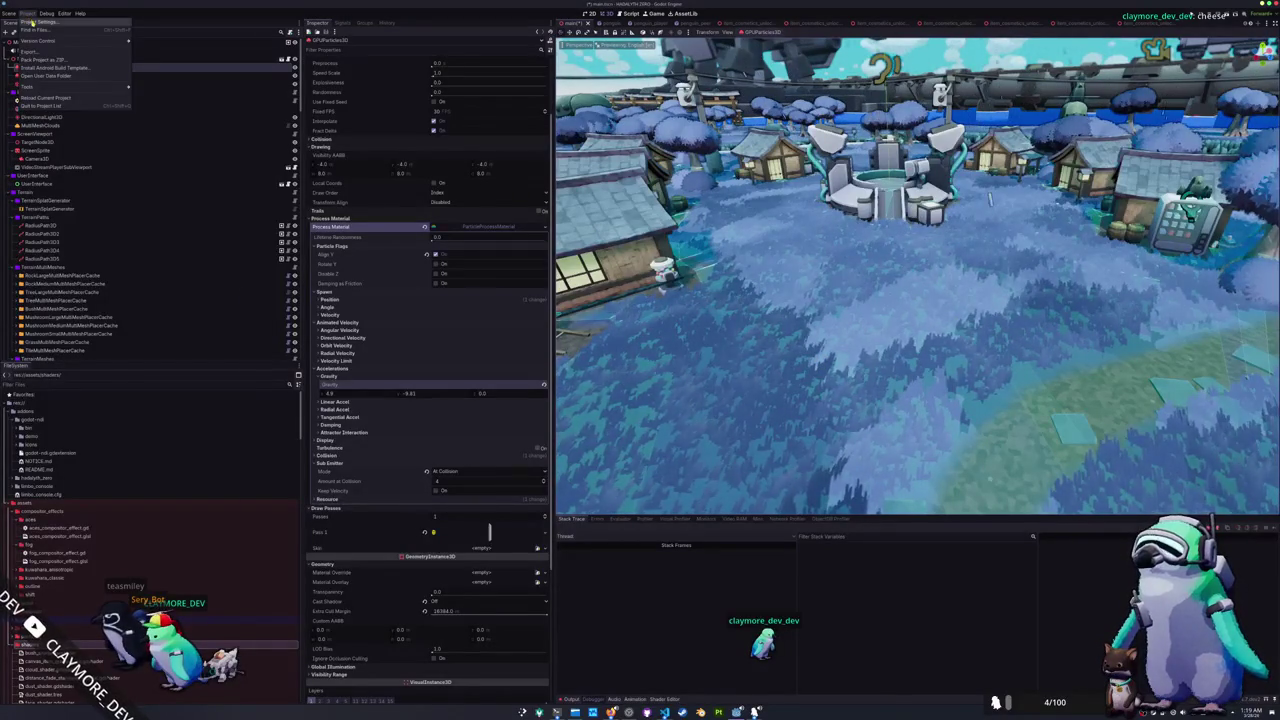
- In Project Settings, revert Physics > Common Physics Ticks per Second from 20 to 60
{"action": "left_click", "coordinate": [35, 21]}
{"action": "scroll", "coordinate": [260, 431], "scroll_direction": "down", "scroll_amount": 3}
{"action": "left_click", "coordinate": [267, 460]}
{"action": "left_click", "coordinate": [469, 332]}
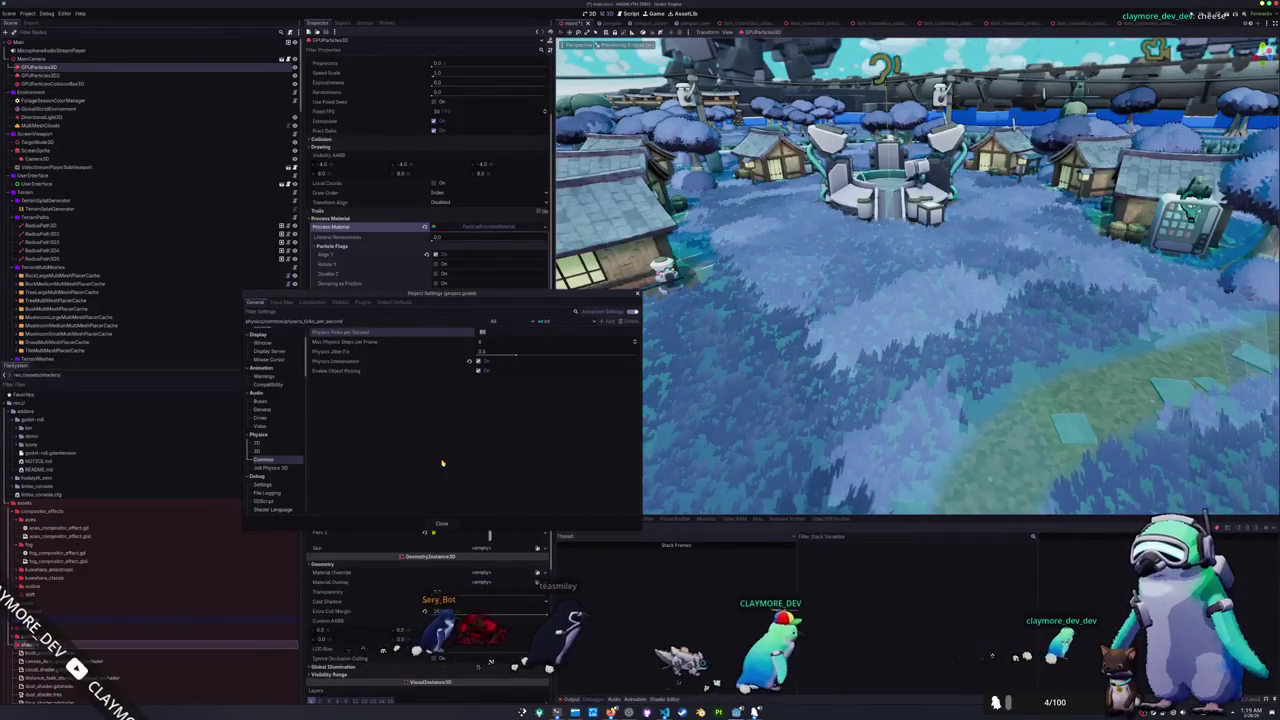
- Review the Jolt Physics 3D settings, then close Project Settings
{"action": "left_click", "coordinate": [262, 451]}
{"action": "left_click", "coordinate": [276, 468]}
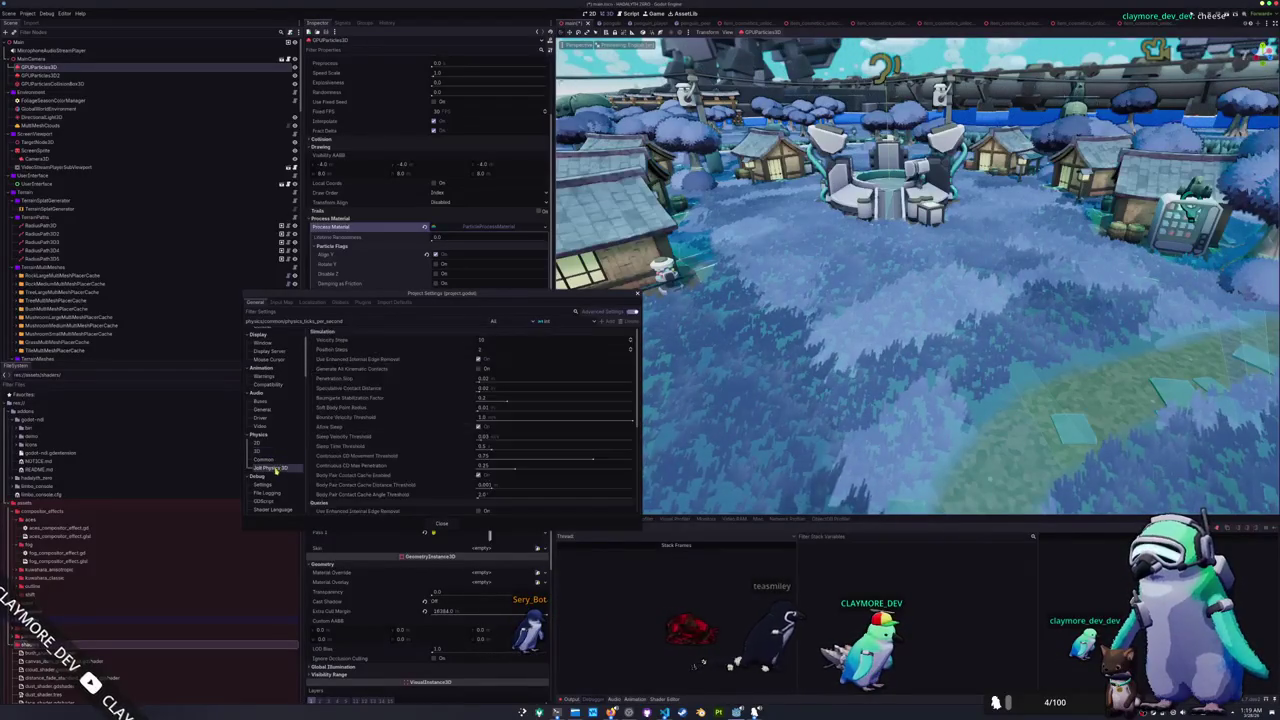
{"action": "scroll", "coordinate": [376, 448], "scroll_direction": "down", "scroll_amount": 5}
{"action": "scroll", "coordinate": [276, 503], "scroll_direction": "down", "scroll_amount": 5}
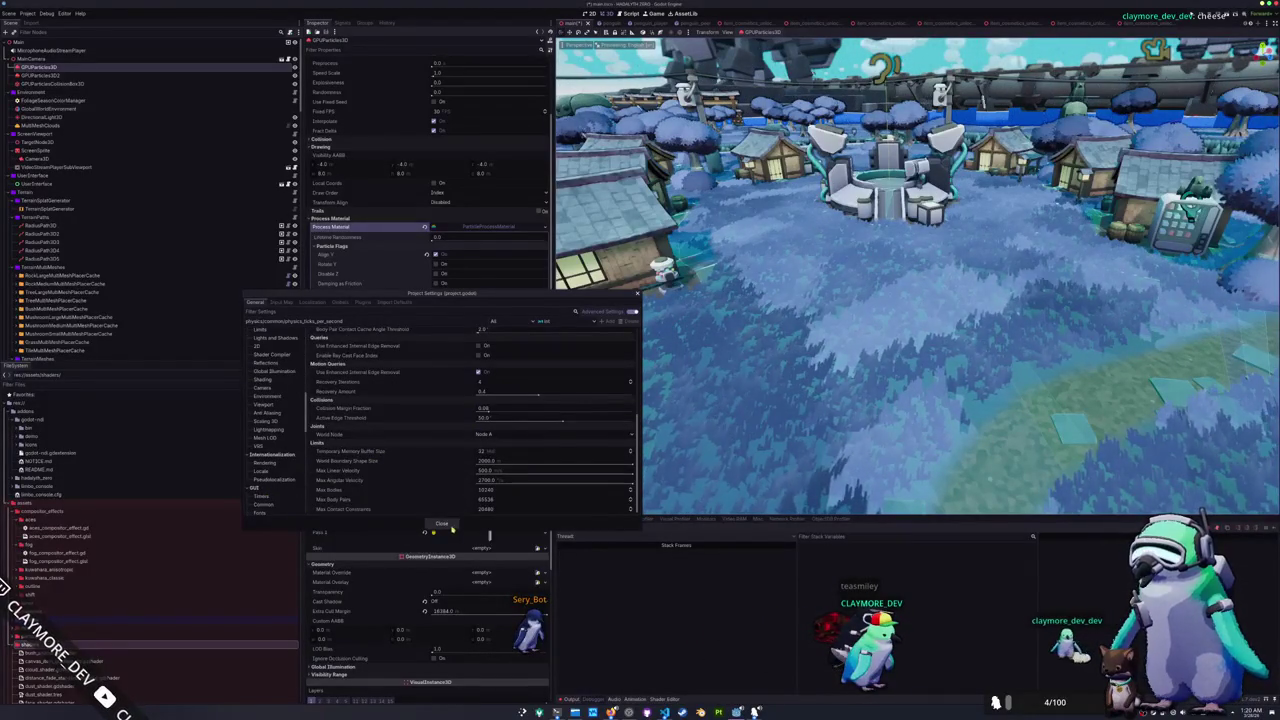
{"action": "left_click", "coordinate": [441, 523]}
{"action": "scroll", "coordinate": [887, 340], "scroll_direction": "down", "scroll_amount": 5}
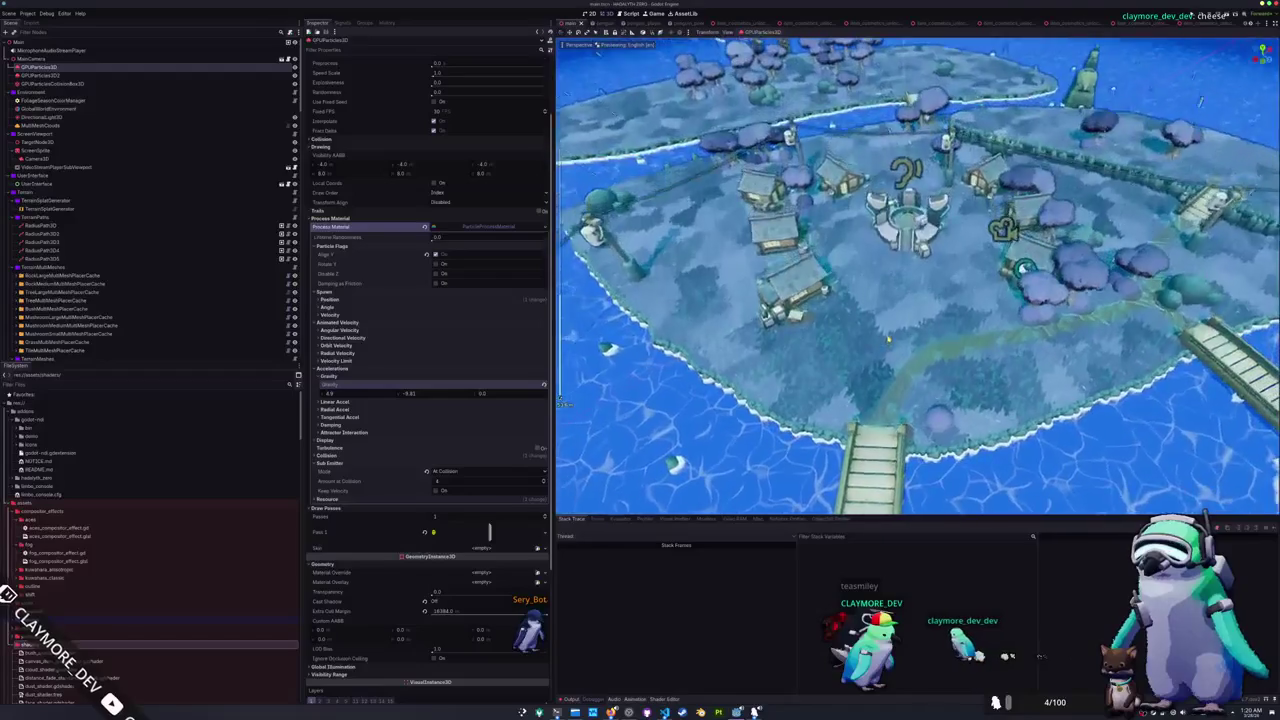
{"action": "scroll", "coordinate": [887, 340], "scroll_direction": "up", "scroll_amount": 5}
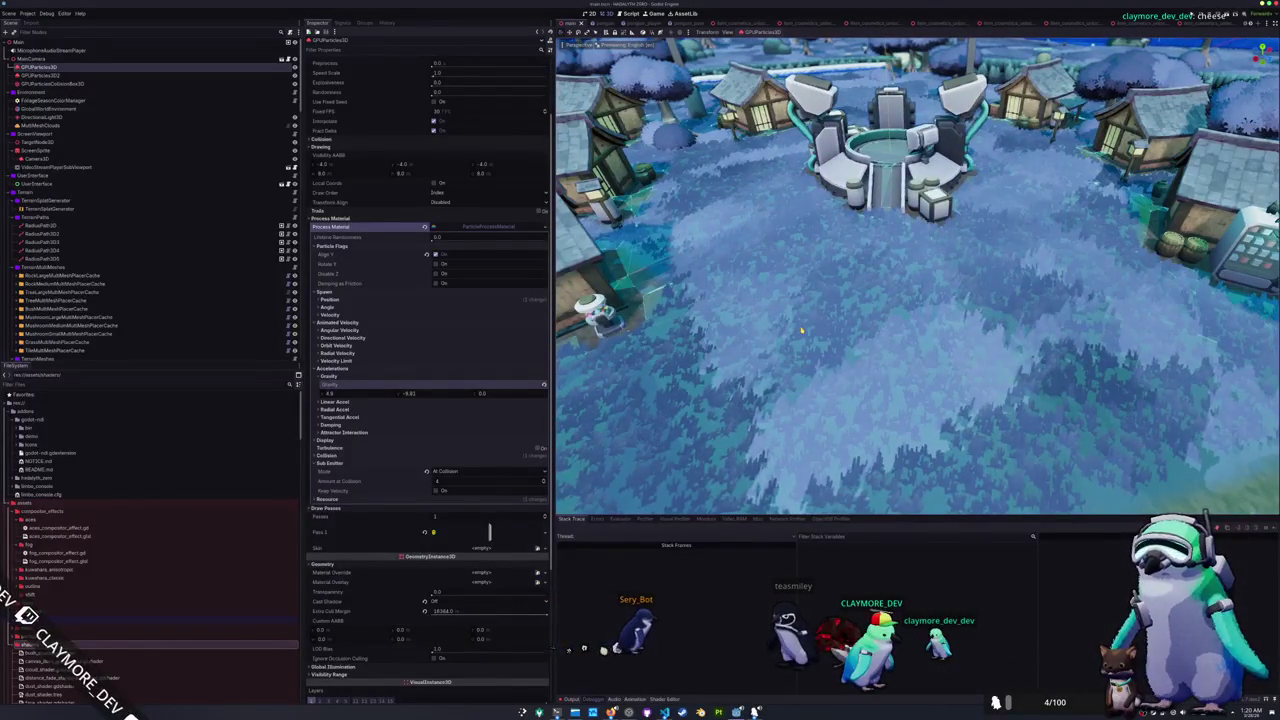
{"action": "scroll", "coordinate": [801, 330], "scroll_direction": "up", "scroll_amount": 4}
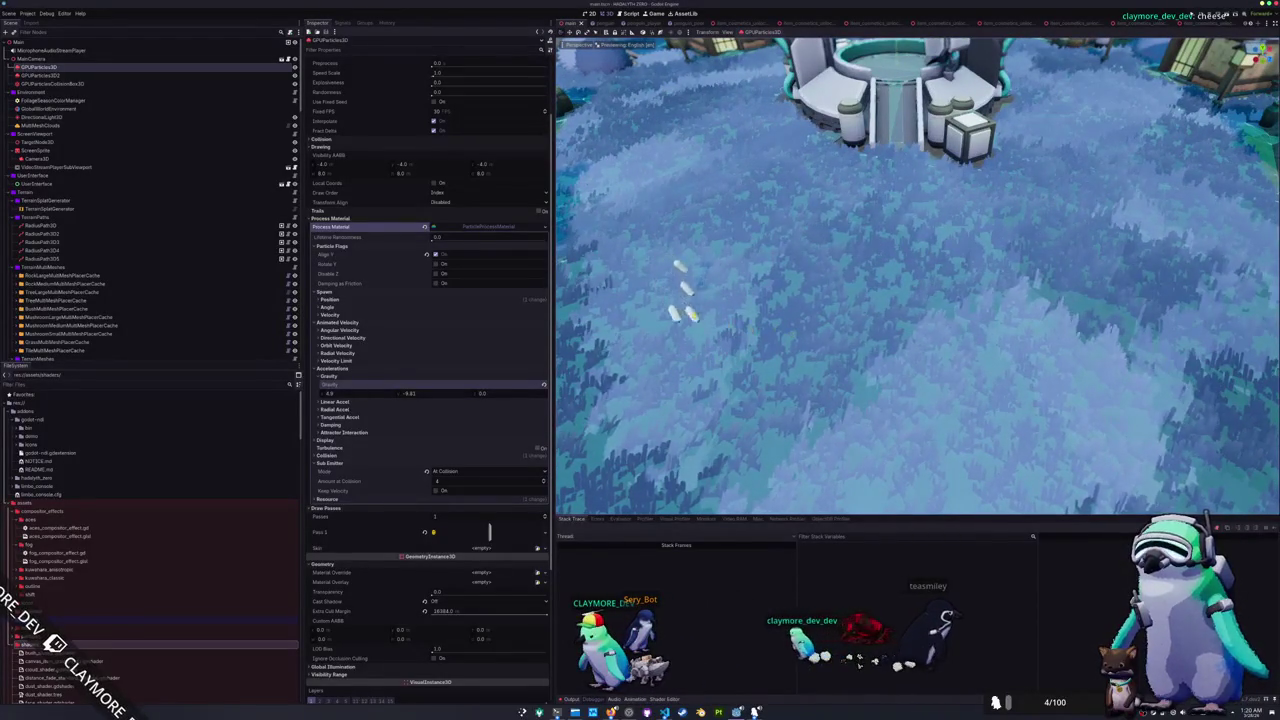
{"action": "scroll", "coordinate": [916, 276], "scroll_direction": "down", "scroll_amount": 6}
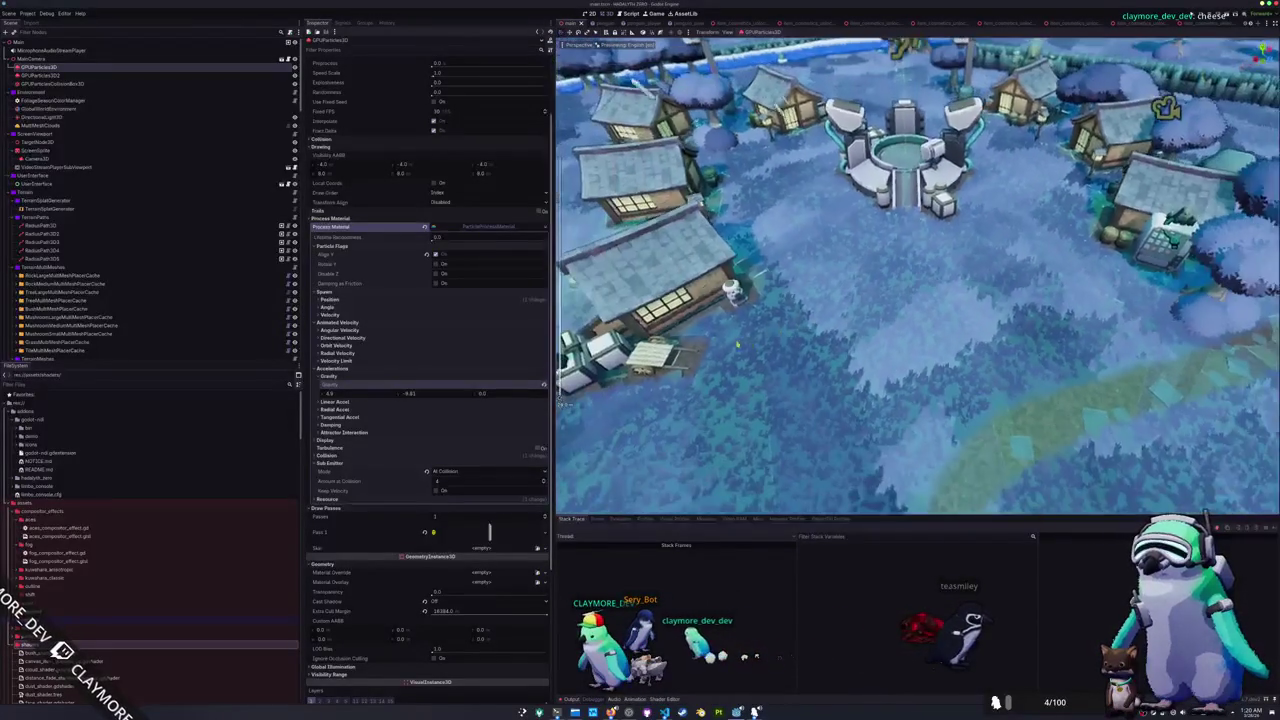
{"action": "left_click", "coordinate": [70, 83]}
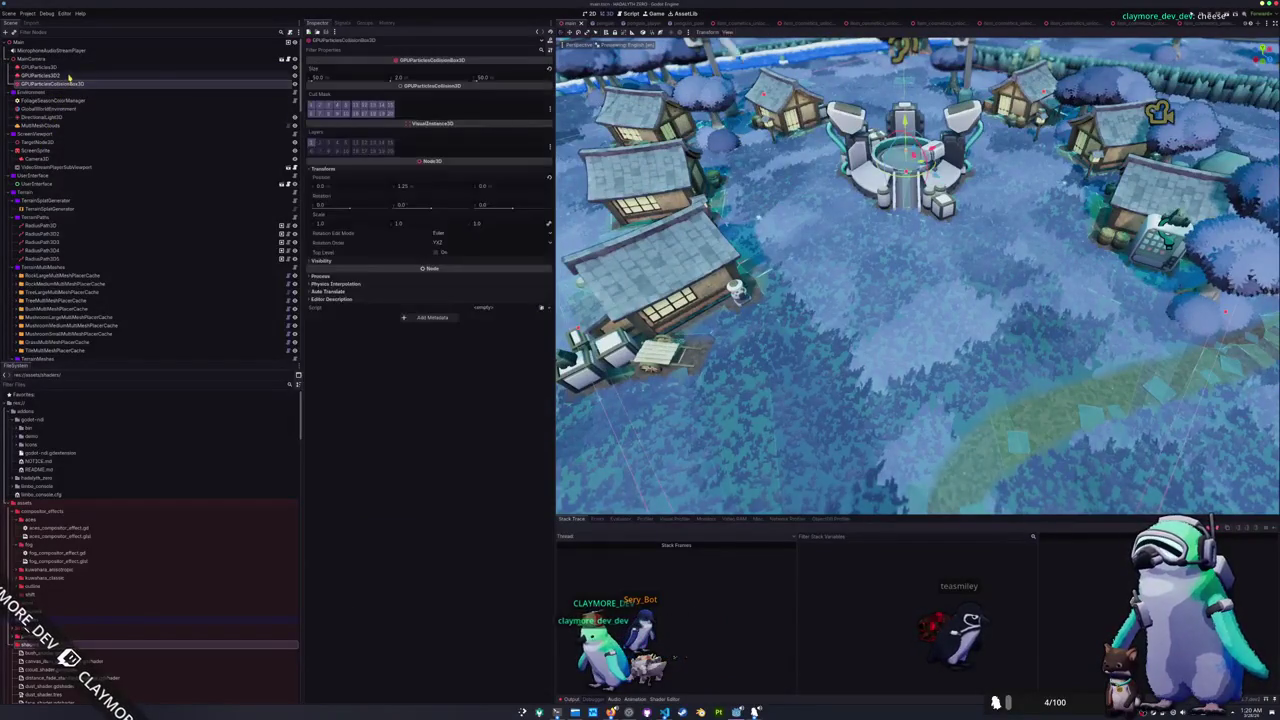
{"action": "left_click", "coordinate": [70, 76]}
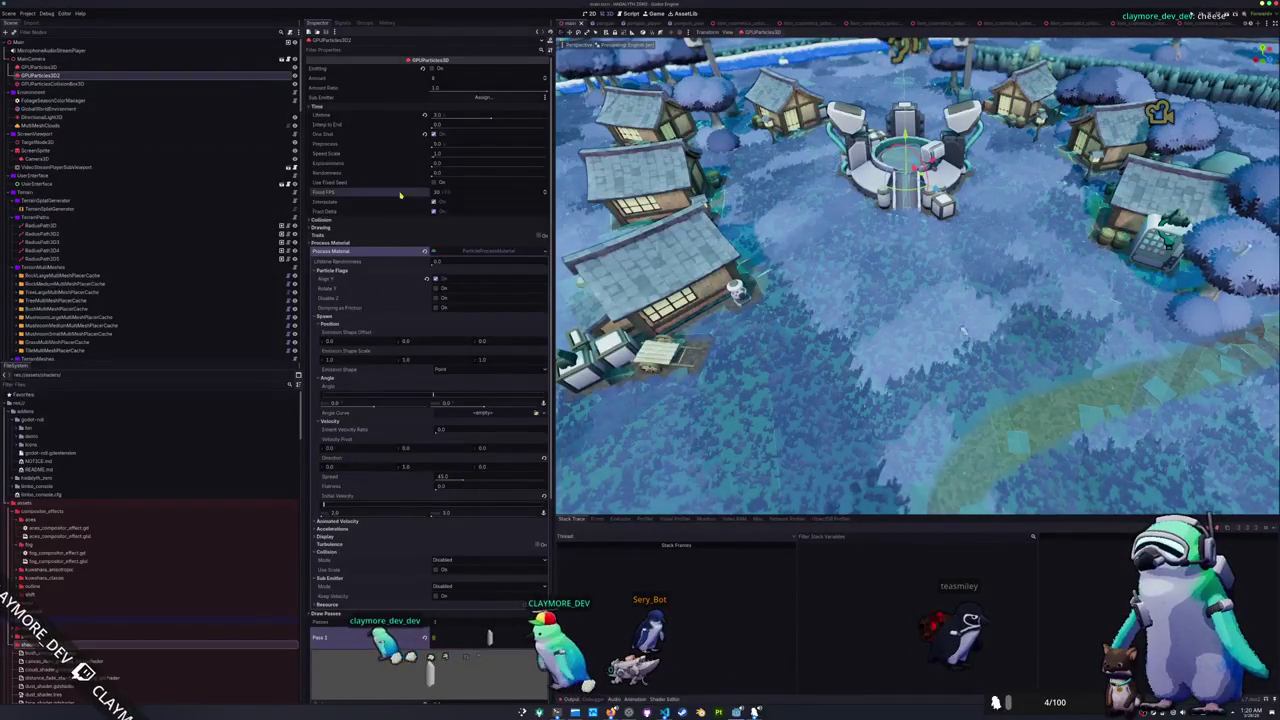
{"action": "mouse_move", "coordinate": [387, 186]}
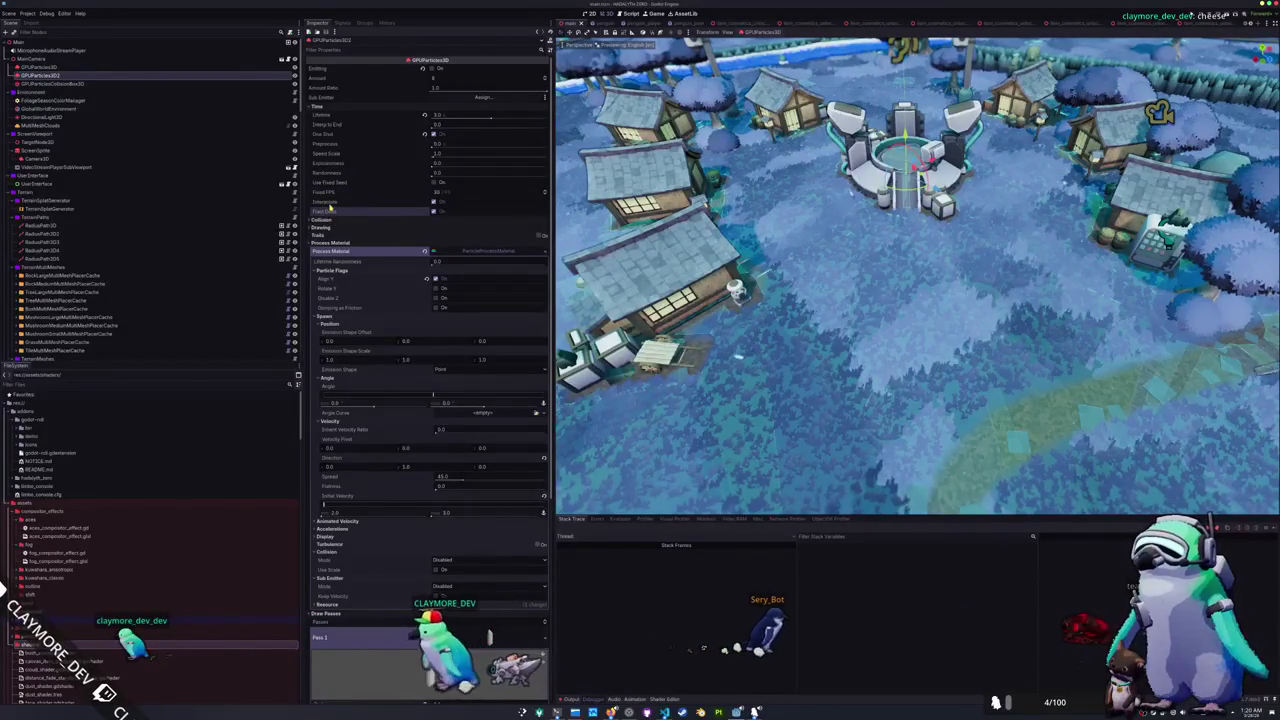
{"action": "mouse_move", "coordinate": [330, 206]}
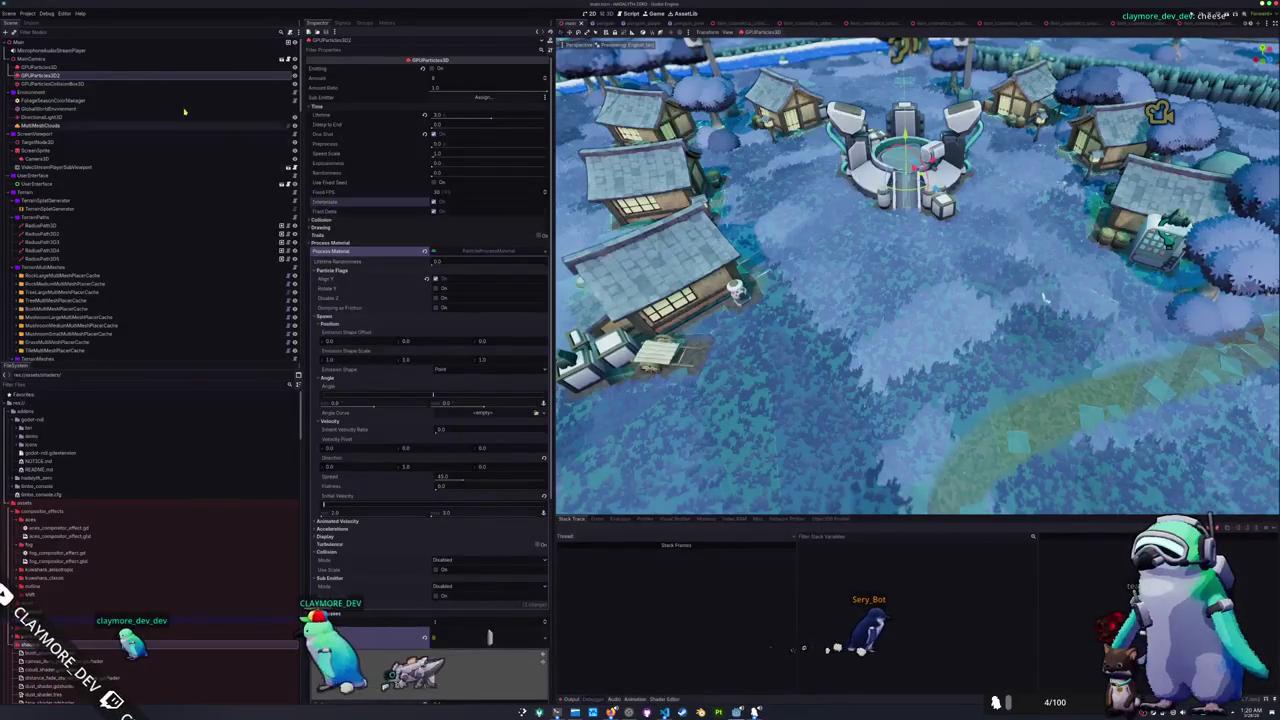
{"action": "left_click", "coordinate": [90, 67]}
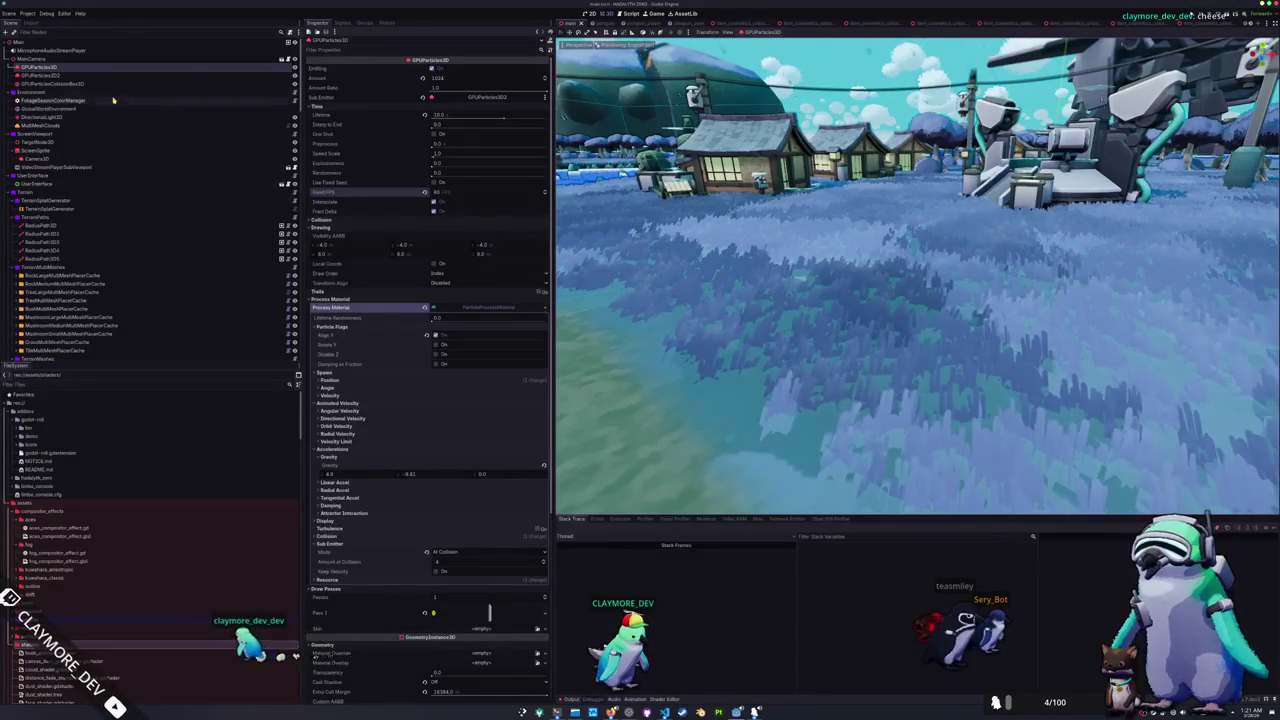
{"action": "left_click", "coordinate": [55, 83]}
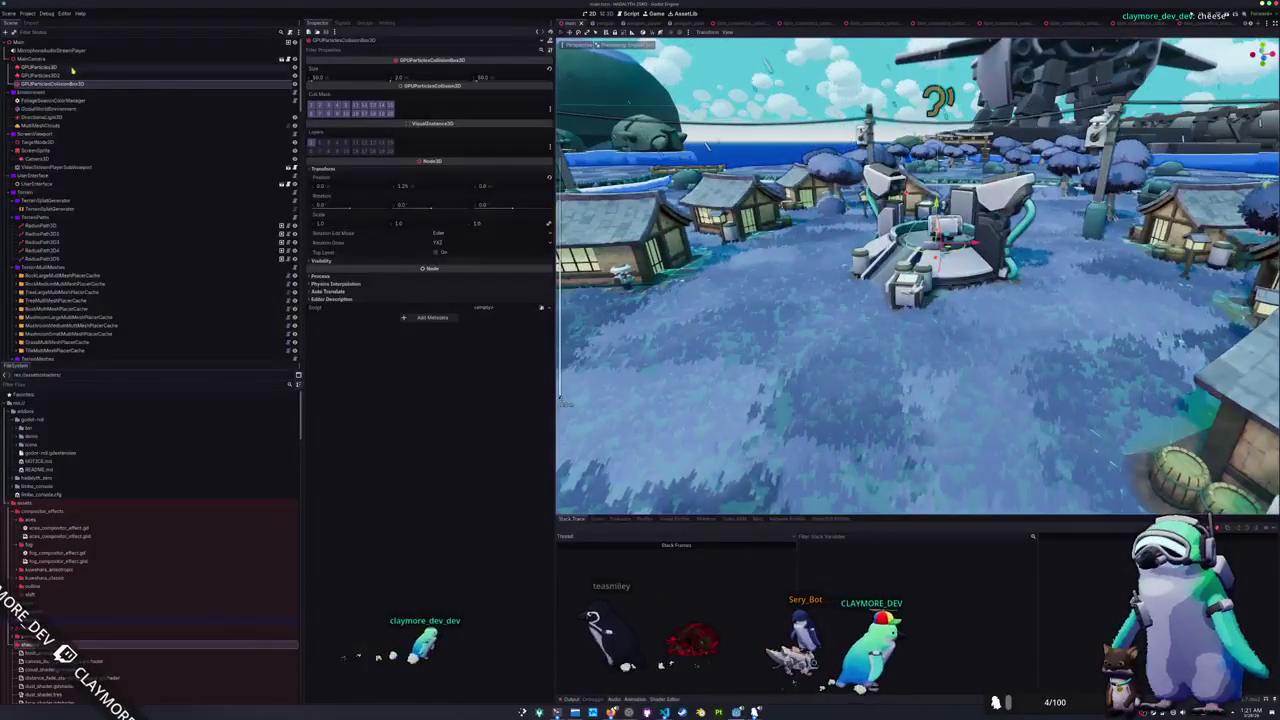
{"action": "left_click", "coordinate": [140, 67]}
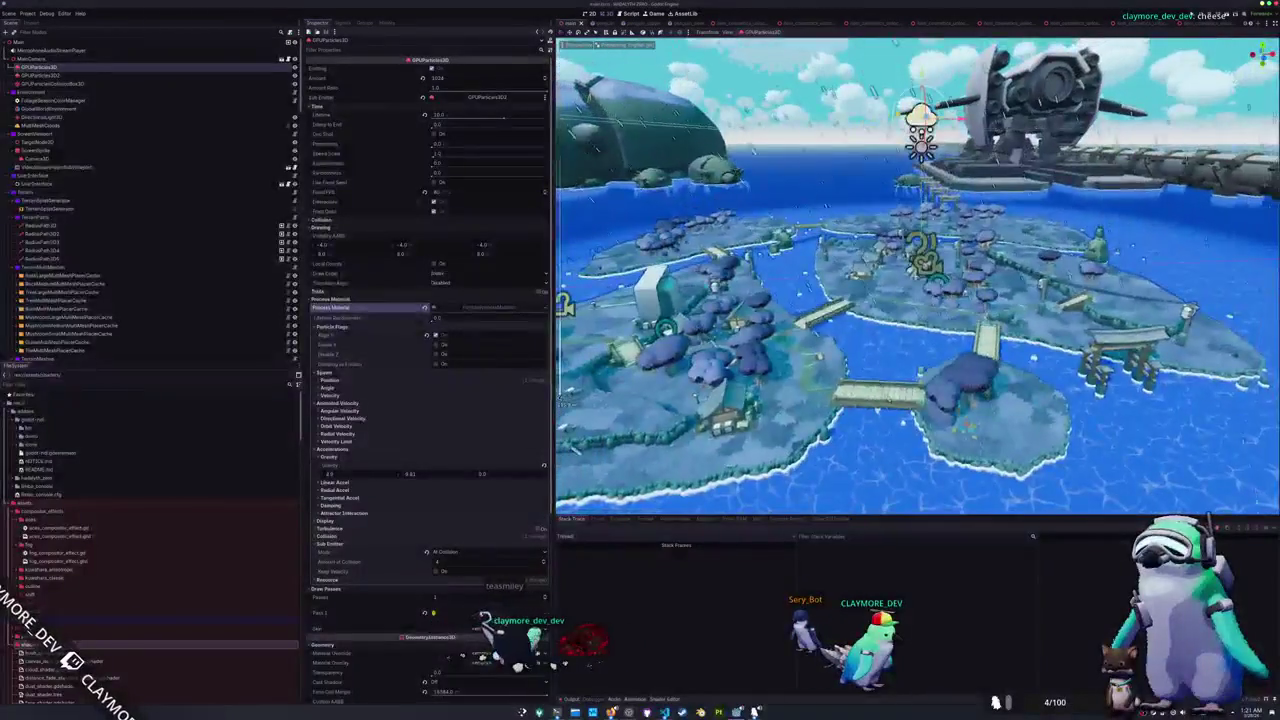
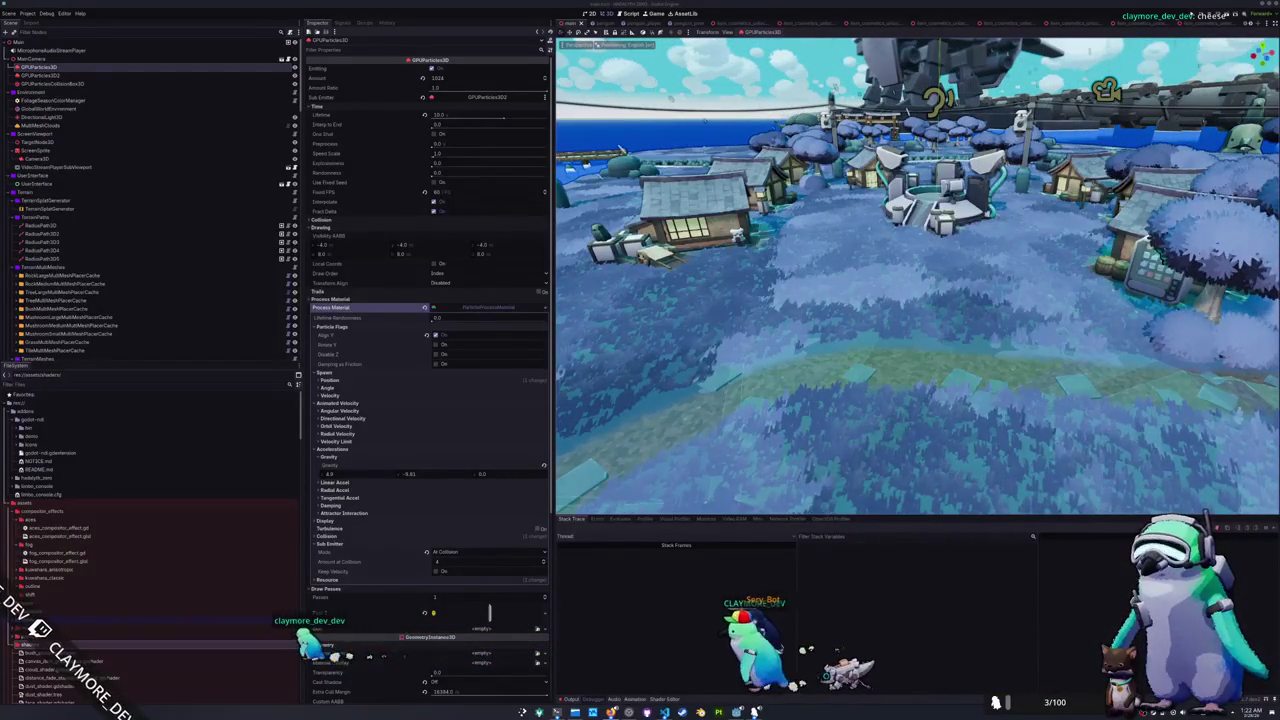
- Add a CPUParticles3D node under MainCamera and place it among the GPUParticles3D emitters
{"action": "left_click", "coordinate": [90, 60]}
{"action": "key", "text": "ctrl+a"}
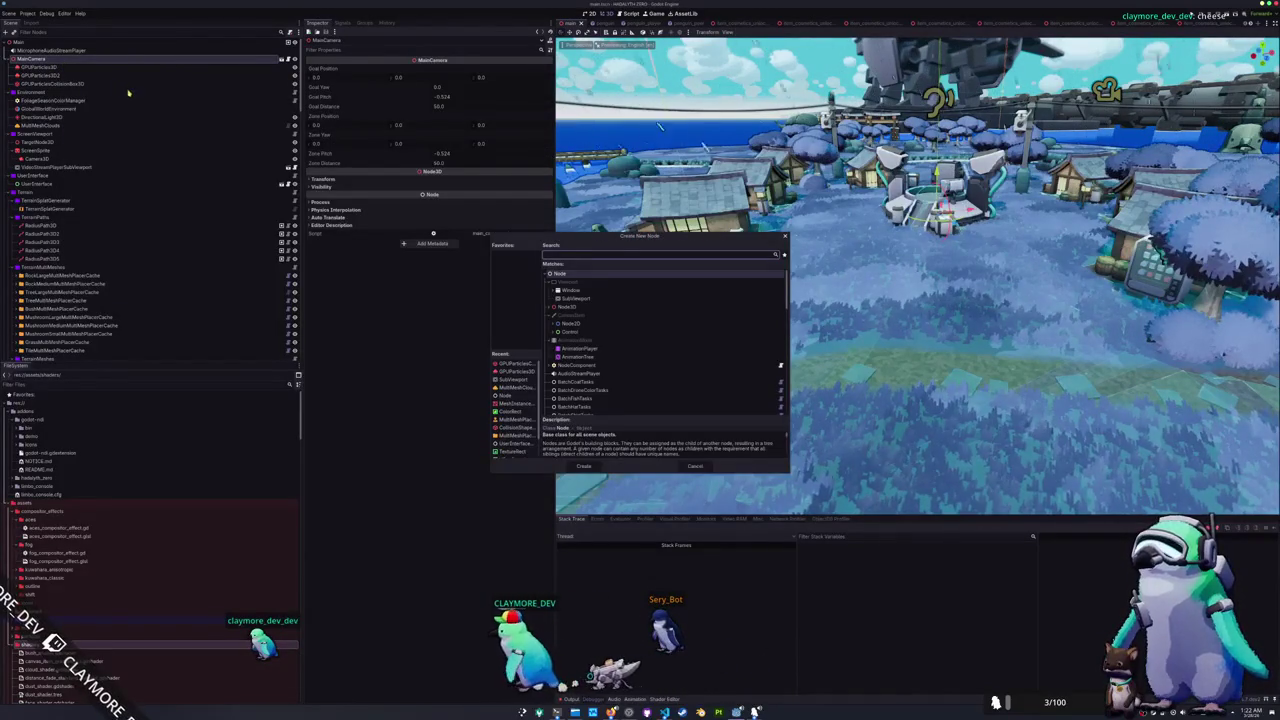
{"action": "type", "text": "cpu"}
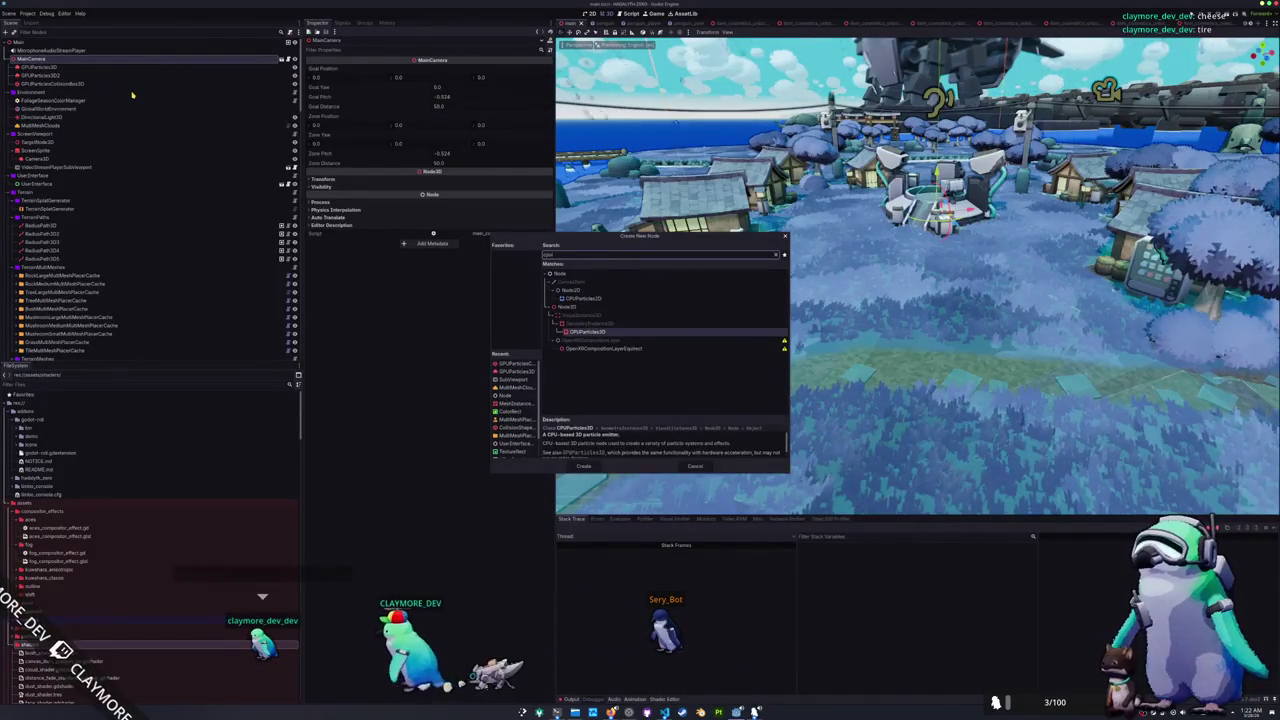
{"action": "key", "text": "Down"}
{"action": "key", "text": "Down"}
{"action": "key", "text": "Down"}
{"action": "key", "text": "Up"}
{"action": "key", "text": "Up"}
{"action": "key", "text": "Up"}
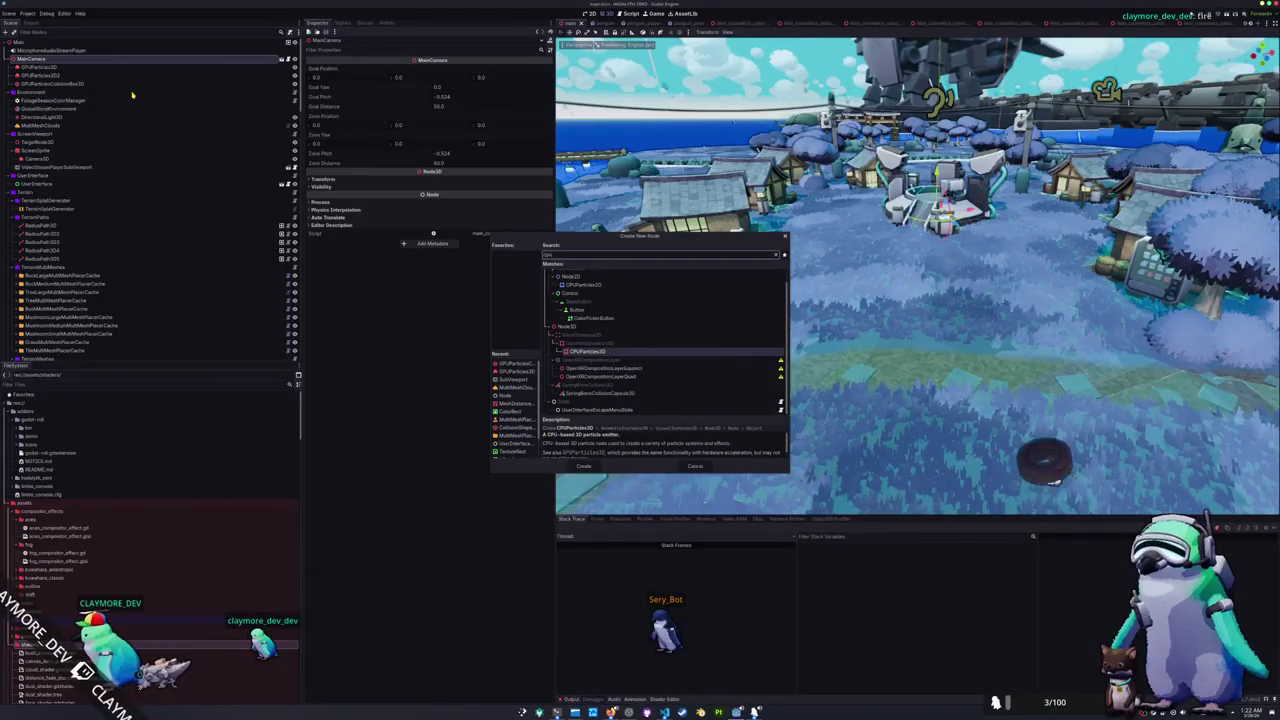
{"action": "key", "text": "Return"}
{"action": "left_click_drag", "start_coordinate": [75, 65], "coordinate": [270, 82]}
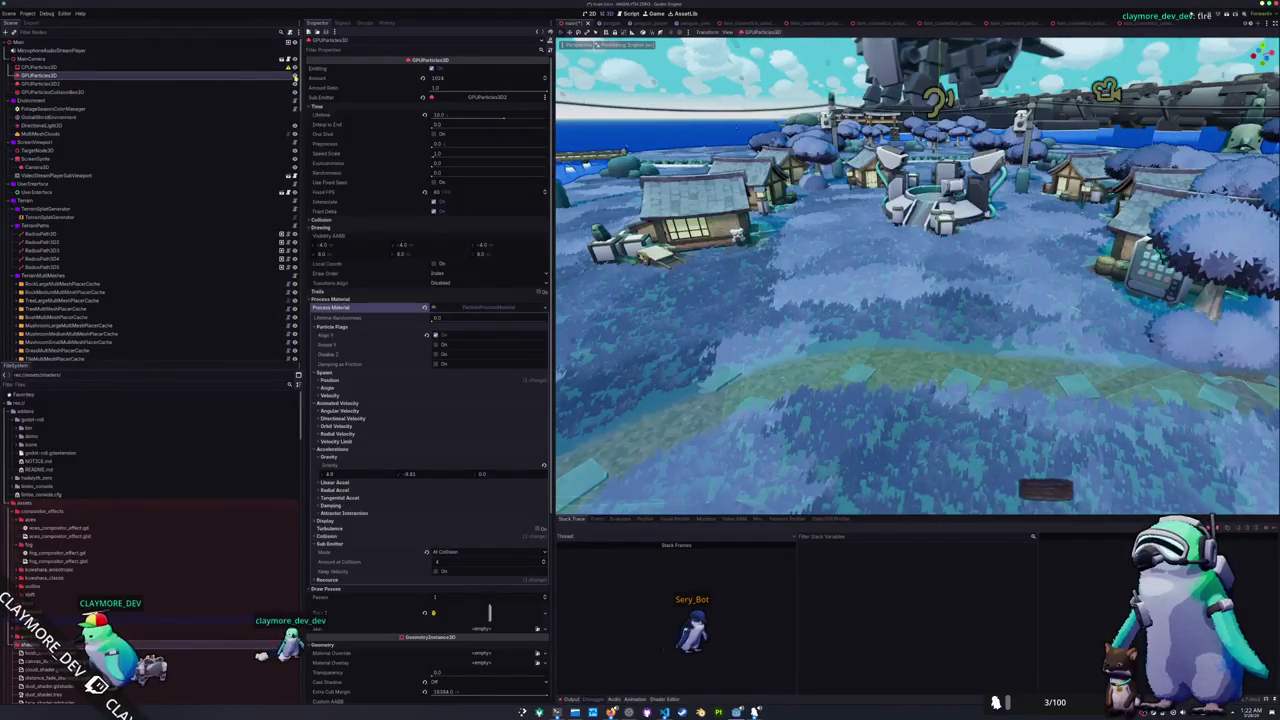
{"action": "key", "text": "Up"}
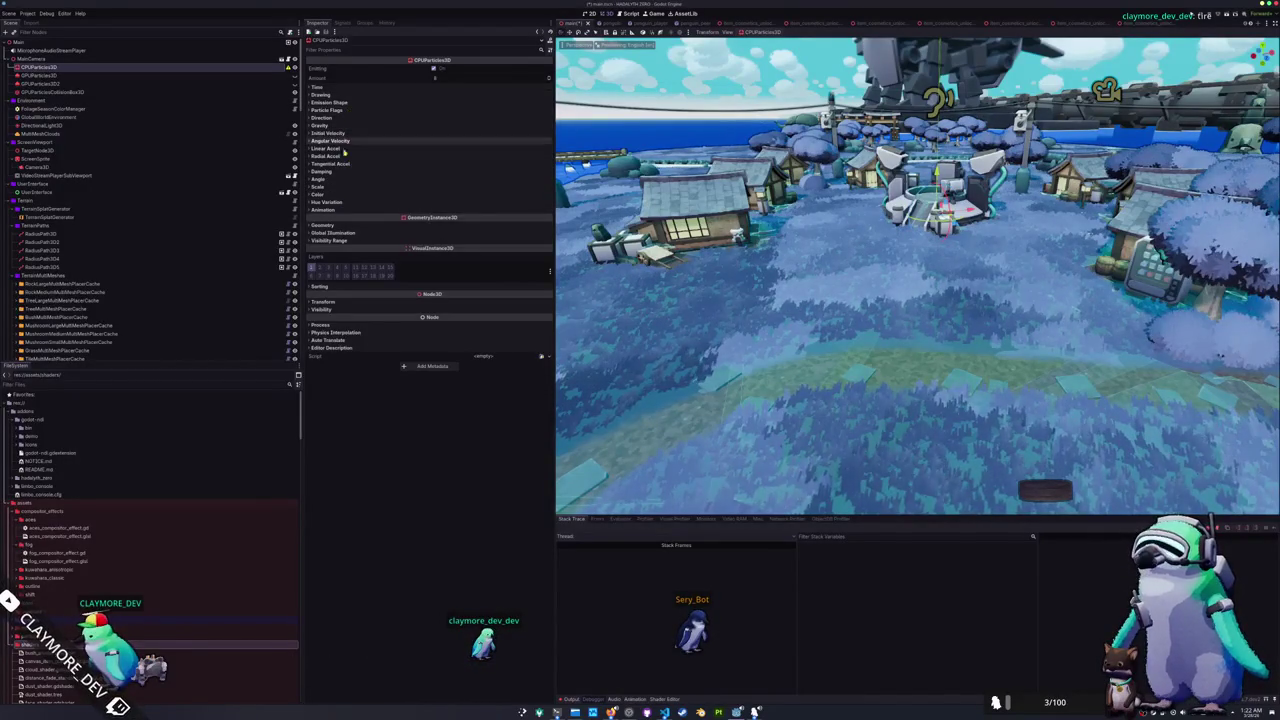
- Expand the Animation, Hue Variation, Color, Scale, Angle, Damping, Accel and Angular Velocity groups
{"action": "left_click", "coordinate": [343, 210]}
{"action": "left_click", "coordinate": [347, 202]}
{"action": "left_click", "coordinate": [350, 194]}
{"action": "left_click", "coordinate": [354, 186]}
{"action": "left_click", "coordinate": [358, 178]}
{"action": "left_click", "coordinate": [359, 171]}
{"action": "left_click", "coordinate": [361, 163]}
{"action": "left_click", "coordinate": [362, 156]}
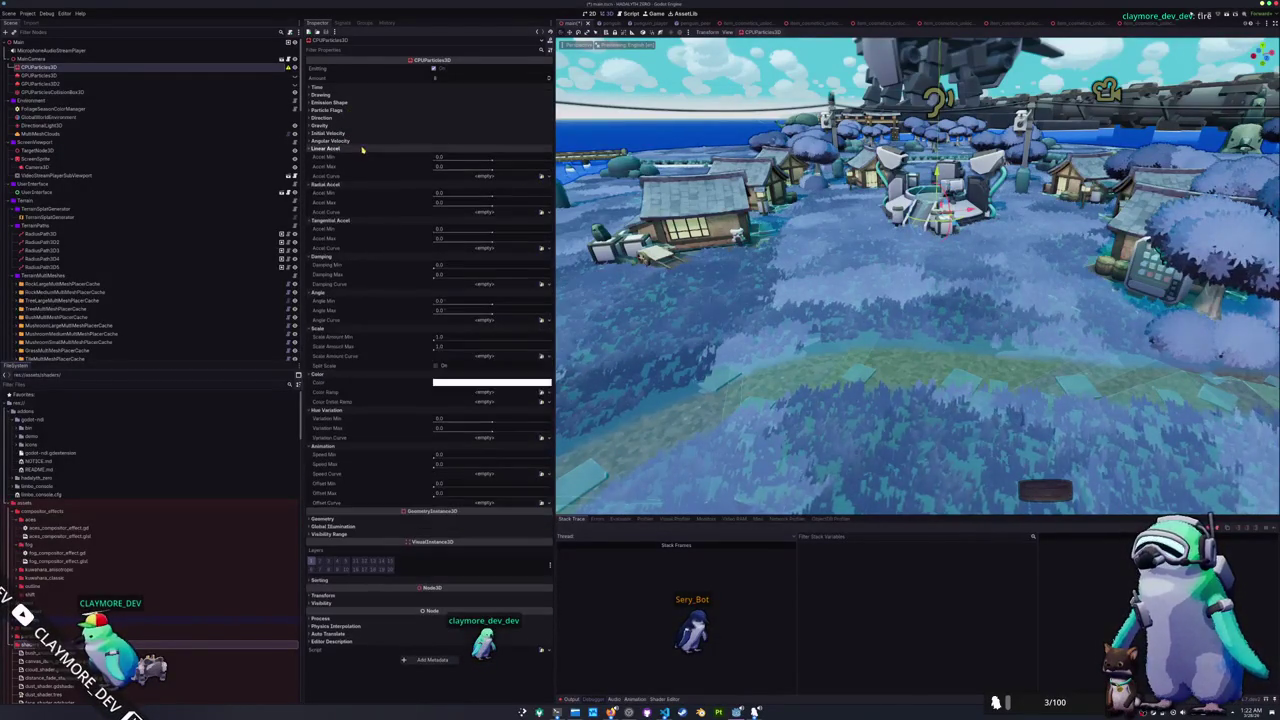
{"action": "left_click", "coordinate": [363, 141]}
- Expand the Gravity, Emission Shape, Time, Drawing, Particle Flags and Direction groups and review them
{"action": "left_click", "coordinate": [362, 125]}
{"action": "left_click", "coordinate": [360, 102]}
{"action": "left_click", "coordinate": [358, 87]}
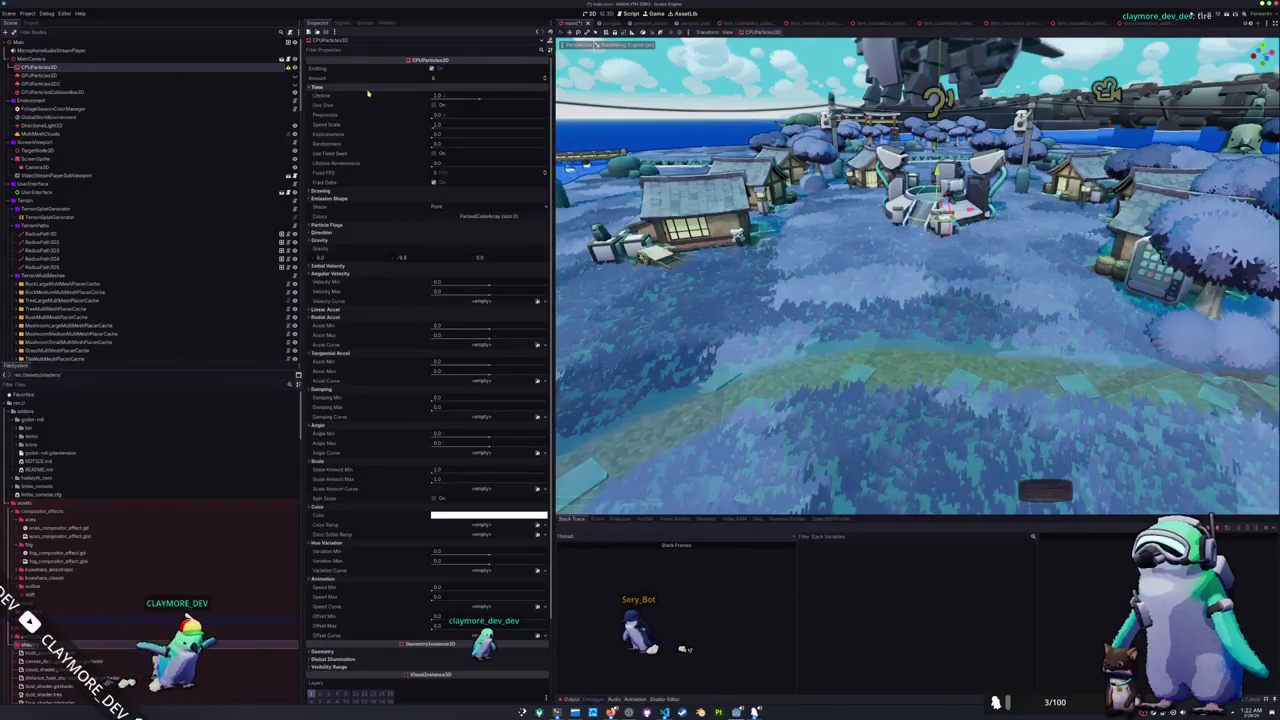
{"action": "left_click", "coordinate": [347, 191]}
{"action": "left_click", "coordinate": [350, 281]}
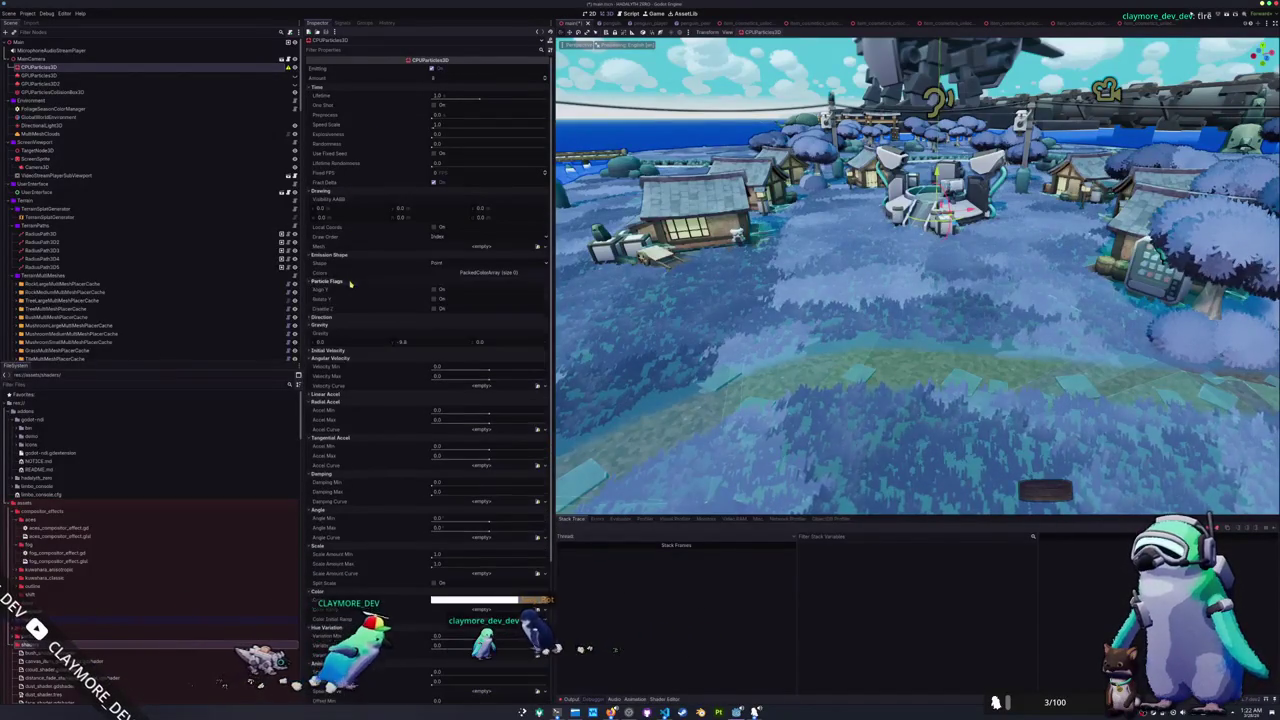
{"action": "left_click", "coordinate": [353, 318]}
{"action": "scroll", "coordinate": [358, 300], "scroll_direction": "down", "scroll_amount": 3}
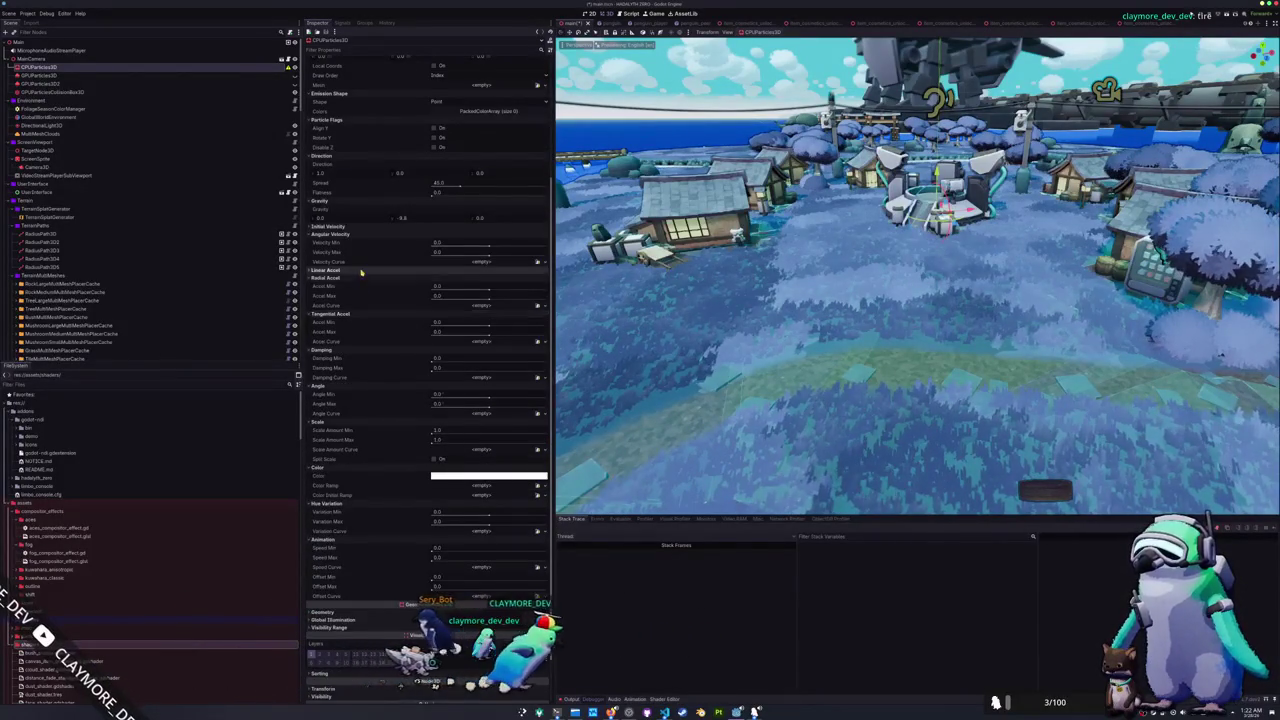
{"action": "scroll", "coordinate": [380, 400], "scroll_direction": "down", "scroll_amount": 2}
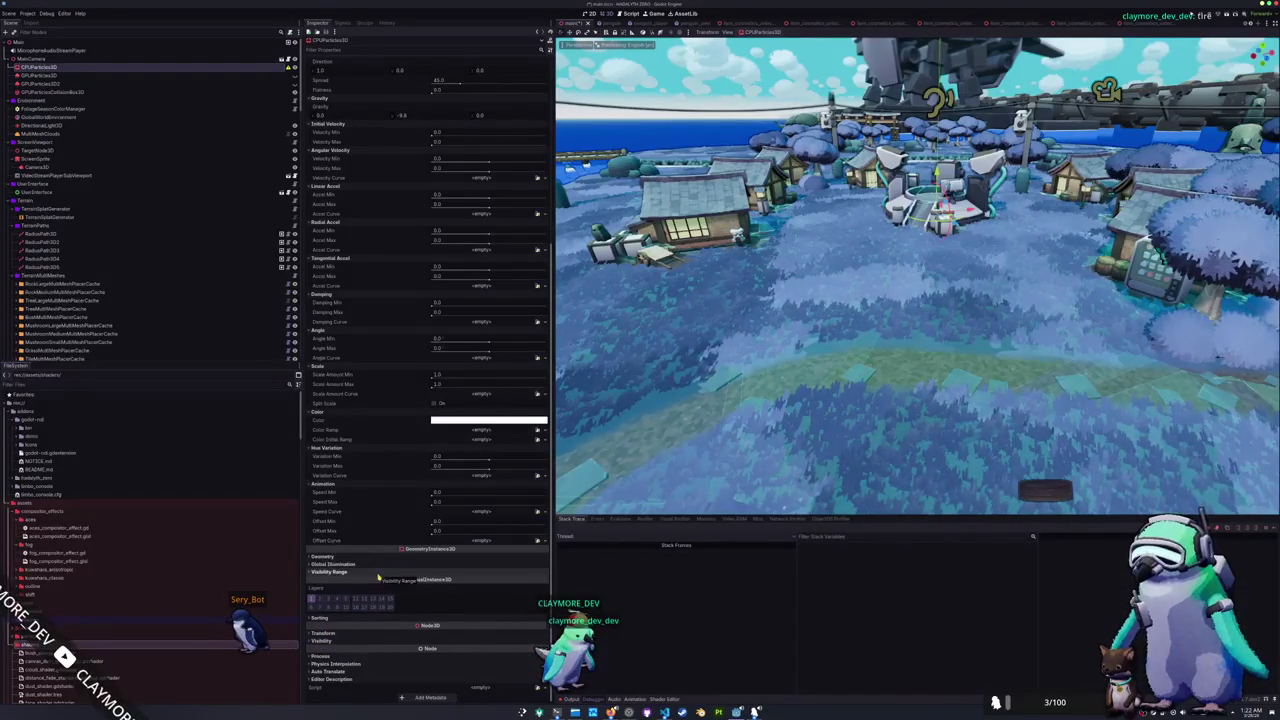
{"action": "scroll", "coordinate": [372, 464], "scroll_direction": "up", "scroll_amount": 2}
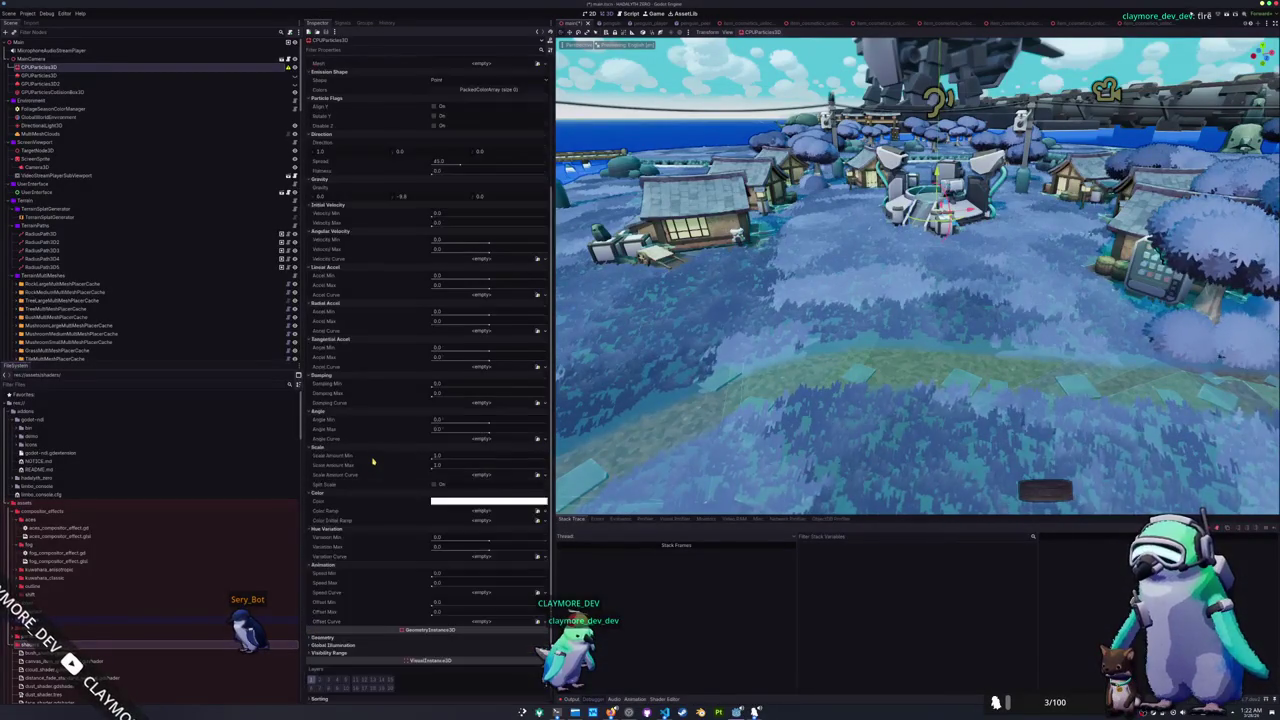
{"action": "scroll", "coordinate": [372, 462], "scroll_direction": "up", "scroll_amount": 4}
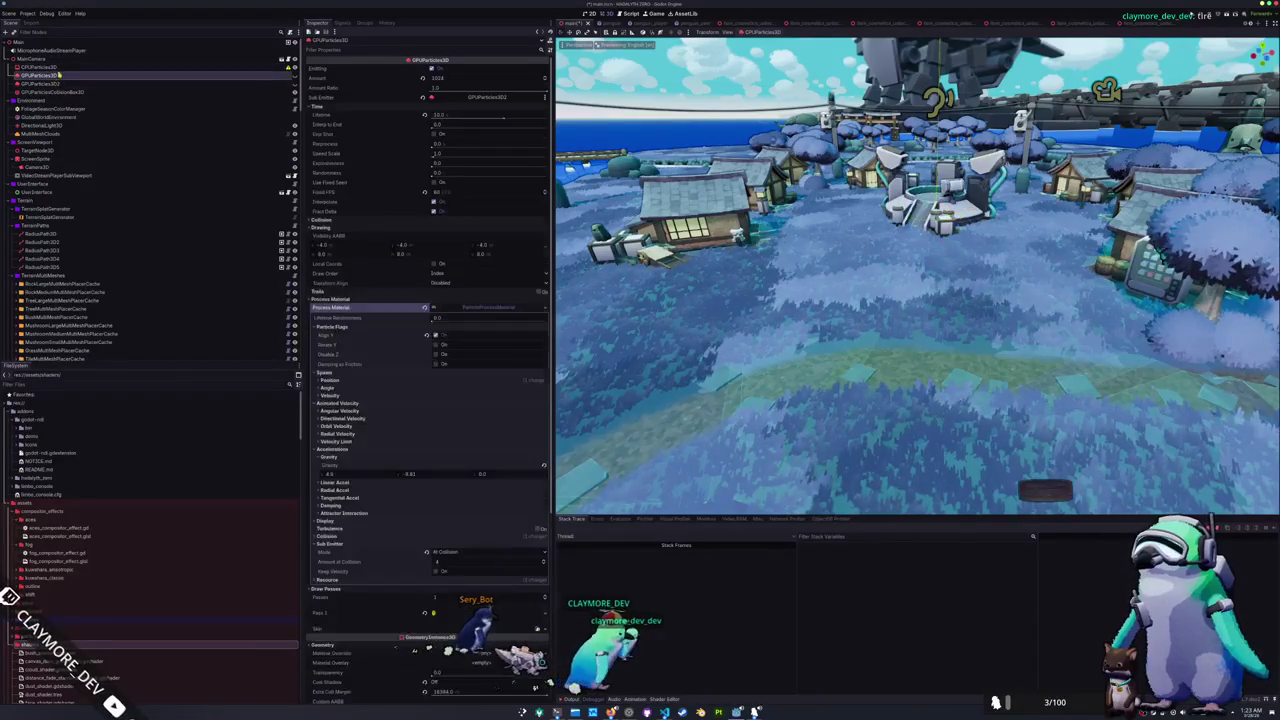
- Delete the CPUParticles3D node and select GPUParticles3D, checking its sub-emitter mode options
{"action": "key", "text": "Delete"}
{"action": "key", "text": "Return"}
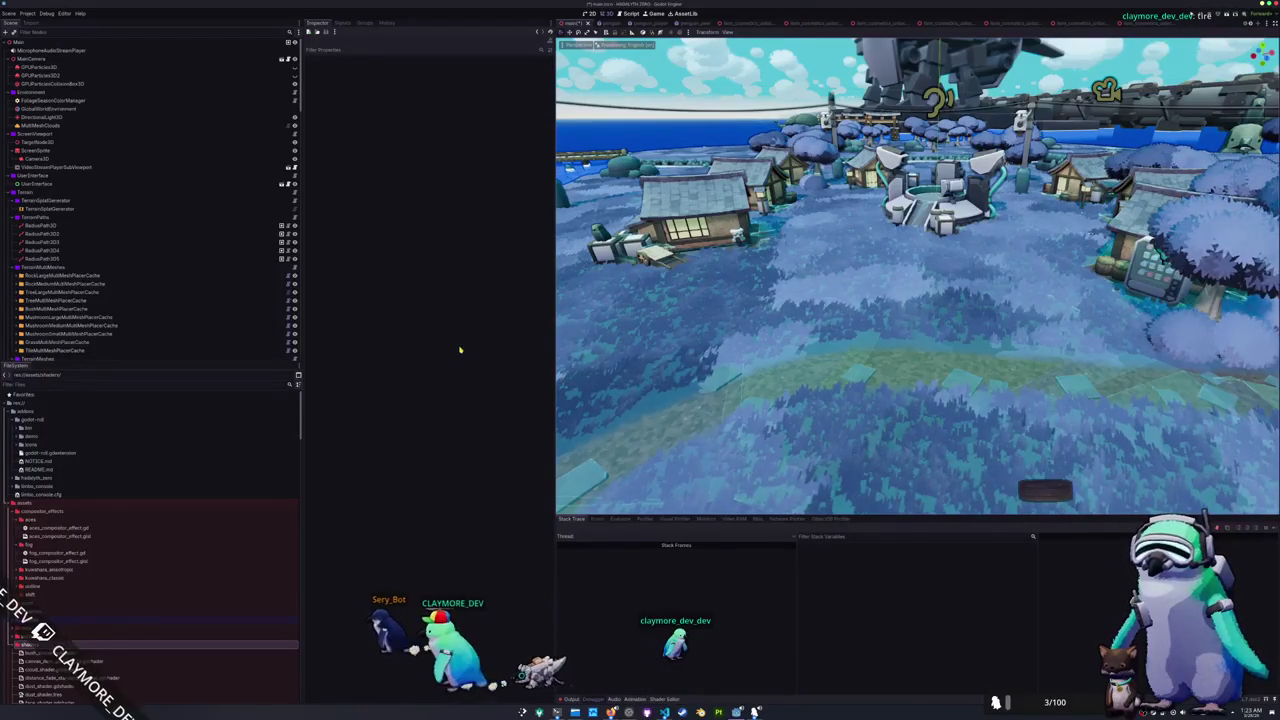
{"action": "left_click", "coordinate": [257, 68]}
{"action": "scroll", "coordinate": [440, 450], "scroll_direction": "down", "scroll_amount": 3}
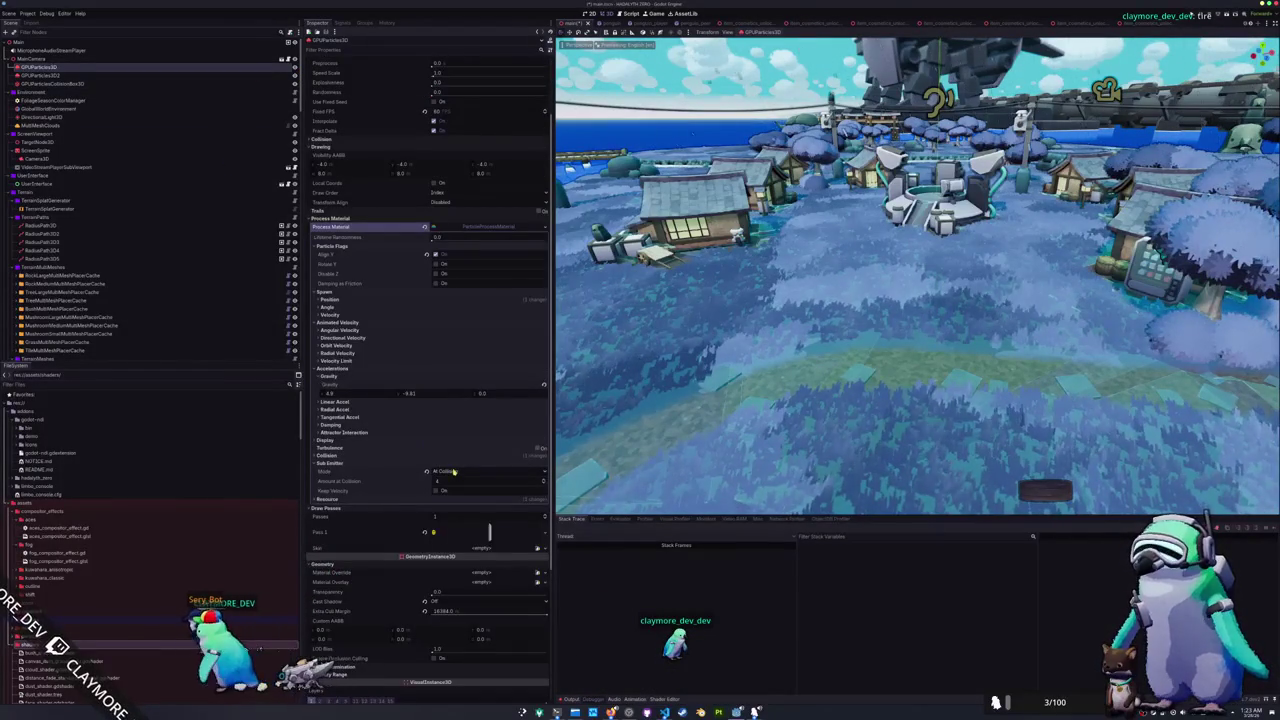
{"action": "left_click", "coordinate": [454, 473]}
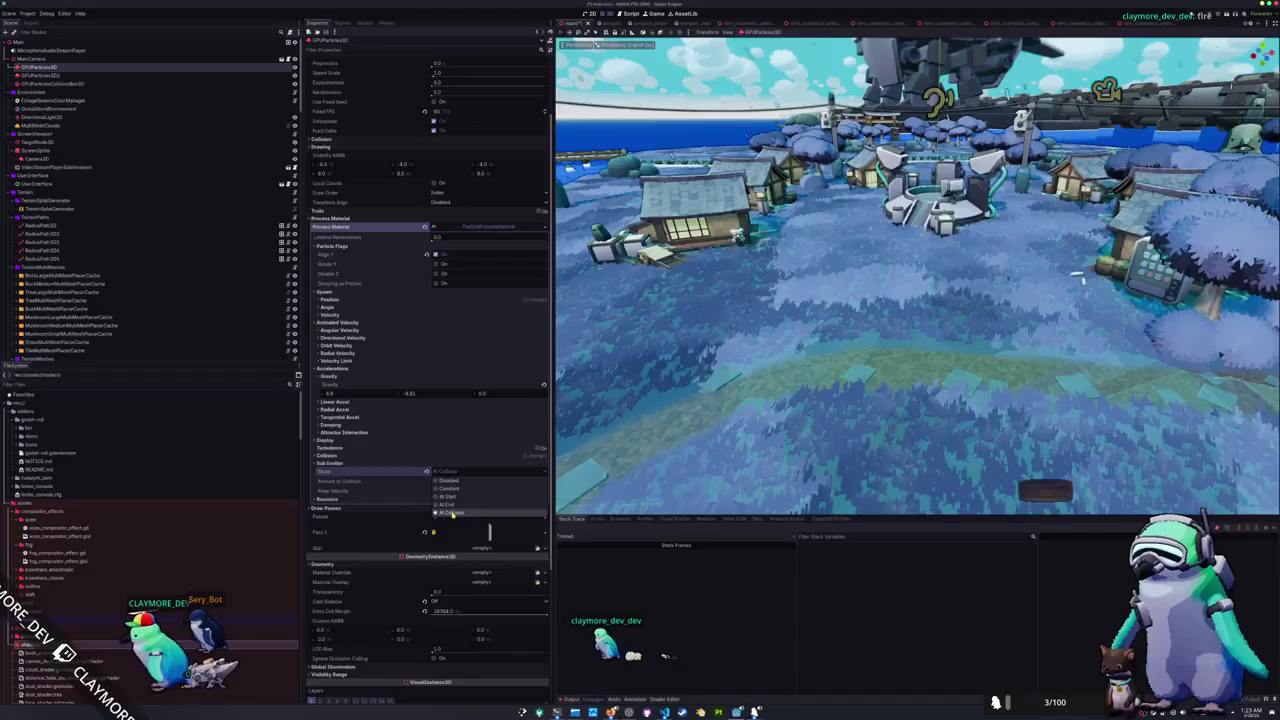
{"action": "left_click", "coordinate": [452, 512]}
- Switch GPUParticles3D collision mode to Rigid with friction 1.0 and bounce 1.0
{"action": "left_click", "coordinate": [450, 455]}
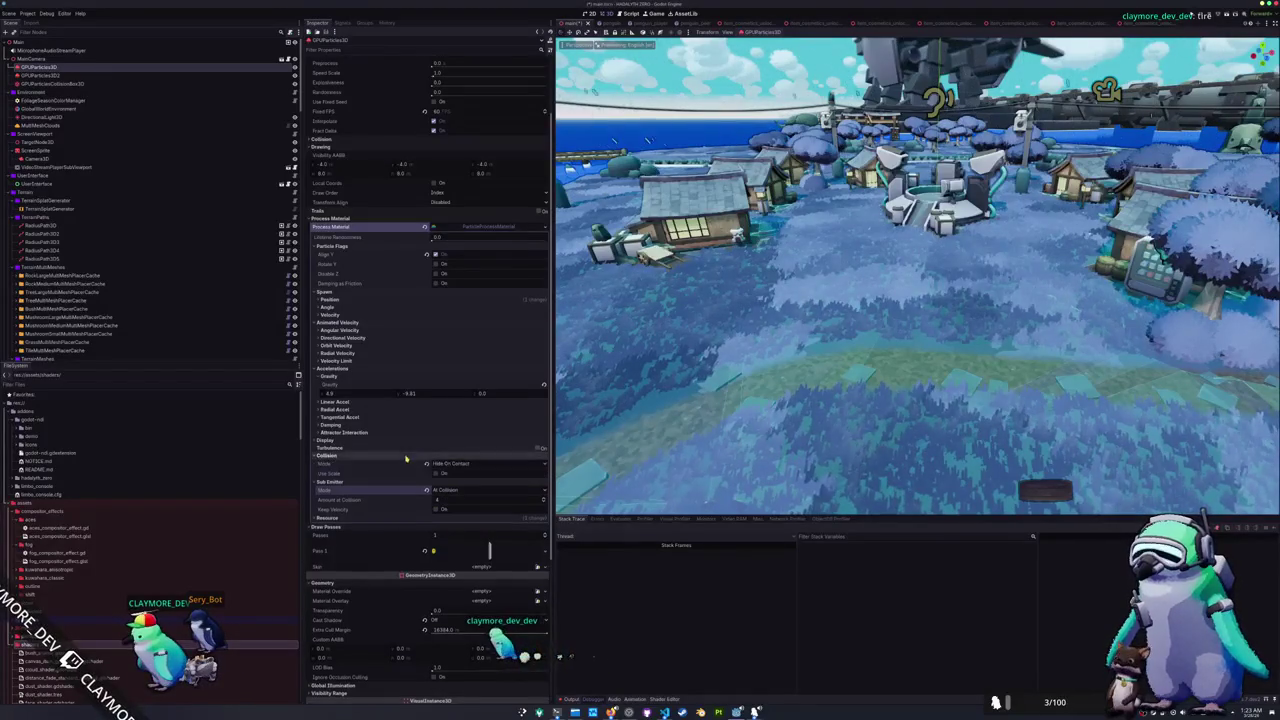
{"action": "left_click", "coordinate": [451, 464]}
{"action": "left_click", "coordinate": [451, 465]}
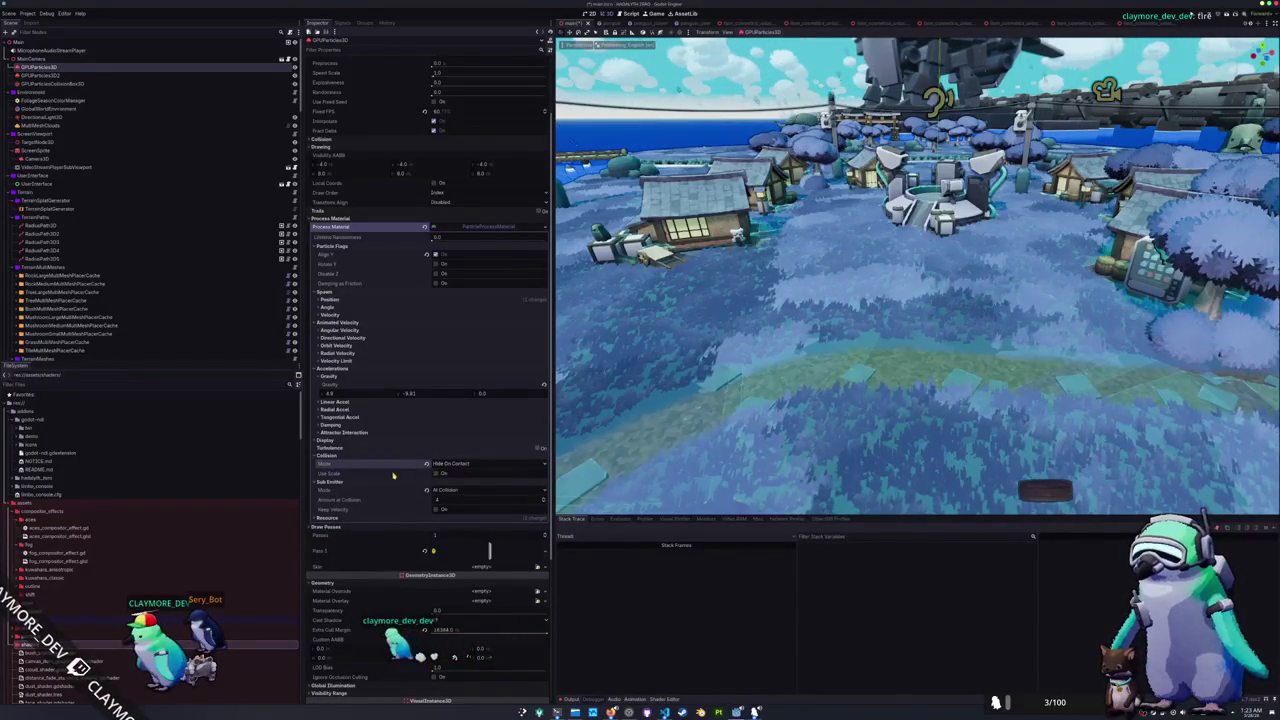
{"action": "left_click", "coordinate": [459, 465]}
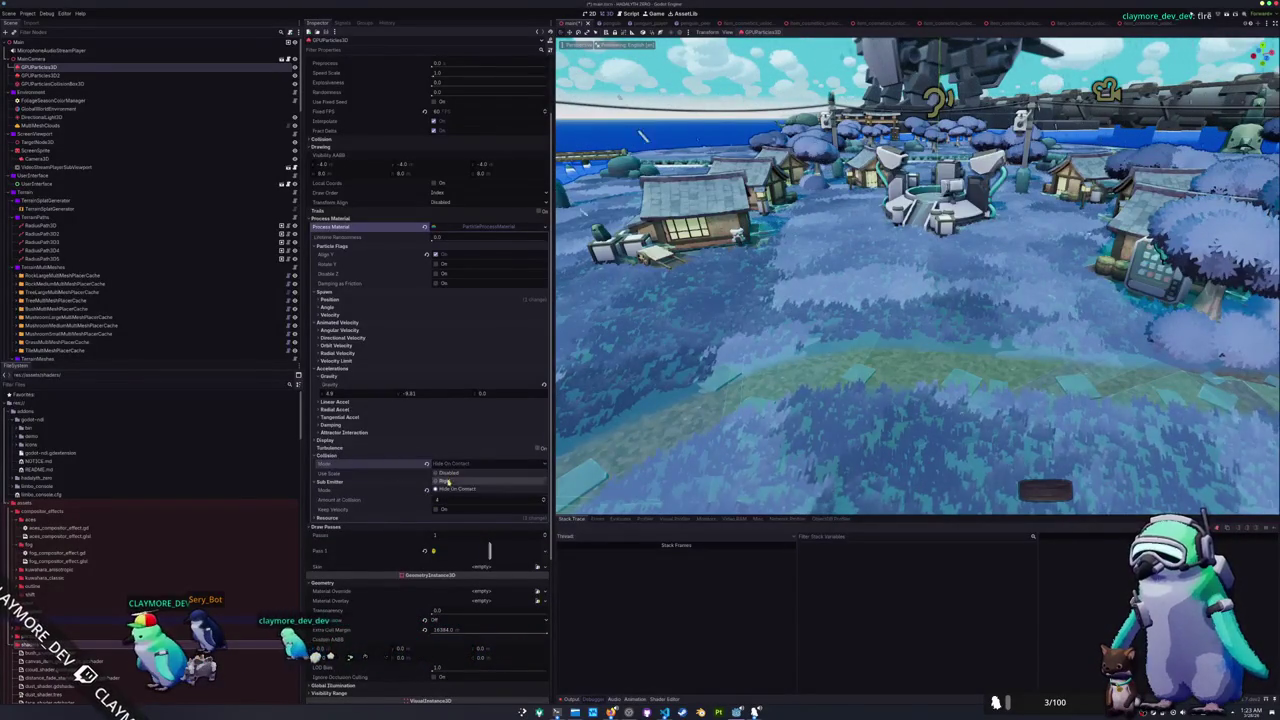
{"action": "left_click", "coordinate": [446, 483]}
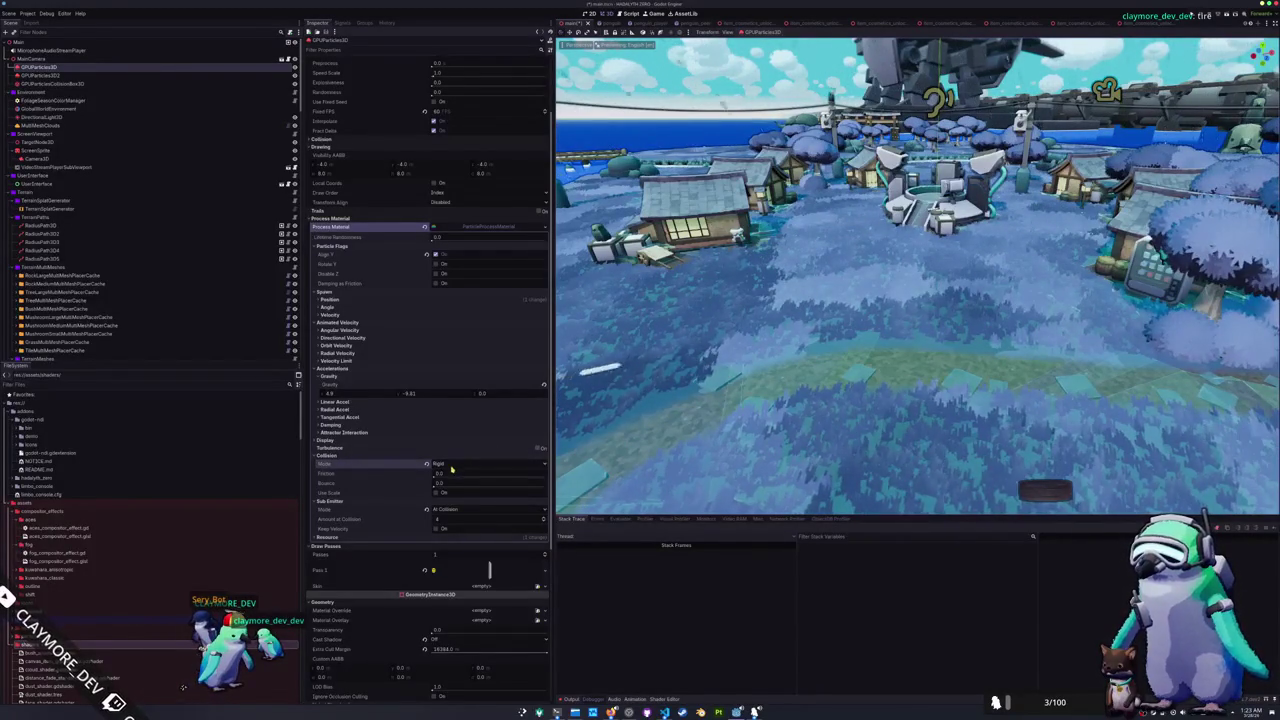
{"action": "left_click_drag", "start_coordinate": [435, 478], "coordinate": [545, 478]}
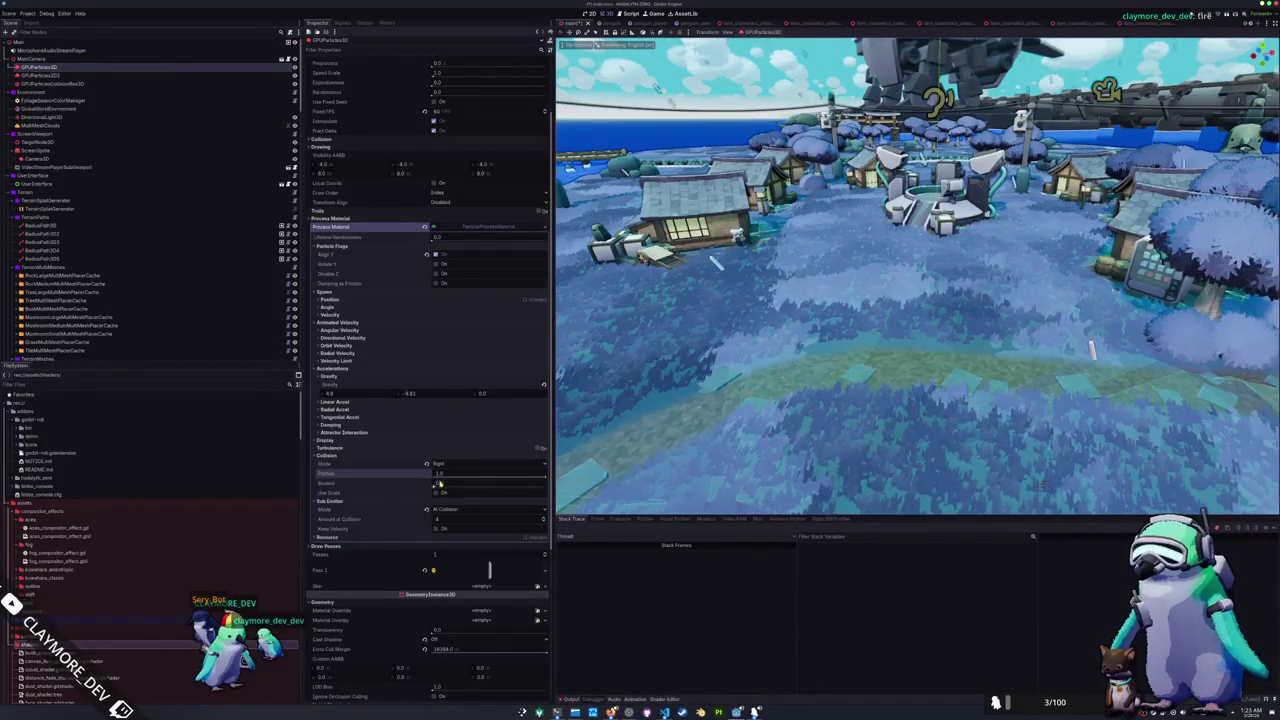
{"action": "left_click_drag", "start_coordinate": [434, 487], "coordinate": [613, 484]}
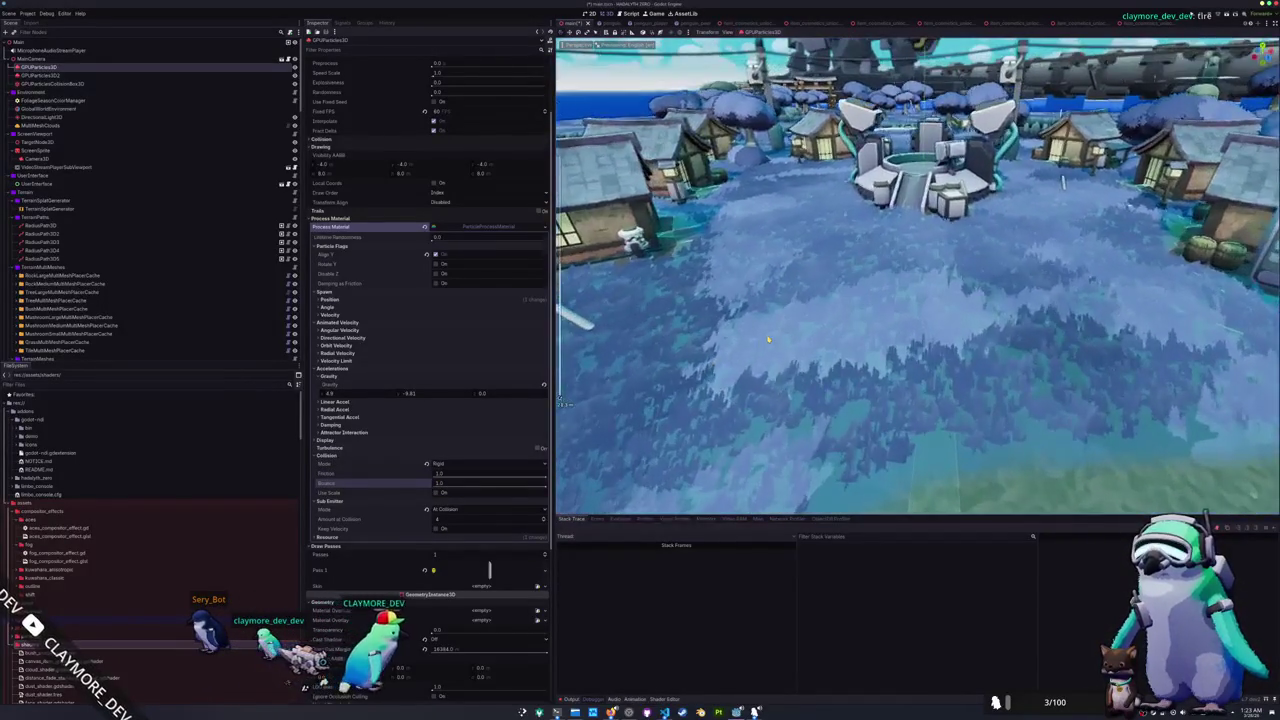
- Set the particle collision mode back to Hide On Contact
{"action": "left_click", "coordinate": [449, 465]}
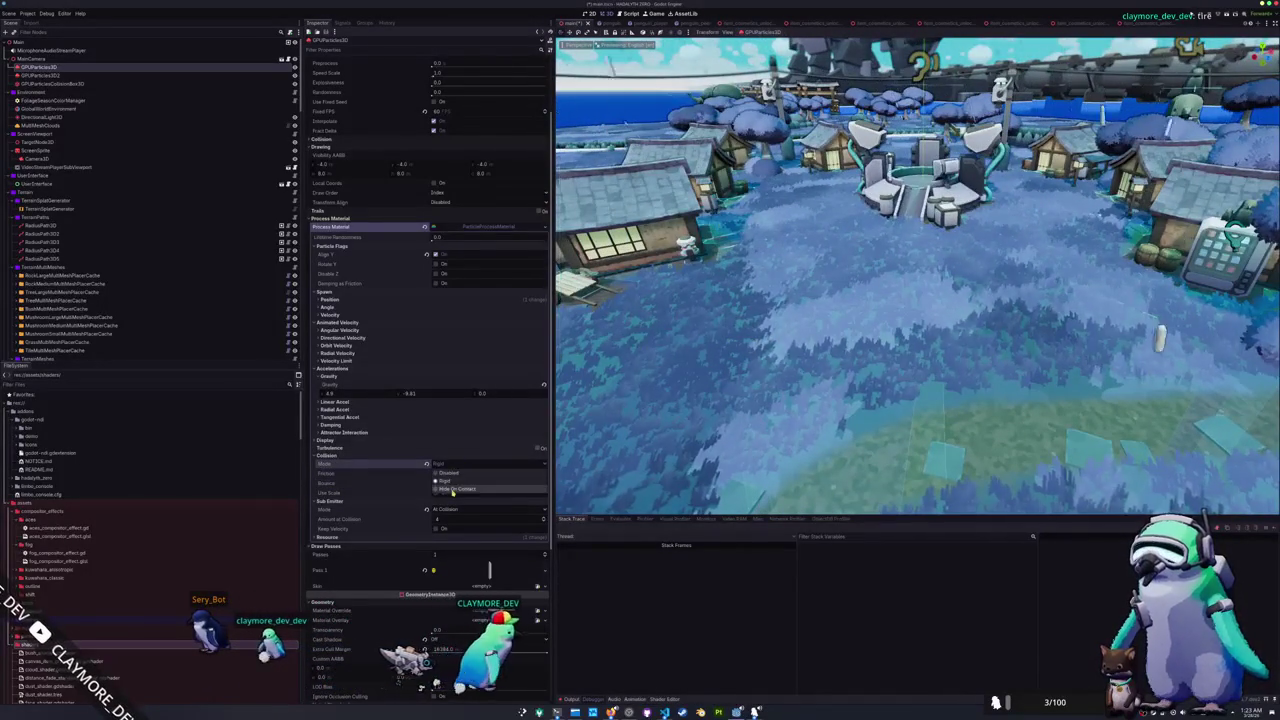
{"action": "left_click", "coordinate": [452, 489]}
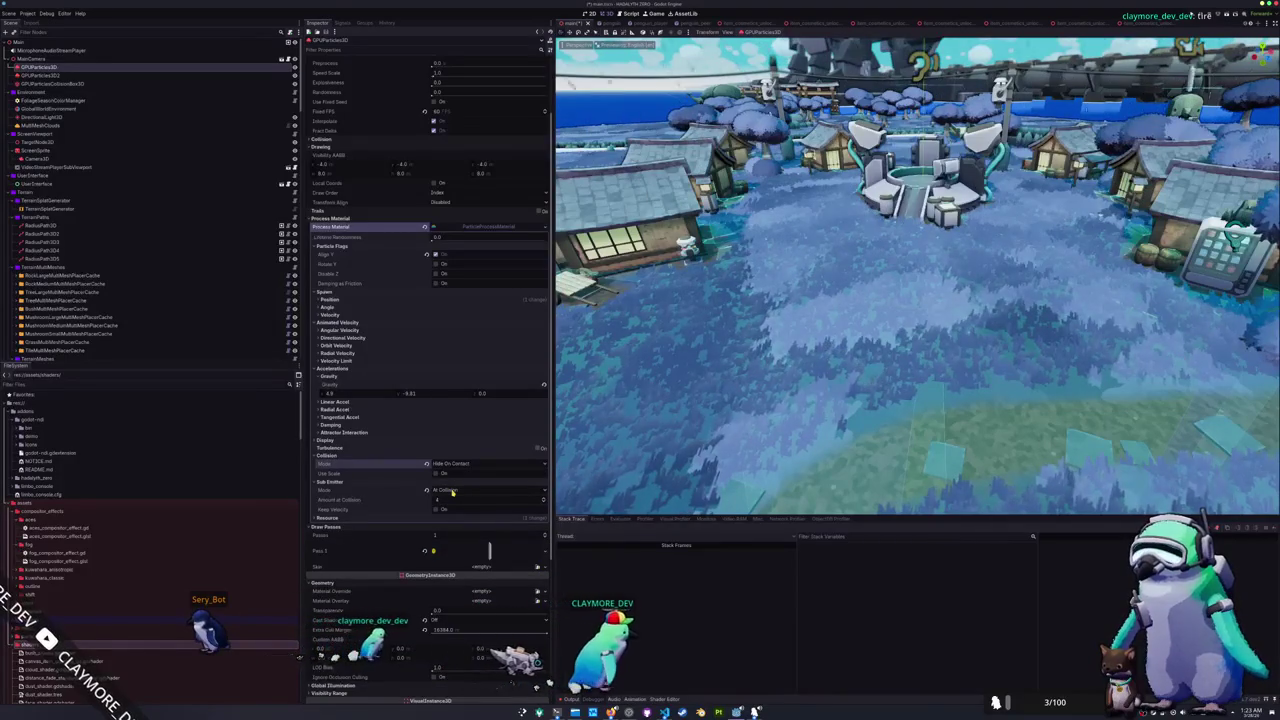
{"action": "mouse_move", "coordinate": [396, 491]}
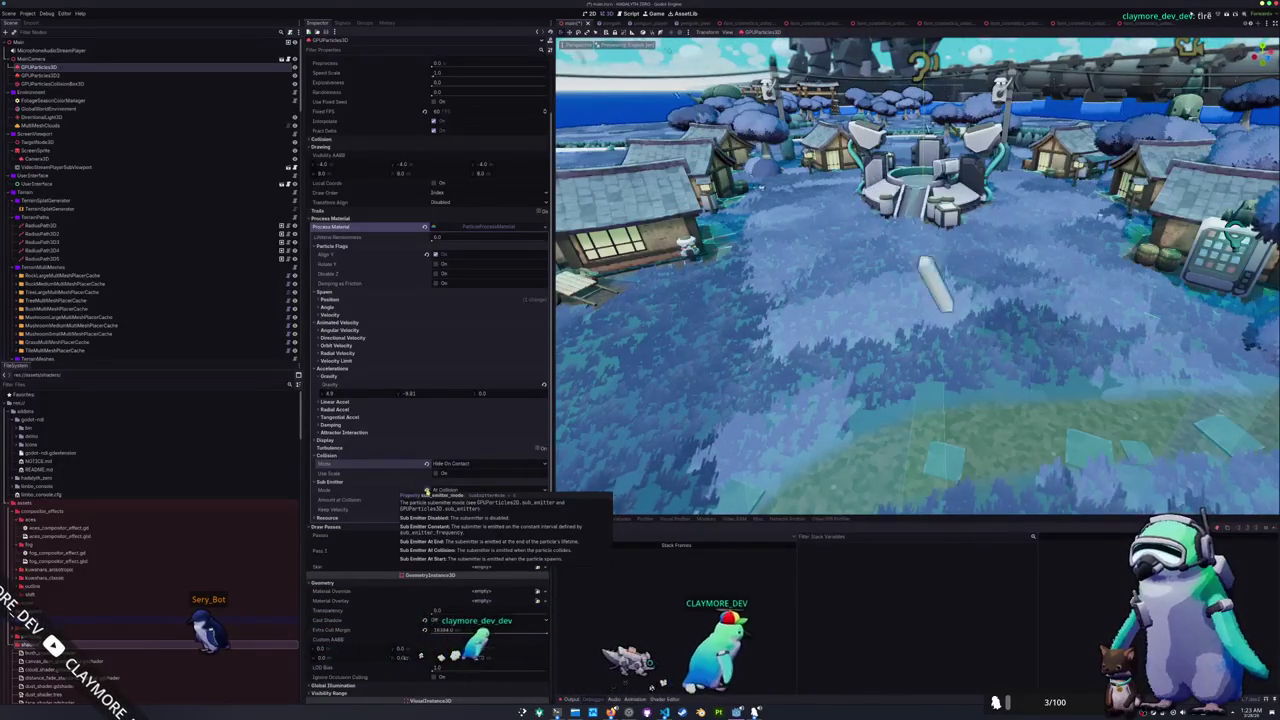
{"action": "mouse_move", "coordinate": [407, 467]}
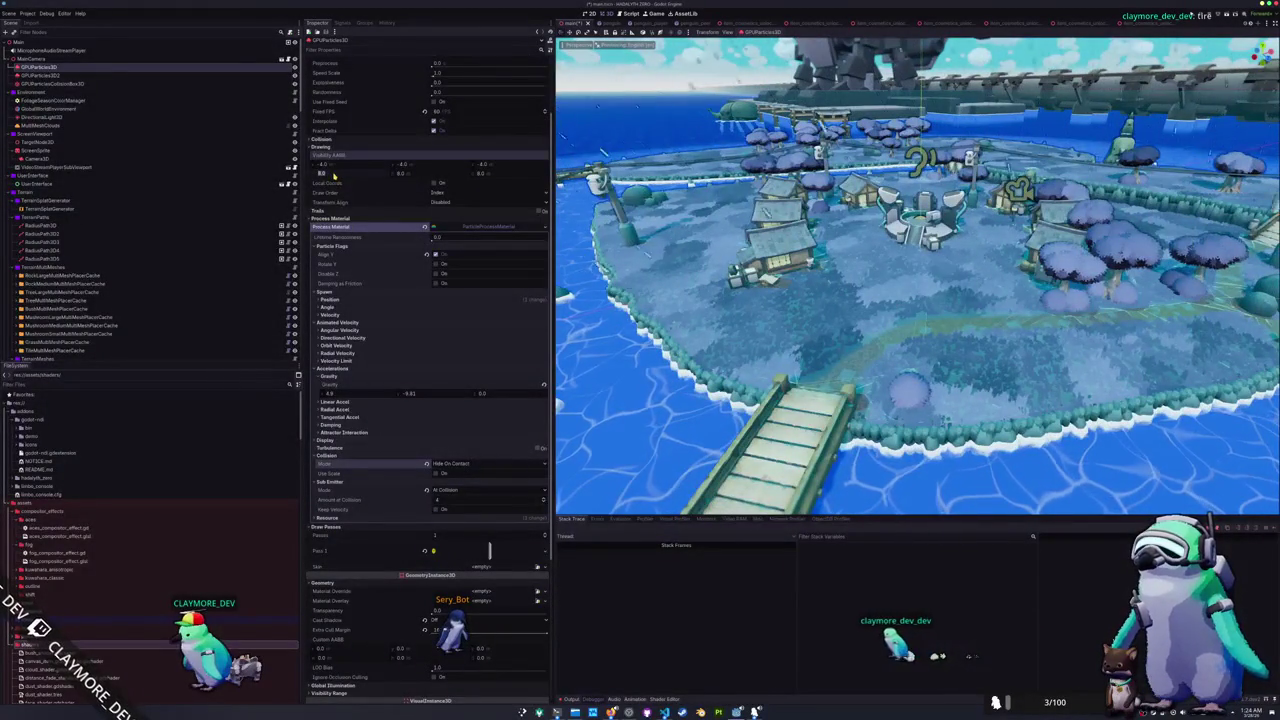
- Set the GPUParticles3D Visibility AABB size to 100 on every axis
{"action": "type", "text": "00"}
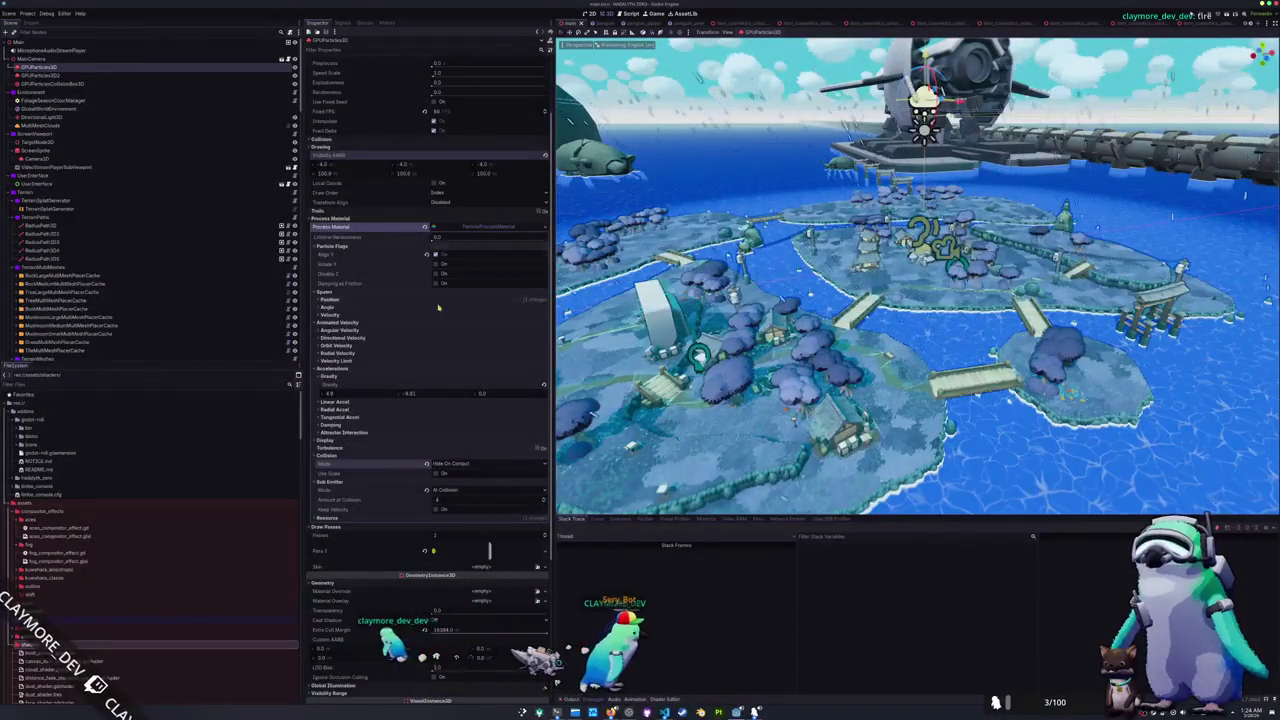
{"action": "scroll", "coordinate": [408, 406], "scroll_direction": "down", "scroll_amount": 5}
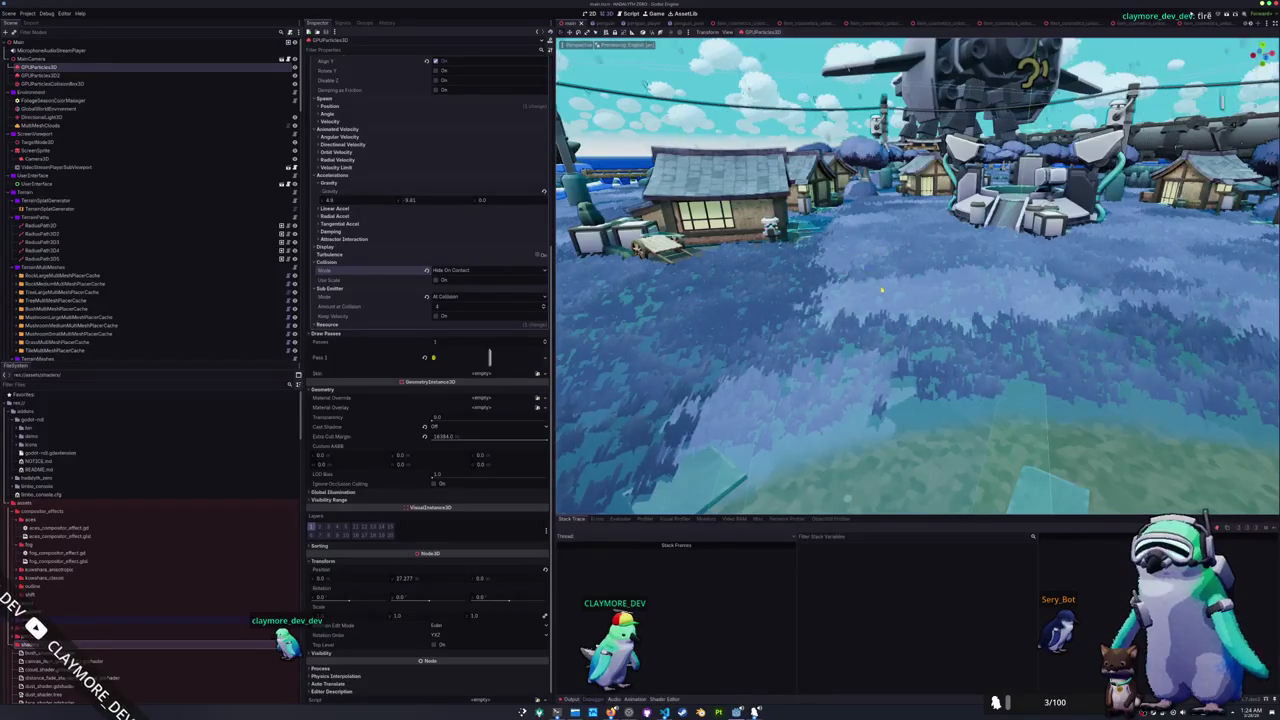
- Confirm the main rain emitter's Sub Emitter Mode stays At Collision, then select GPUParticles3D2
{"action": "left_click", "coordinate": [95, 85]}
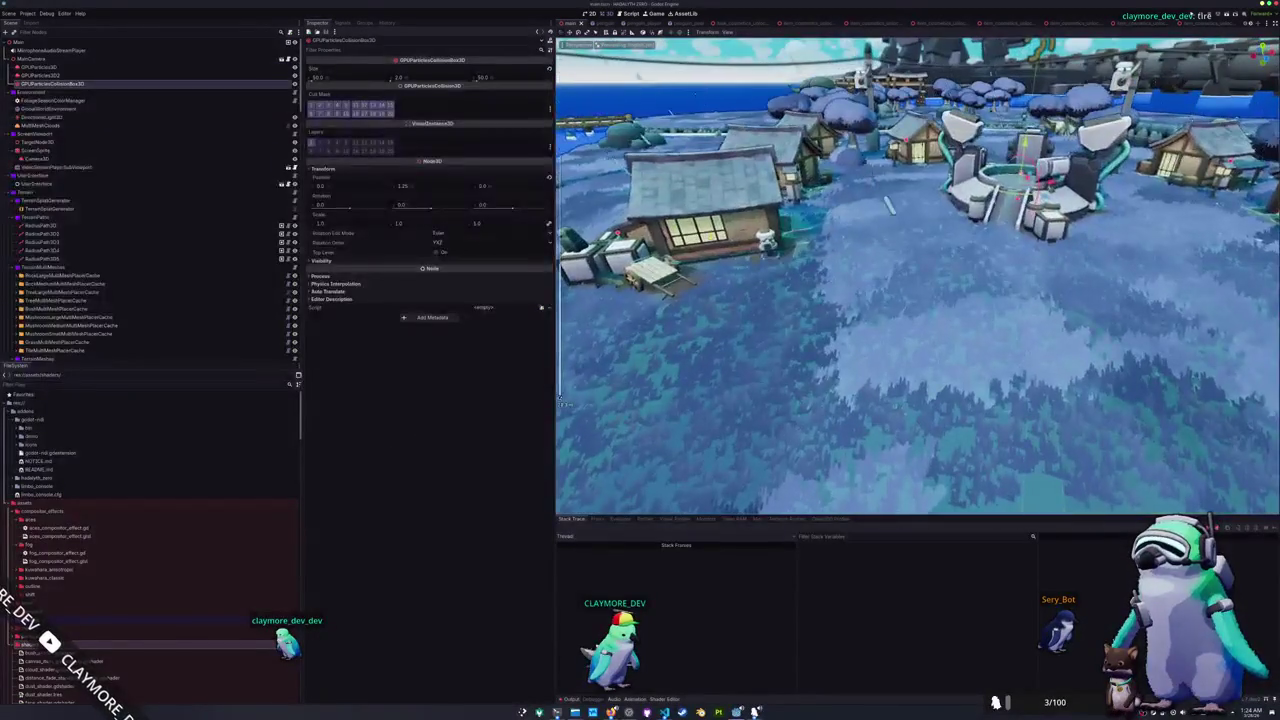
{"action": "key", "text": "Up"}
{"action": "key", "text": "Up"}
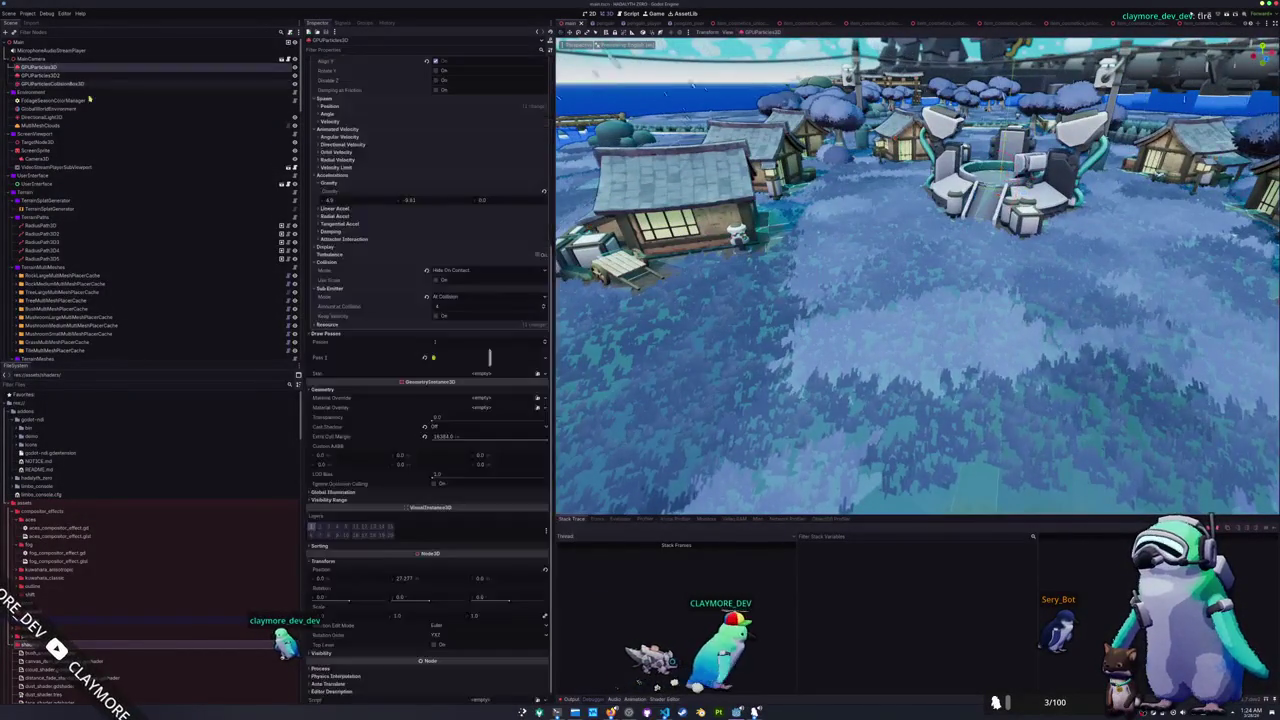
{"action": "mouse_move", "coordinate": [383, 273]}
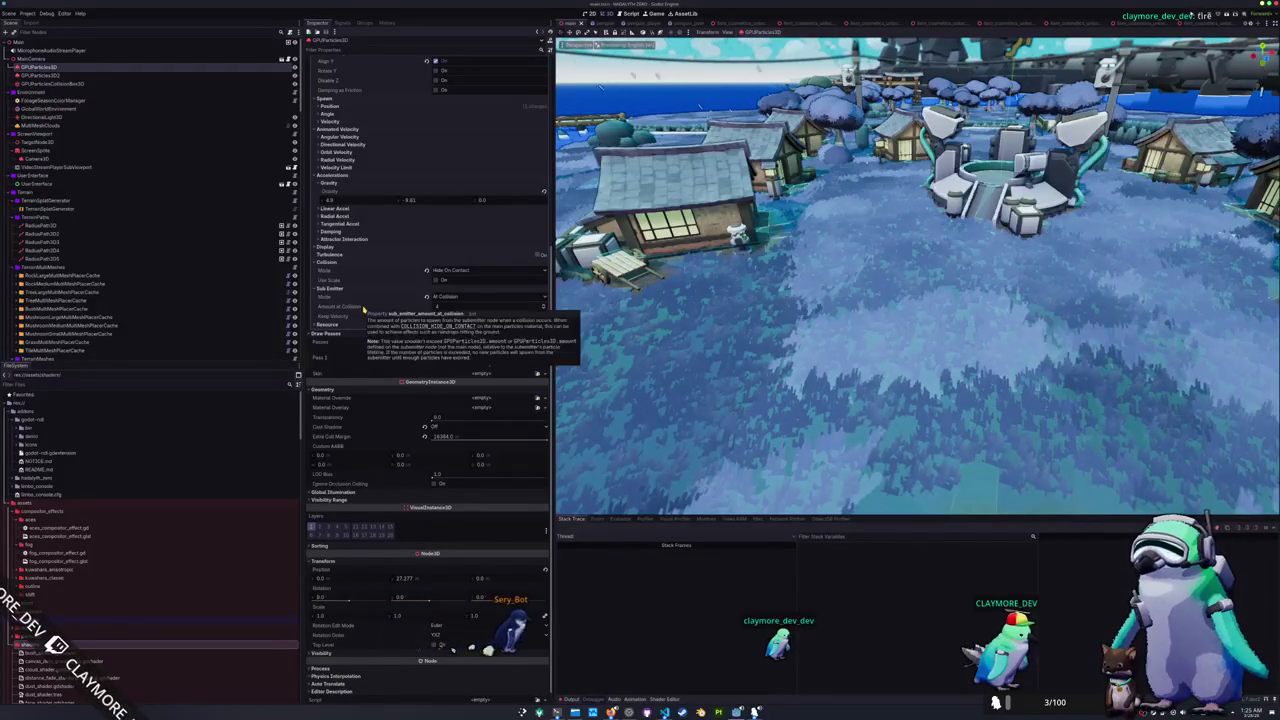
{"action": "left_click", "coordinate": [452, 298]}
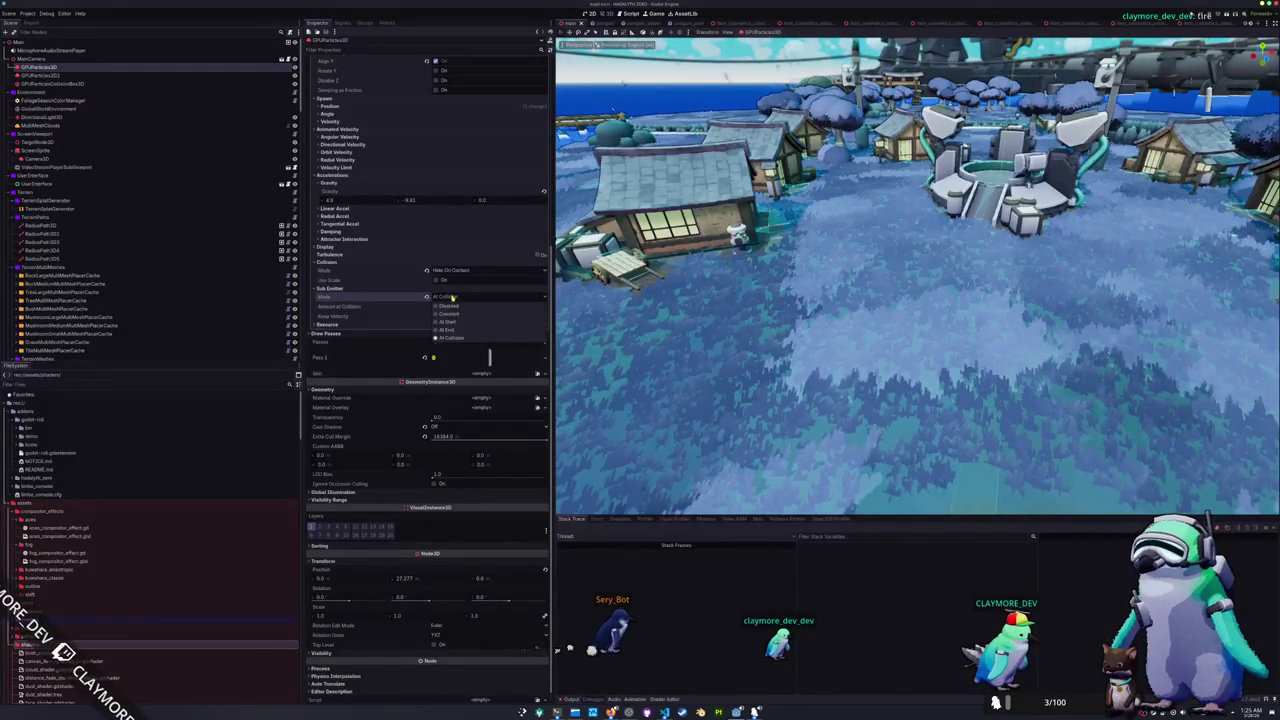
{"action": "left_click", "coordinate": [452, 298]}
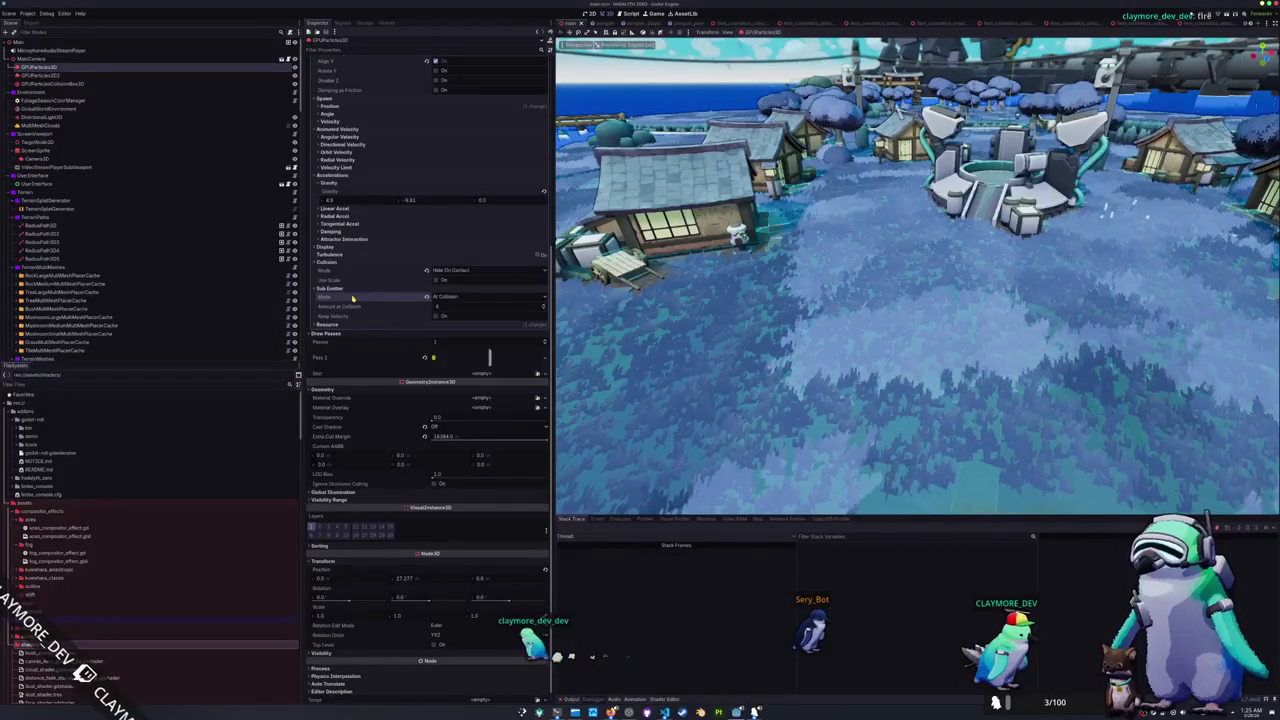
{"action": "mouse_move", "coordinate": [352, 300]}
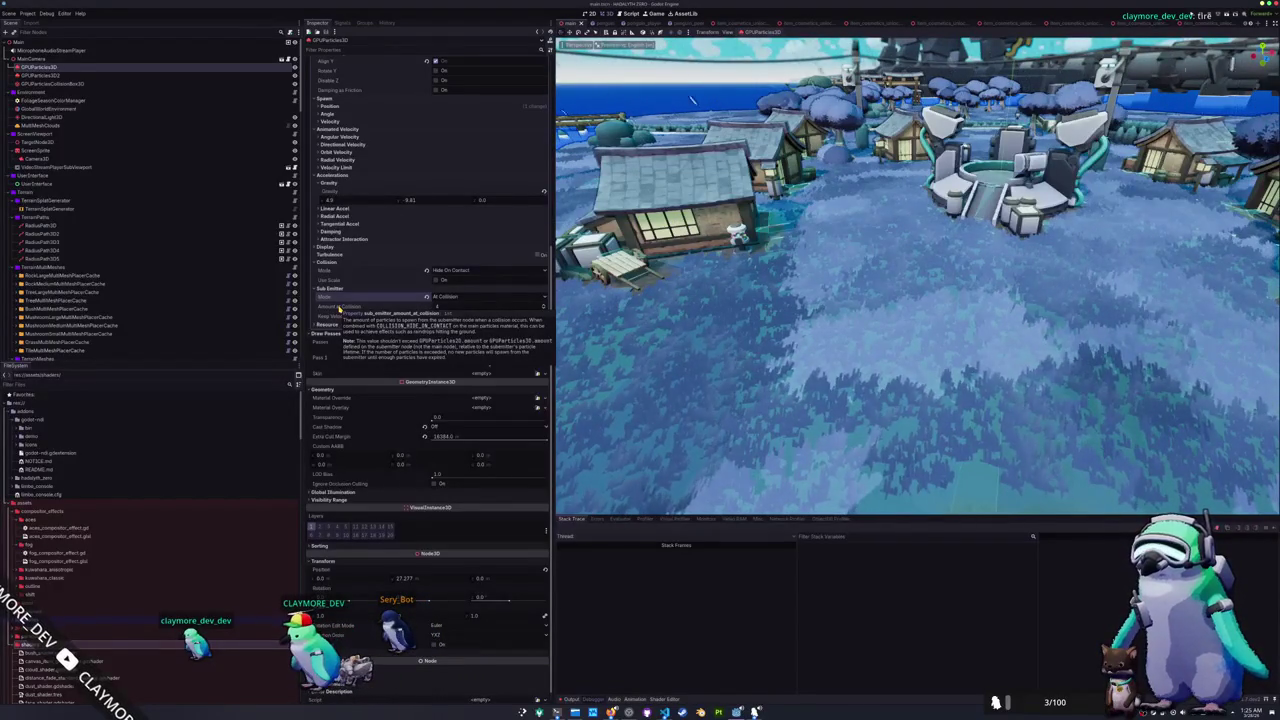
{"action": "left_click", "coordinate": [40, 75]}
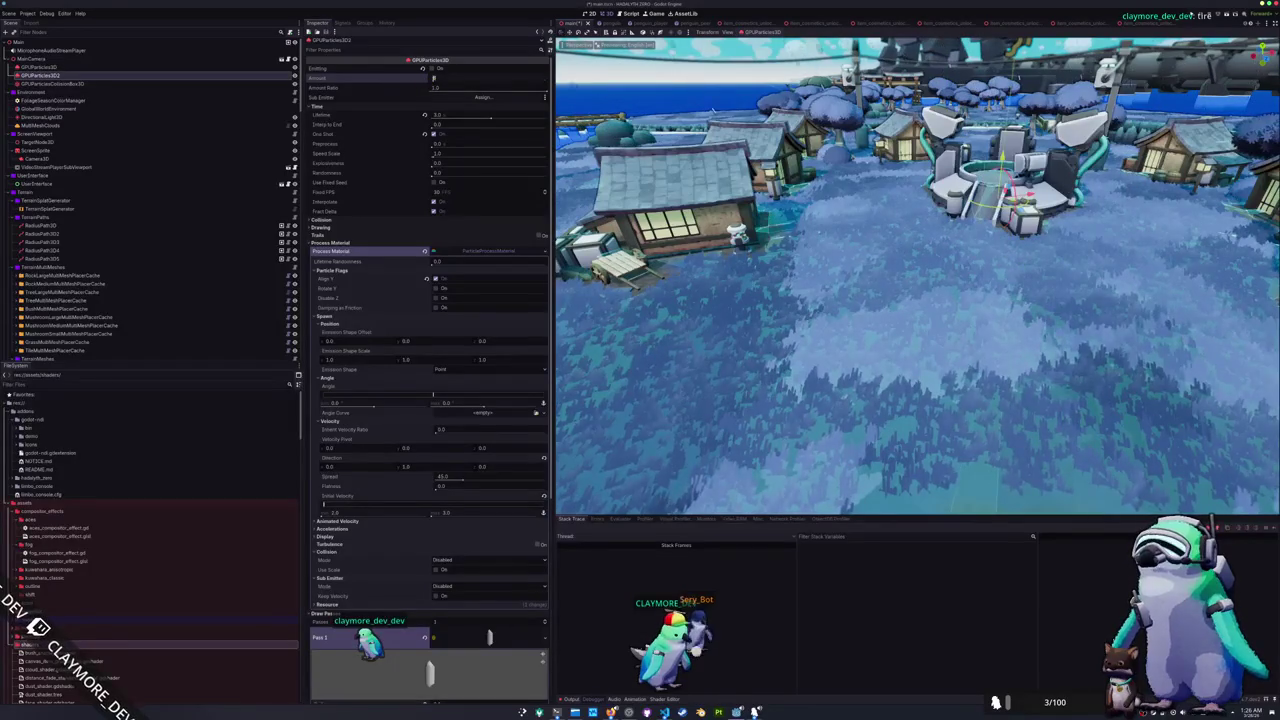
- Set GPUParticles3D2 Amount to 128 and select the GPUParticlesCollisionBox3D node
{"action": "type", "text": "128"}
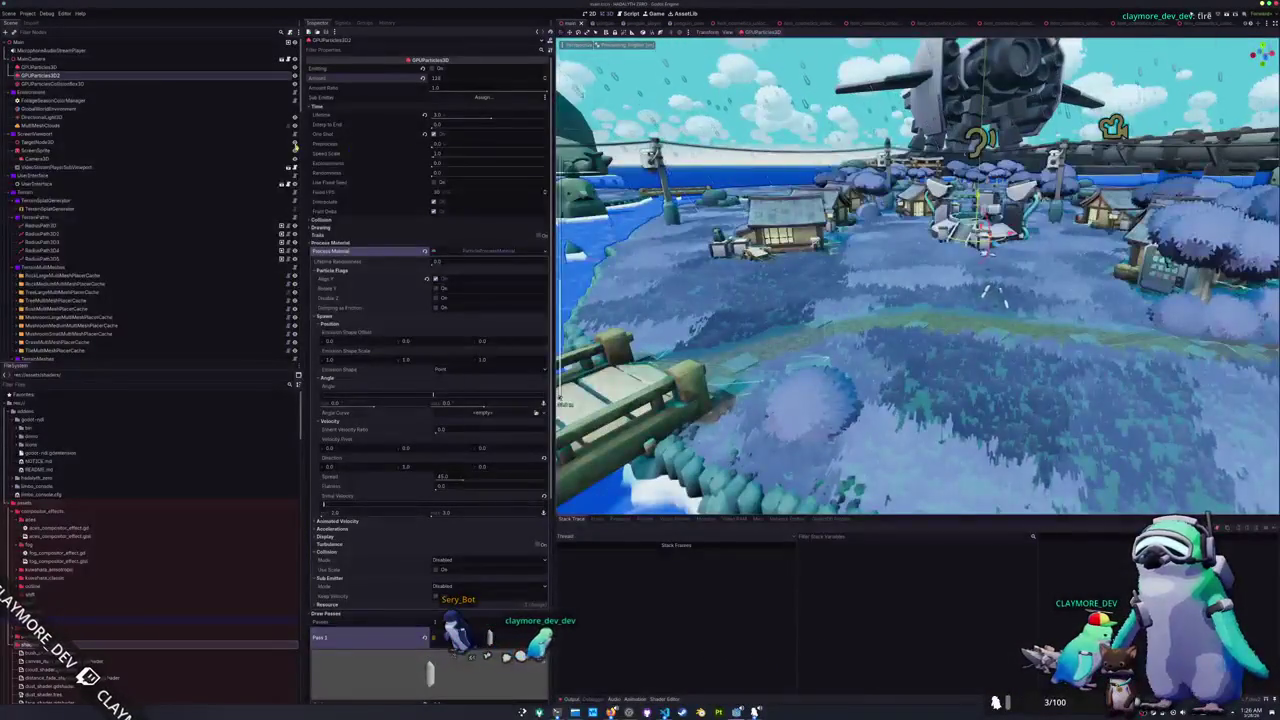
{"action": "left_click", "coordinate": [105, 84]}
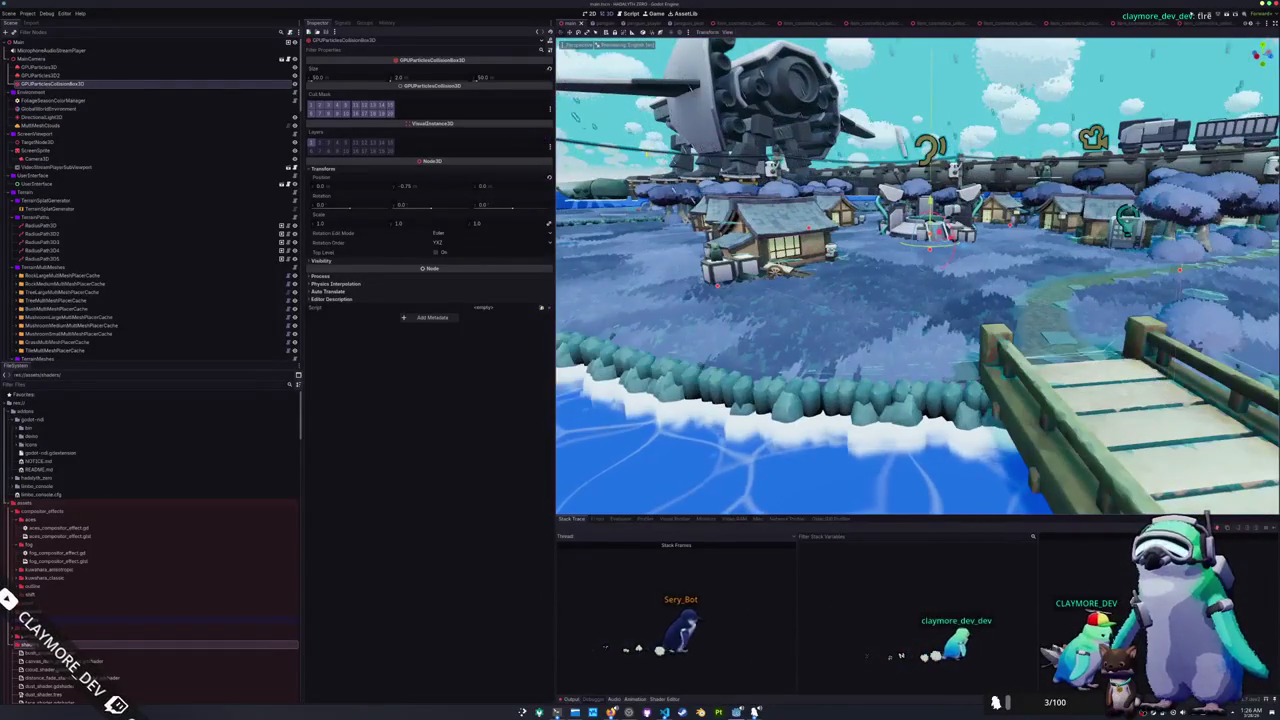
- Set the collision box's Transform position value to -1.0
{"action": "left_click", "coordinate": [415, 187]}
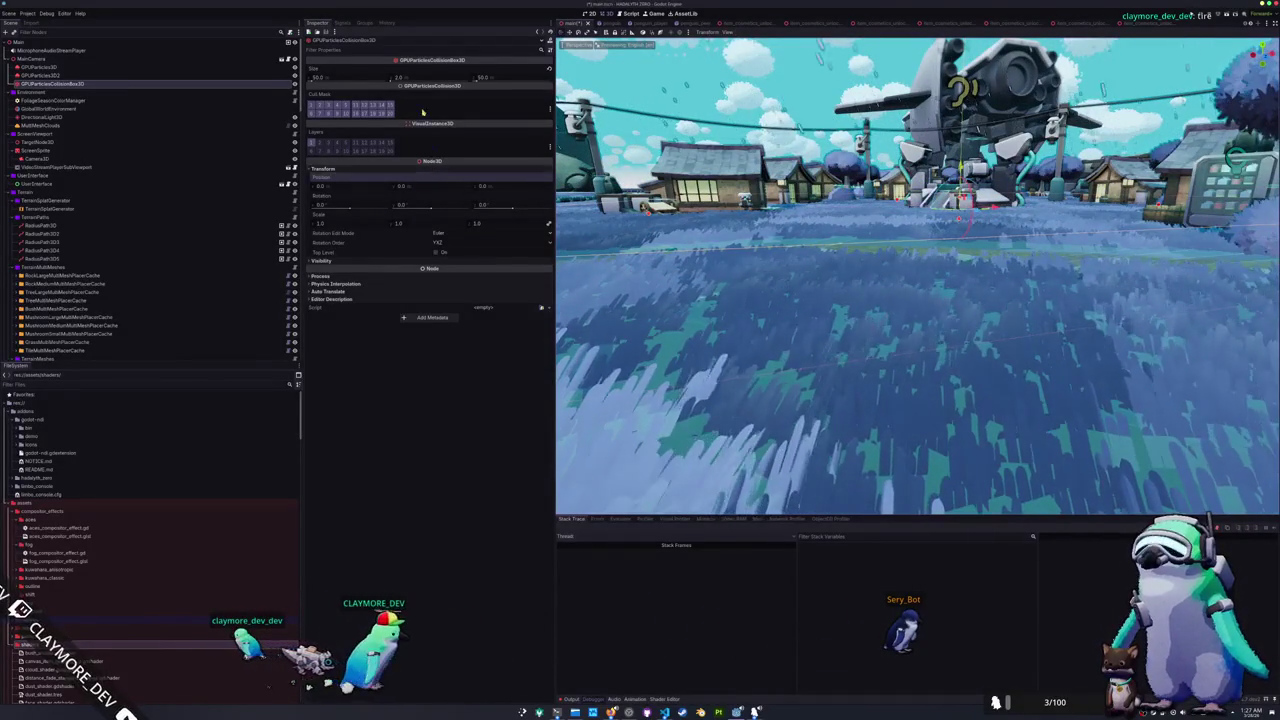
{"action": "type", "text": "-1"}
{"action": "key", "text": "Return"}
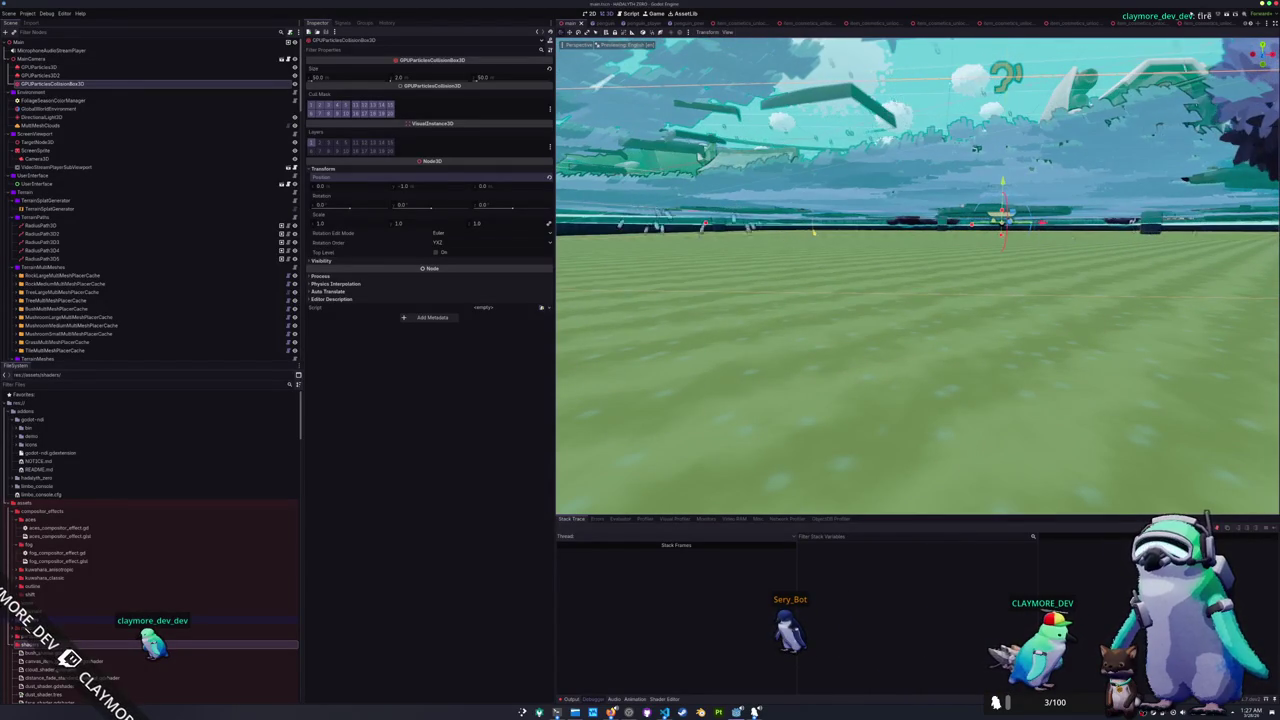
- Check the collision box height against the island in Front orthogonal view, then return to perspective
{"action": "key", "text": "KP_1"}
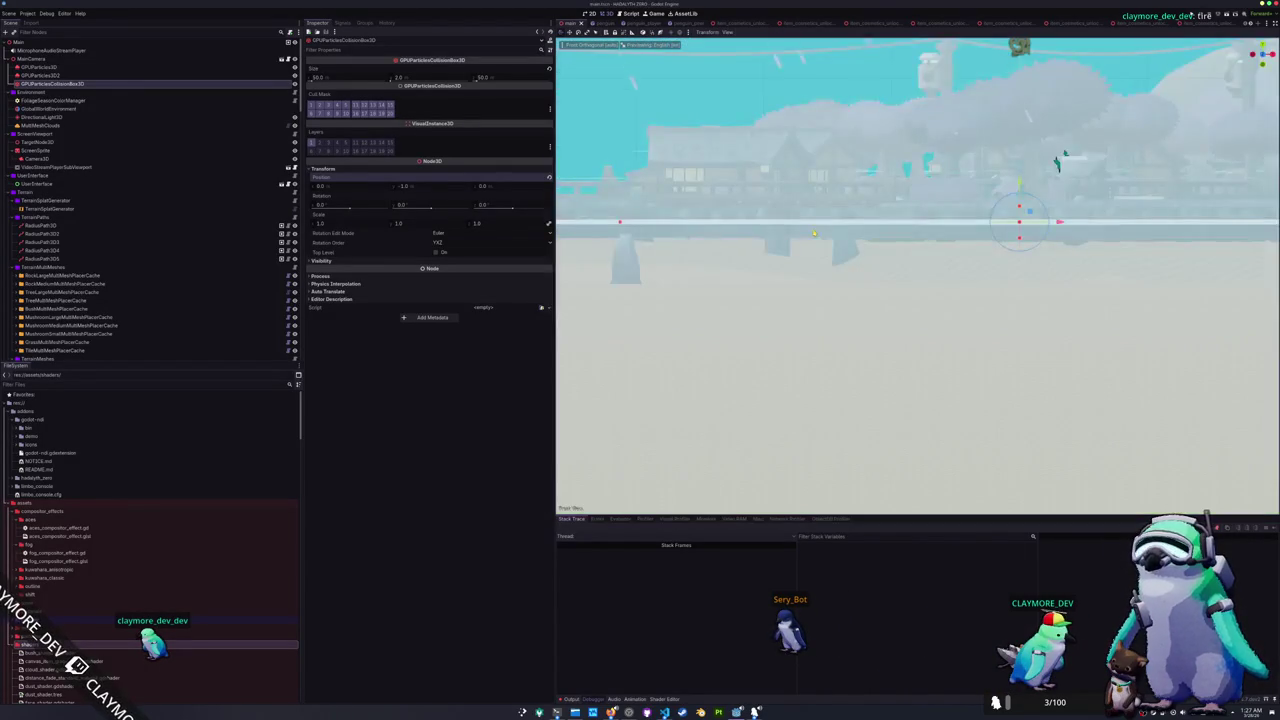
{"action": "scroll", "coordinate": [860, 240], "scroll_direction": "down", "scroll_amount": 3}
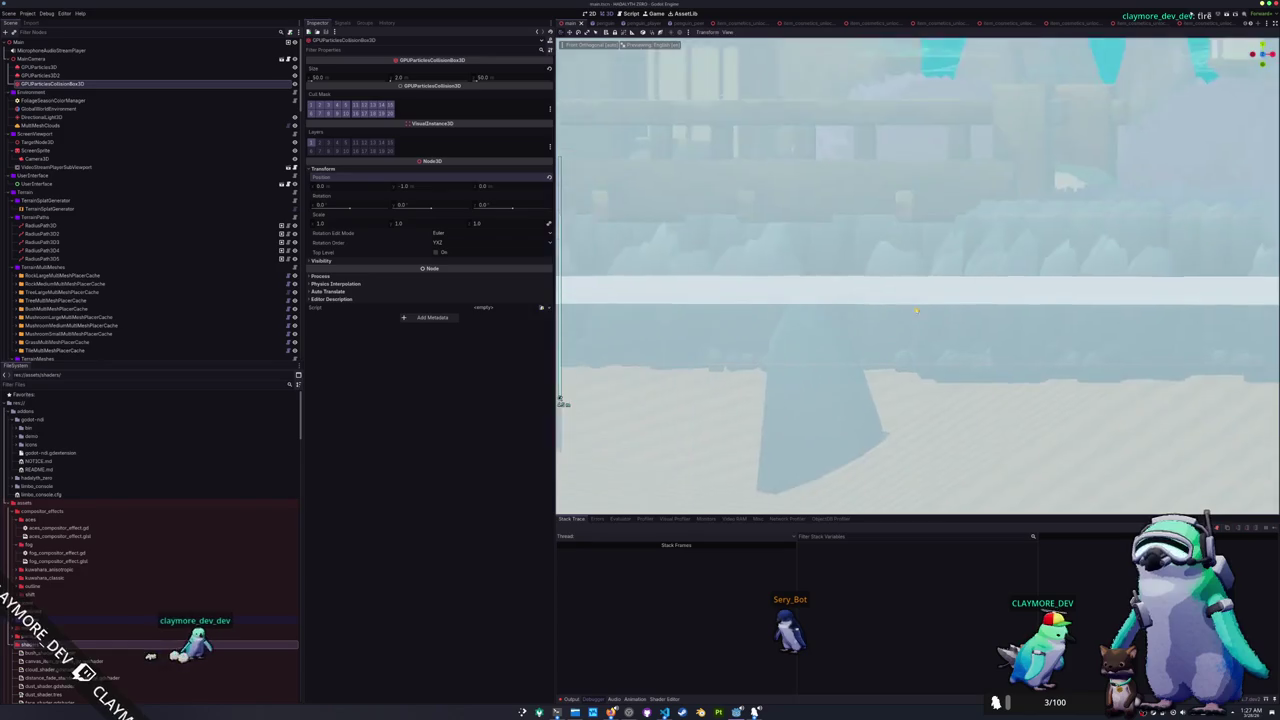
{"action": "scroll", "coordinate": [917, 280], "scroll_direction": "up", "scroll_amount": 2}
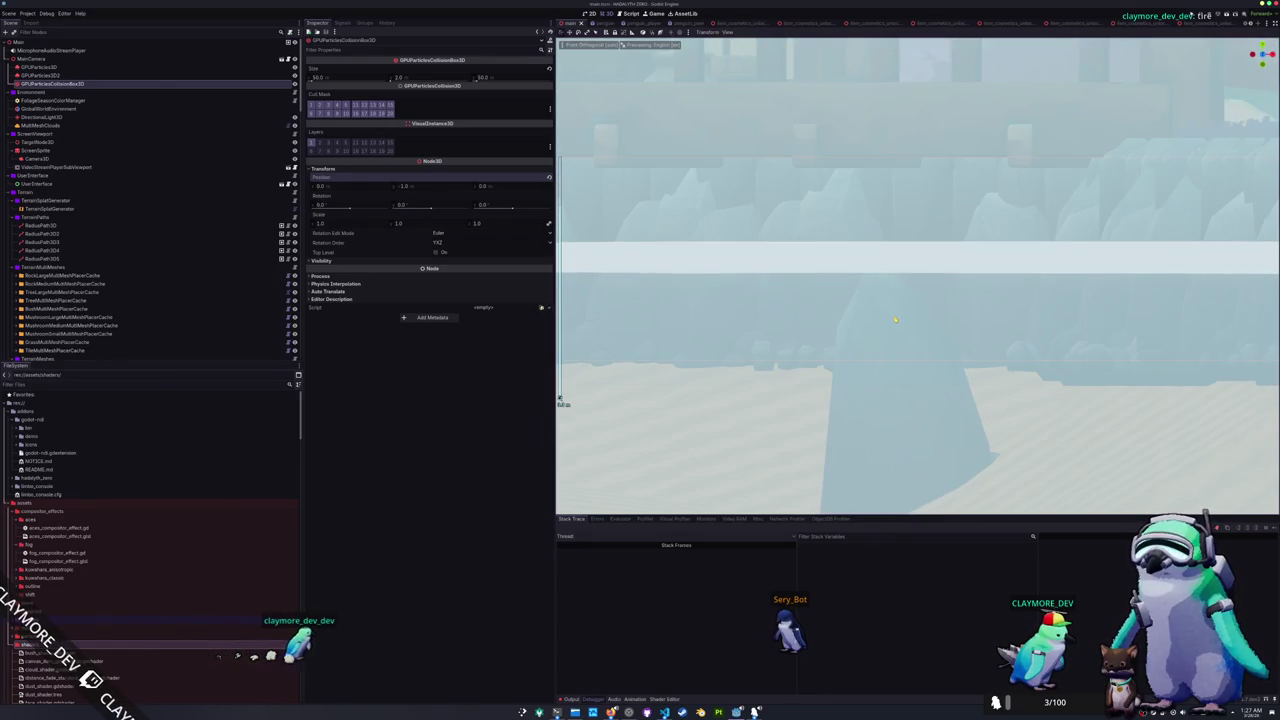
{"action": "scroll", "coordinate": [895, 320], "scroll_direction": "up", "scroll_amount": 3}
{"action": "key", "text": "KP_5"}
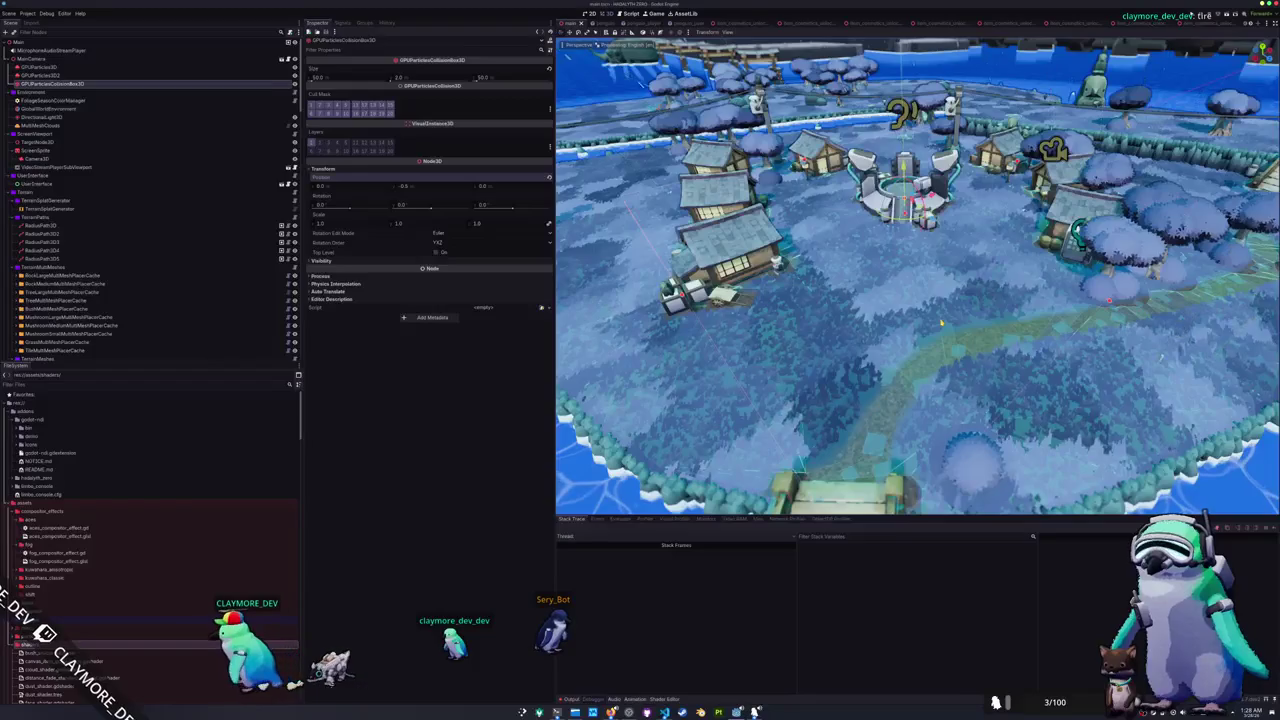
- Select the main GPUParticles3D emitter and check its Box emission extents of 100, 0.5, 100
{"action": "left_click", "coordinate": [55, 75]}
{"action": "left_click", "coordinate": [67, 69]}
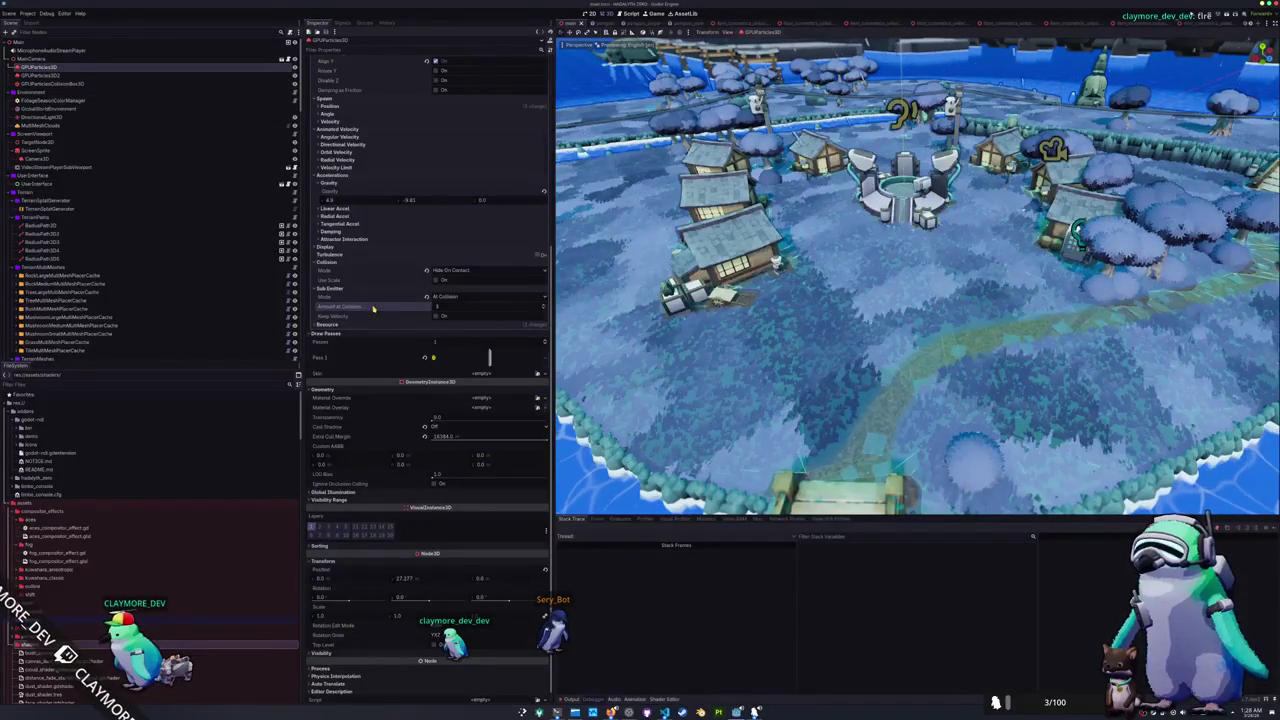
{"action": "scroll", "coordinate": [372, 308], "scroll_direction": "up", "scroll_amount": 5}
{"action": "scroll", "coordinate": [776, 294], "scroll_direction": "up", "scroll_amount": 5}
{"action": "scroll", "coordinate": [776, 294], "scroll_direction": "up", "scroll_amount": 5}
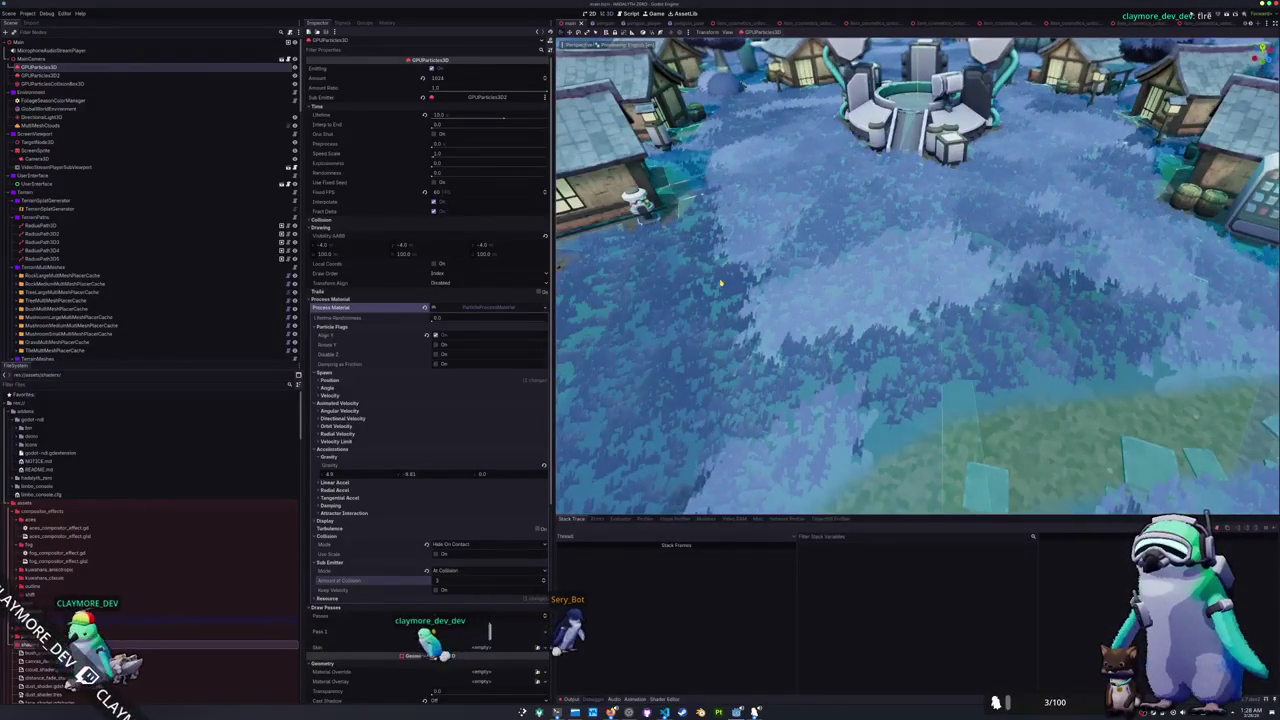
{"action": "left_click", "coordinate": [394, 381]}
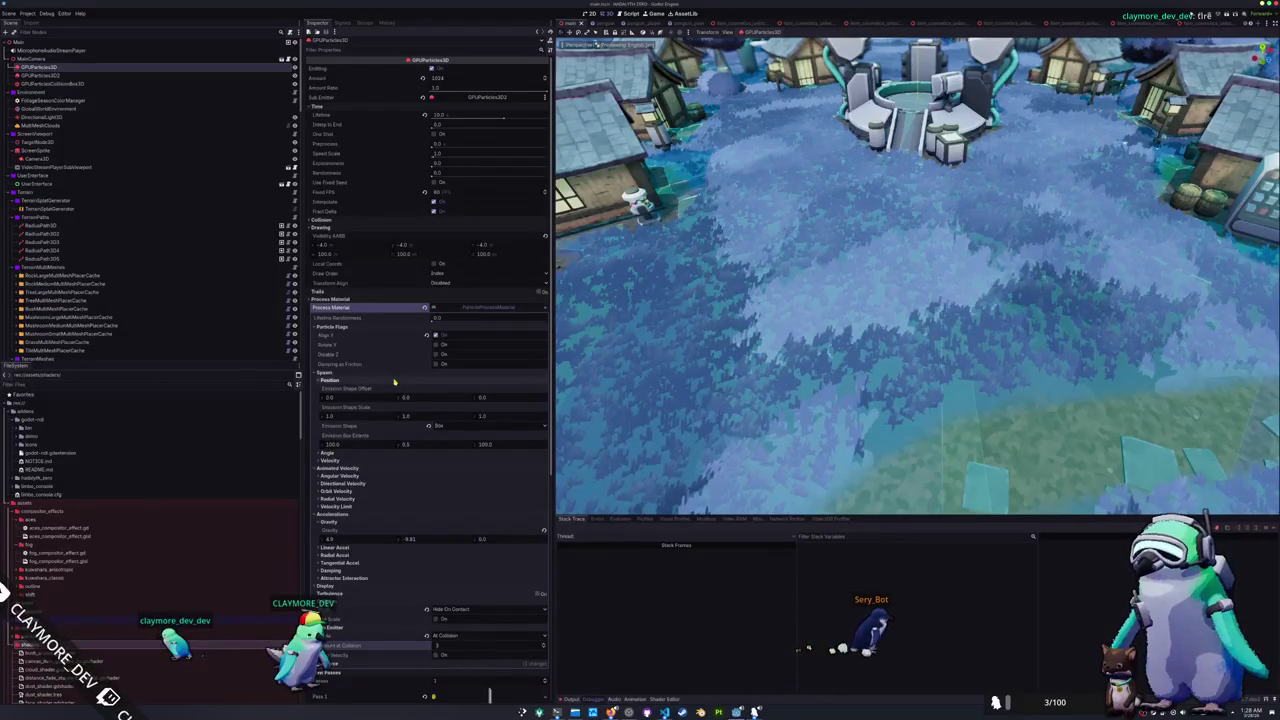
{"action": "left_click", "coordinate": [394, 381]}
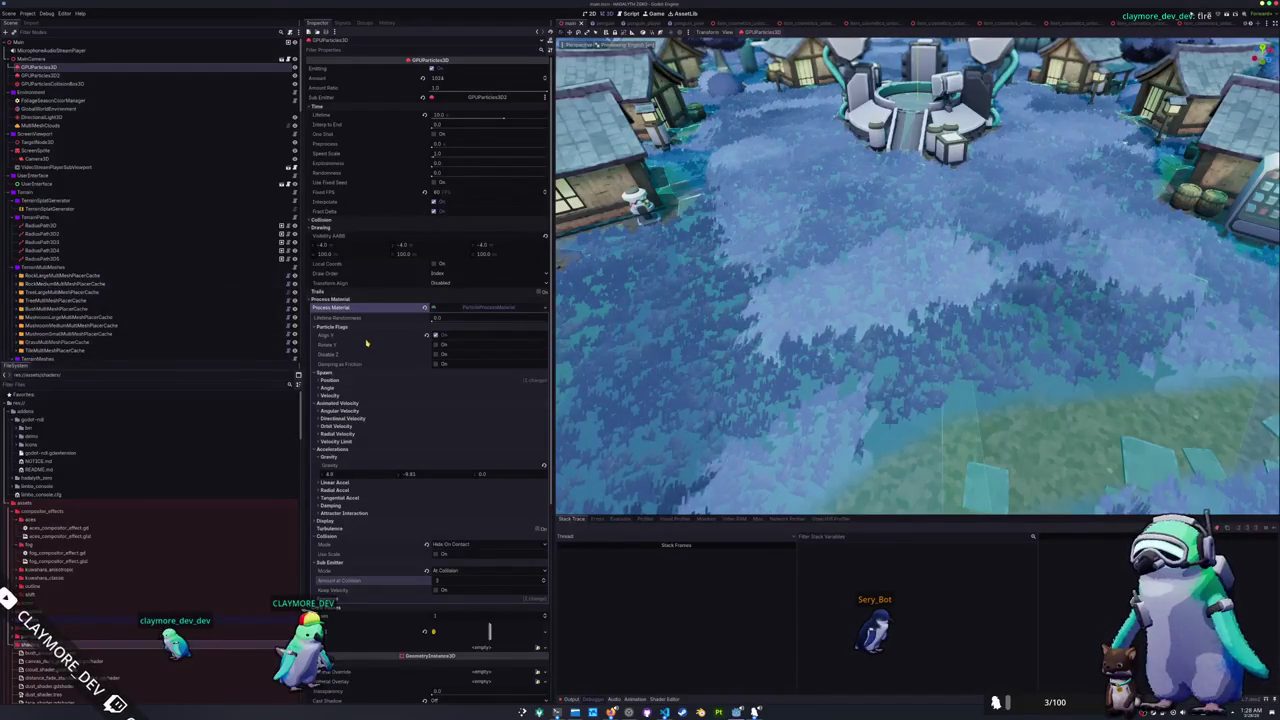
{"action": "scroll", "coordinate": [369, 332], "scroll_direction": "down", "scroll_amount": 5}
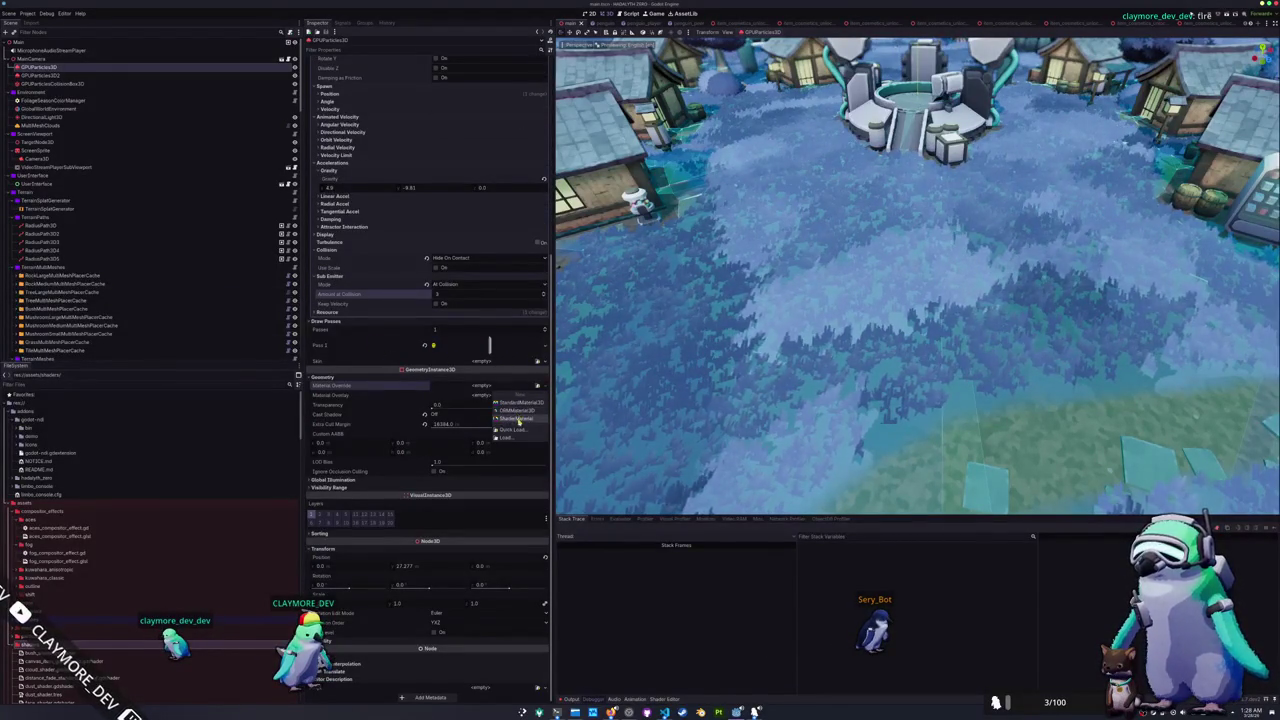
- Give the rain a new StandardMaterial3D override with Specular Mode set to Disabled
{"action": "left_click", "coordinate": [521, 403]}
{"action": "scroll", "coordinate": [344, 305], "scroll_direction": "down", "scroll_amount": 3}
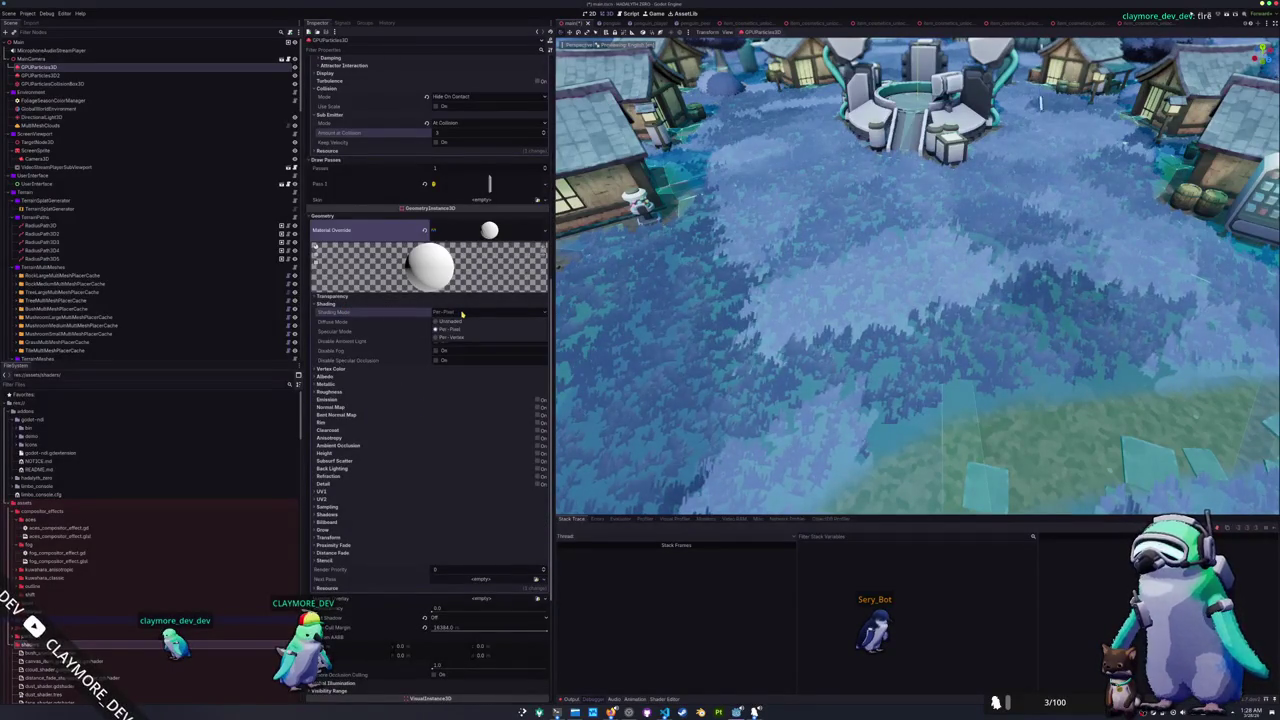
{"action": "left_click", "coordinate": [452, 324]}
{"action": "left_click", "coordinate": [450, 332]}
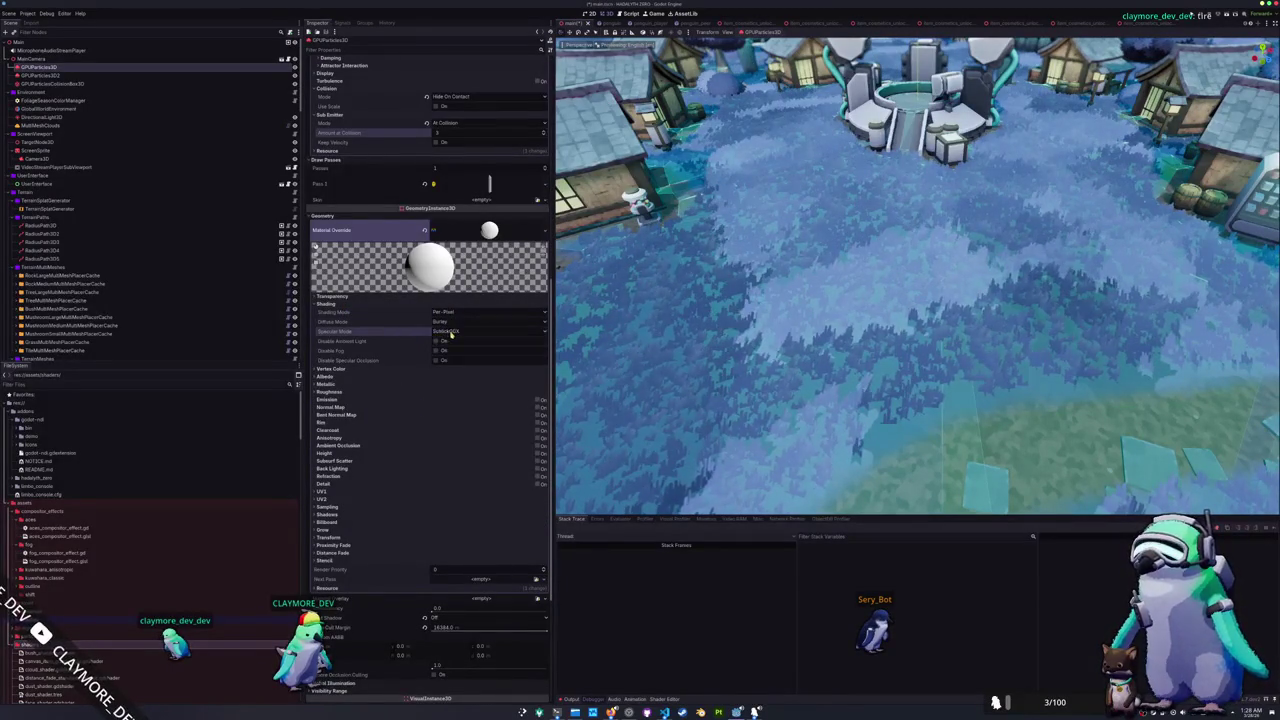
- Set the material's albedo colour to a bright blue
{"action": "left_click", "coordinate": [347, 376]}
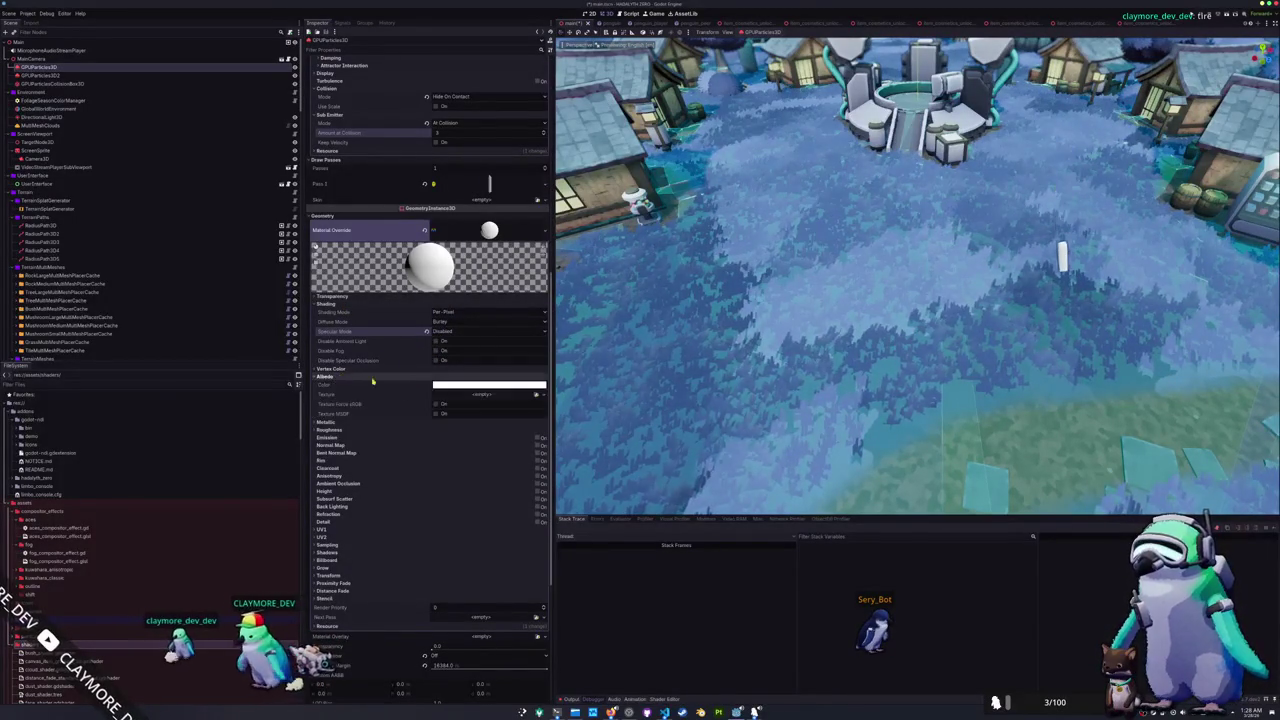
{"action": "left_click", "coordinate": [466, 388]}
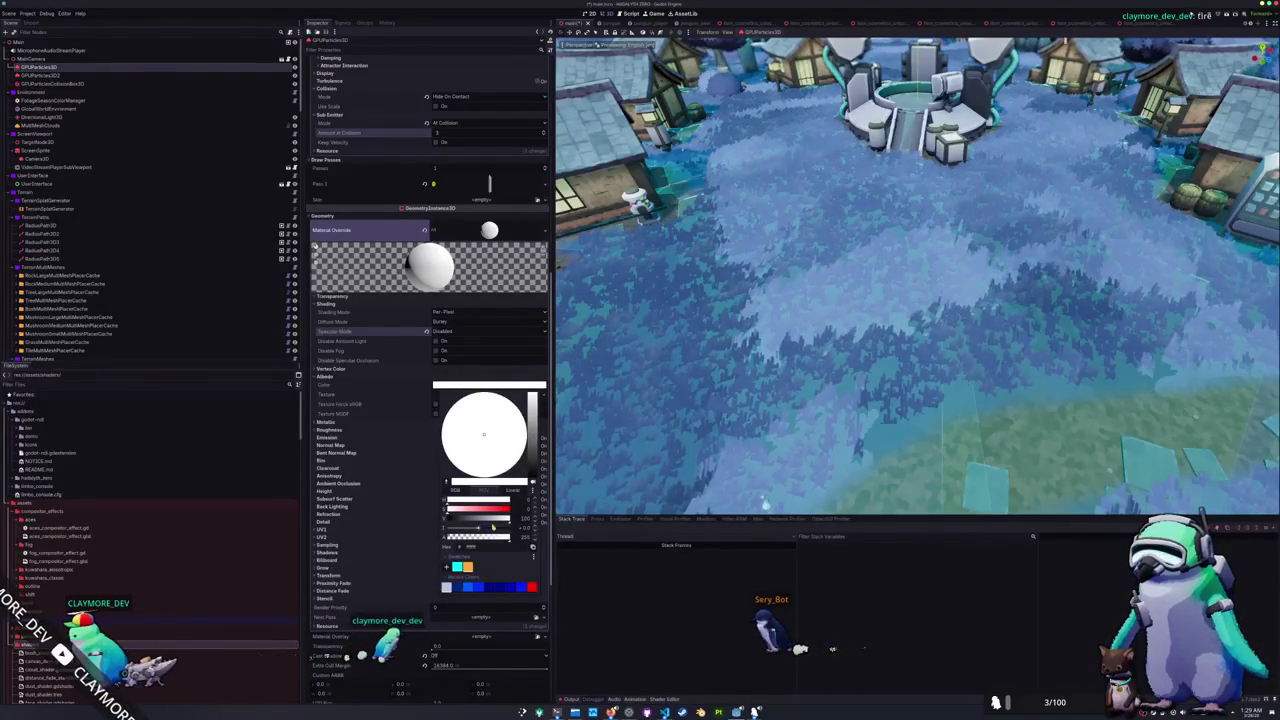
{"action": "left_click_drag", "start_coordinate": [534, 440], "coordinate": [534, 458]}
{"action": "left_click_drag", "start_coordinate": [490, 415], "coordinate": [458, 372]}
{"action": "mouse_move", "coordinate": [533, 436]}
{"action": "left_mouse_down"}
{"action": "mouse_move", "coordinate": [537, 418]}
{"action": "mouse_move", "coordinate": [536, 451]}
{"action": "left_mouse_up"}
{"action": "left_click", "coordinate": [401, 398]}
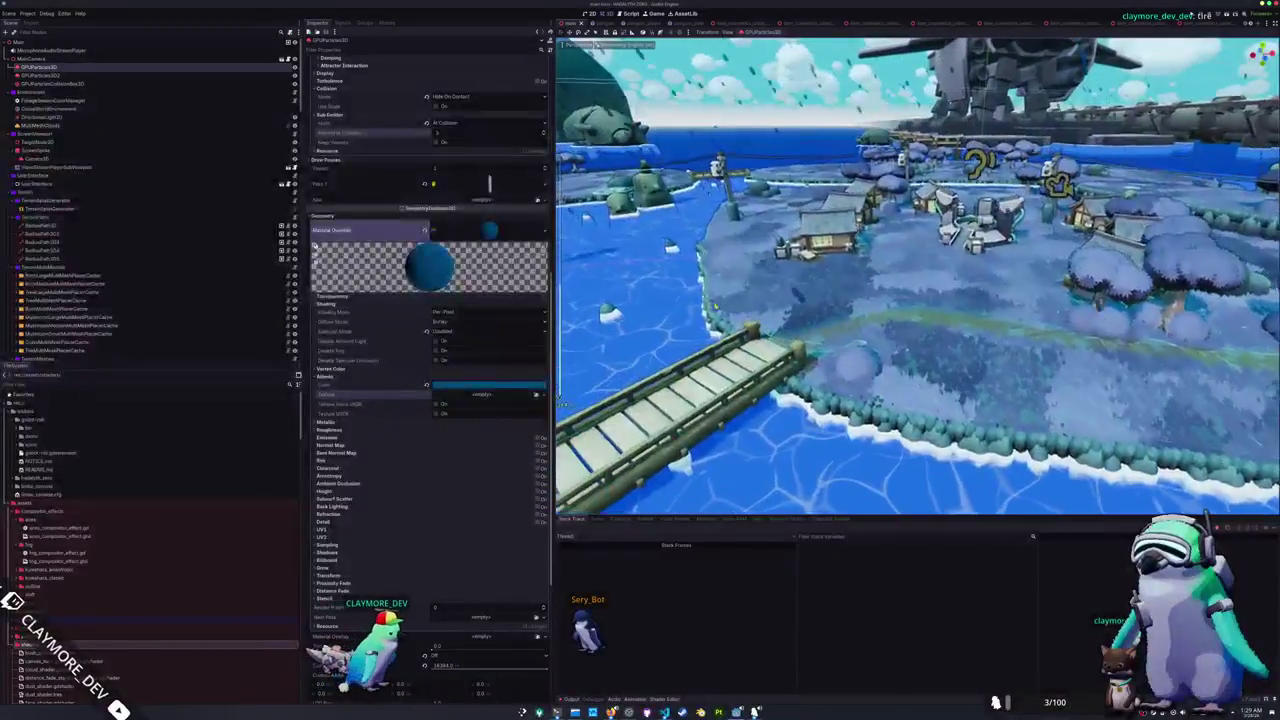
{"action": "left_click", "coordinate": [480, 387]}
{"action": "left_click_drag", "start_coordinate": [535, 450], "coordinate": [535, 427]}
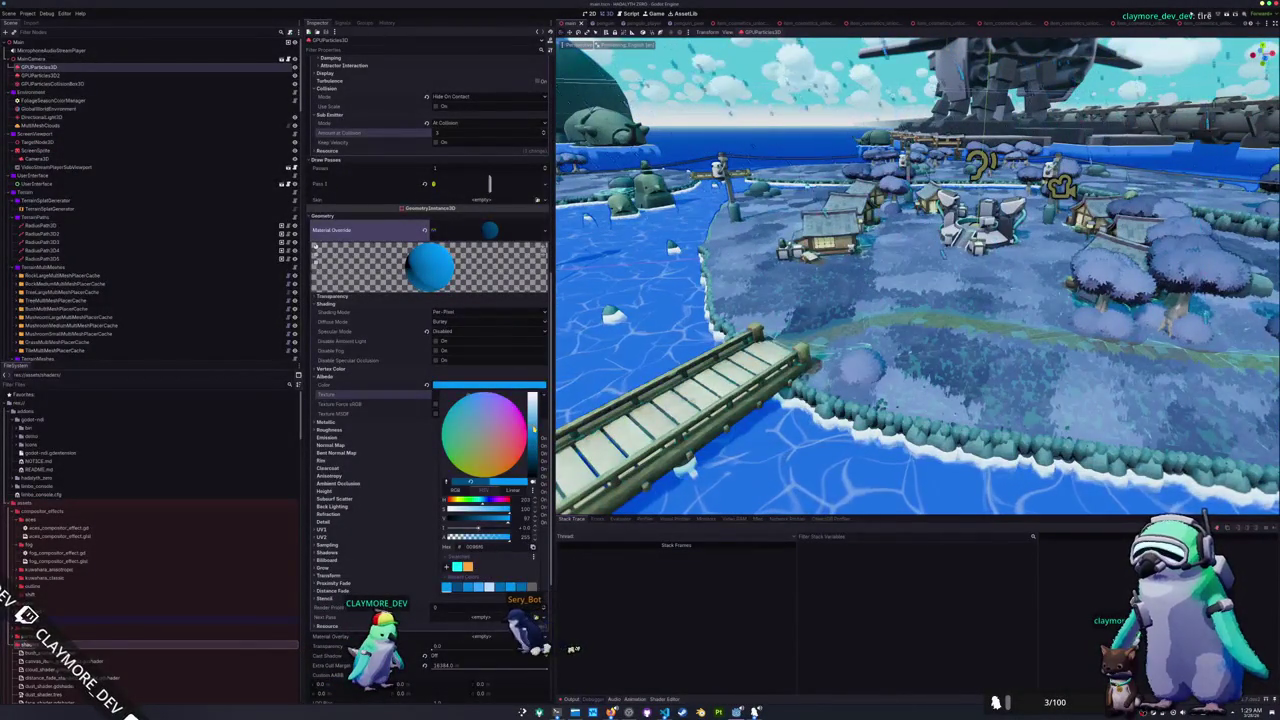
{"action": "left_click", "coordinate": [388, 397]}
{"action": "left_click", "coordinate": [470, 184]}
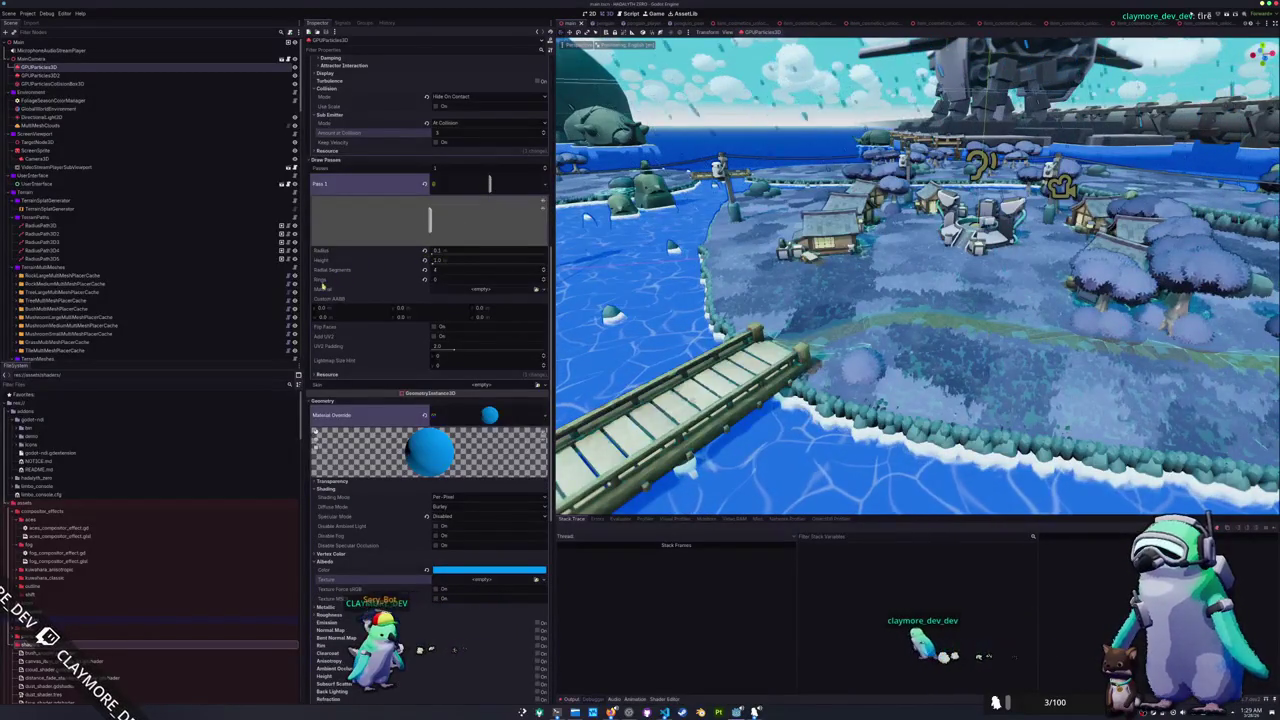
- Replace the Pass 1 mesh with a TubeTrailMesh and set its curve peak to (0.25, 0.25)
{"action": "left_click", "coordinate": [546, 186]}
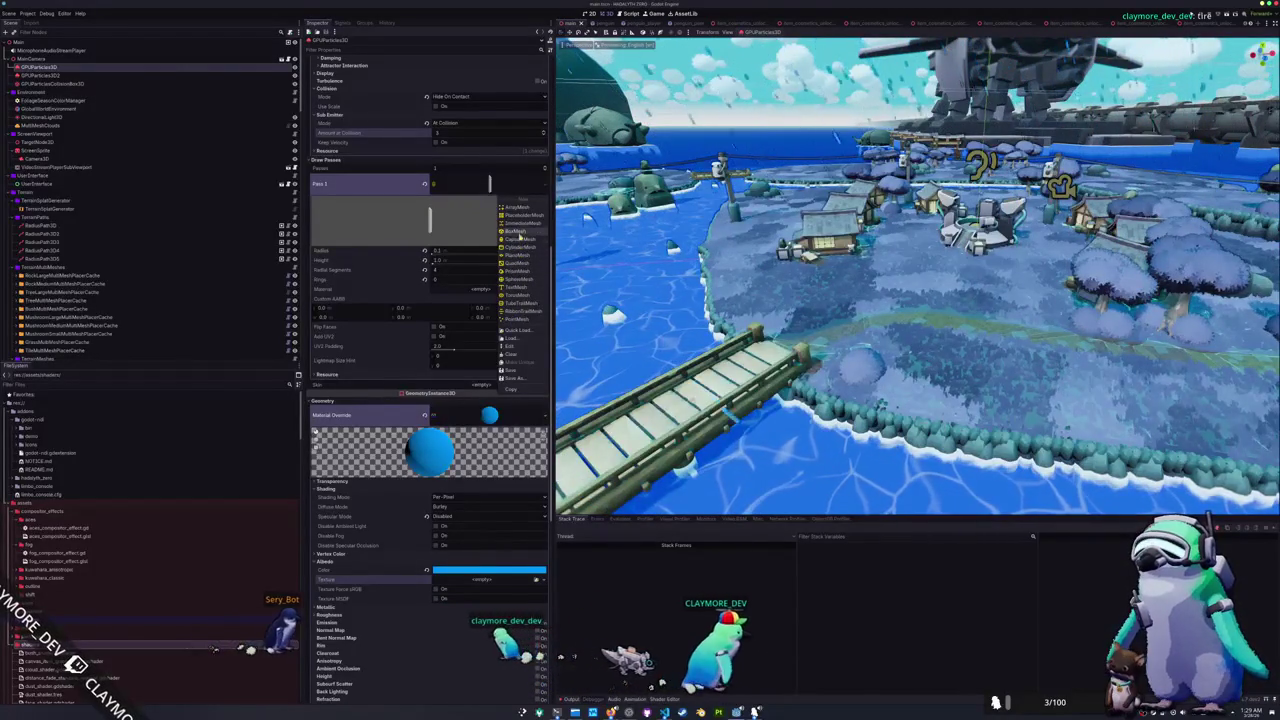
{"action": "left_click", "coordinate": [513, 287]}
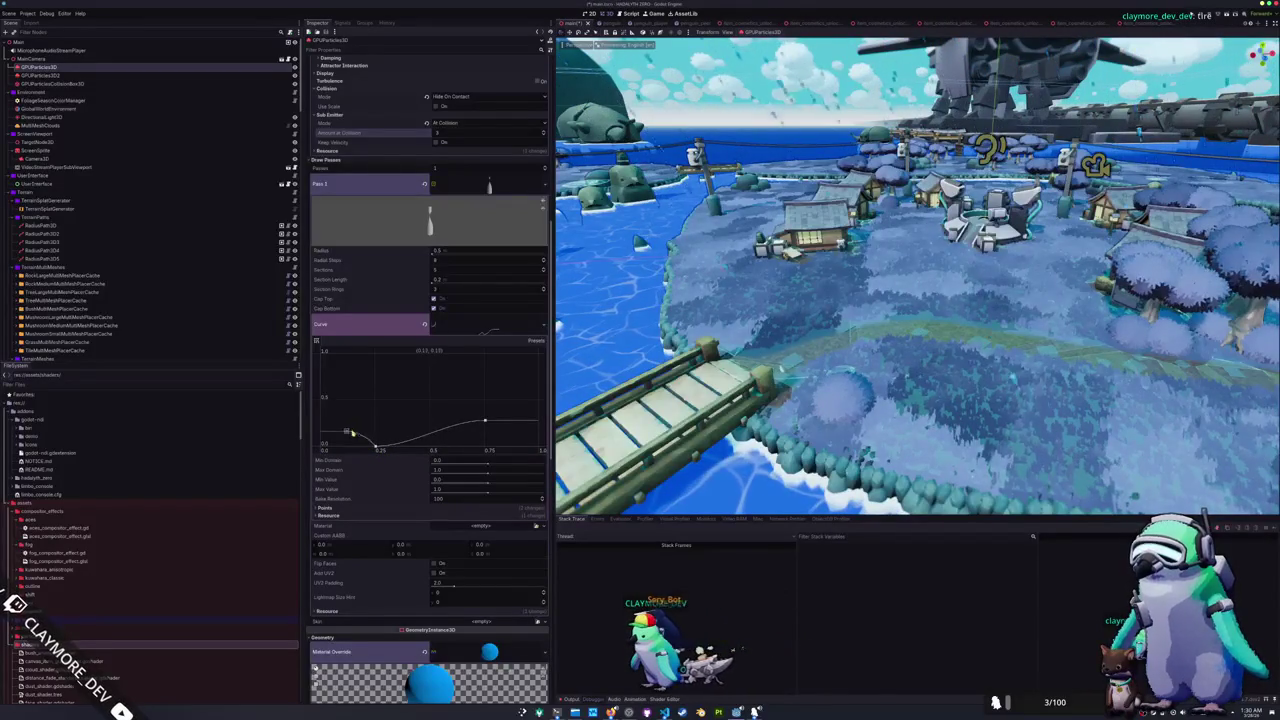
{"action": "left_click_drag", "start_coordinate": [376, 448], "coordinate": [321, 448]}
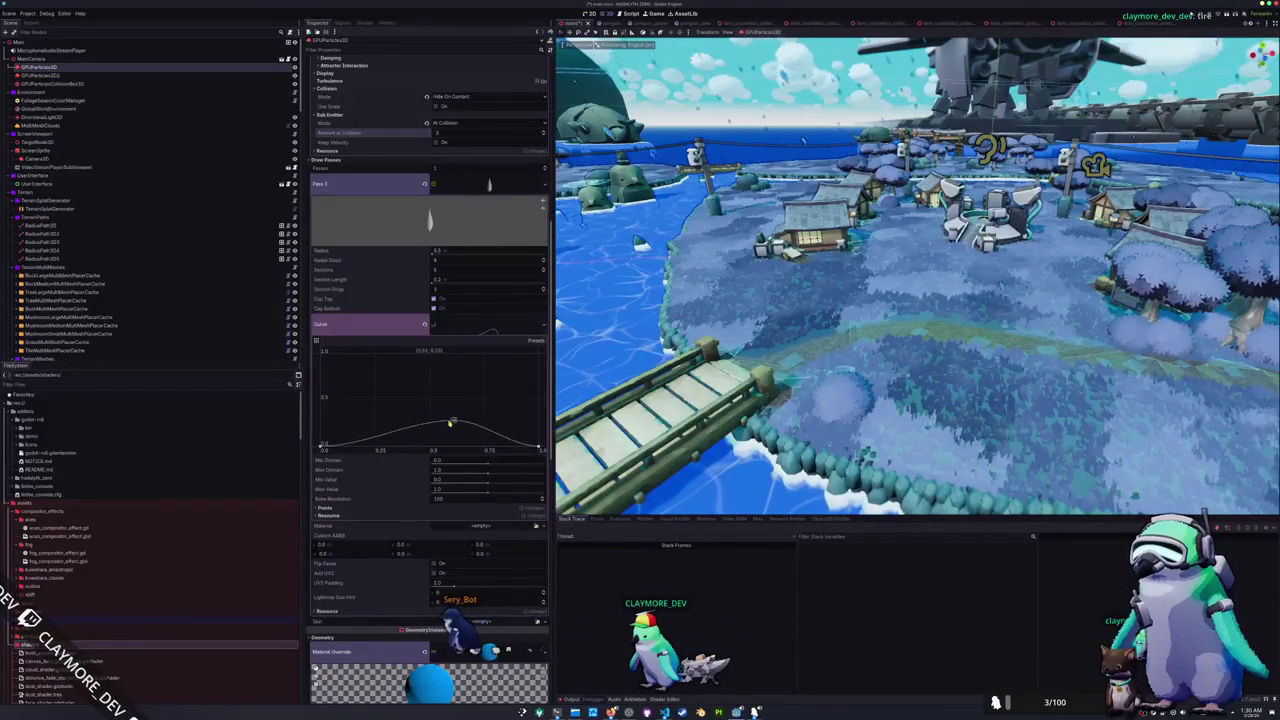
{"action": "left_click_drag", "start_coordinate": [375, 422], "coordinate": [385, 420]}
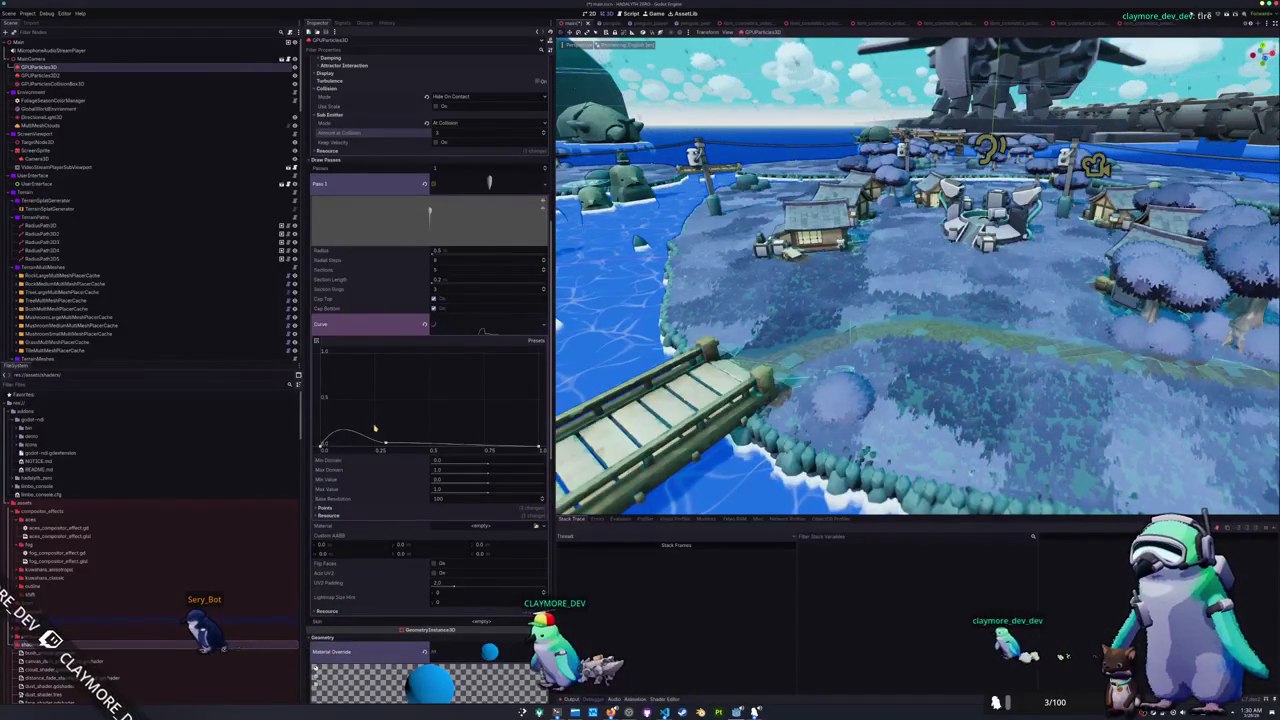
{"action": "left_click_drag", "start_coordinate": [366, 424], "coordinate": [375, 422]}
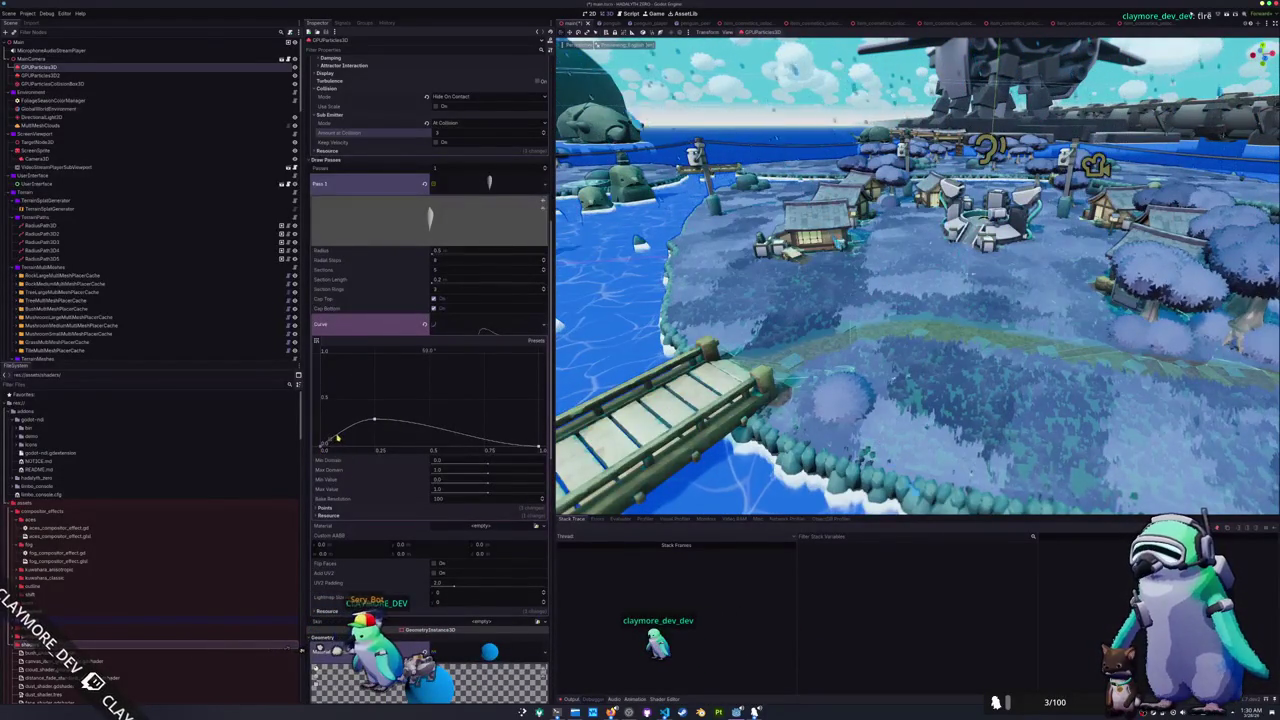
{"action": "left_click_drag", "start_coordinate": [374, 422], "coordinate": [375, 426]}
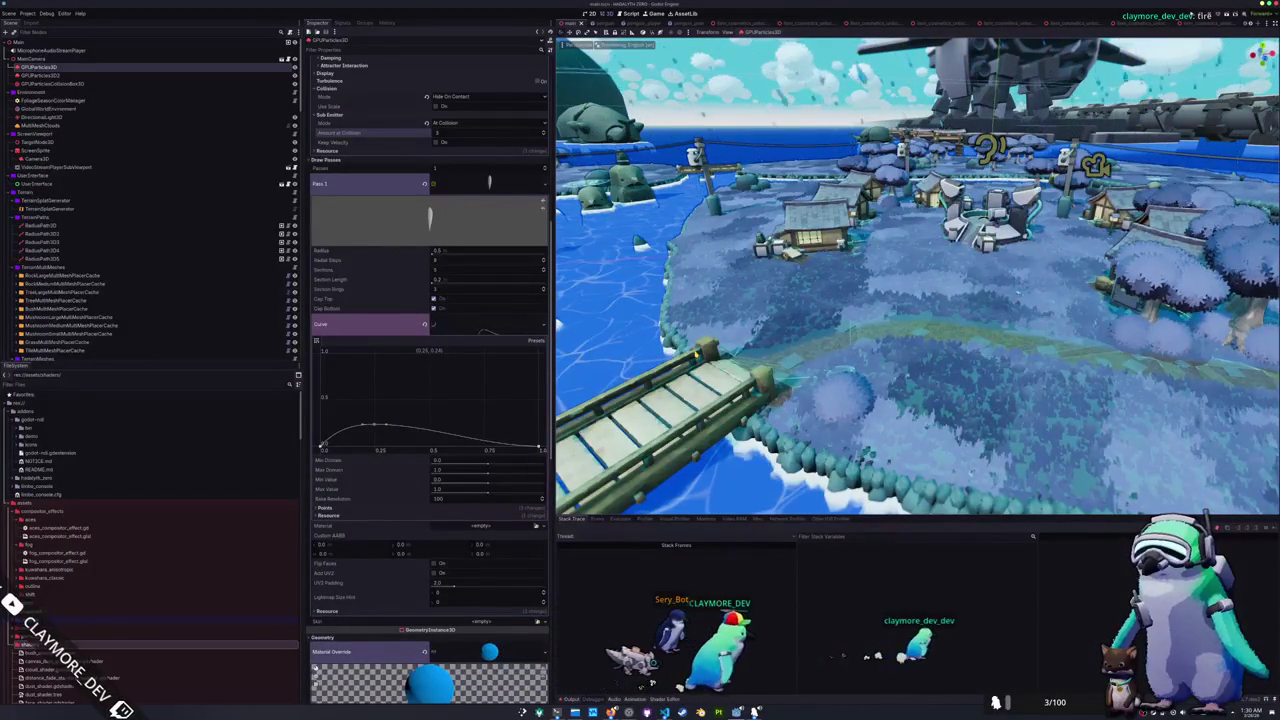
- Collapse the raindrop mesh and Material Override panels
{"action": "left_click", "coordinate": [495, 185]}
{"action": "left_click", "coordinate": [490, 231]}
{"action": "scroll", "coordinate": [435, 252], "scroll_direction": "up", "scroll_amount": 3}
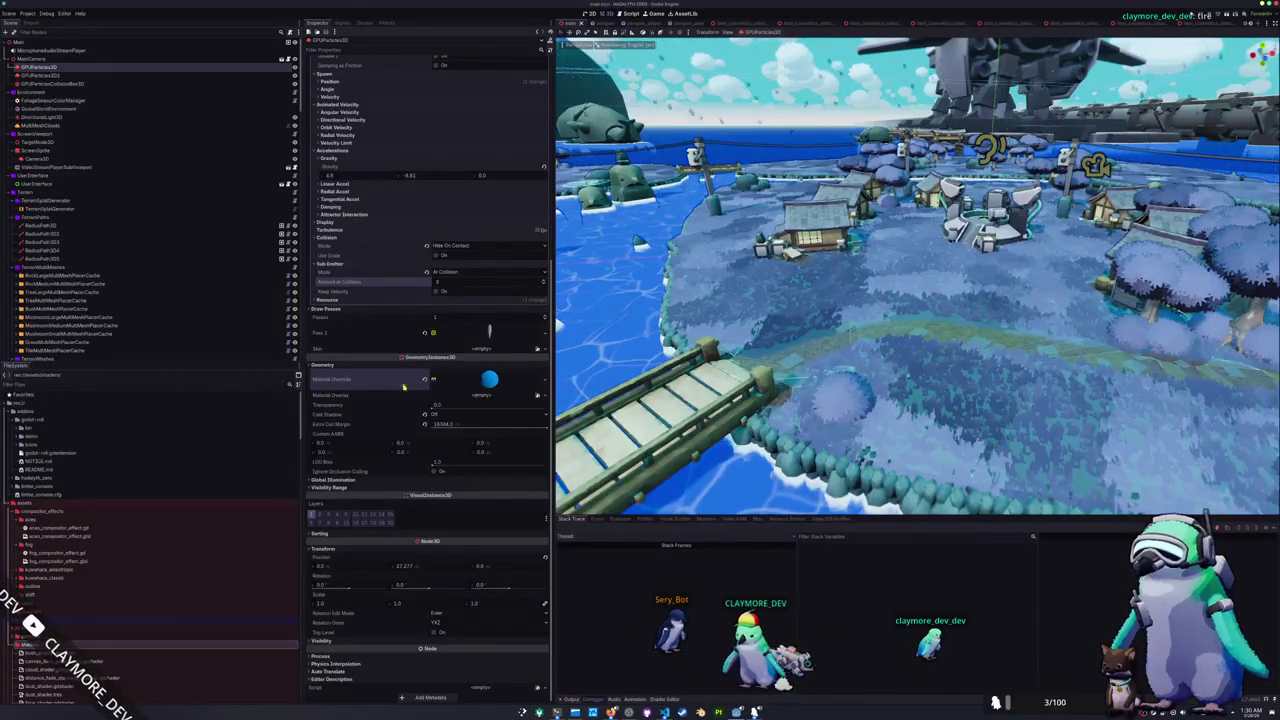
- Copy GPUParticles3D's raindrop Pass 1 mesh and paste it into GPUParticles3D2's Pass 1
{"action": "left_click", "coordinate": [111, 76]}
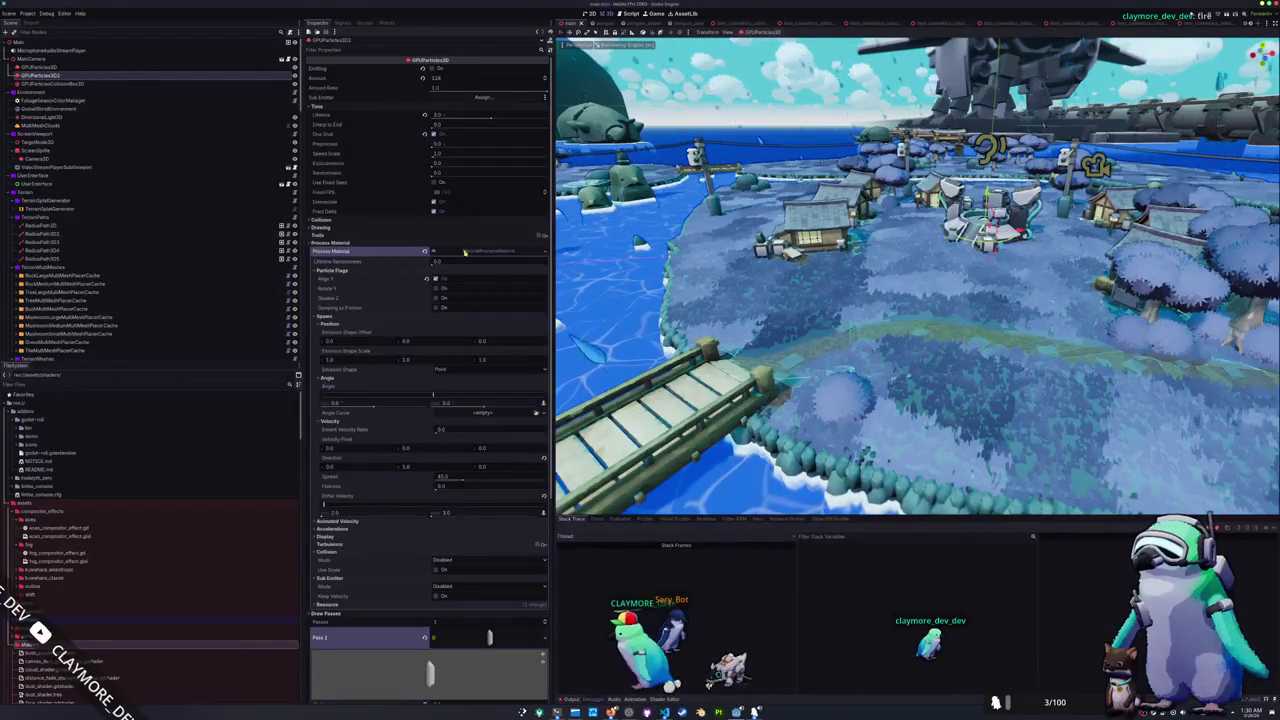
{"action": "left_click", "coordinate": [465, 253]}
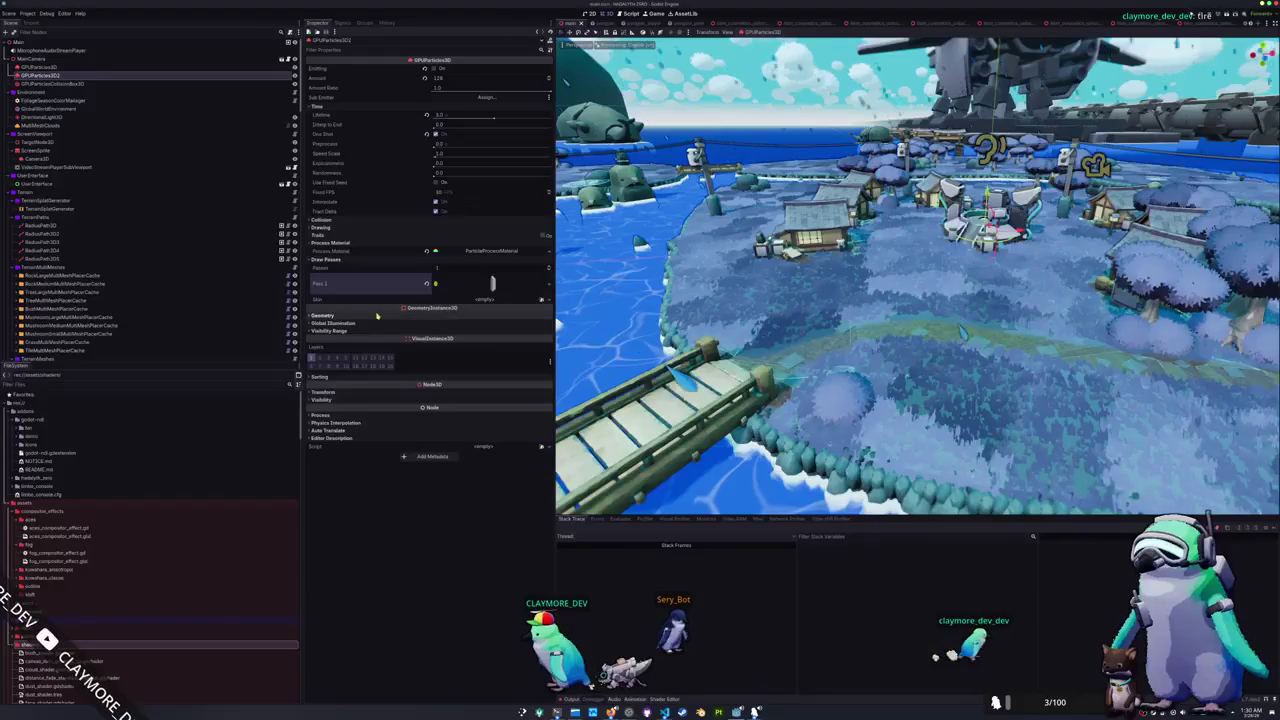
{"action": "left_click", "coordinate": [380, 316]}
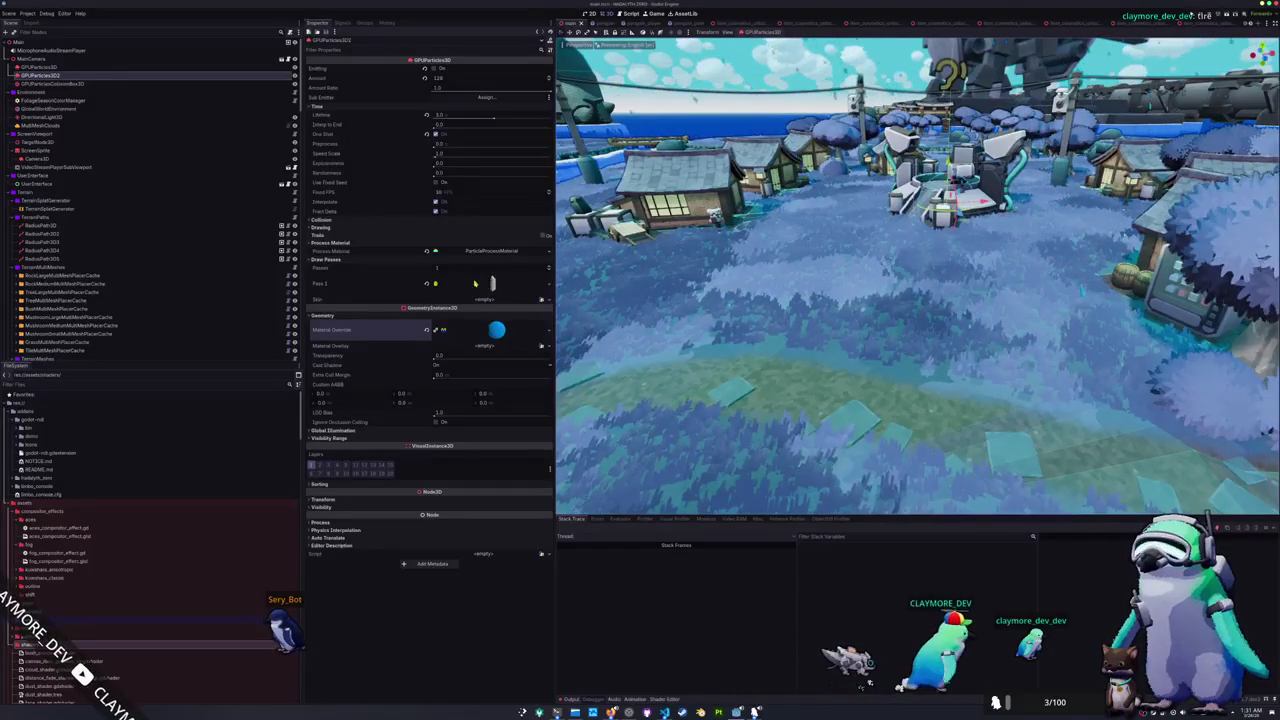
{"action": "left_click", "coordinate": [40, 67]}
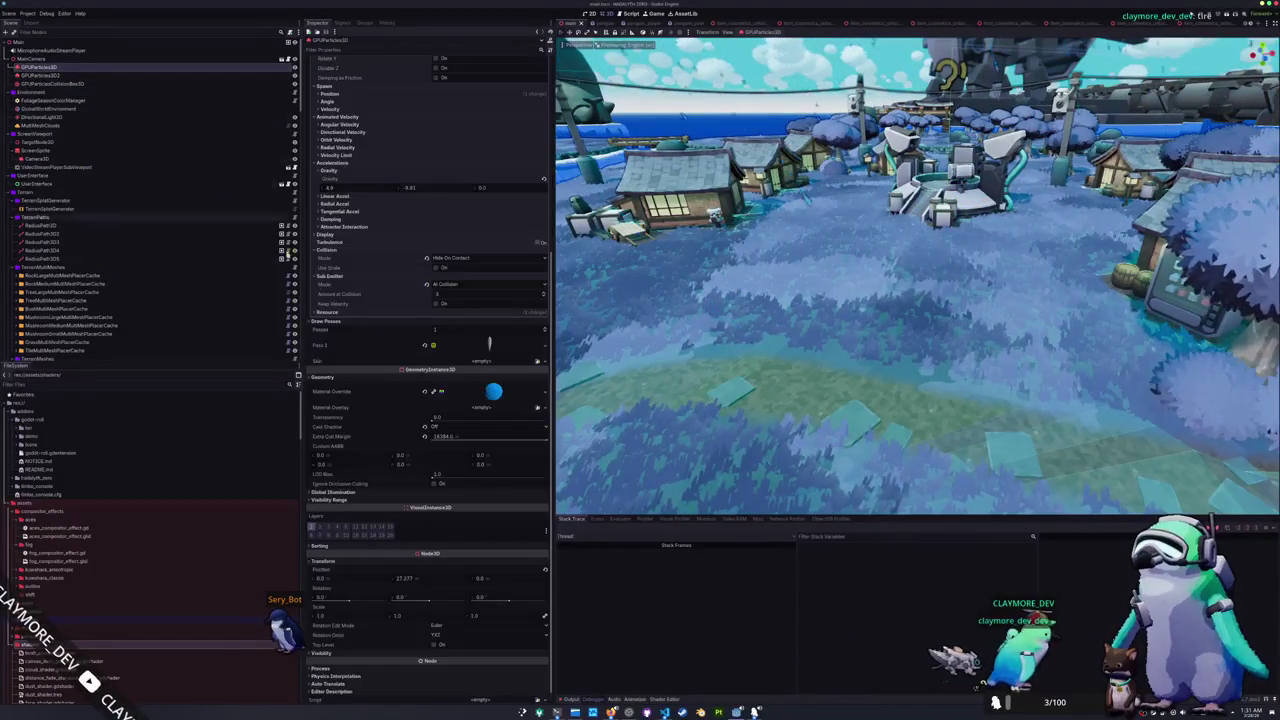
{"action": "left_click", "coordinate": [491, 345]}
{"action": "left_click", "coordinate": [491, 345]}
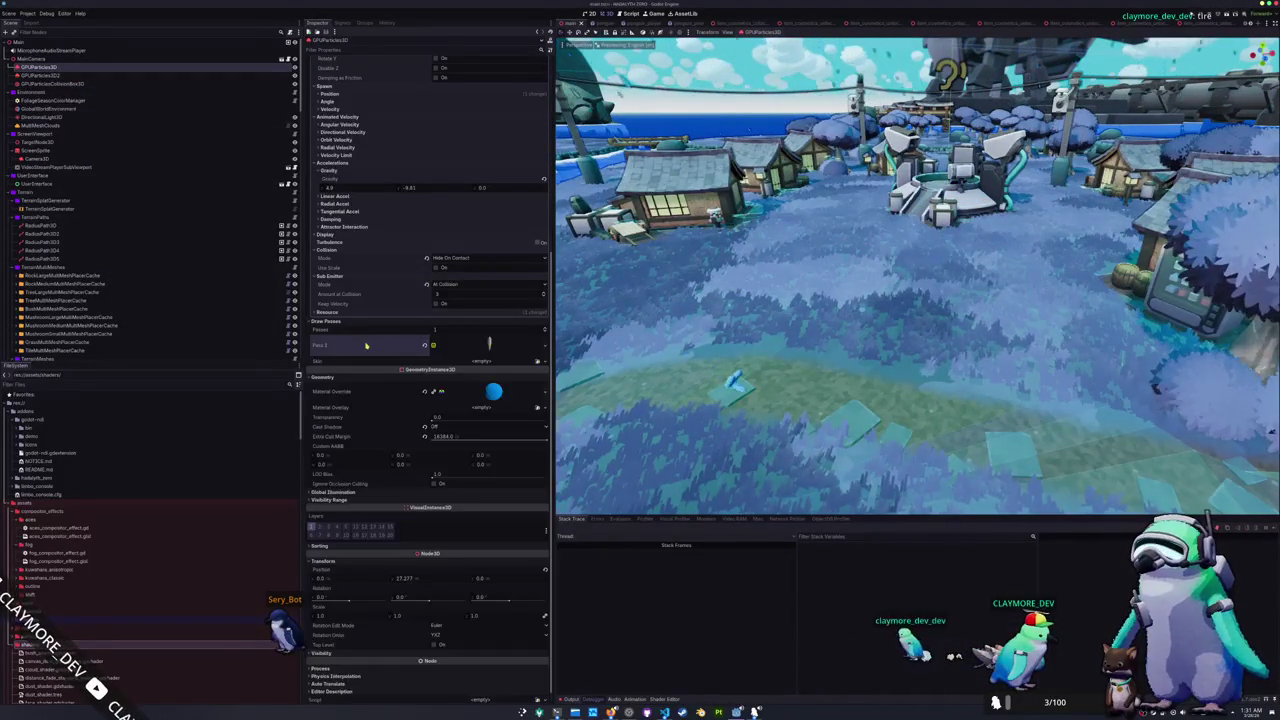
{"action": "left_click", "coordinate": [84, 77]}
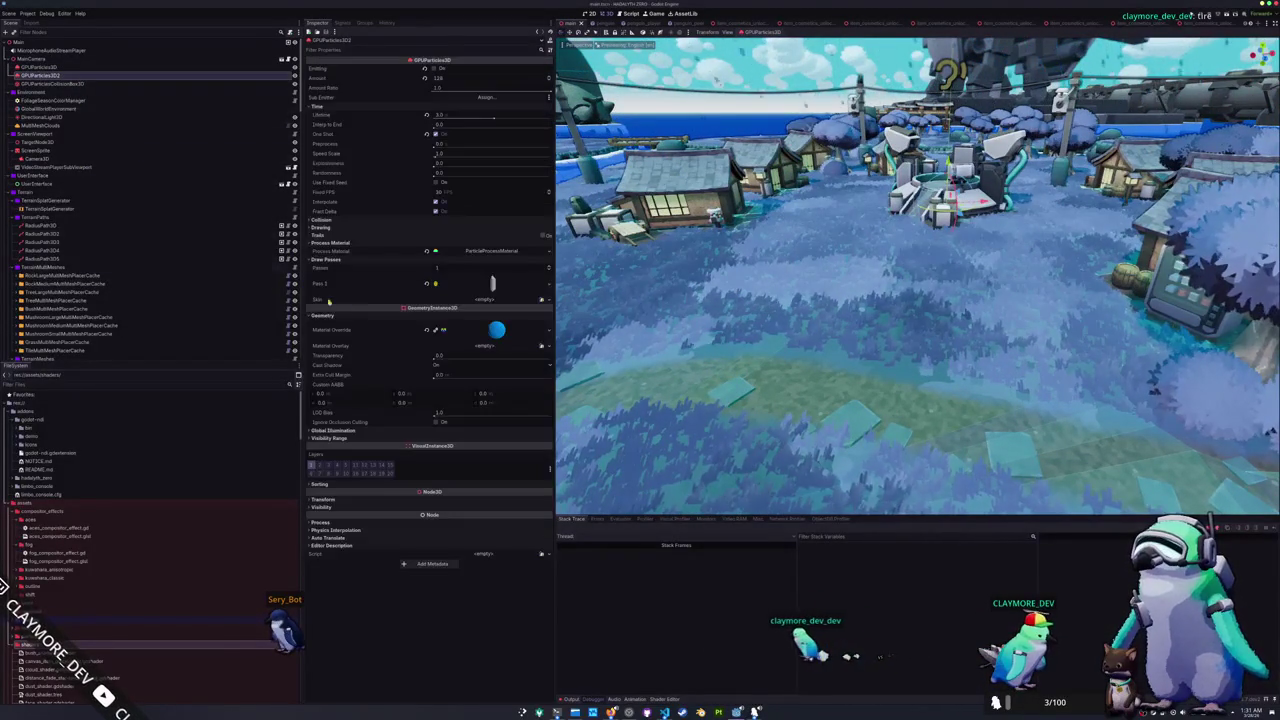
{"action": "right_click", "coordinate": [362, 289]}
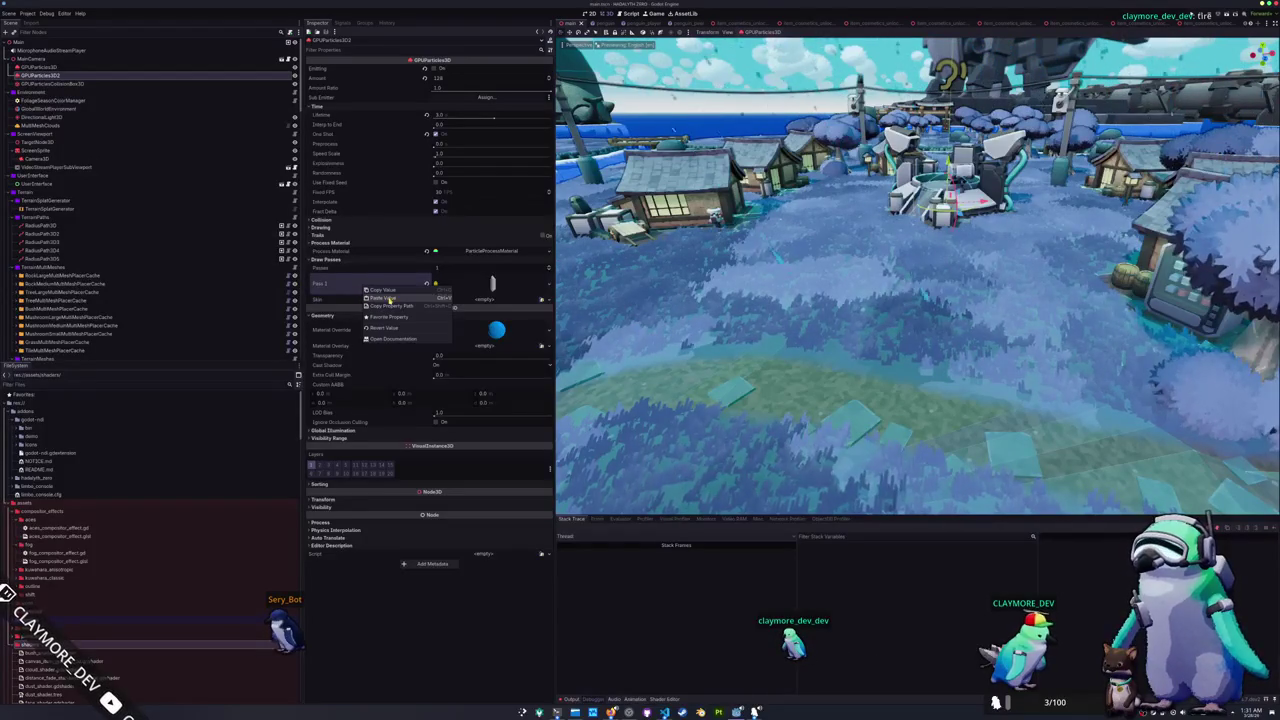
{"action": "left_click", "coordinate": [389, 299]}
{"action": "left_click_drag", "start_coordinate": [660, 330], "coordinate": [668, 298]}
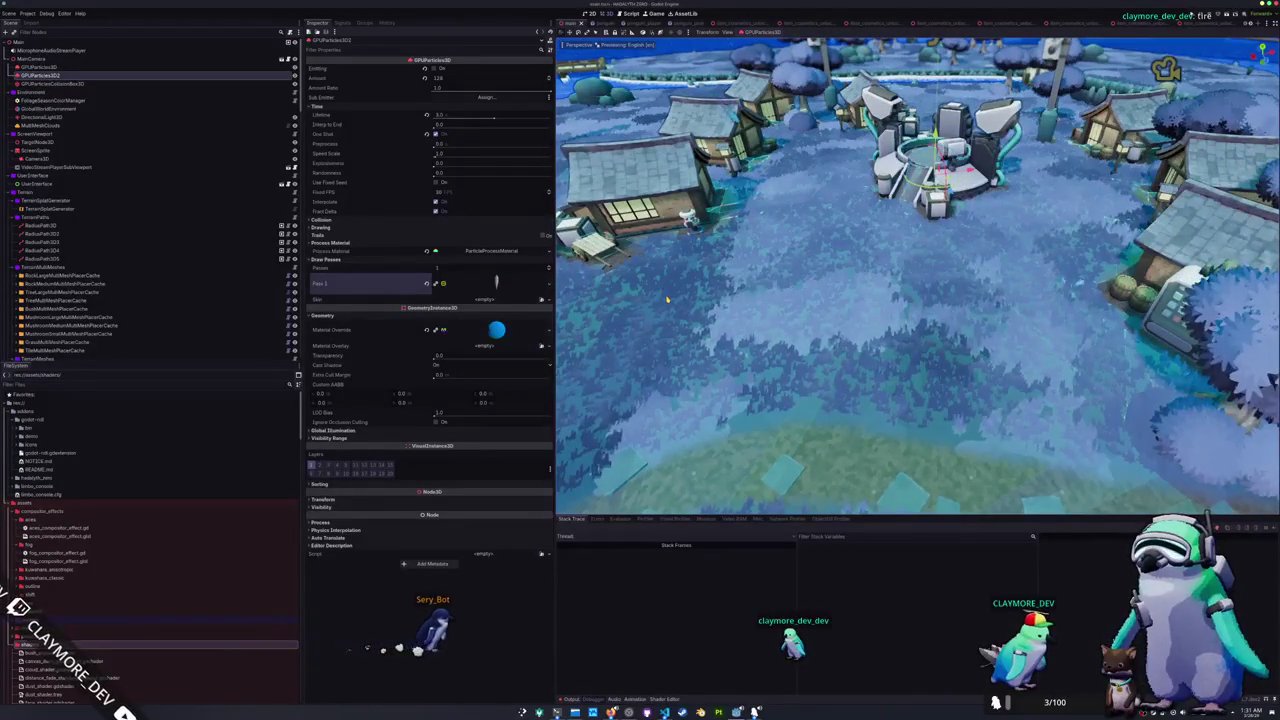
- Create a new CurveTexture in the process material's Display > Scale > Scale Curve
{"action": "left_click", "coordinate": [449, 252]}
{"action": "scroll", "coordinate": [342, 415], "scroll_direction": "down", "scroll_amount": 3}
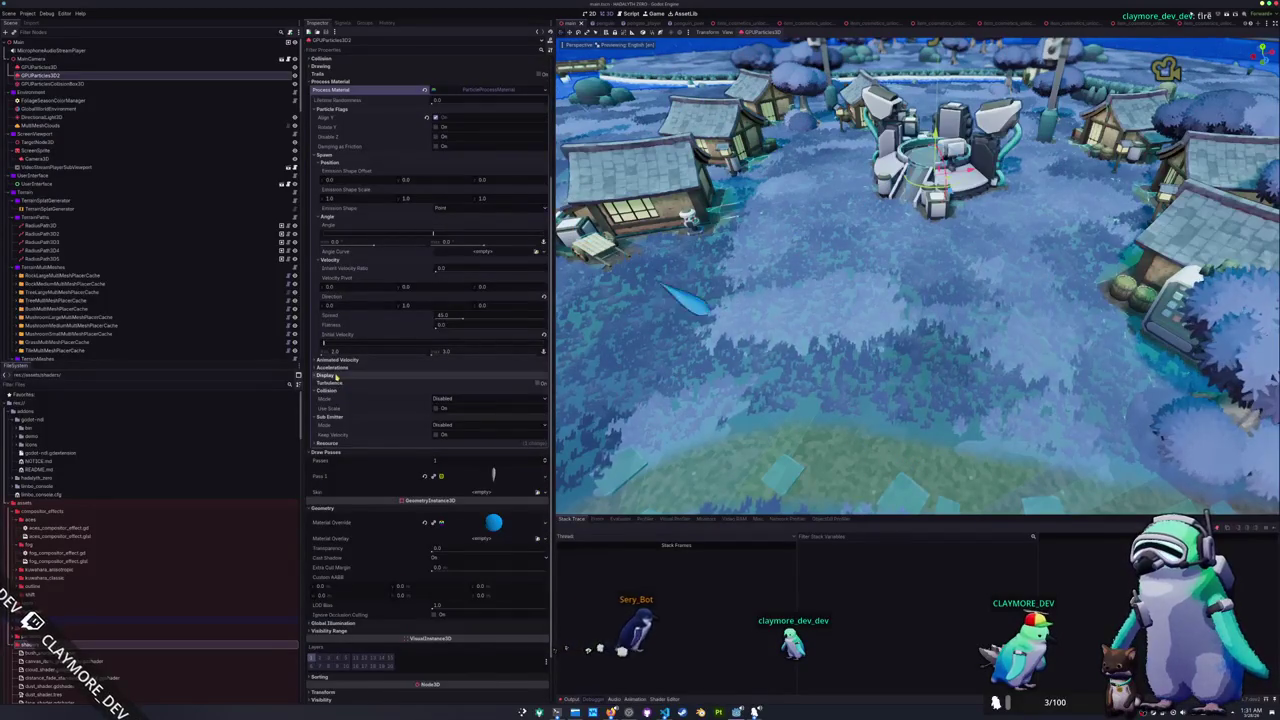
{"action": "left_click", "coordinate": [336, 377]}
{"action": "left_click", "coordinate": [330, 383]}
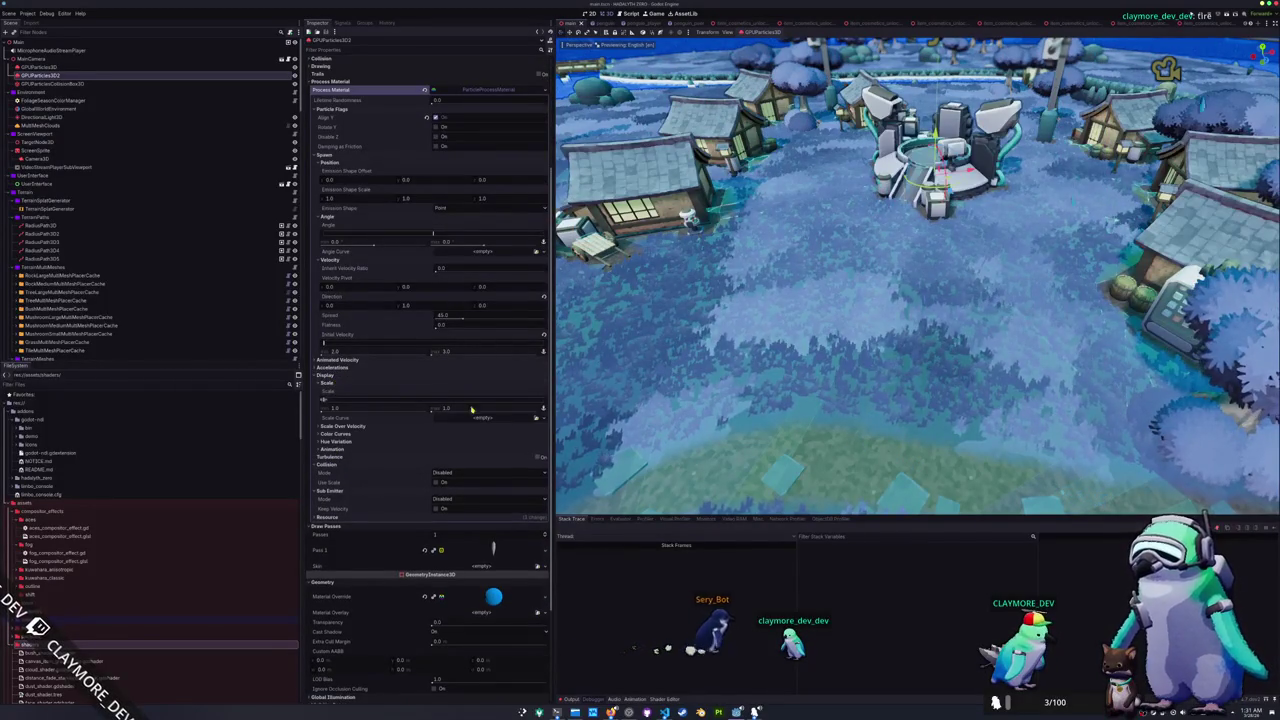
{"action": "left_click", "coordinate": [541, 419]}
{"action": "left_click", "coordinate": [500, 433]}
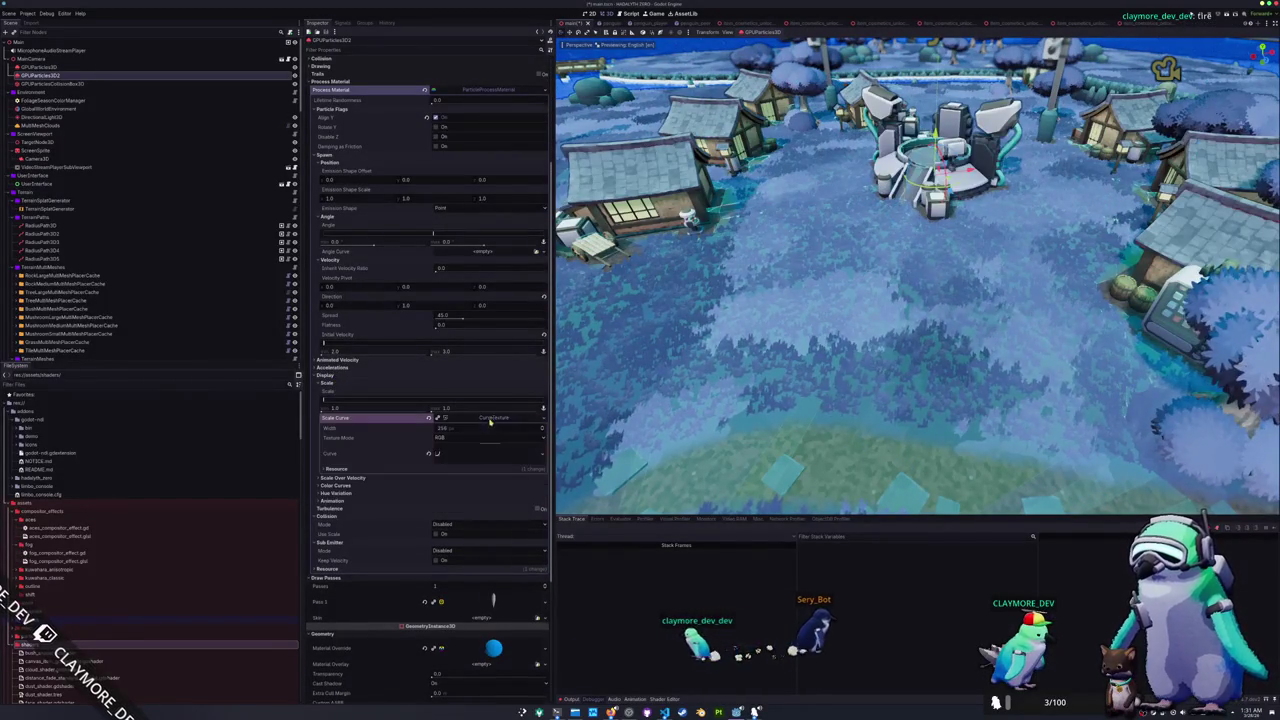
{"action": "left_click", "coordinate": [481, 456]}
- Shape the scale curve to rise quickly, then fall to zero, removing an extra point
{"action": "left_click_drag", "start_coordinate": [363, 566], "coordinate": [382, 484]}
{"action": "left_click_drag", "start_coordinate": [332, 570], "coordinate": [338, 551]}
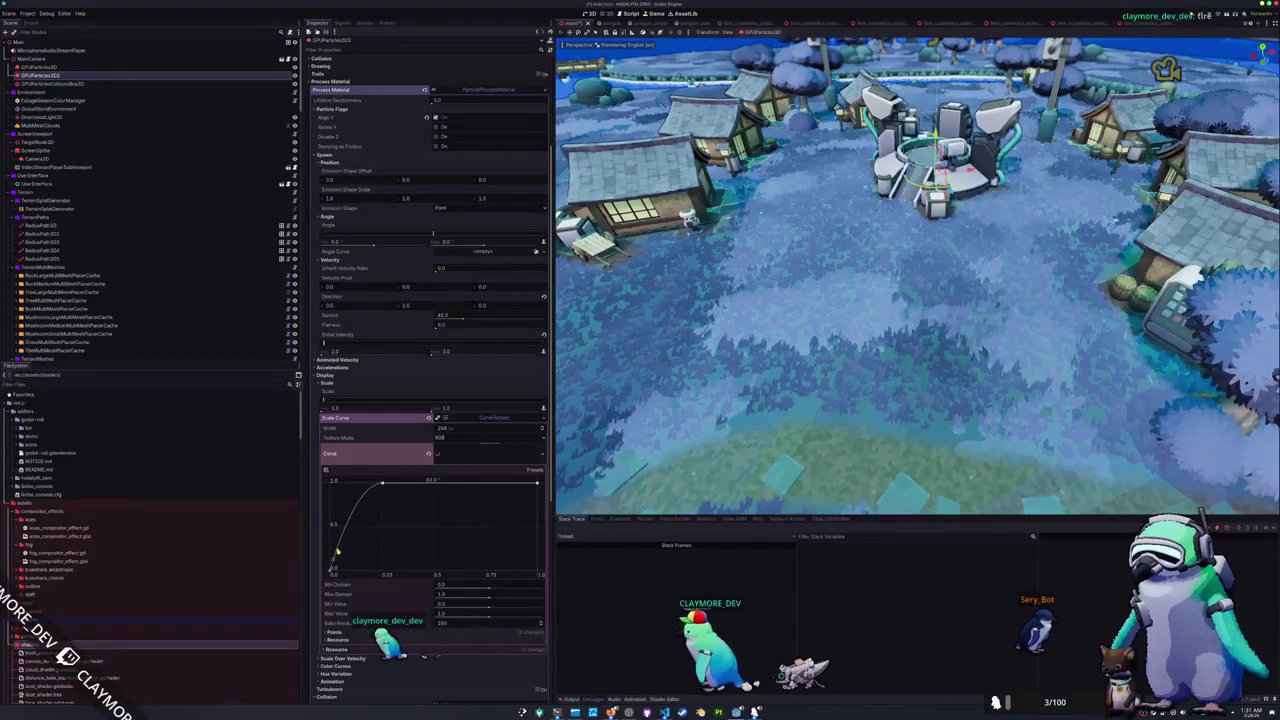
{"action": "left_click_drag", "start_coordinate": [537, 484], "coordinate": [537, 569]}
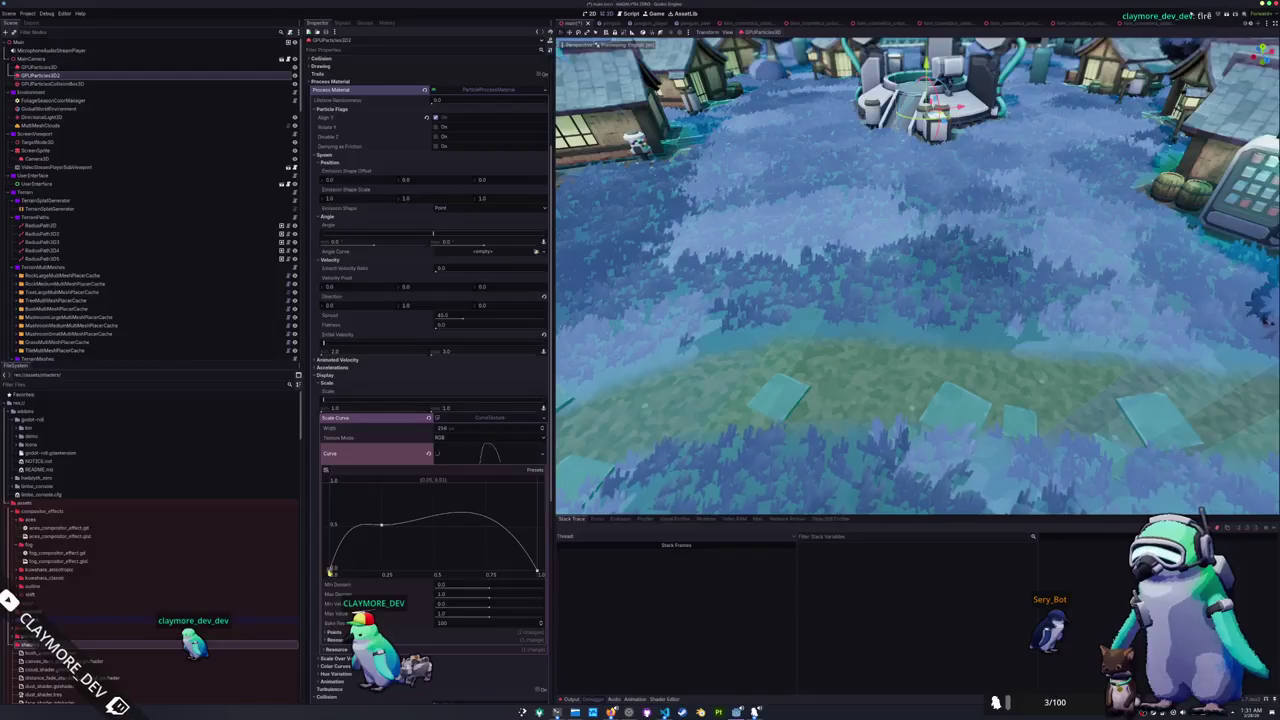
{"action": "left_click_drag", "start_coordinate": [335, 563], "coordinate": [344, 566]}
{"action": "right_click", "coordinate": [497, 524]}
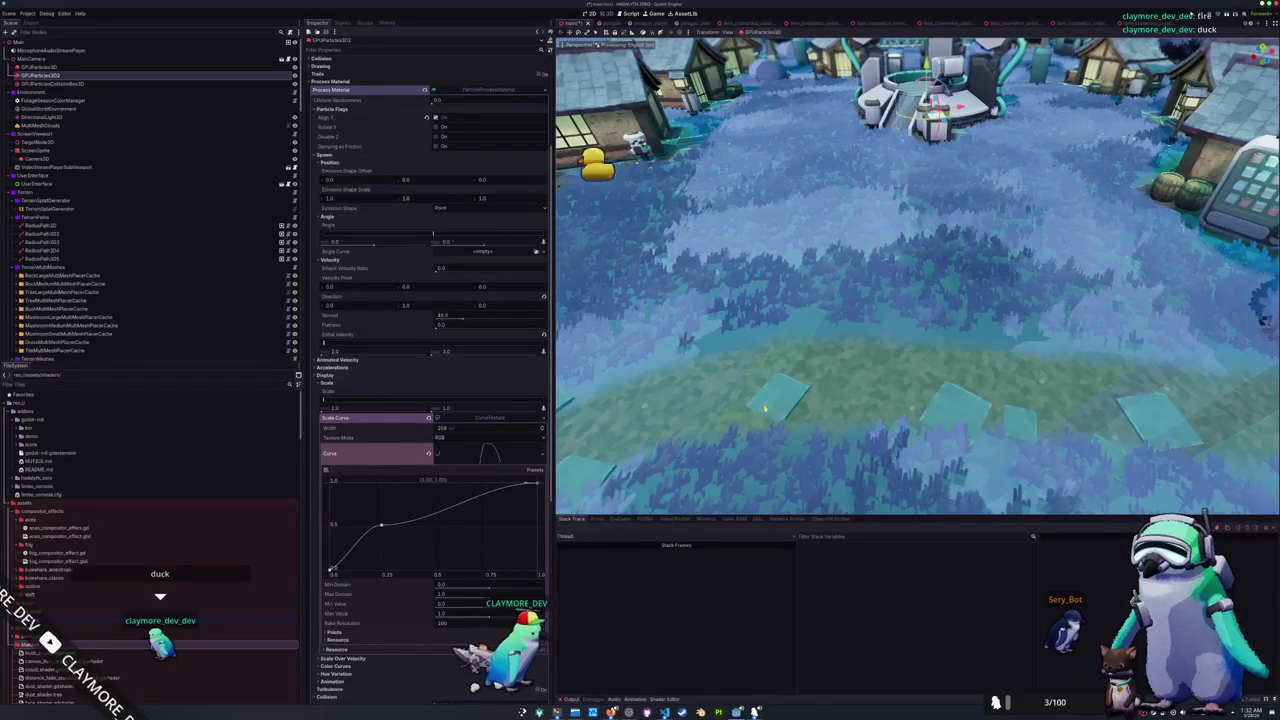
{"action": "scroll", "coordinate": [787, 389], "scroll_direction": "up", "scroll_amount": 2}
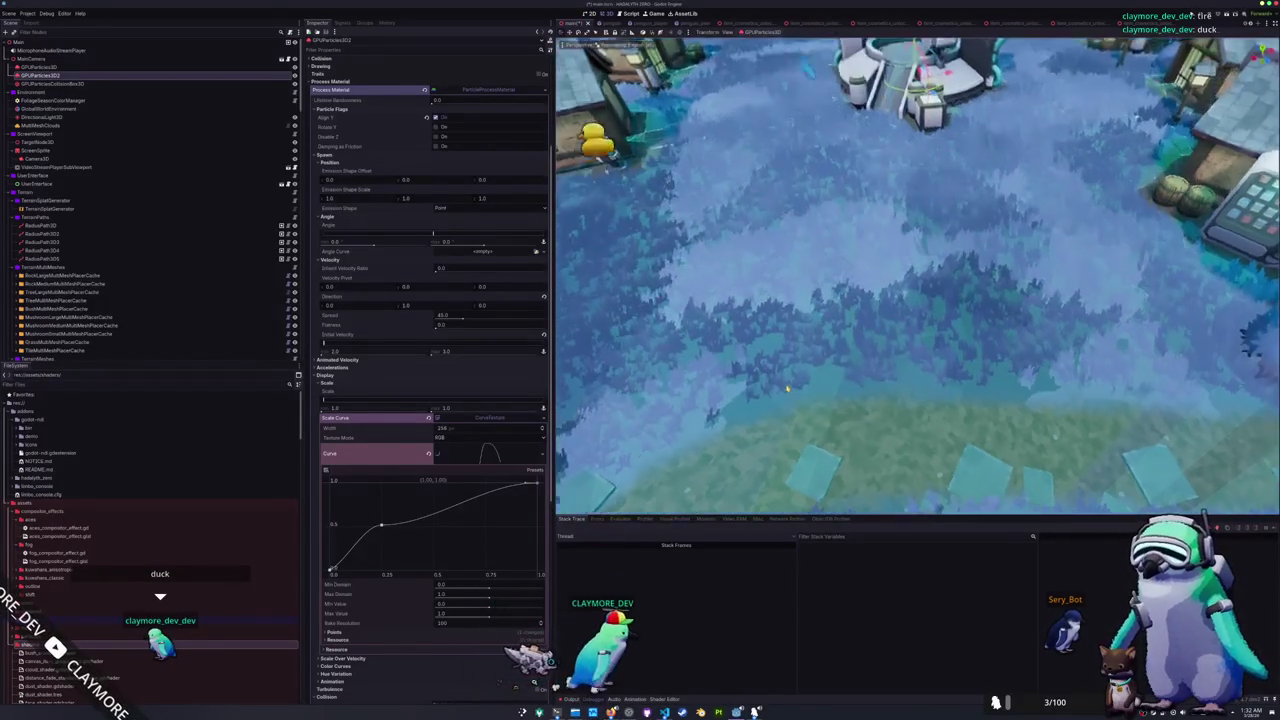
{"action": "scroll", "coordinate": [787, 389], "scroll_direction": "up", "scroll_amount": 5}
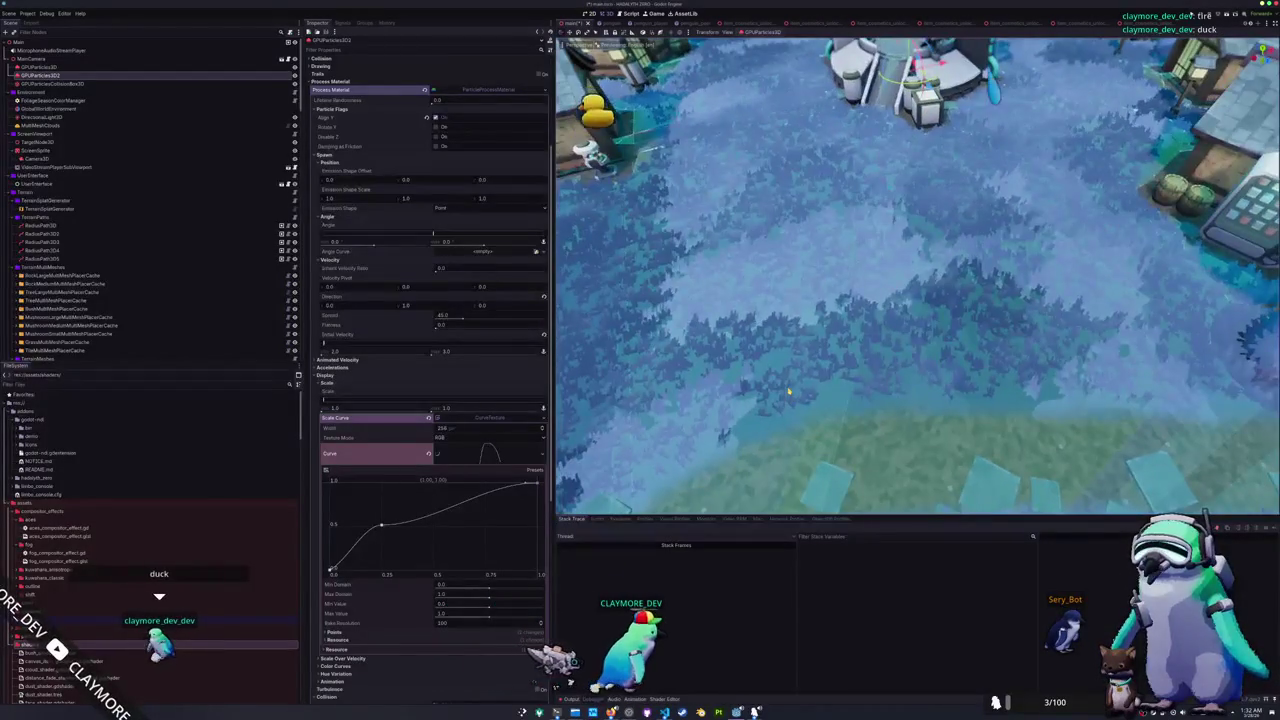
{"action": "scroll", "coordinate": [787, 343], "scroll_direction": "up", "scroll_amount": 1}
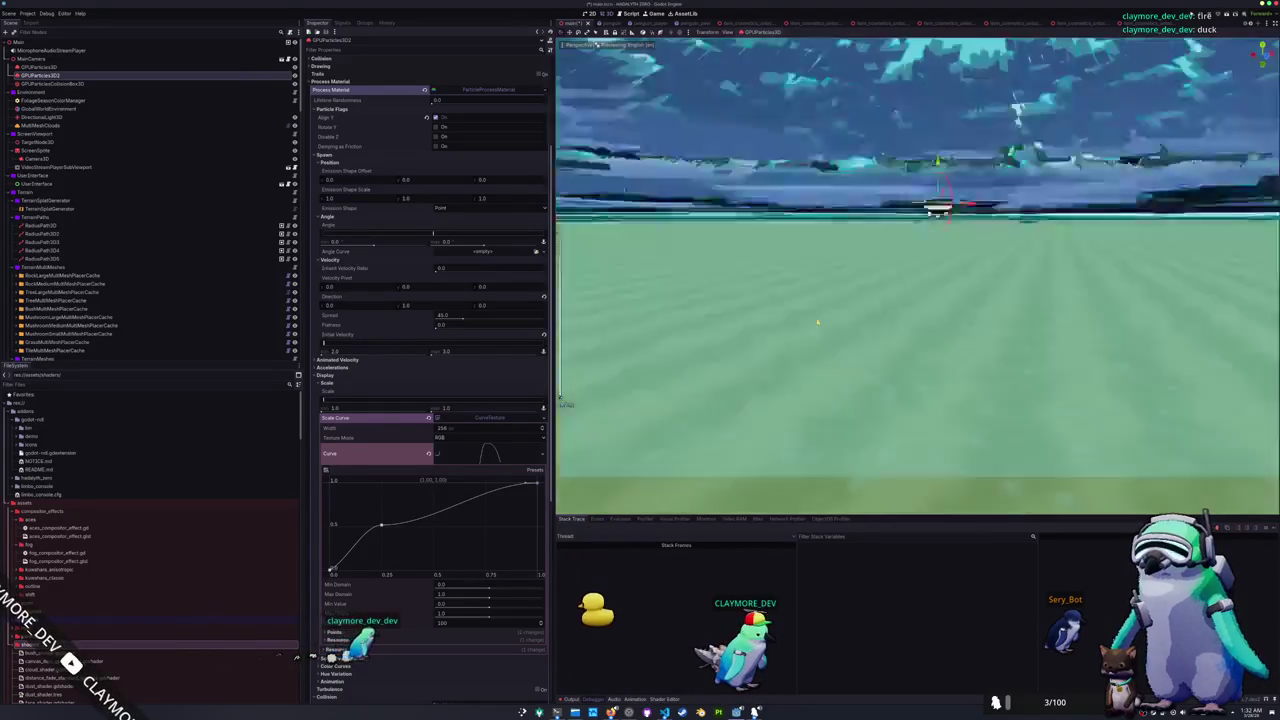
{"action": "scroll", "coordinate": [810, 338], "scroll_direction": "down", "scroll_amount": 5}
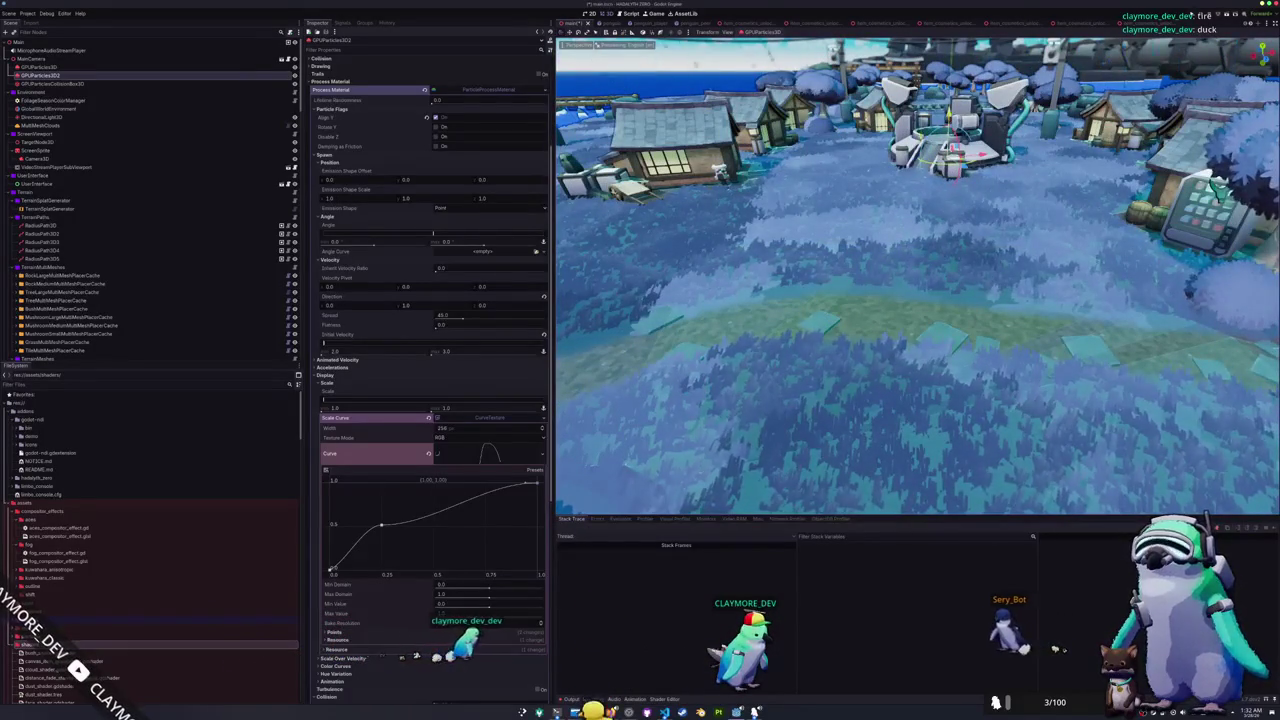
{"action": "left_click", "coordinate": [70, 84]}
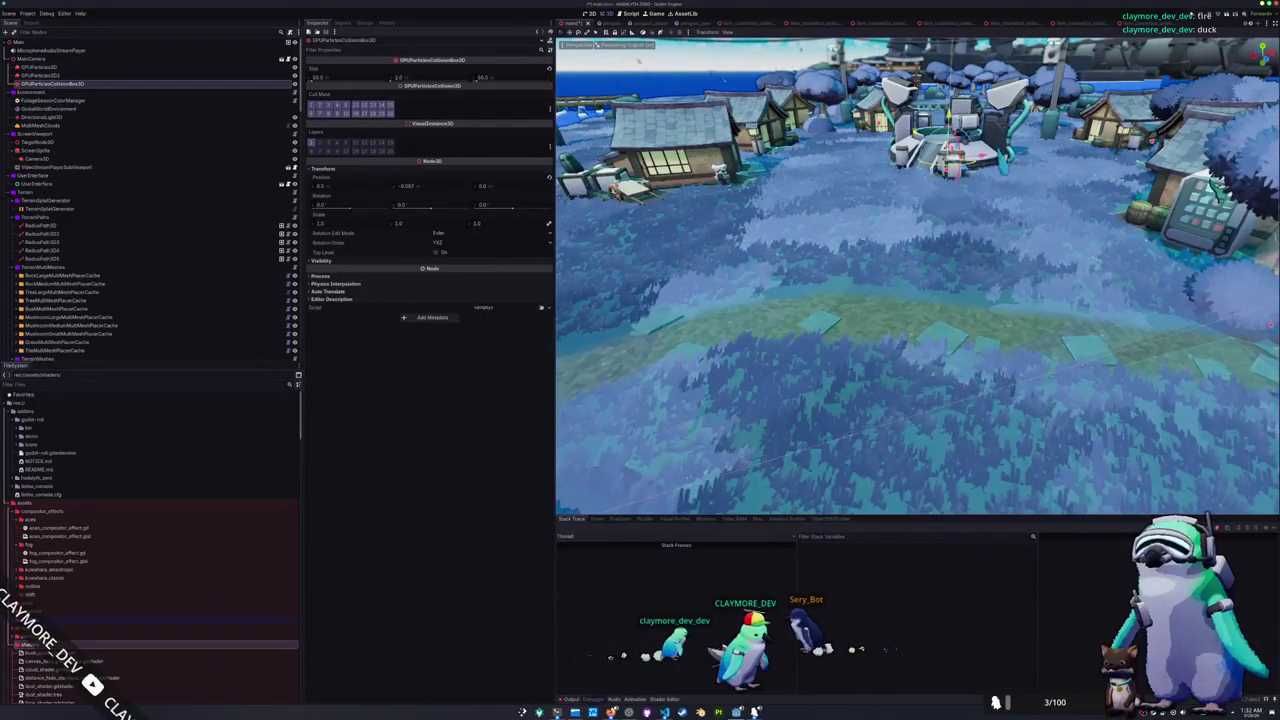
- Delete GPUParticles3D2 and GPUParticlesCollisionBox3D, then select the remaining GPUParticles3D
{"action": "scroll", "coordinate": [842, 173], "scroll_direction": "up", "scroll_amount": 3}
{"action": "scroll", "coordinate": [842, 173], "scroll_direction": "up", "scroll_amount": 4}
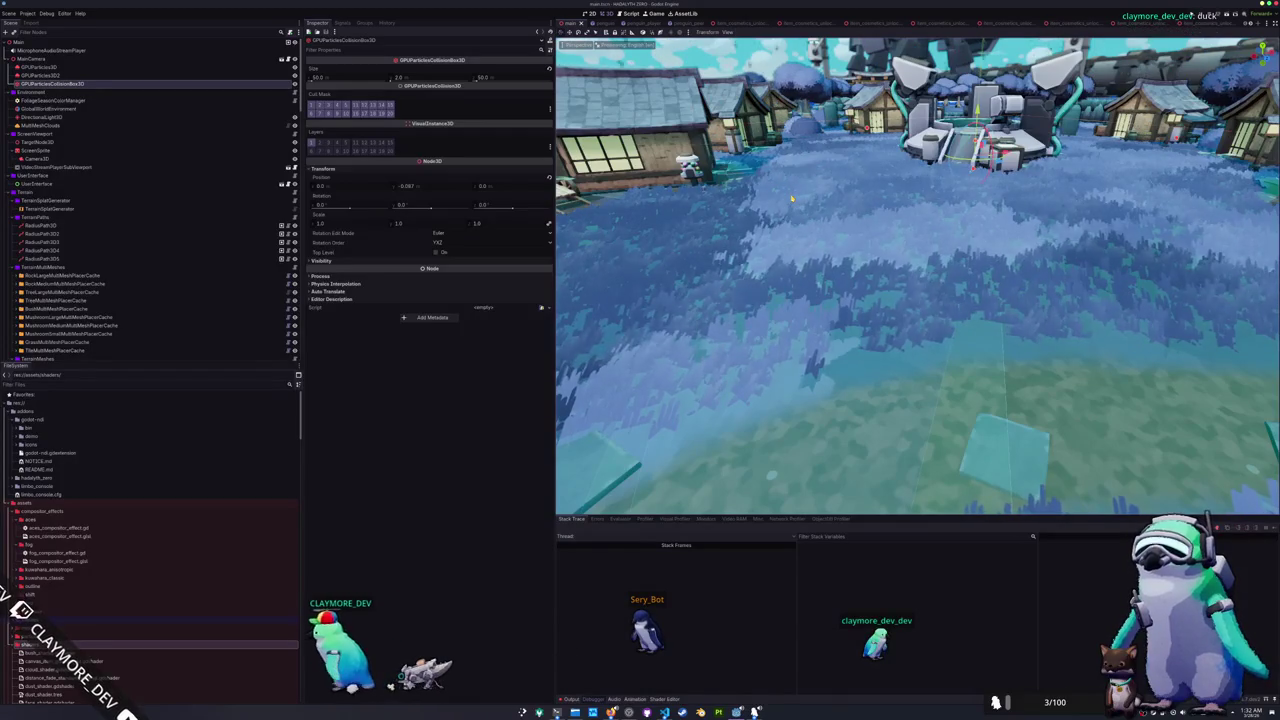
{"action": "scroll", "coordinate": [805, 212], "scroll_direction": "up", "scroll_amount": 3}
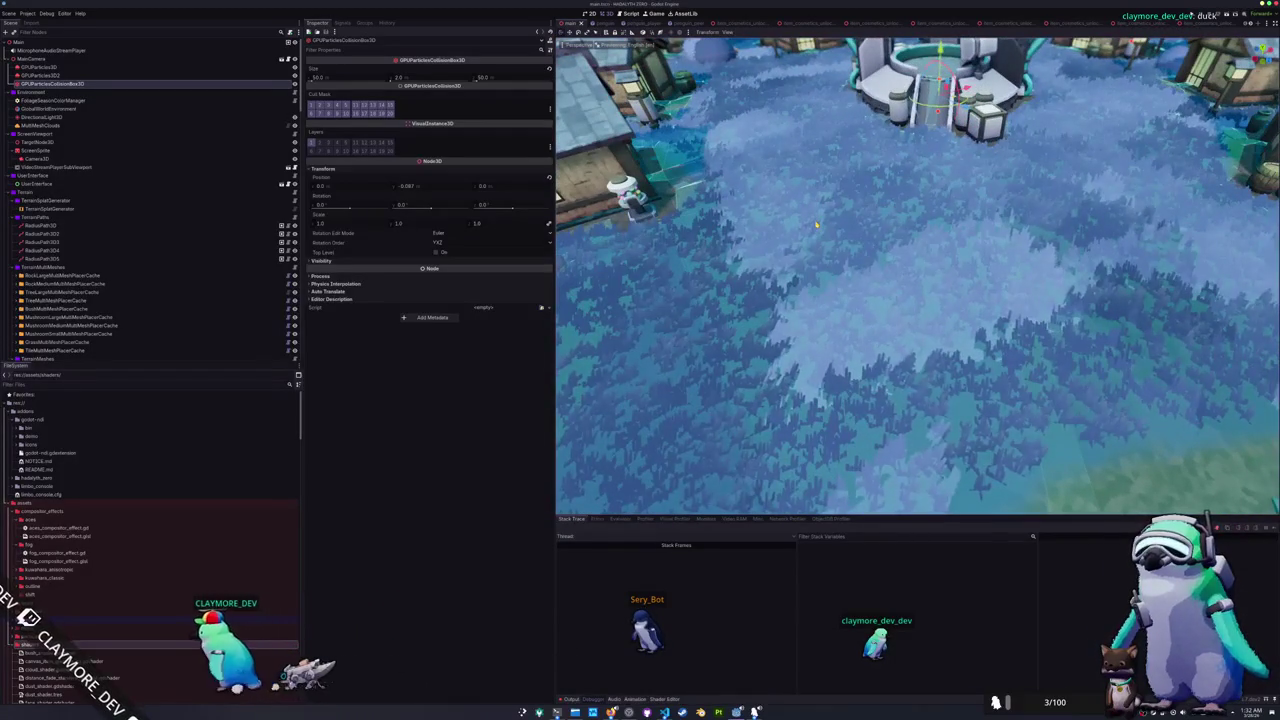
{"action": "scroll", "coordinate": [816, 217], "scroll_direction": "down", "scroll_amount": 2}
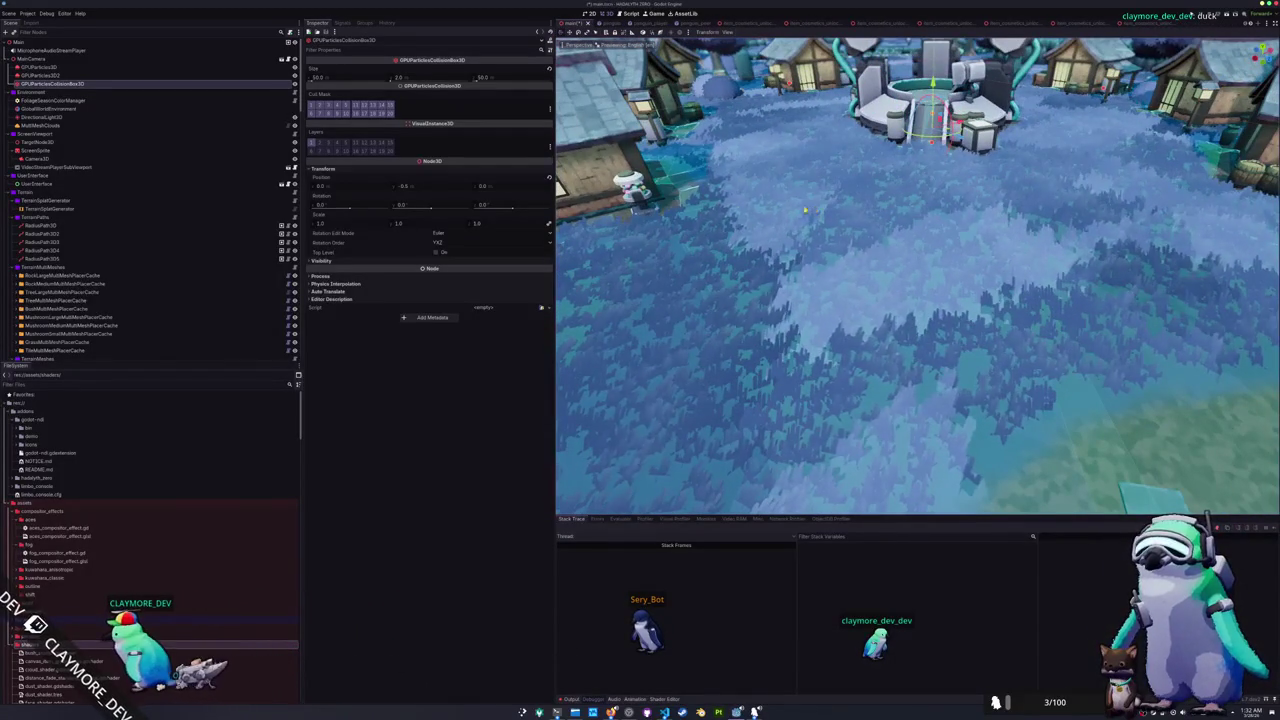
{"action": "key", "text": "Up"}
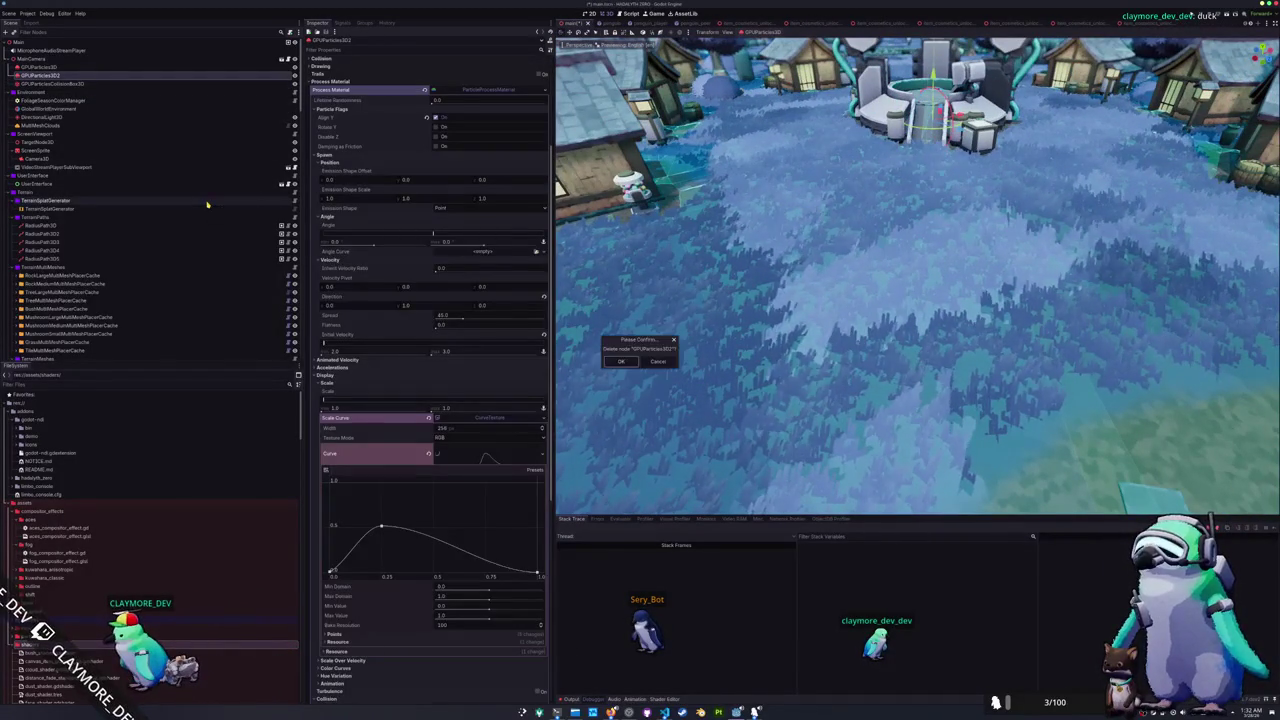
{"action": "key", "text": "Return"}
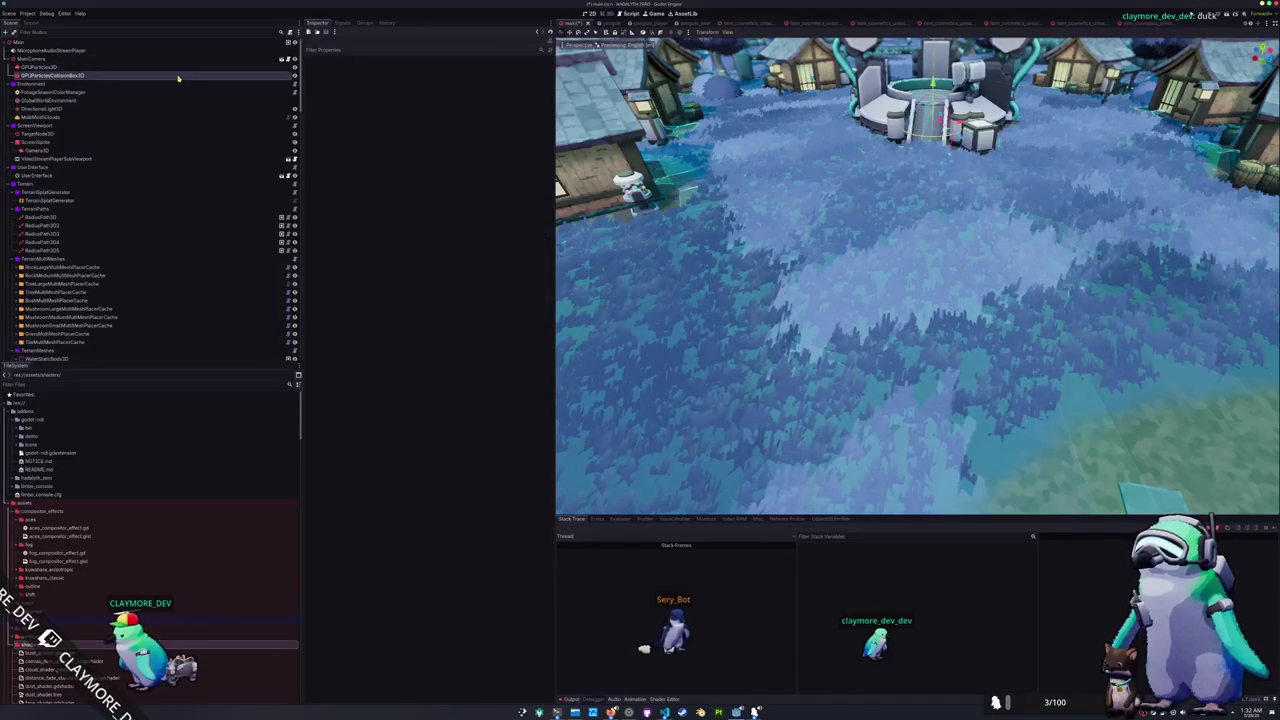
{"action": "left_click", "coordinate": [178, 77]}
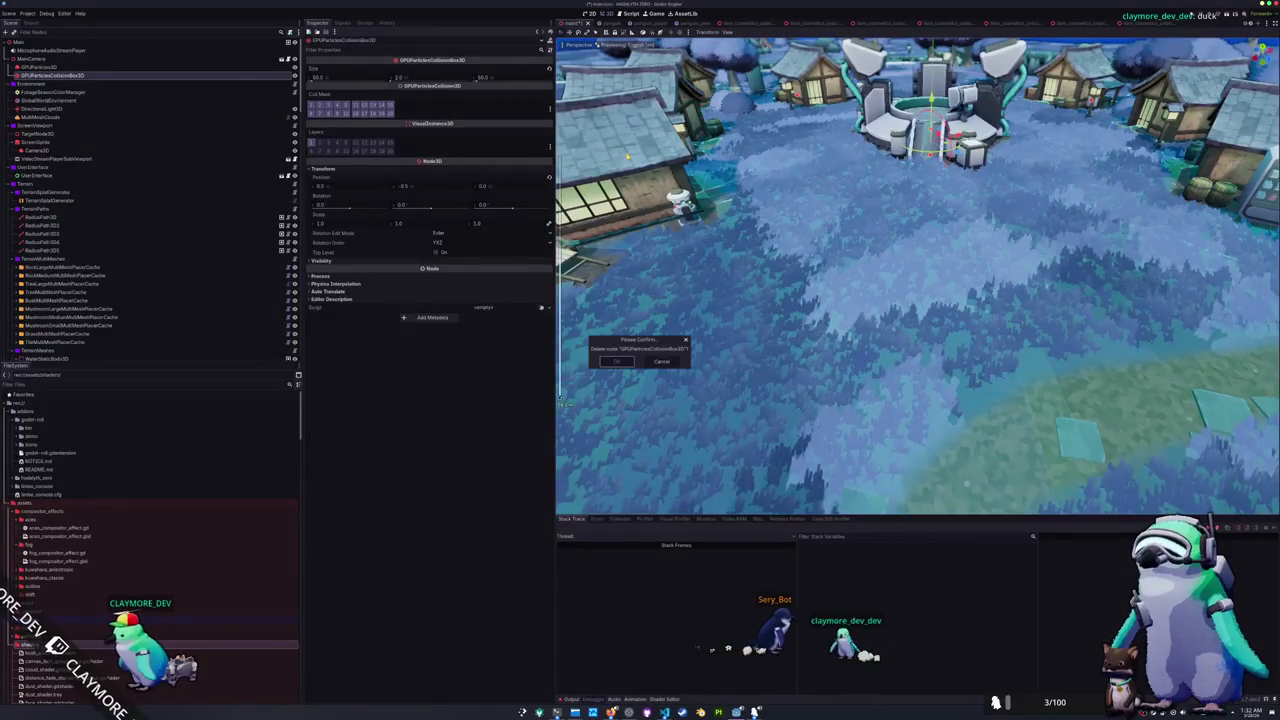
{"action": "key", "text": "Return"}
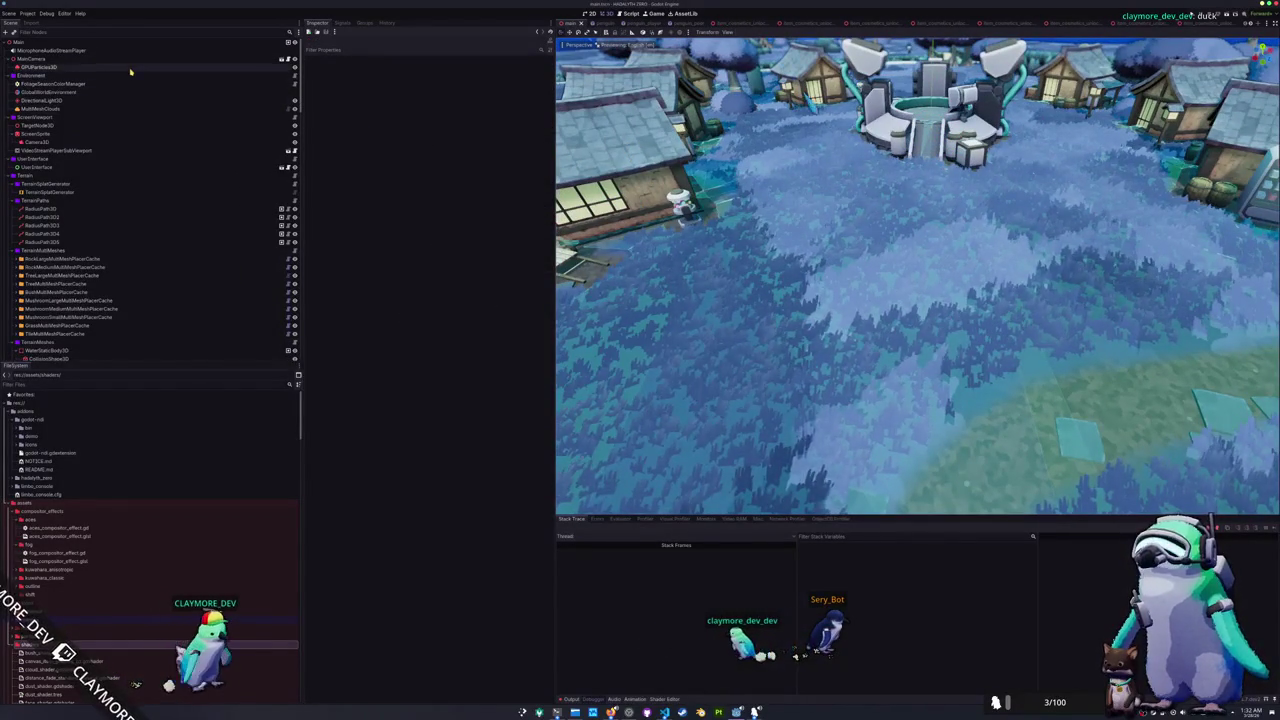
{"action": "left_click", "coordinate": [130, 72]}
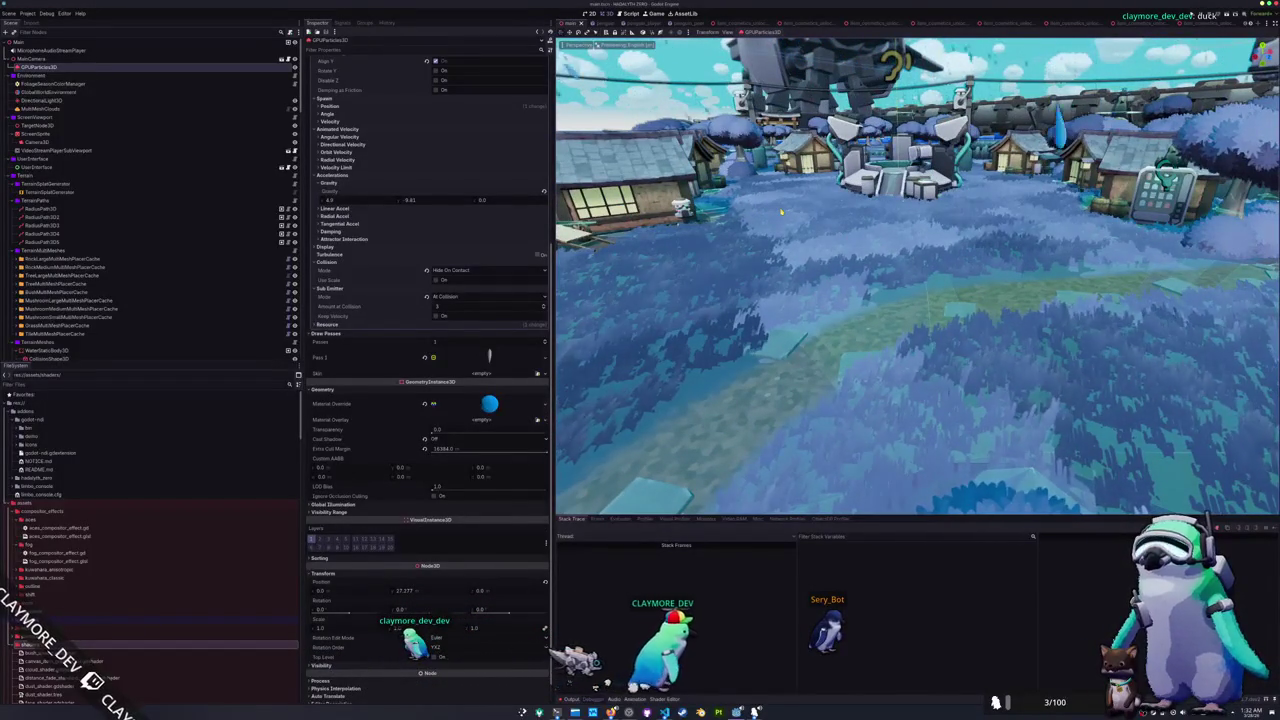
- Raise the material override's Albedo Color value from 87 to 100
{"action": "left_click", "coordinate": [467, 405]}
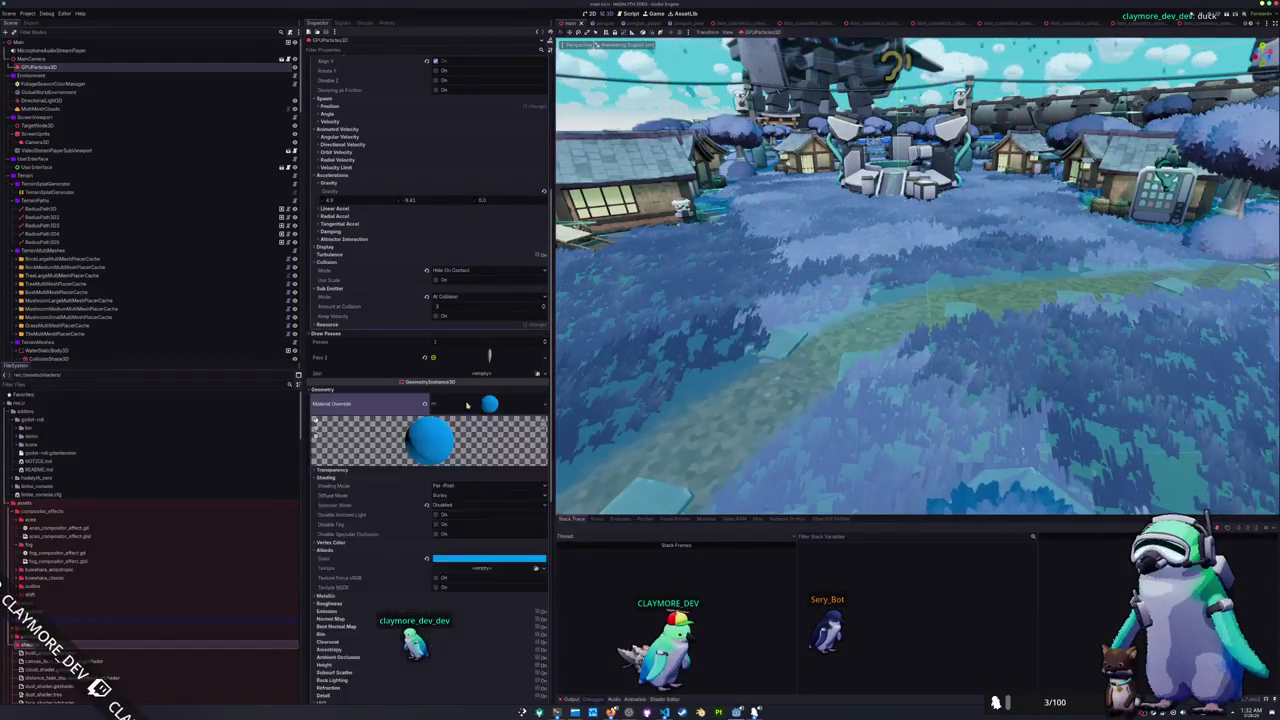
{"action": "scroll", "coordinate": [452, 513], "scroll_direction": "down", "scroll_amount": 5}
{"action": "left_click", "coordinate": [468, 316]}
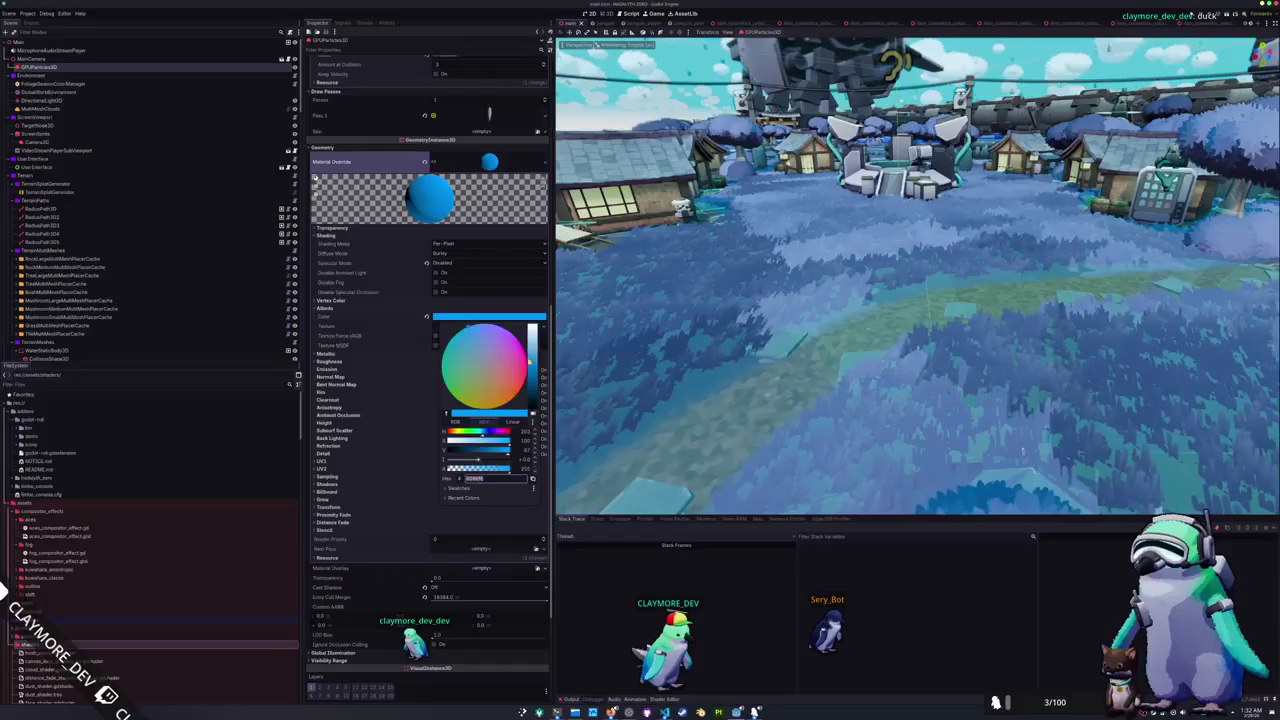
{"action": "left_click_drag", "start_coordinate": [529, 363], "coordinate": [533, 352]}
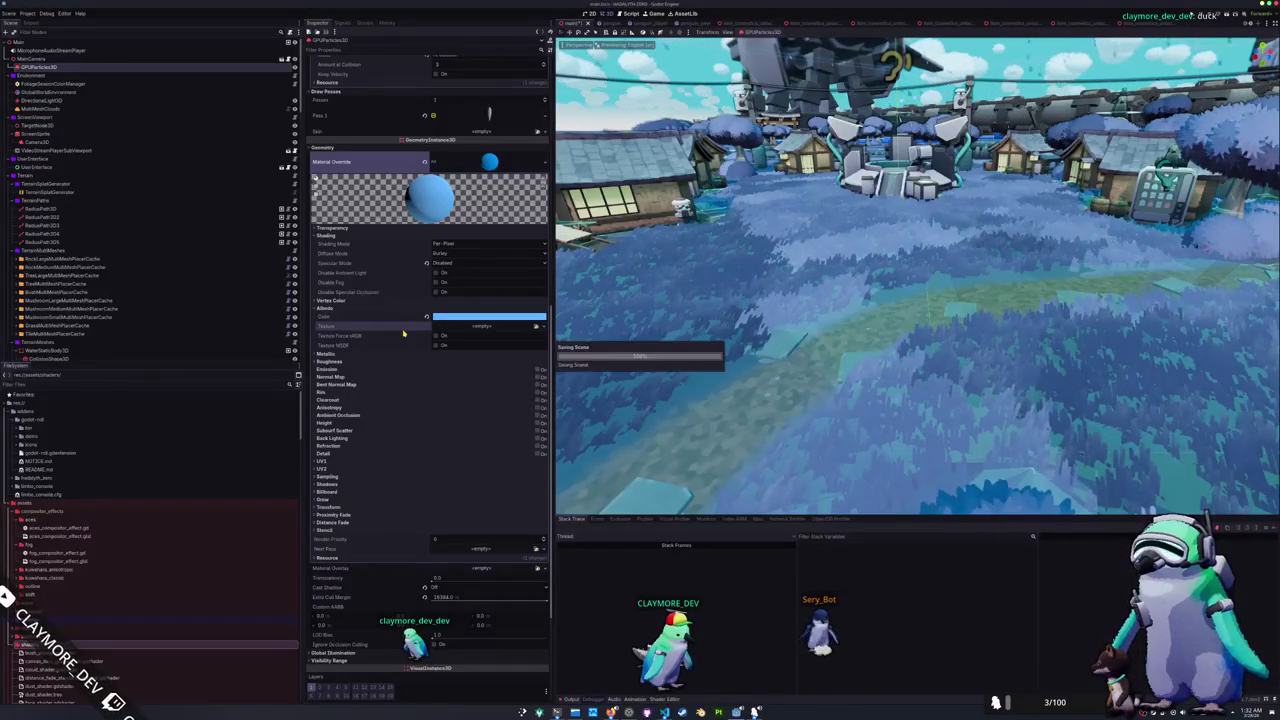
{"action": "left_click", "coordinate": [385, 309]}
{"action": "left_click", "coordinate": [376, 324]}
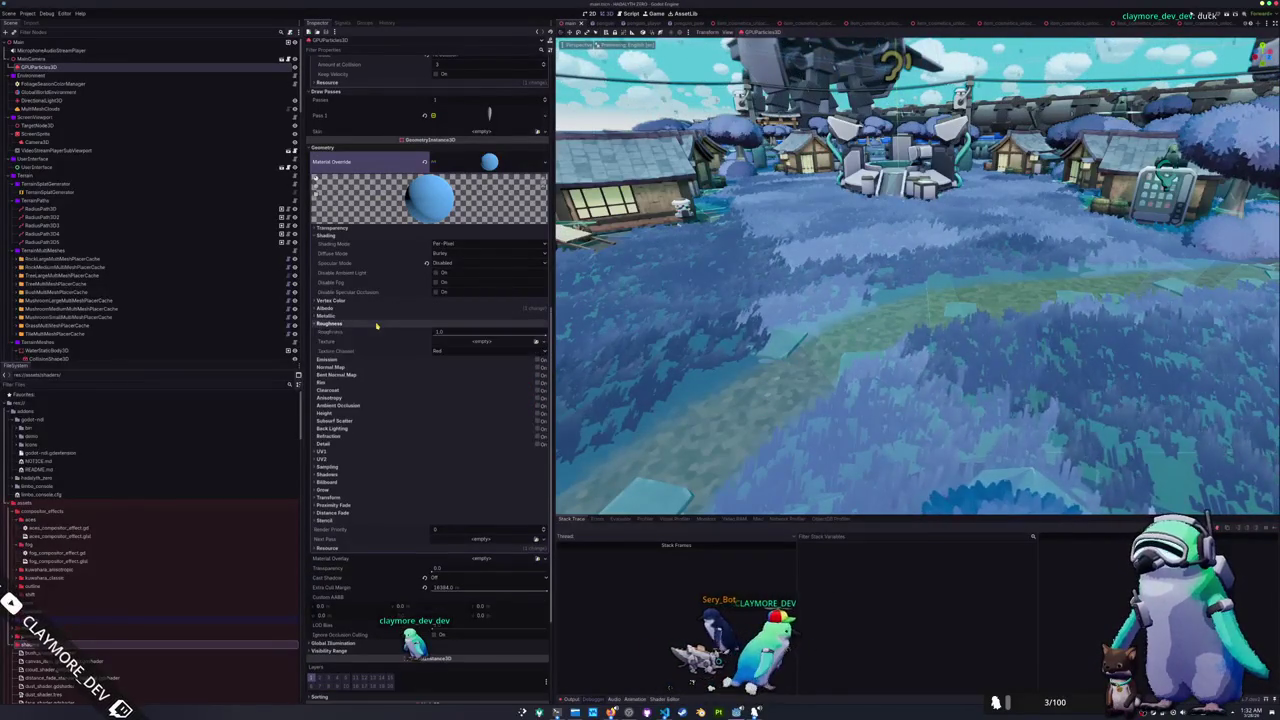
{"action": "left_click", "coordinate": [376, 324]}
{"action": "scroll", "coordinate": [362, 360], "scroll_direction": "up", "scroll_amount": 2}
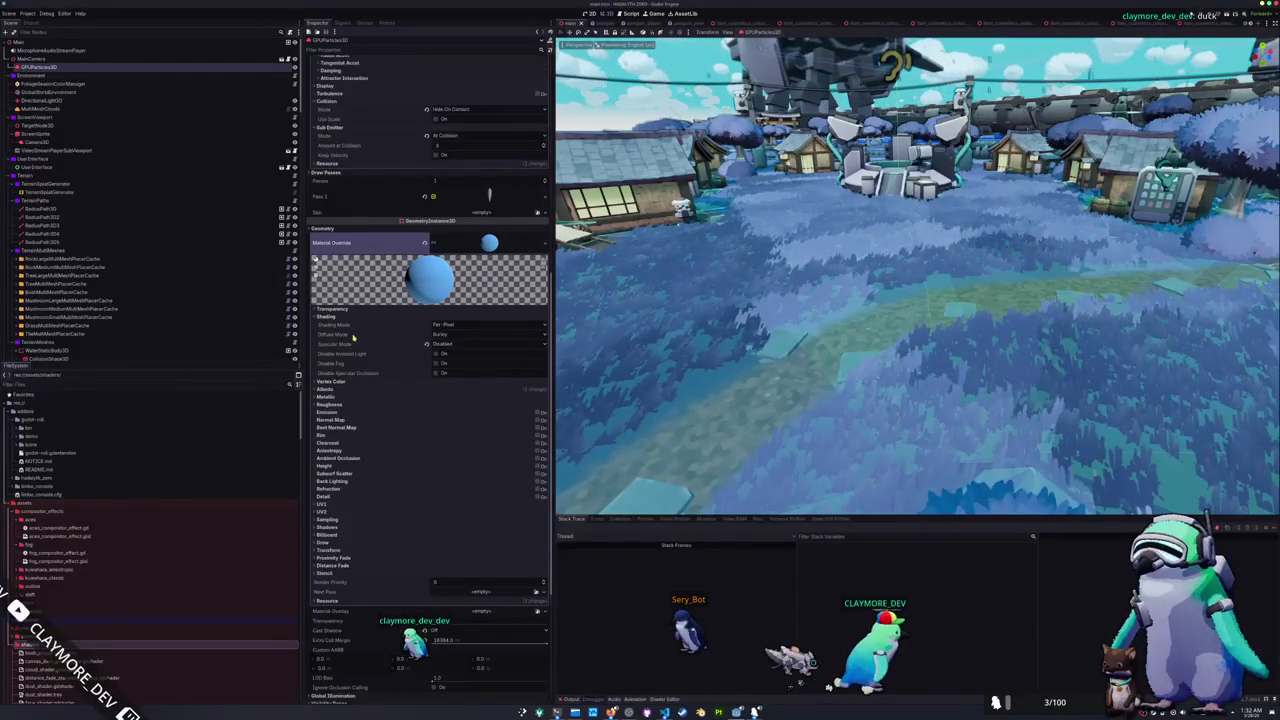
{"action": "left_click", "coordinate": [350, 317]}
{"action": "scroll", "coordinate": [360, 376], "scroll_direction": "up", "scroll_amount": 4}
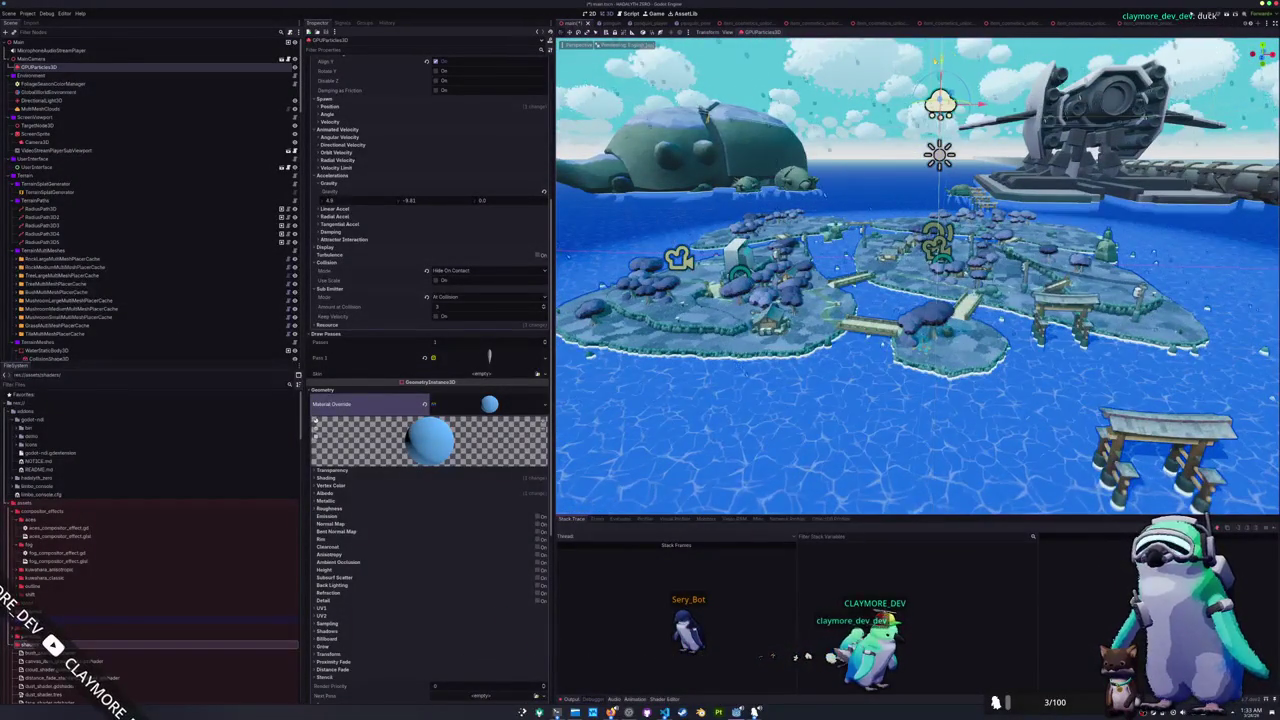
- Set the emitter's Transform Position Y to 100, then settle it at 80
{"action": "scroll", "coordinate": [430, 311], "scroll_direction": "down", "scroll_amount": 6}
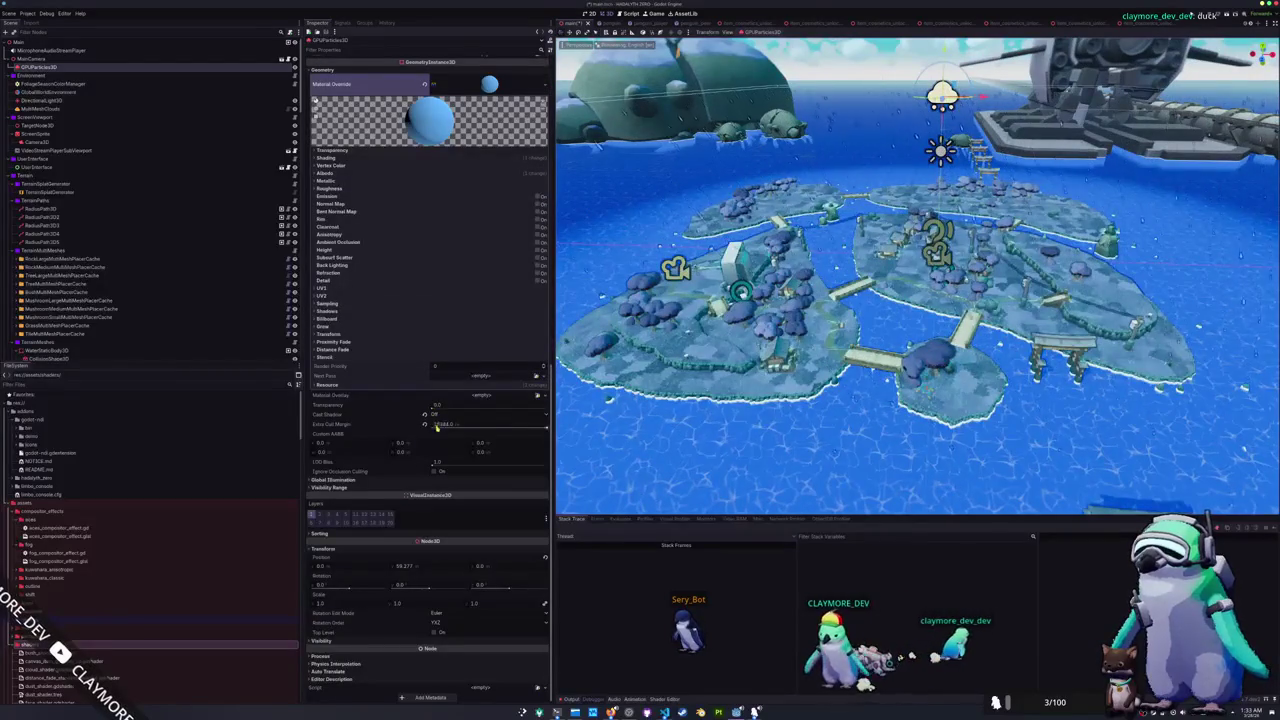
{"action": "scroll", "coordinate": [430, 420], "scroll_direction": "up", "scroll_amount": 10}
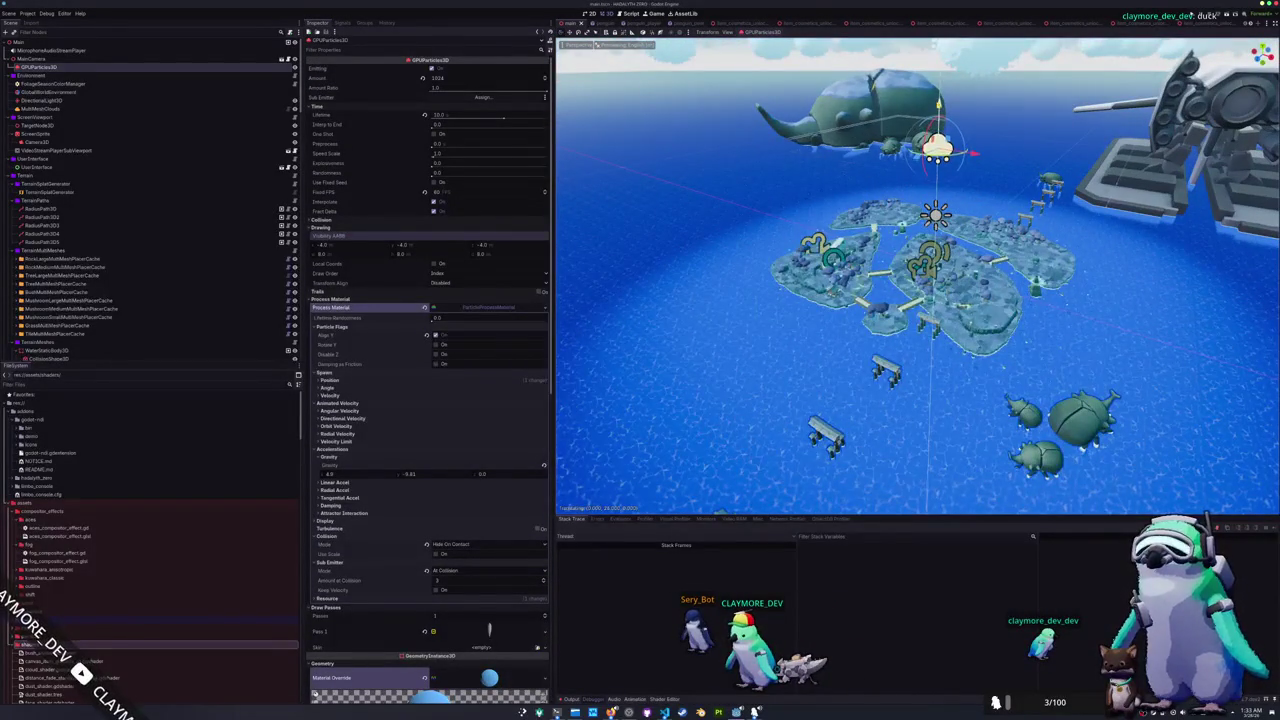
{"action": "scroll", "coordinate": [408, 451], "scroll_direction": "down", "scroll_amount": 10}
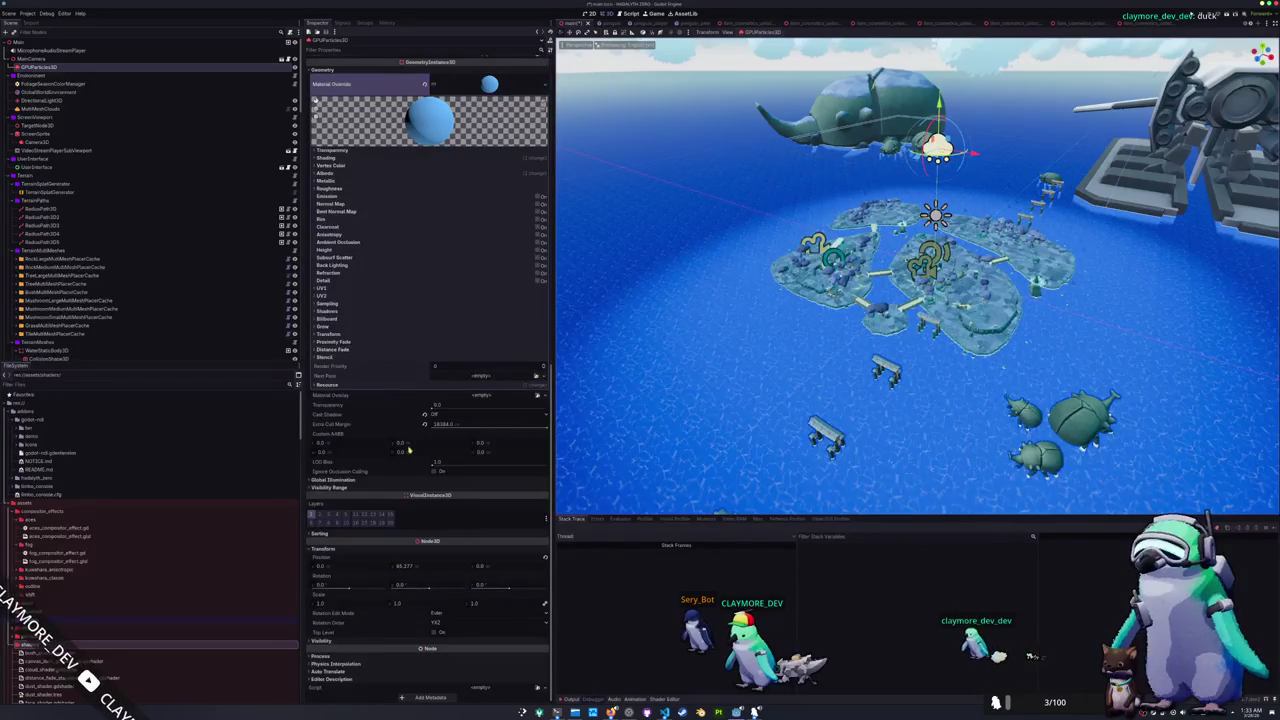
{"action": "left_click", "coordinate": [410, 566]}
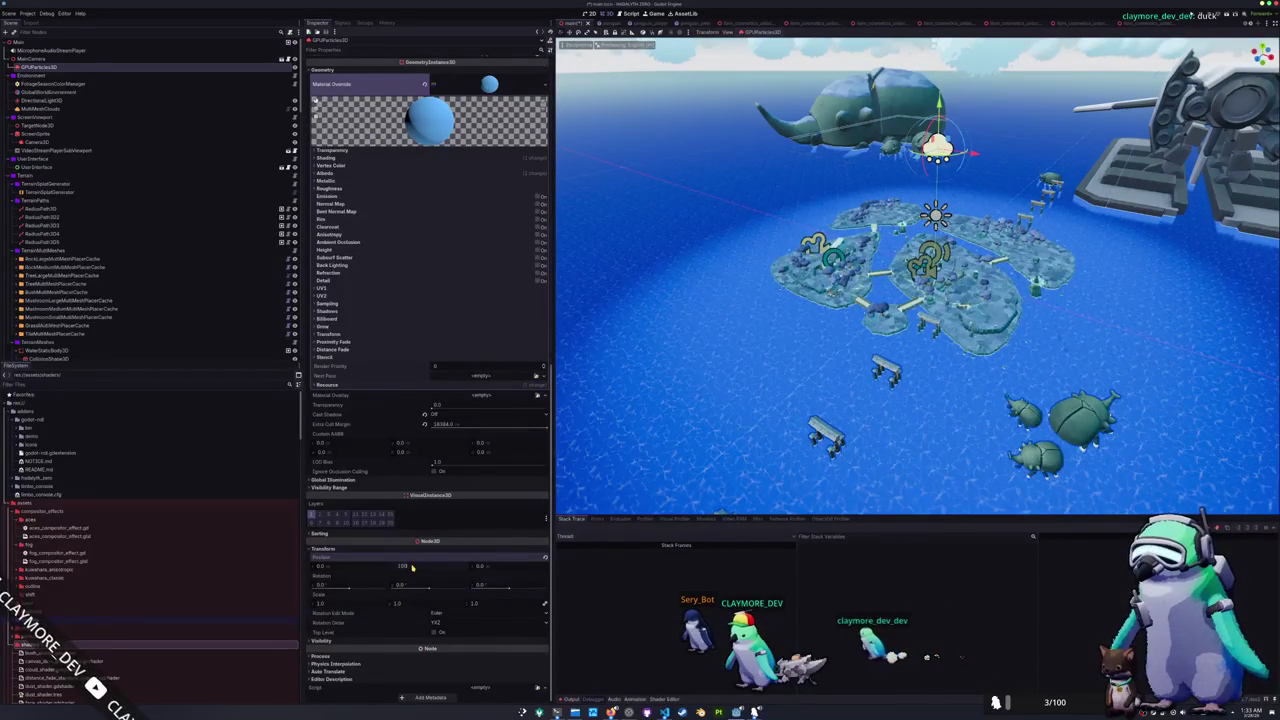
{"action": "key", "text": "Return"}
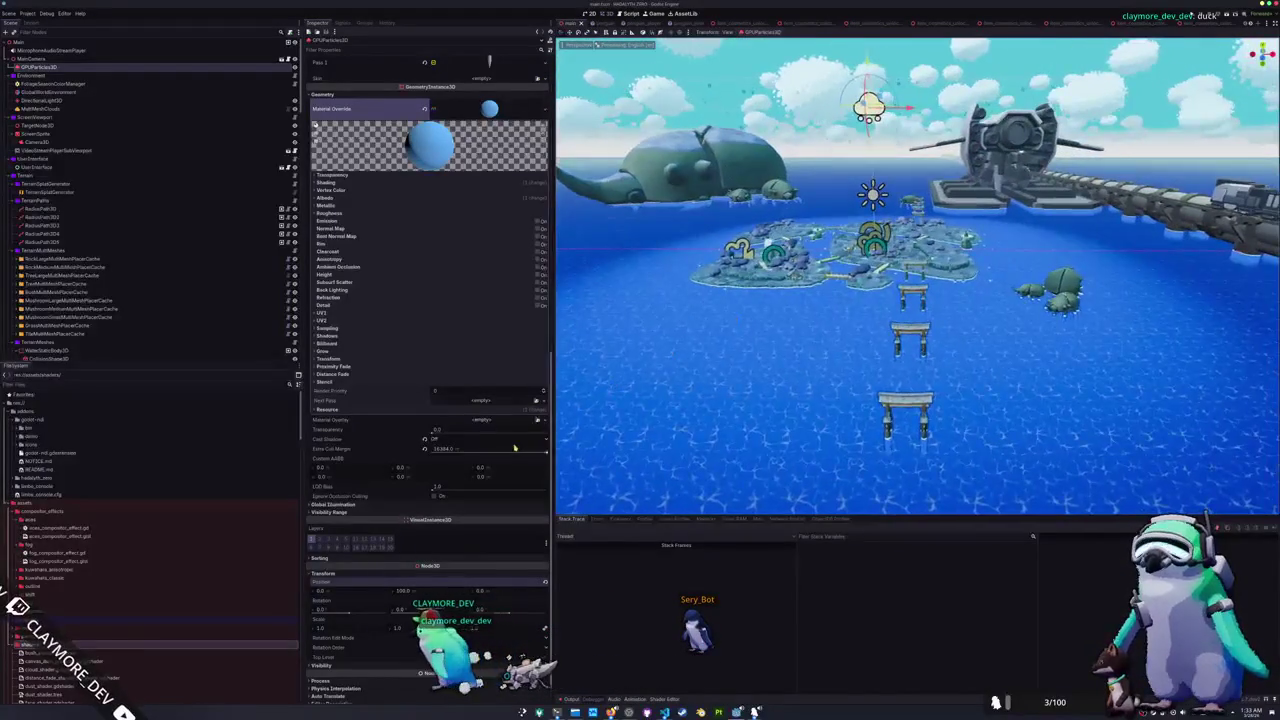
{"action": "left_click", "coordinate": [403, 591]}
{"action": "type", "text": "80"}
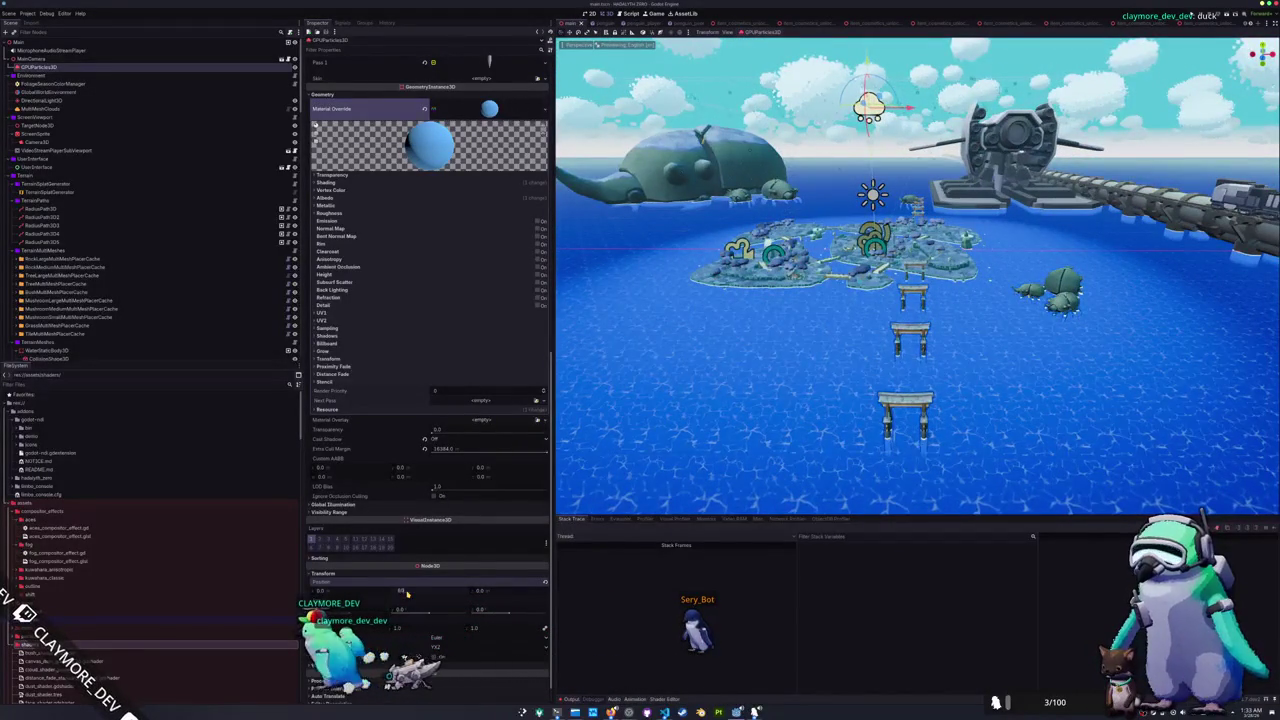
{"action": "key", "text": "Return"}
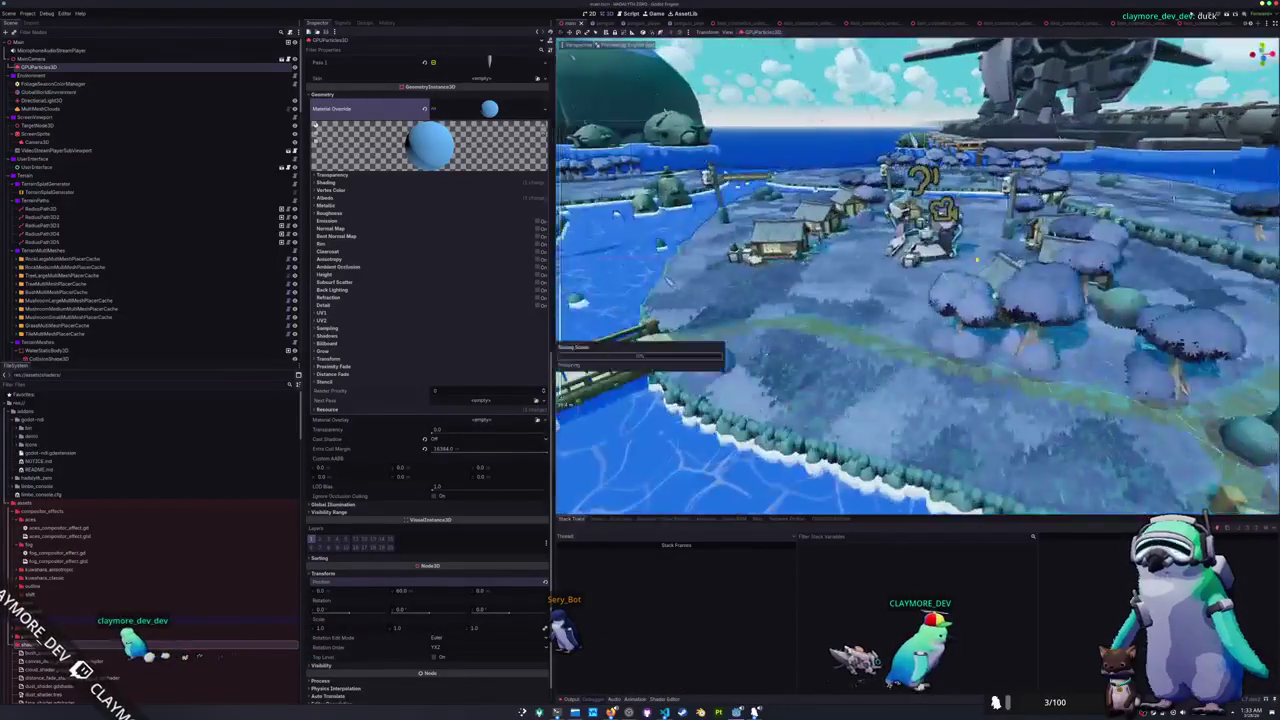
{"action": "scroll", "coordinate": [430, 350], "scroll_direction": "up", "scroll_amount": 10}
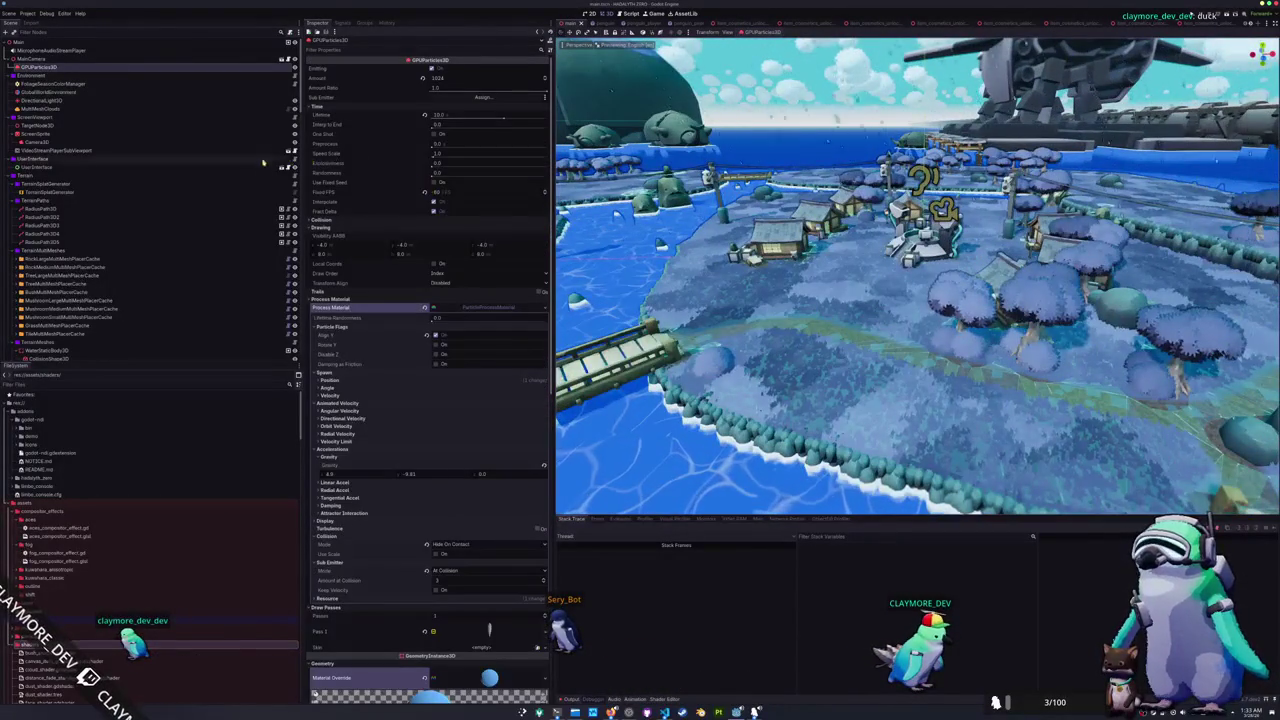
- Expand Spawn > Position to reveal the Box emission shape with extents 200 × 0.5 × 200
{"action": "scroll", "coordinate": [372, 287], "scroll_direction": "down", "scroll_amount": 10}
{"action": "scroll", "coordinate": [372, 287], "scroll_direction": "up", "scroll_amount": 7}
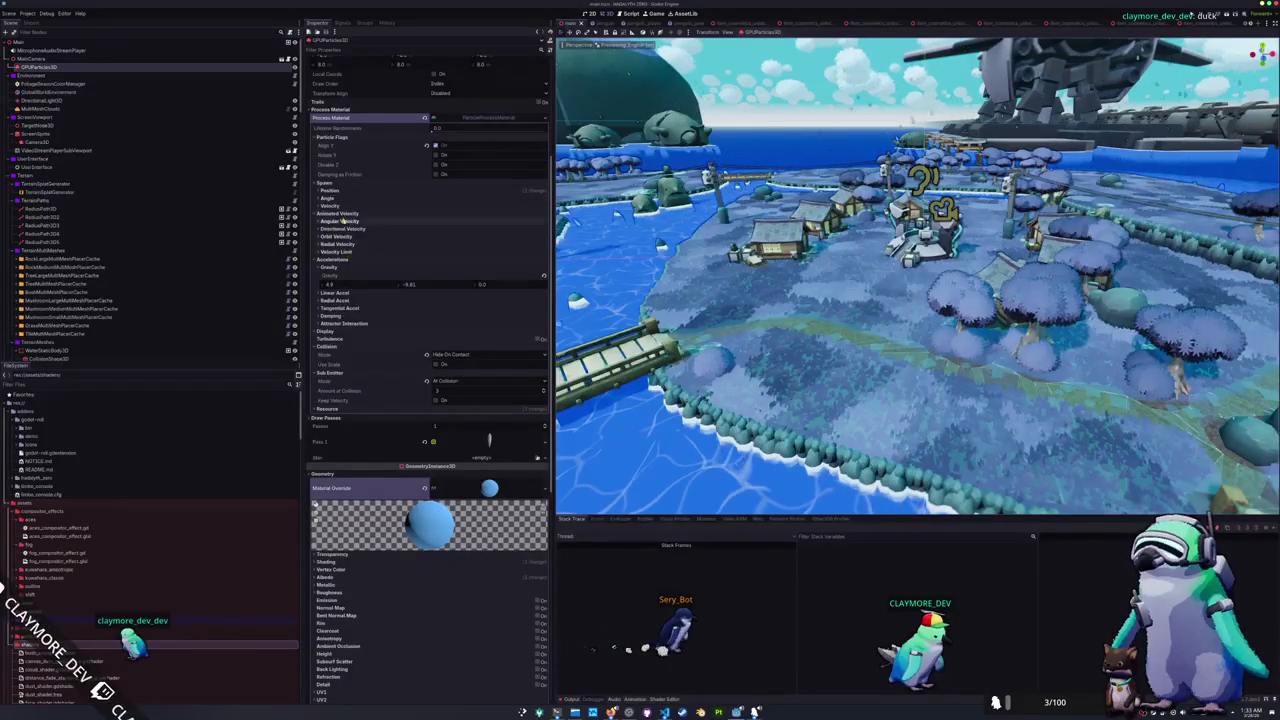
{"action": "left_click", "coordinate": [356, 191]}
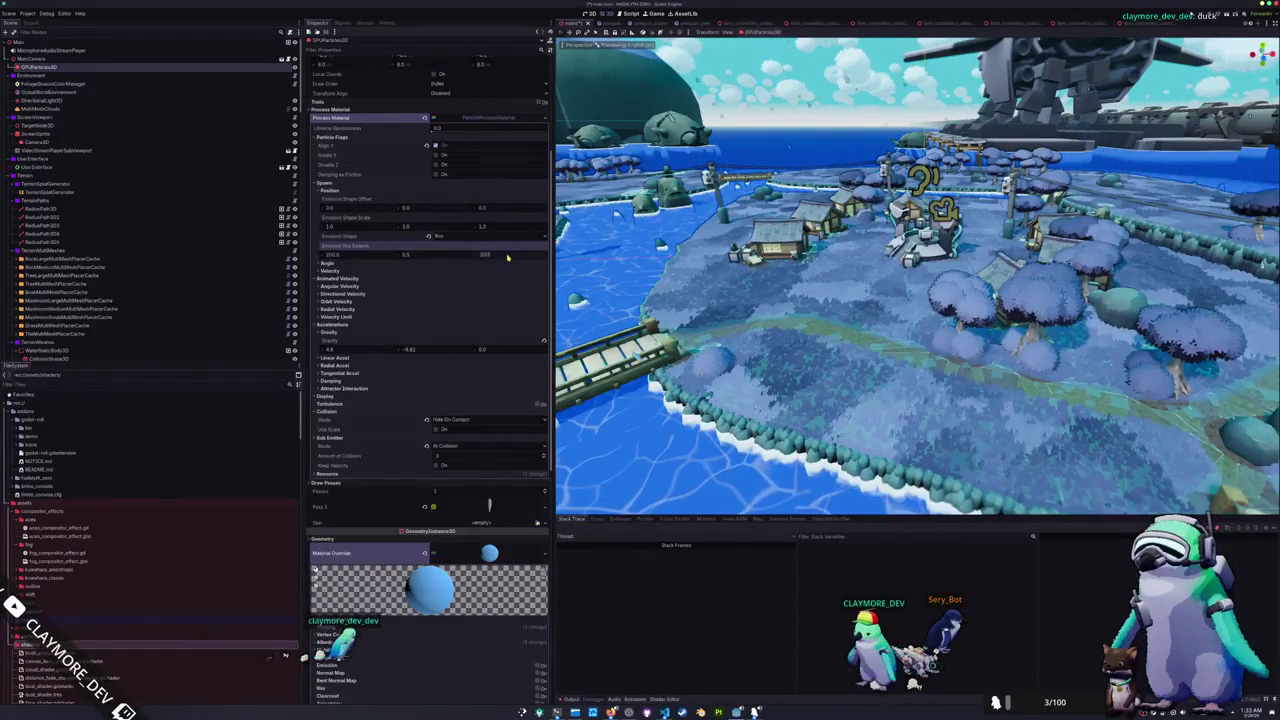
{"action": "scroll", "coordinate": [430, 97], "scroll_direction": "up", "scroll_amount": 5}
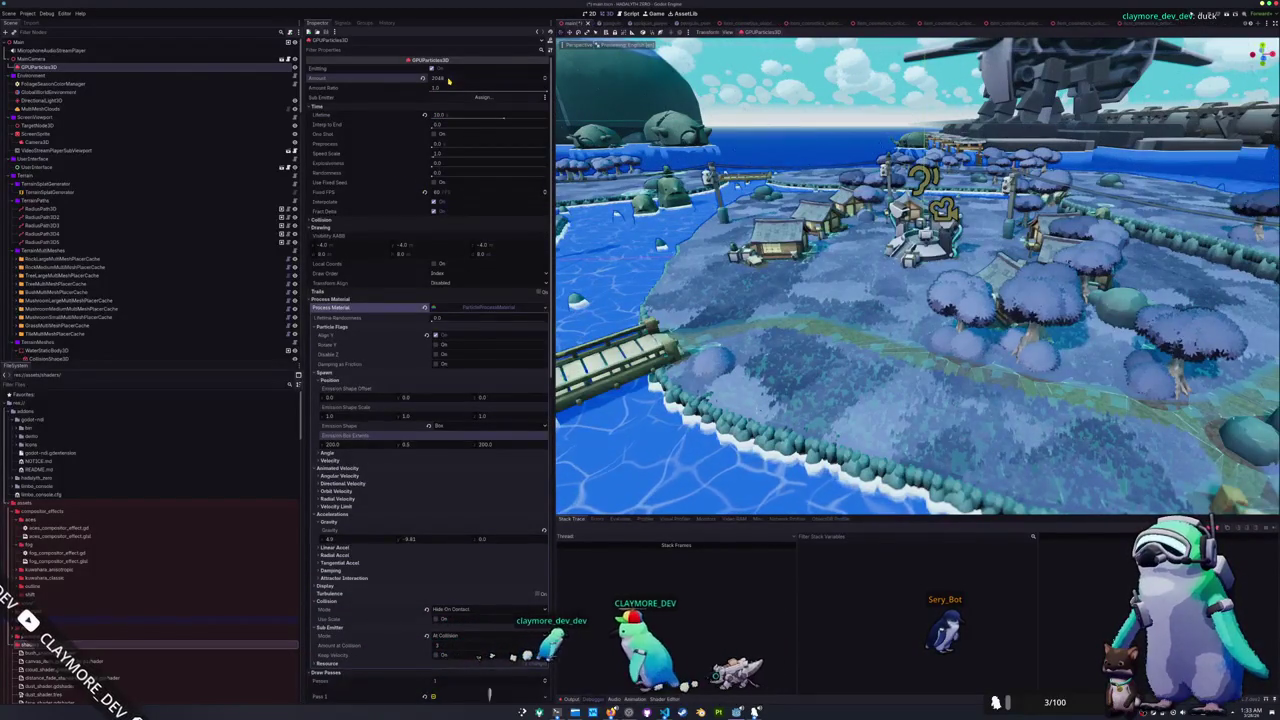
{"action": "scroll", "coordinate": [390, 253], "scroll_direction": "down", "scroll_amount": 6}
{"action": "scroll", "coordinate": [389, 253], "scroll_direction": "down", "scroll_amount": 8}
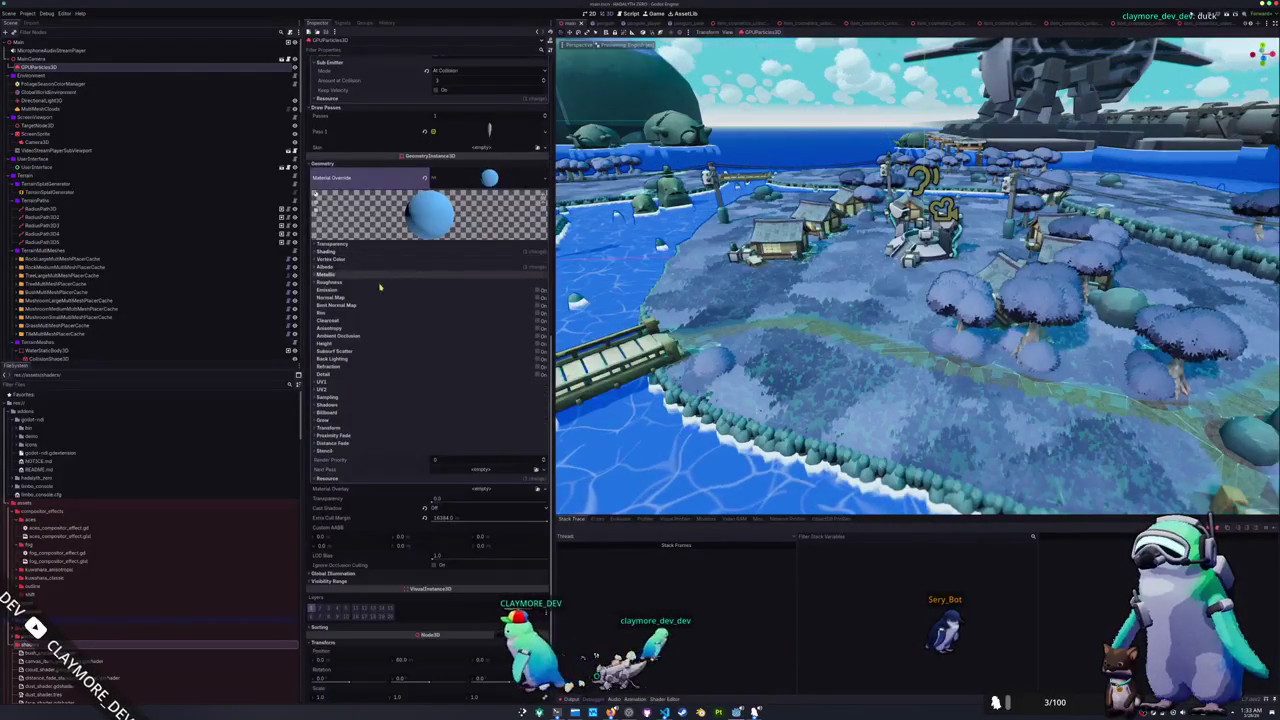
{"action": "left_click", "coordinate": [489, 131]}
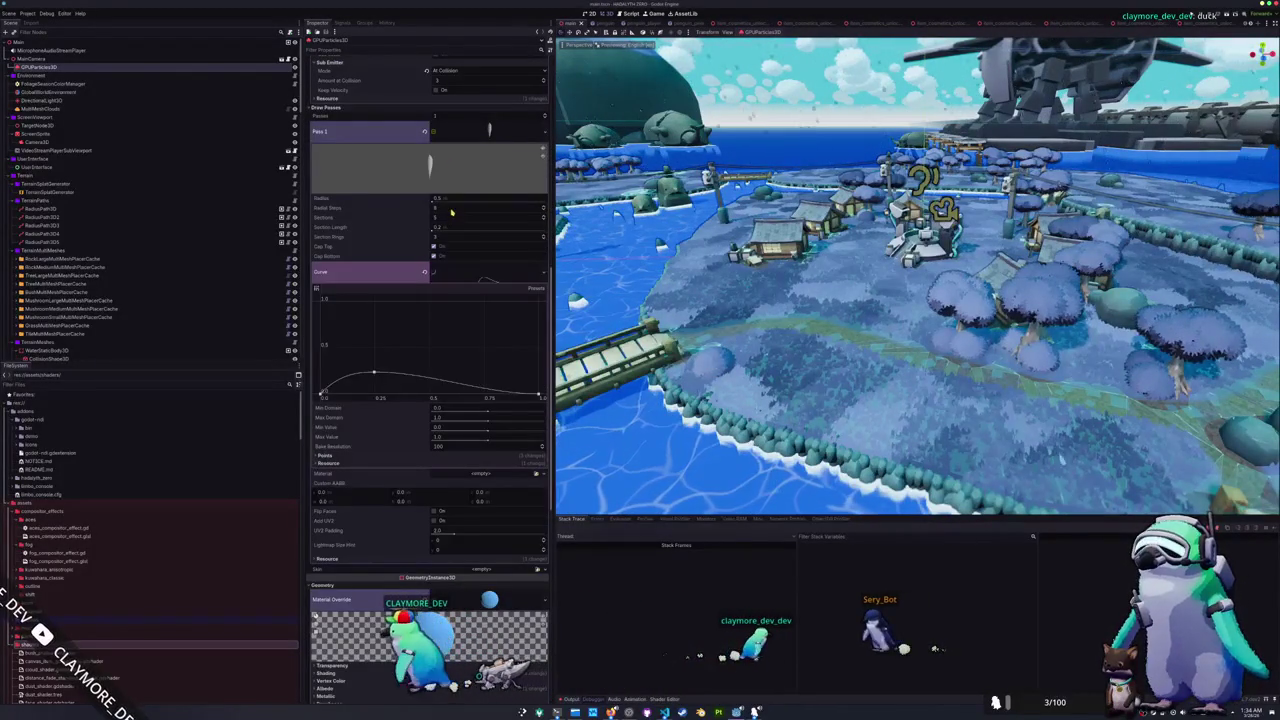
- Try changing the tube mesh Sections, revert it to default, and save the scene
{"action": "left_click_drag", "start_coordinate": [436, 217], "coordinate": [420, 217]}
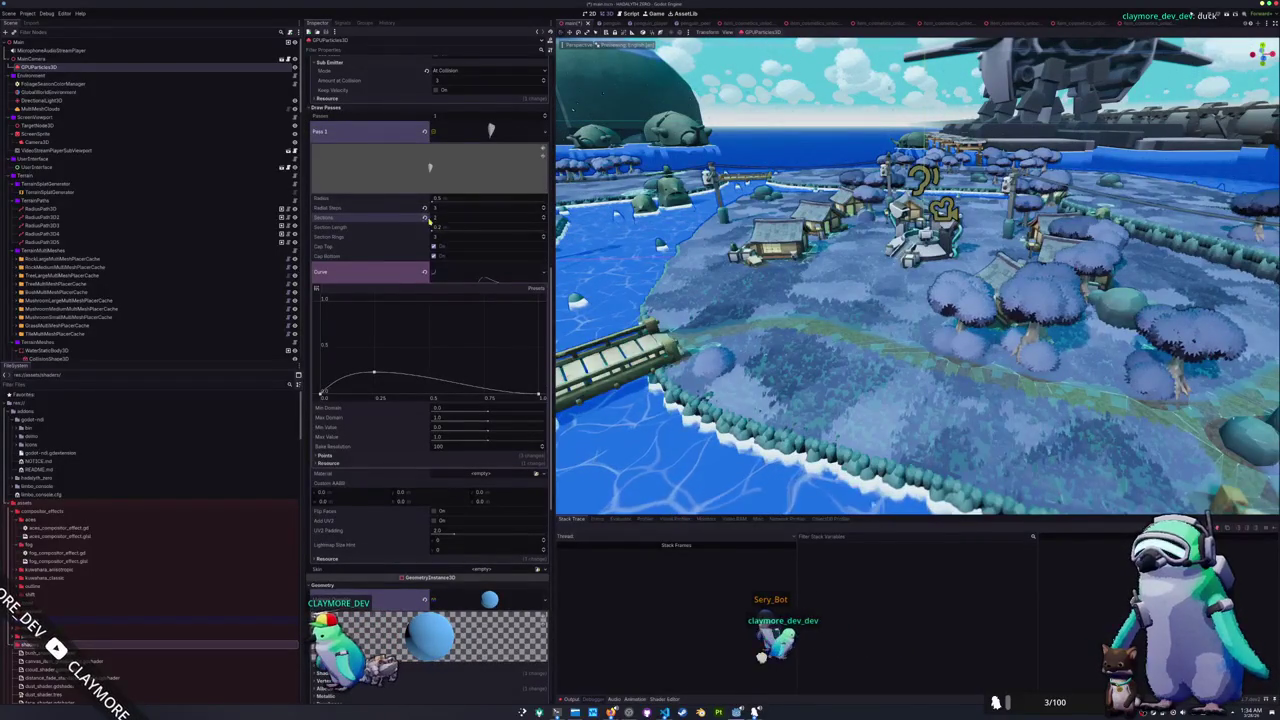
{"action": "left_click_drag", "start_coordinate": [430, 220], "coordinate": [474, 220]}
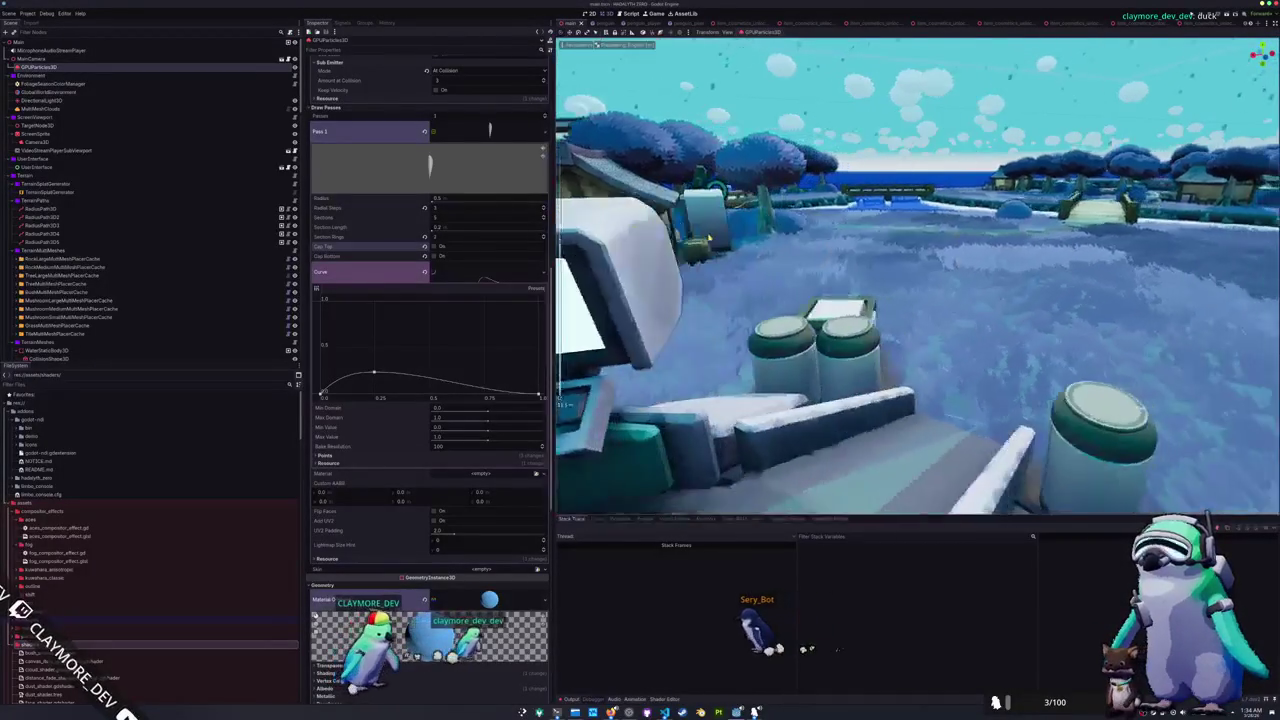
{"action": "key", "text": "ctrl+s"}
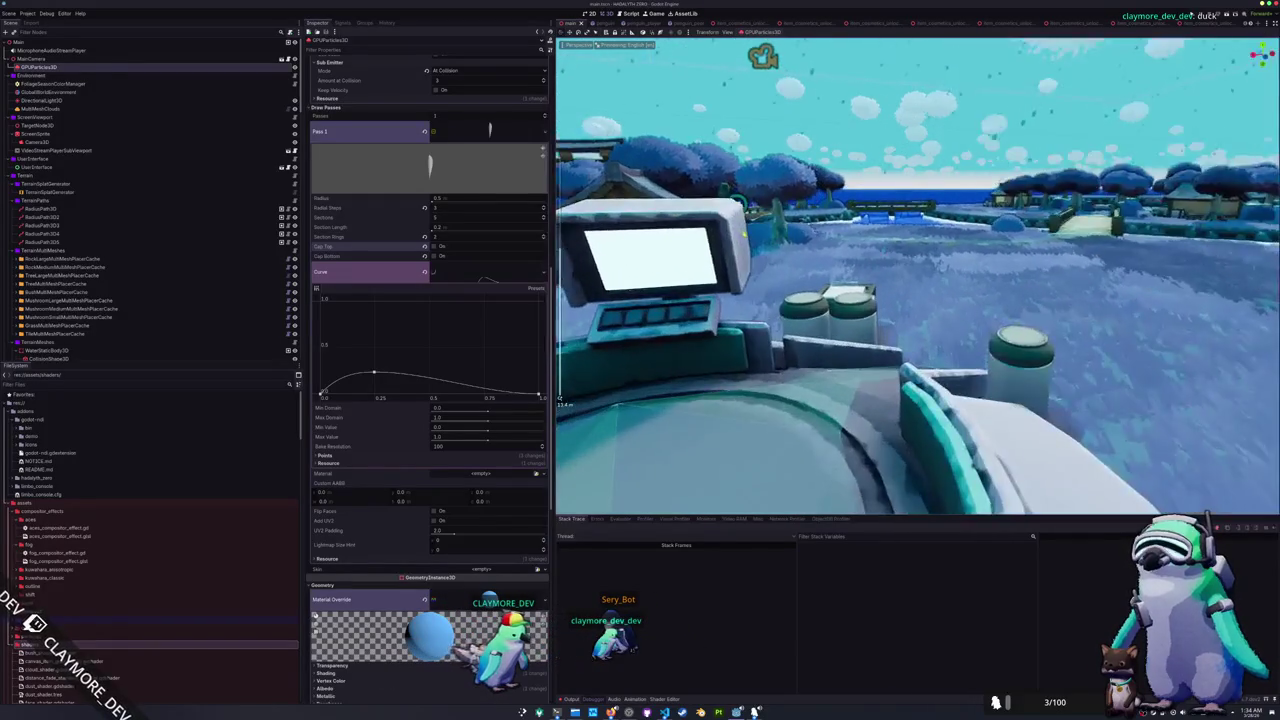
{"action": "scroll", "coordinate": [443, 90], "scroll_direction": "up", "scroll_amount": 10}
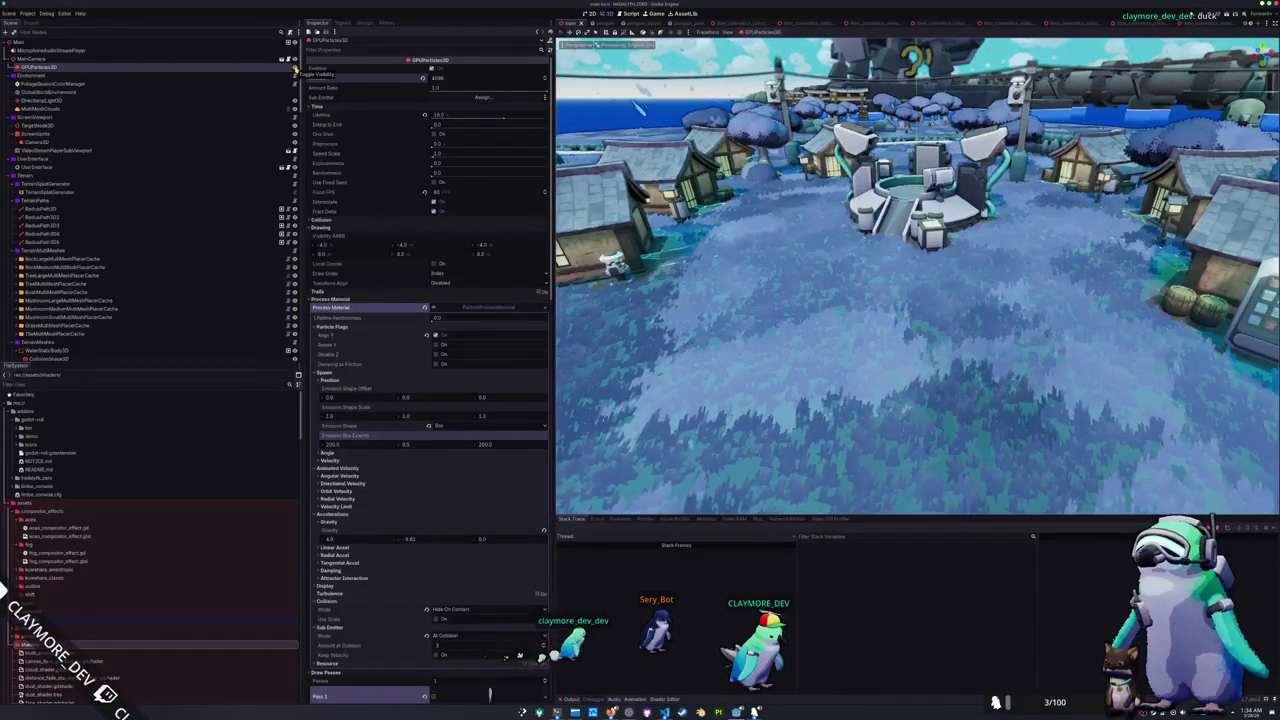
- Rename GPUParticles3D to RainGPUParticles3D and open FoliageSeasonColorManager's script
{"action": "left_click", "coordinate": [150, 58]}
{"action": "left_click", "coordinate": [150, 66]}
{"action": "type", "text": "Rain"}
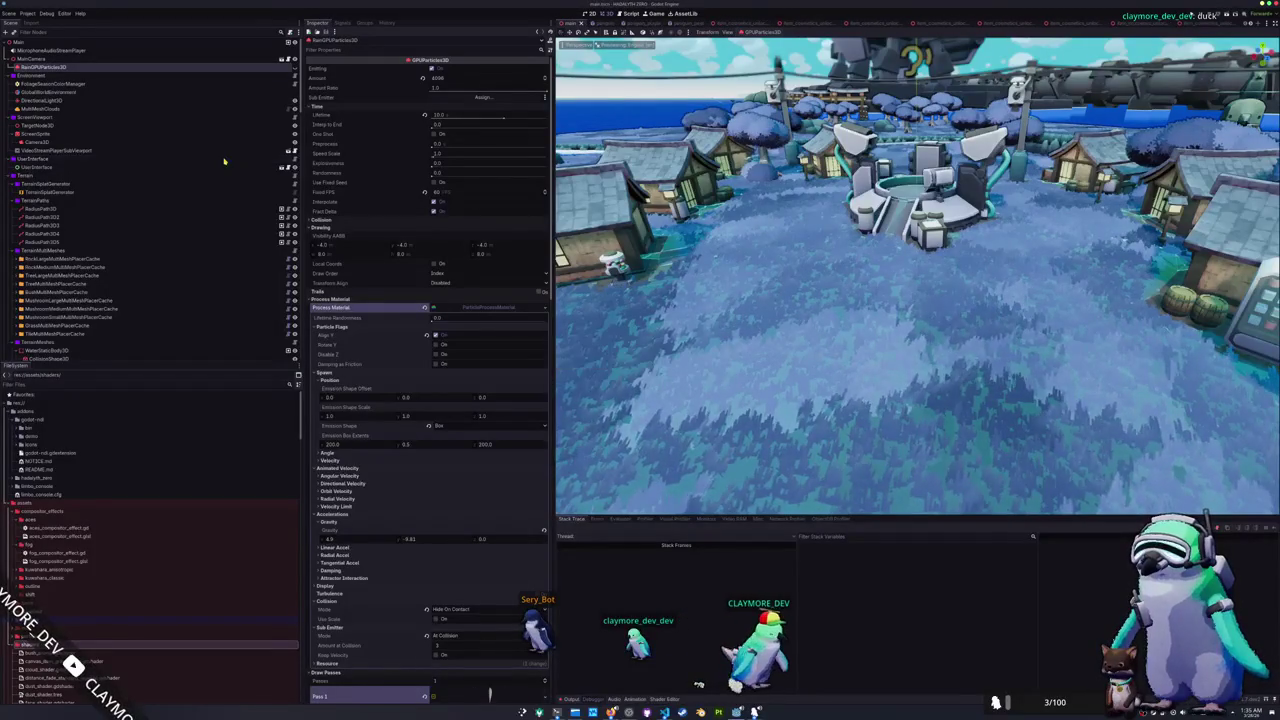
{"action": "left_click", "coordinate": [215, 85]}
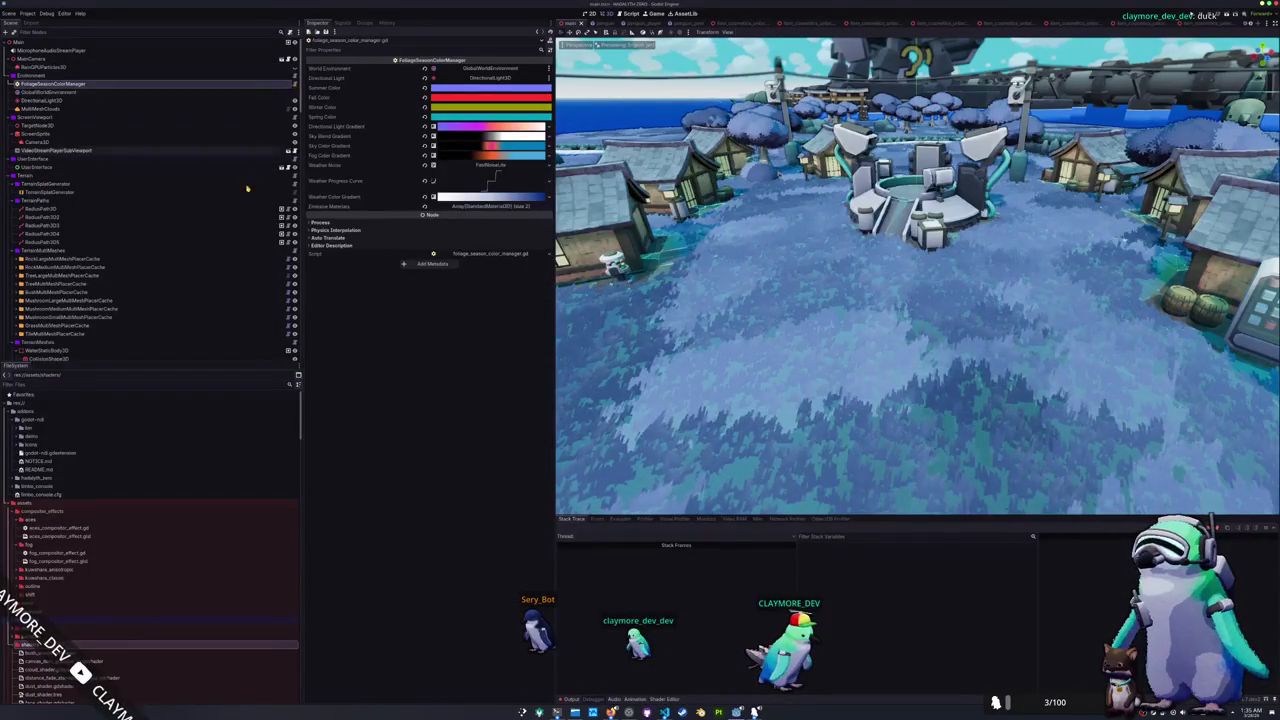
{"action": "left_click", "coordinate": [294, 84]}
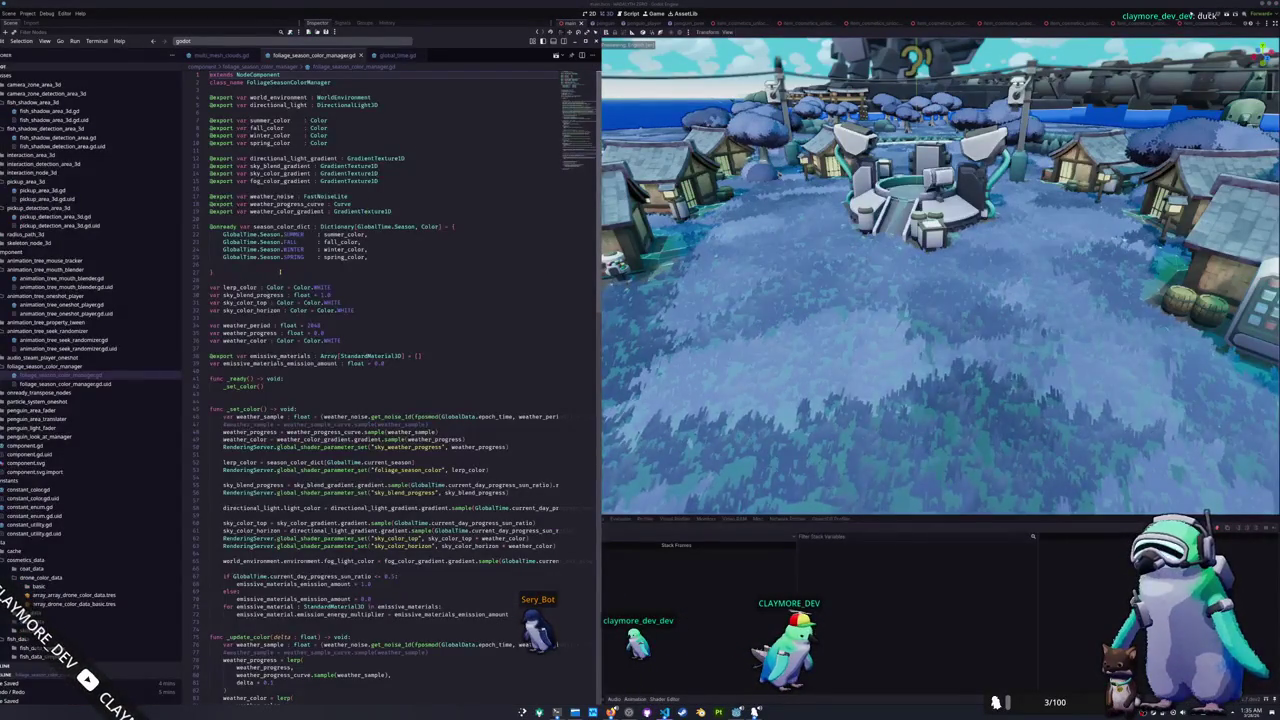
{"action": "left_click", "coordinate": [276, 279]}
{"action": "key", "text": "Up"}
{"action": "key", "text": "Up"}
{"action": "key", "text": "Up"}
{"action": "key", "text": "Return"}
{"action": "key", "text": "Return"}
{"action": "type", "text": "@export"}
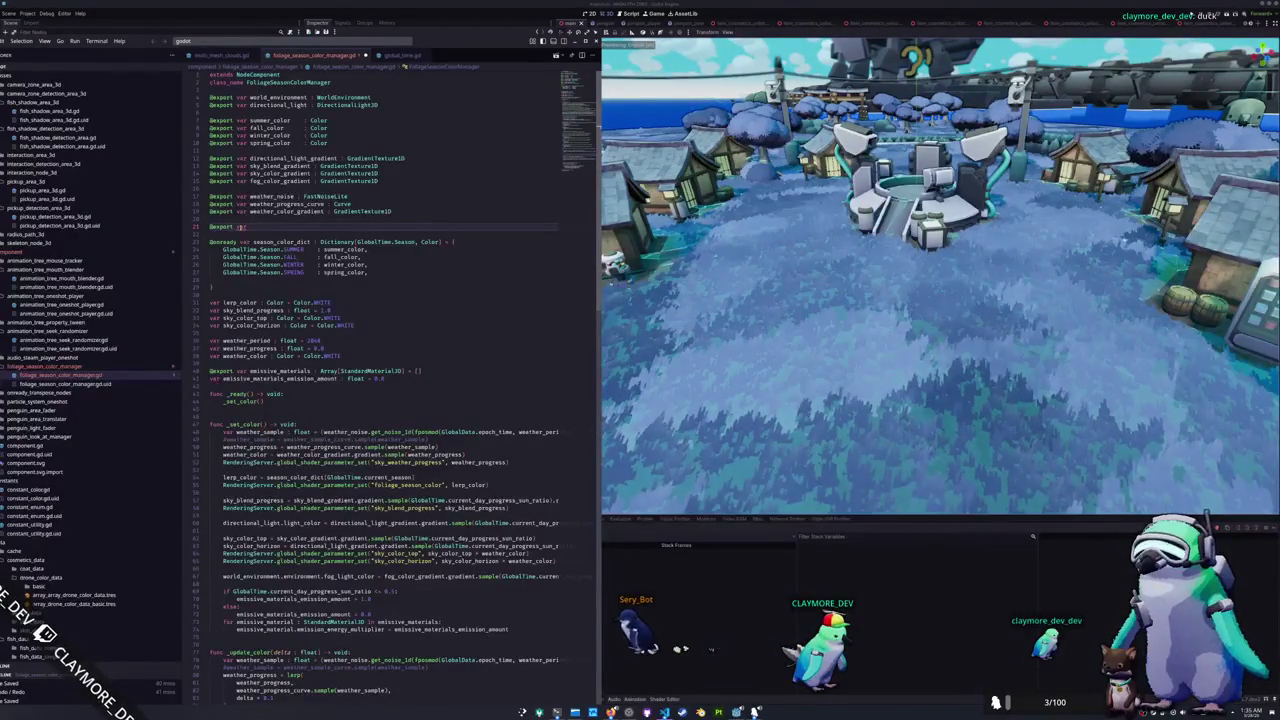
{"action": "type", "text": "rain"}
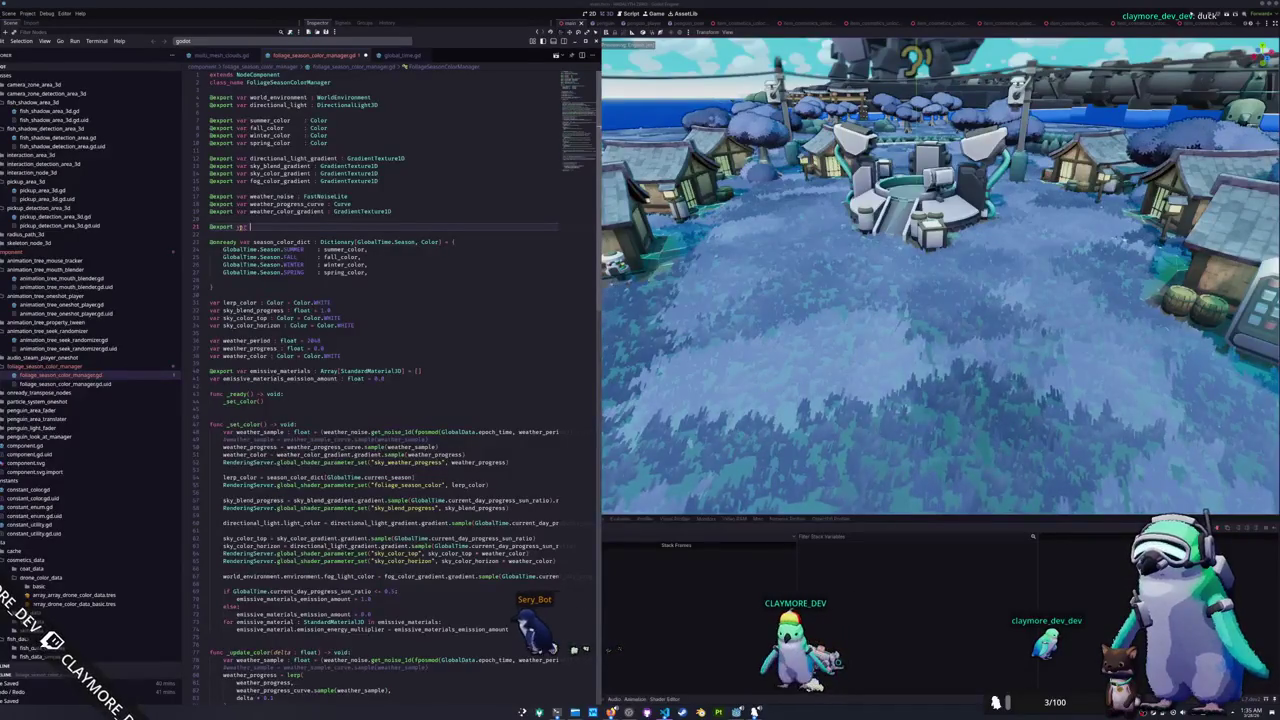
{"action": "type", "text": "_weathe"}
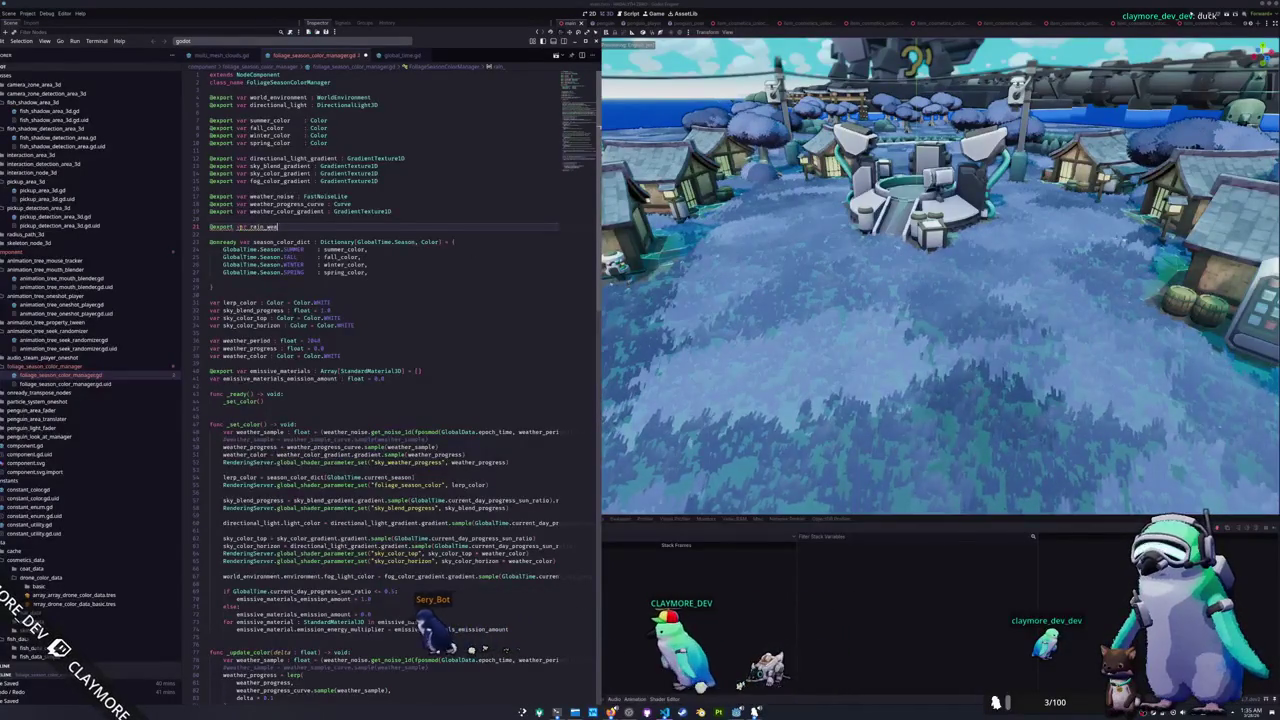
{"action": "type", "text": "r_parti"}
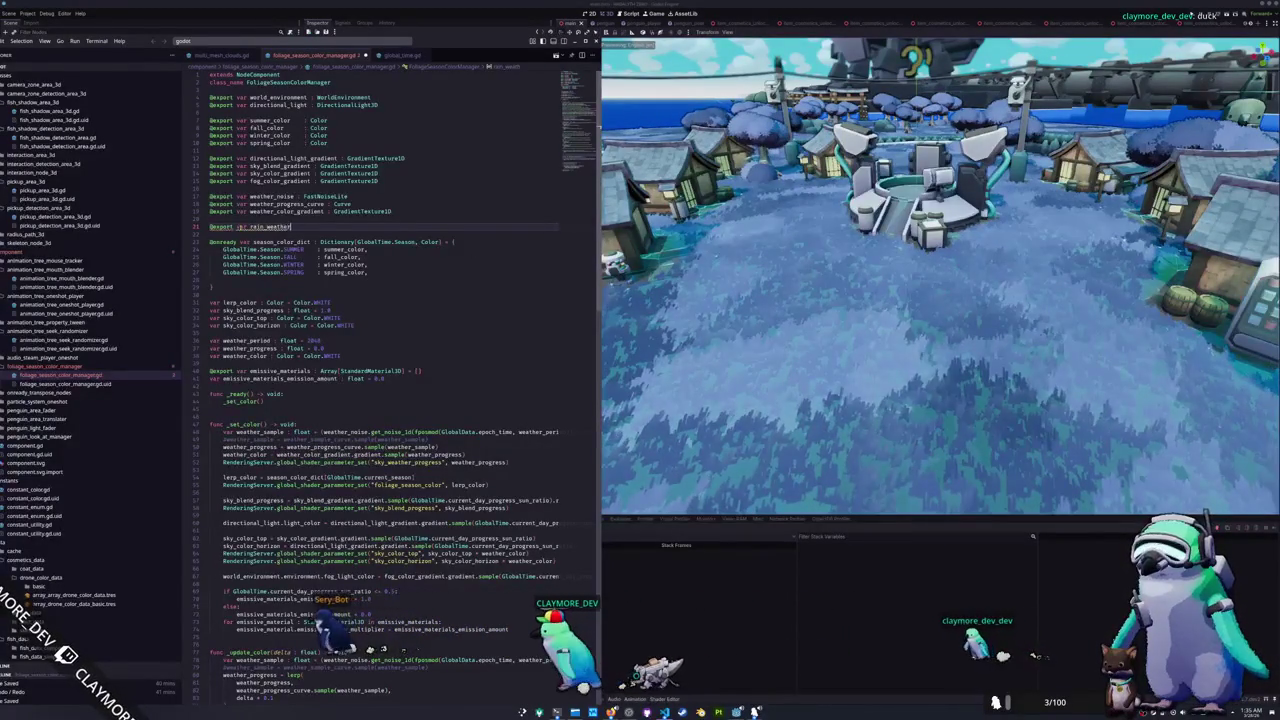
{"action": "type", "text": "cles : Gpu"}
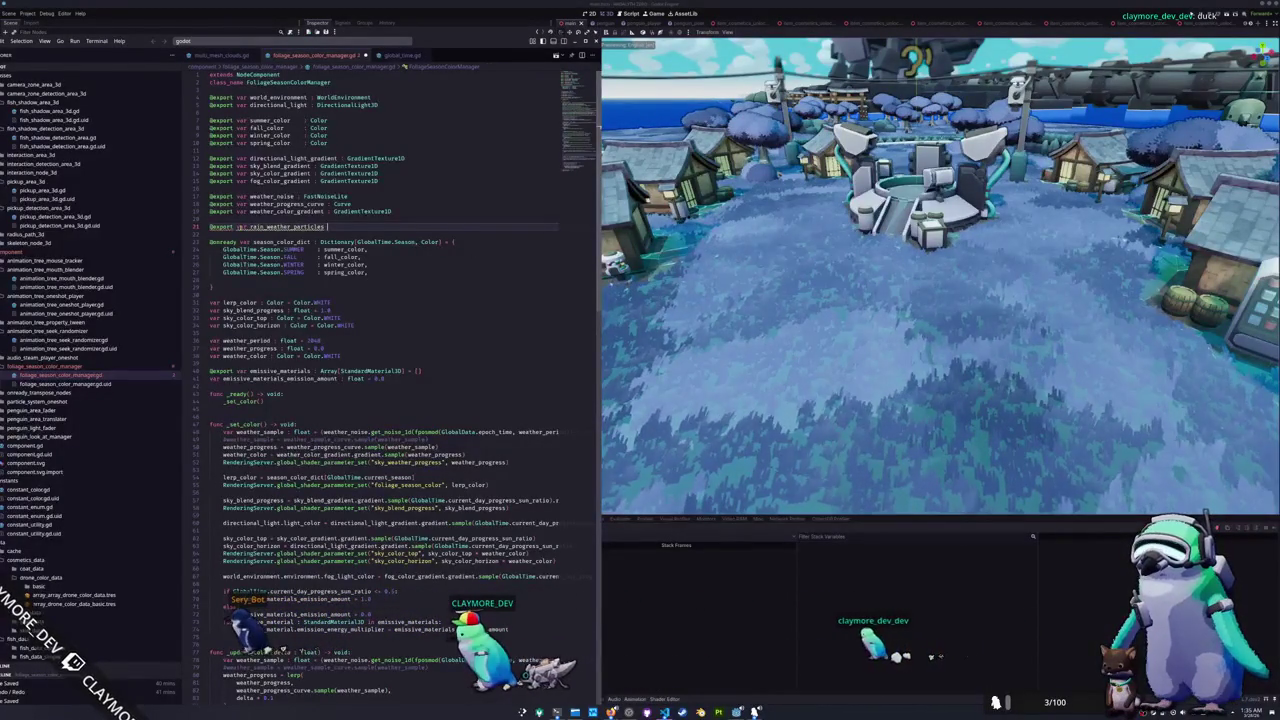
{"action": "key", "text": "Down"}
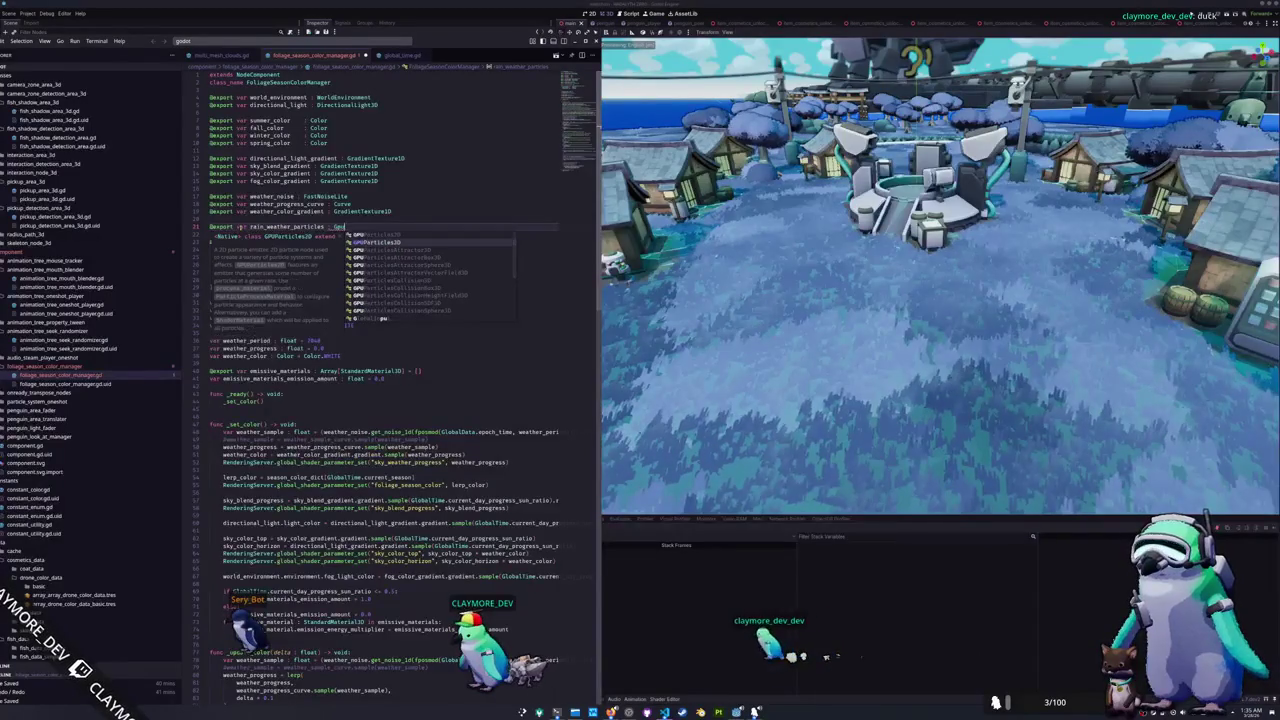
{"action": "key", "text": "Return"}
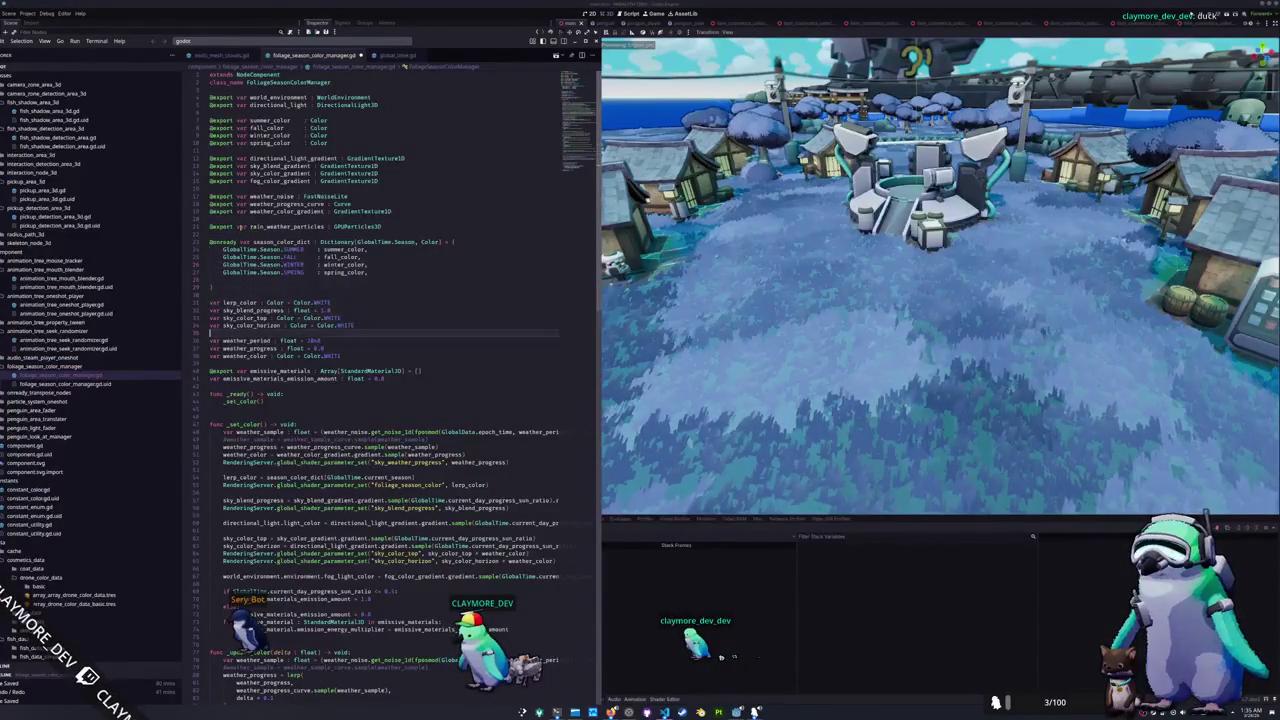
{"action": "key", "text": "Down"}
{"action": "key", "text": "Down"}
{"action": "key", "text": "Down"}
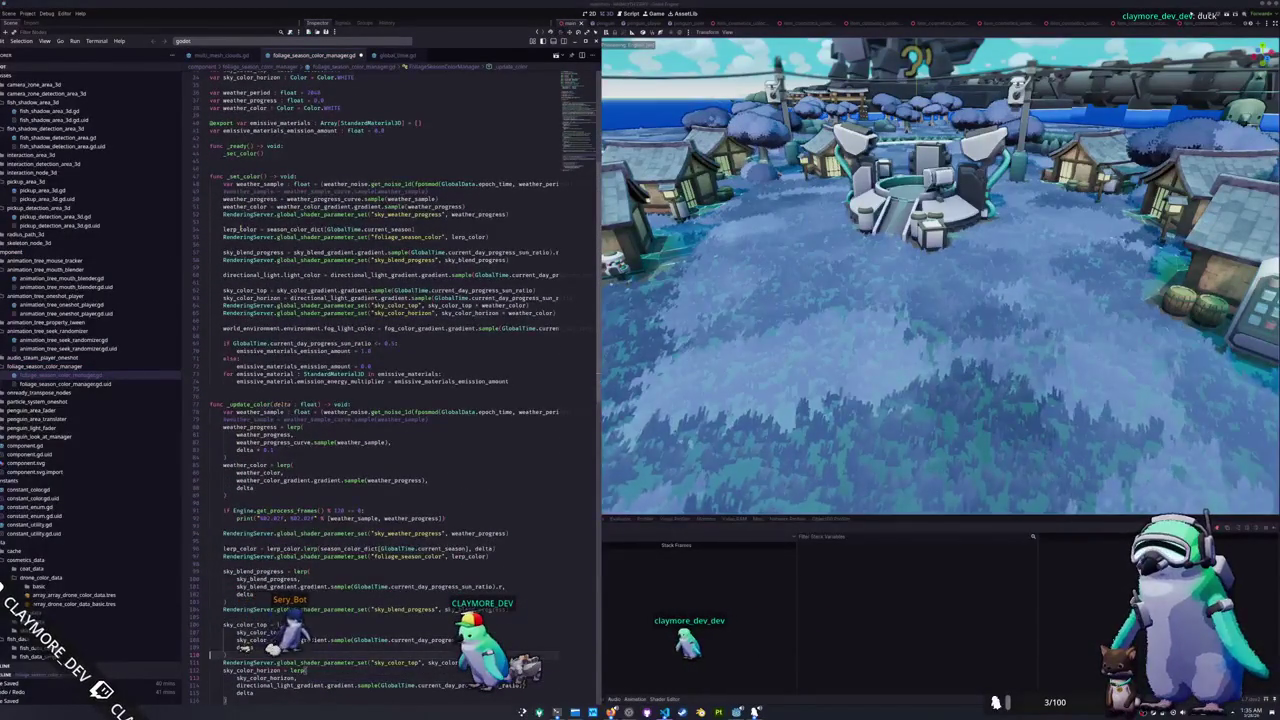
- After the weather_color lerp in _update_color, write a 'weather_progress >= 0.75' condition
{"action": "left_click", "coordinate": [228, 496]}
{"action": "key", "text": "Return"}
{"action": "key", "text": "Return"}
{"action": "type", "text": "if weather_sample"}
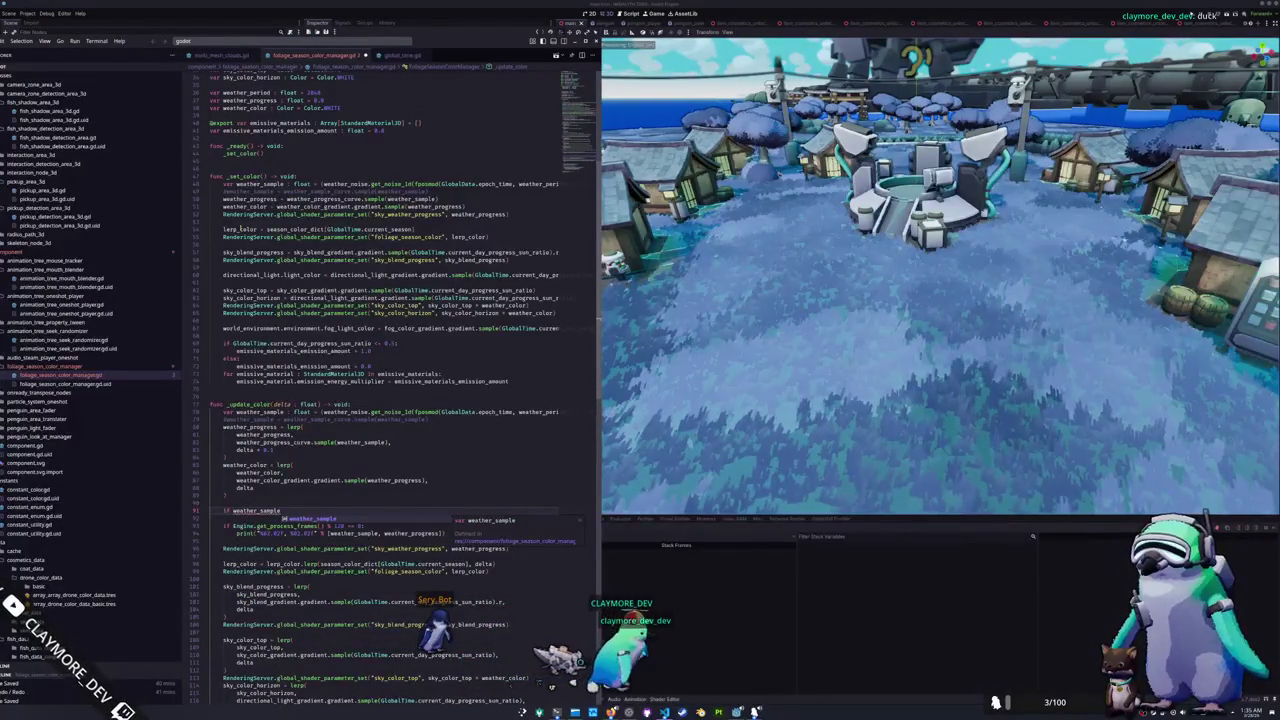
{"action": "key", "text": "BackSpace"}
{"action": "key", "text": "BackSpace"}
{"action": "key", "text": "BackSpace"}
{"action": "type", "text": "er_progress "}
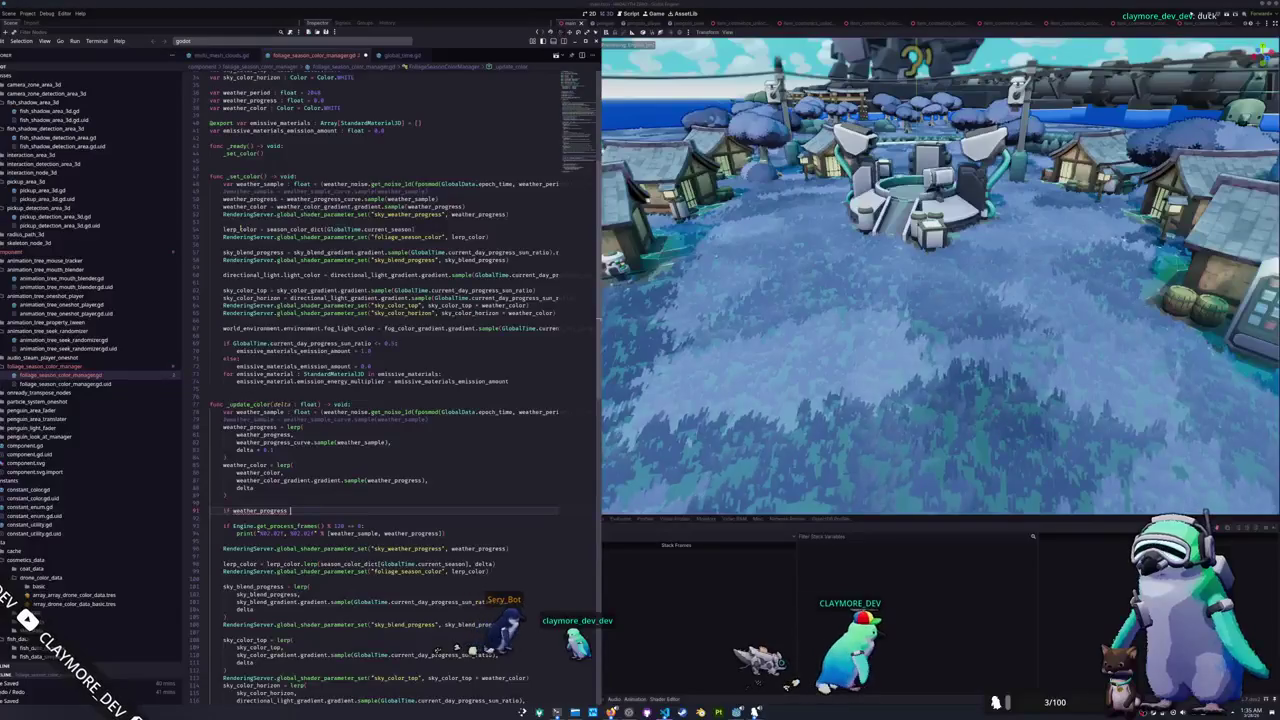
{"action": "type", "text": ">= 0.7"}
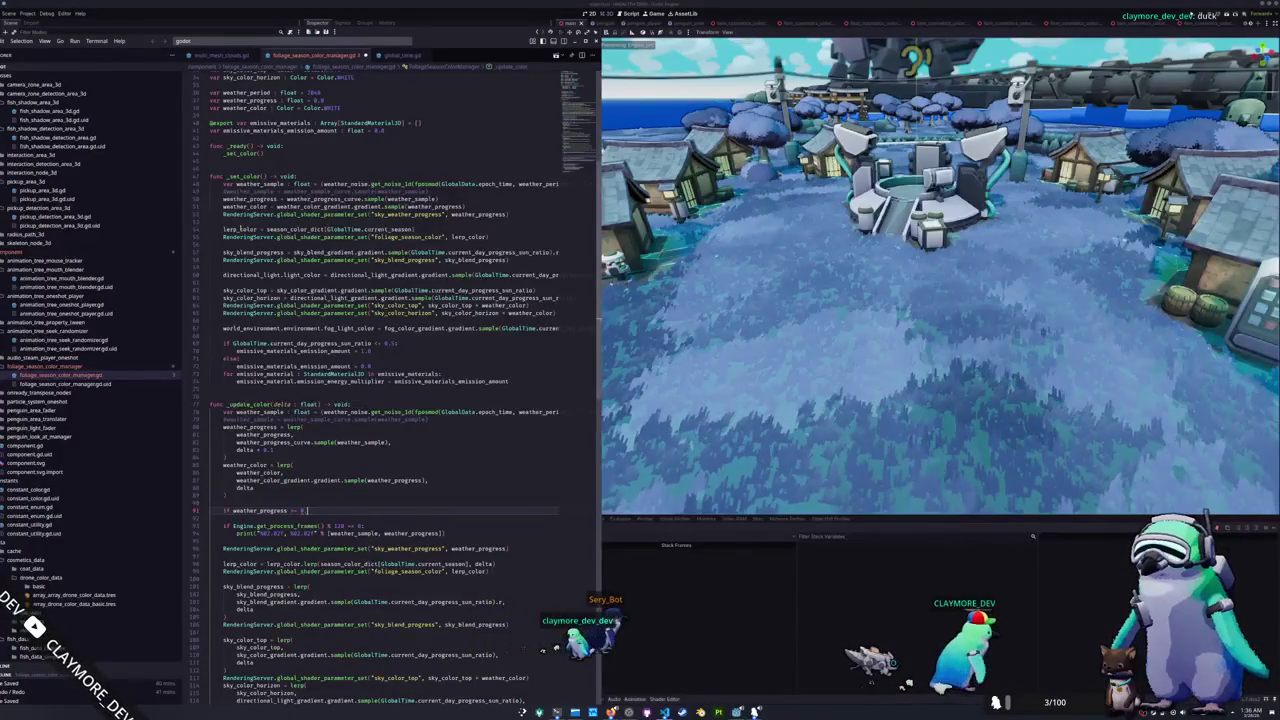
{"action": "type", "text": "5"}
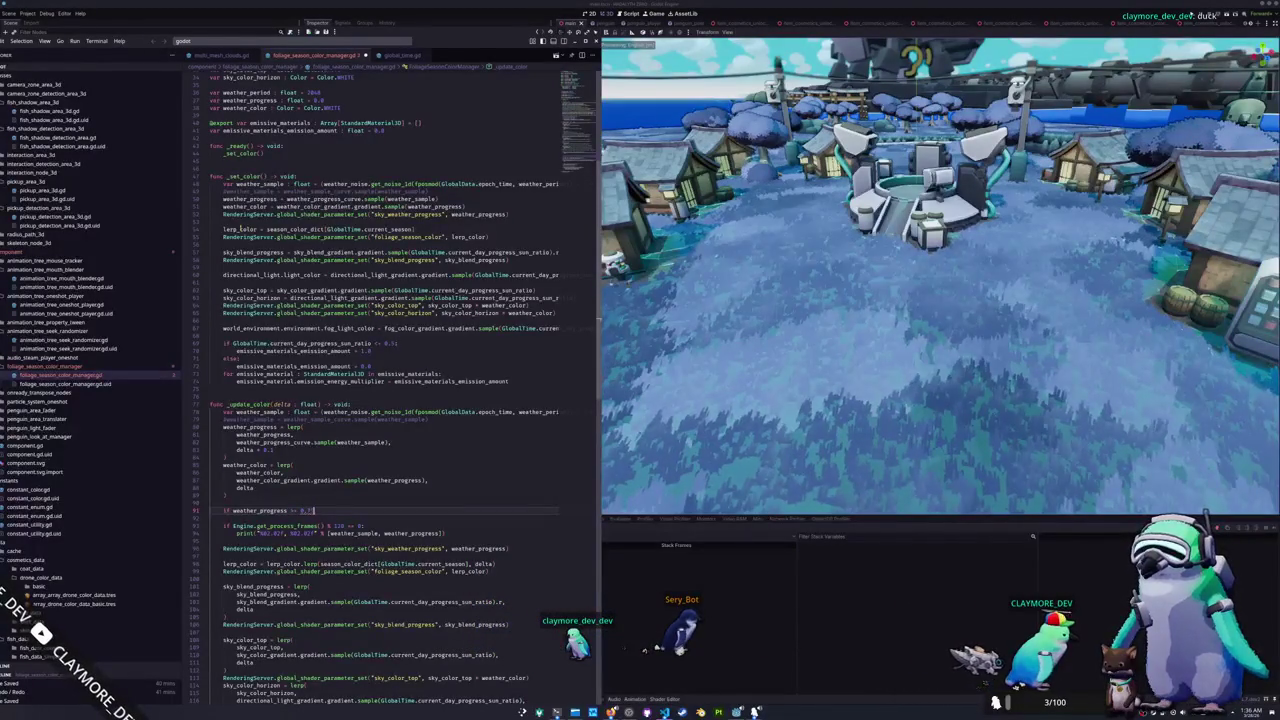
{"action": "type", "text": ":"}
{"action": "key", "text": "Return"}
- Assign that condition to rain_weather_particles.emitting so rain emits only in heavy weather
{"action": "type", "text": "rain"}
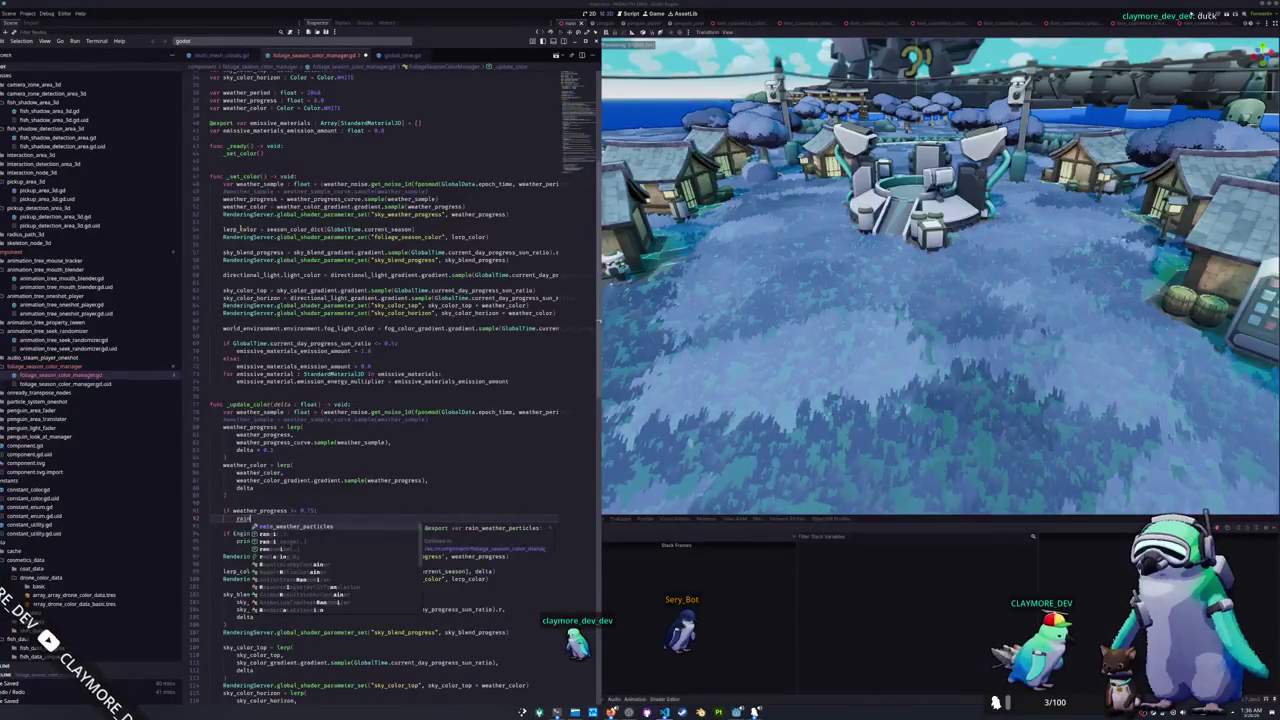
{"action": "key", "text": "Return"}
{"action": "type", "text": ".emi"}
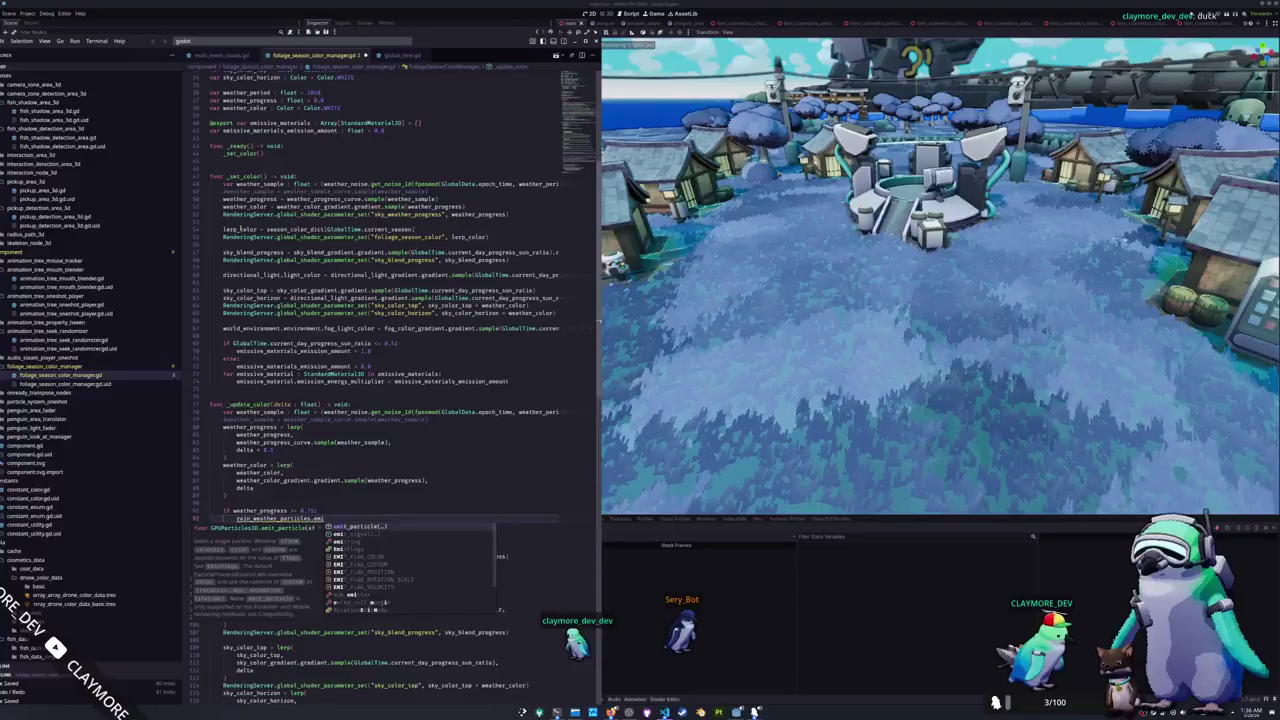
{"action": "key", "text": "ctrl+shift+Left"}
{"action": "key", "text": "Delete"}
{"action": "type", "text": "rain_weather_particles.em"}
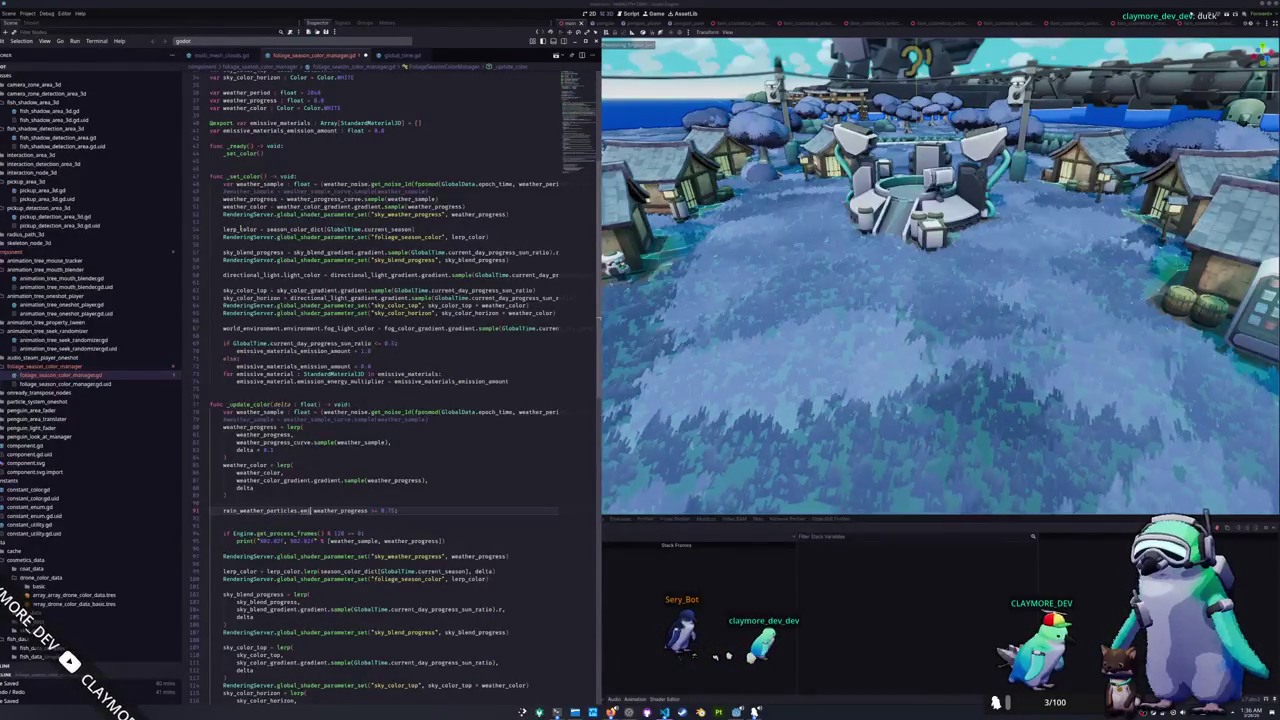
{"action": "type", "text": "itting "}
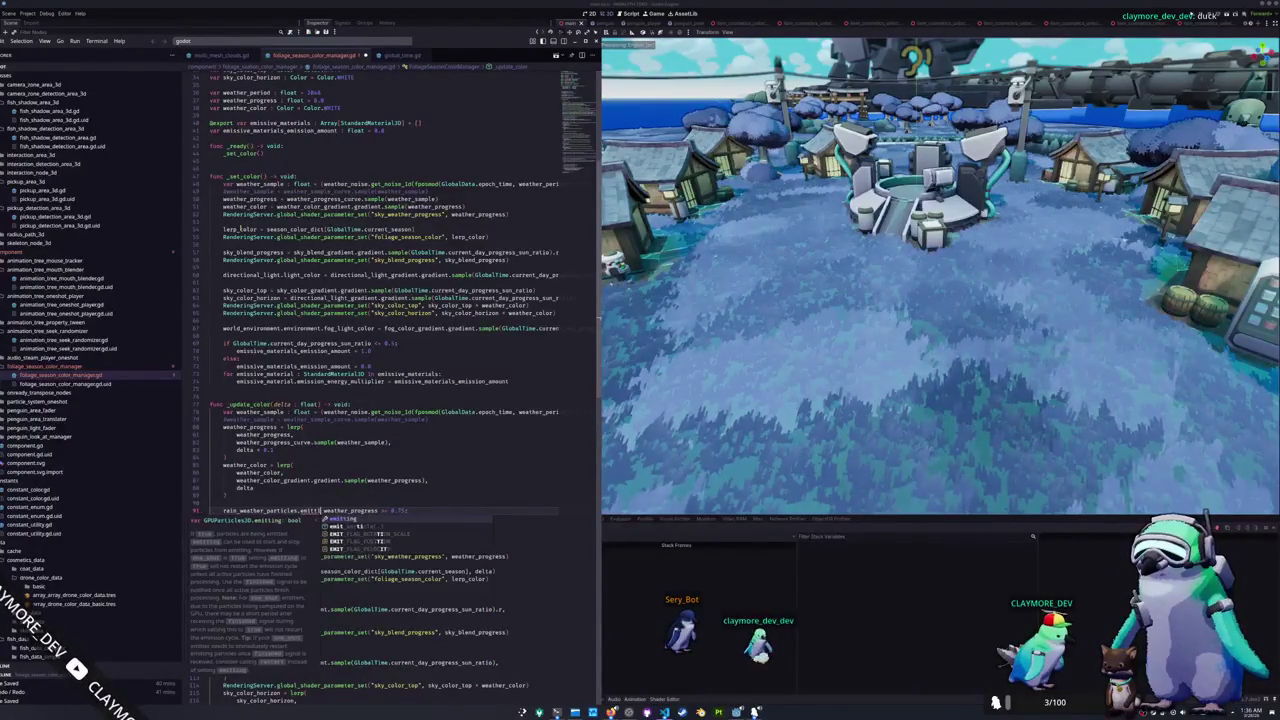
{"action": "type", "text": "="}
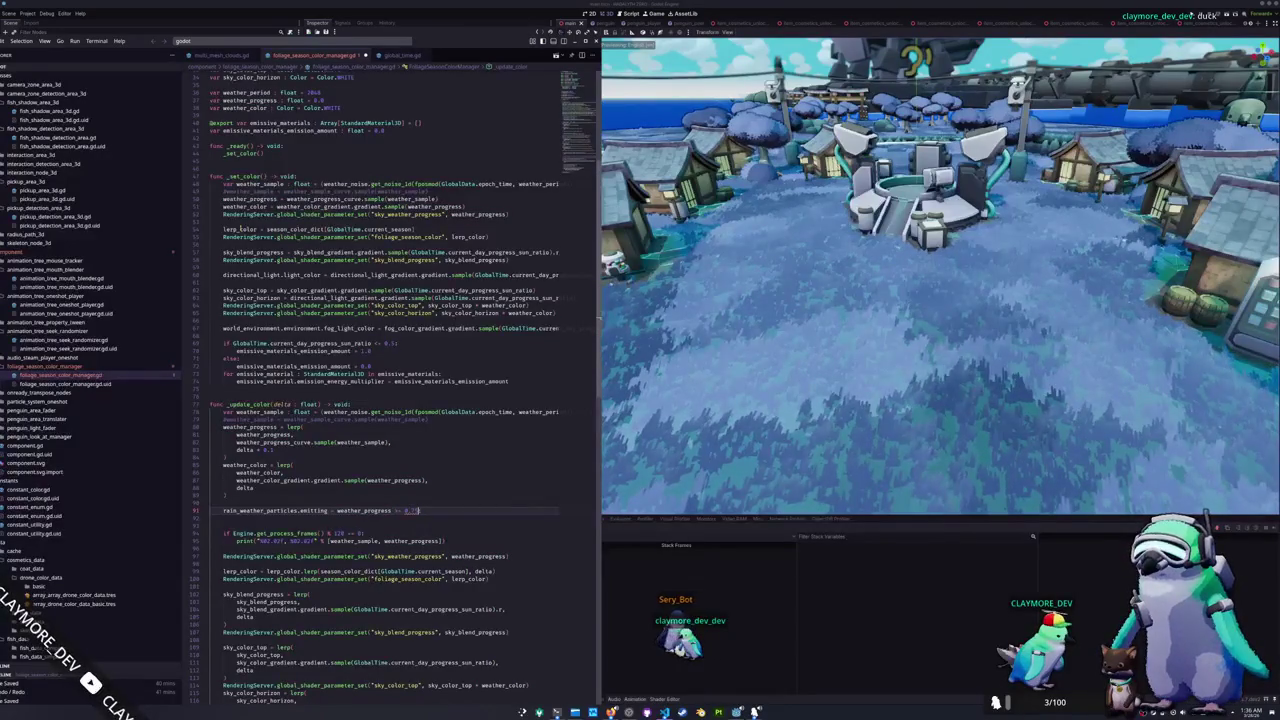
{"action": "left_click", "coordinate": [212, 518]}
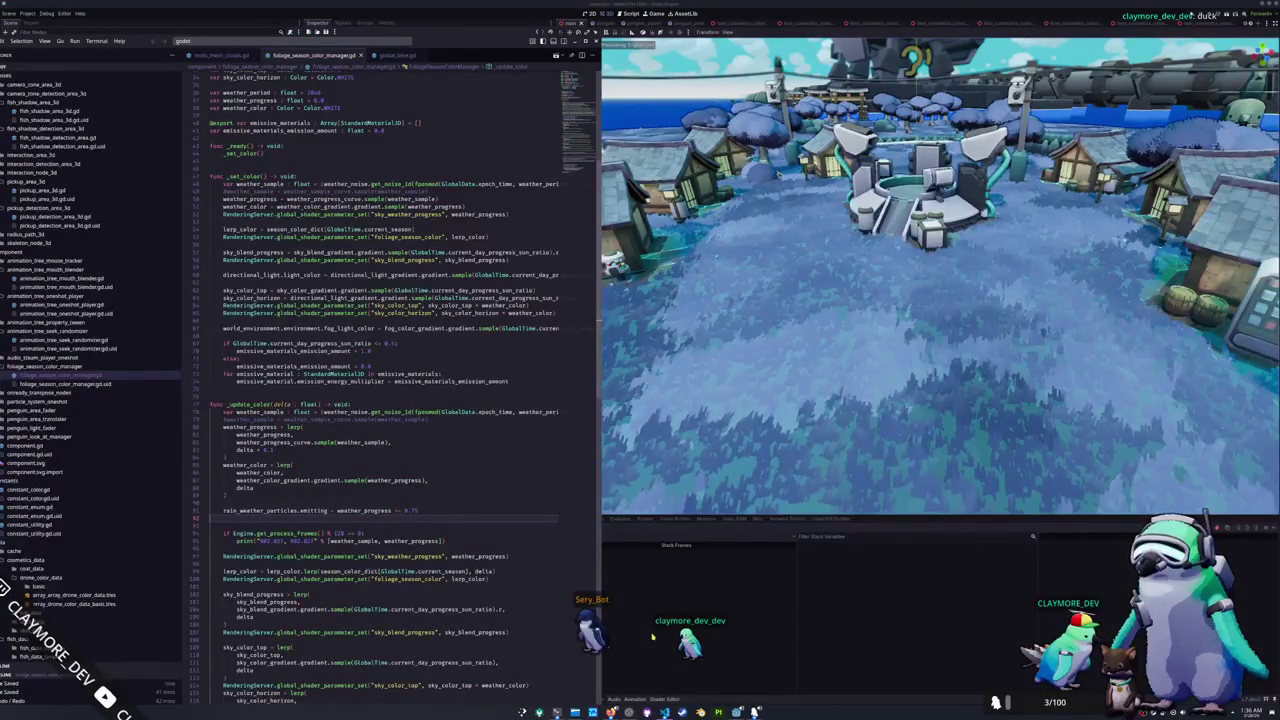
{"action": "left_click", "coordinate": [654, 640]}
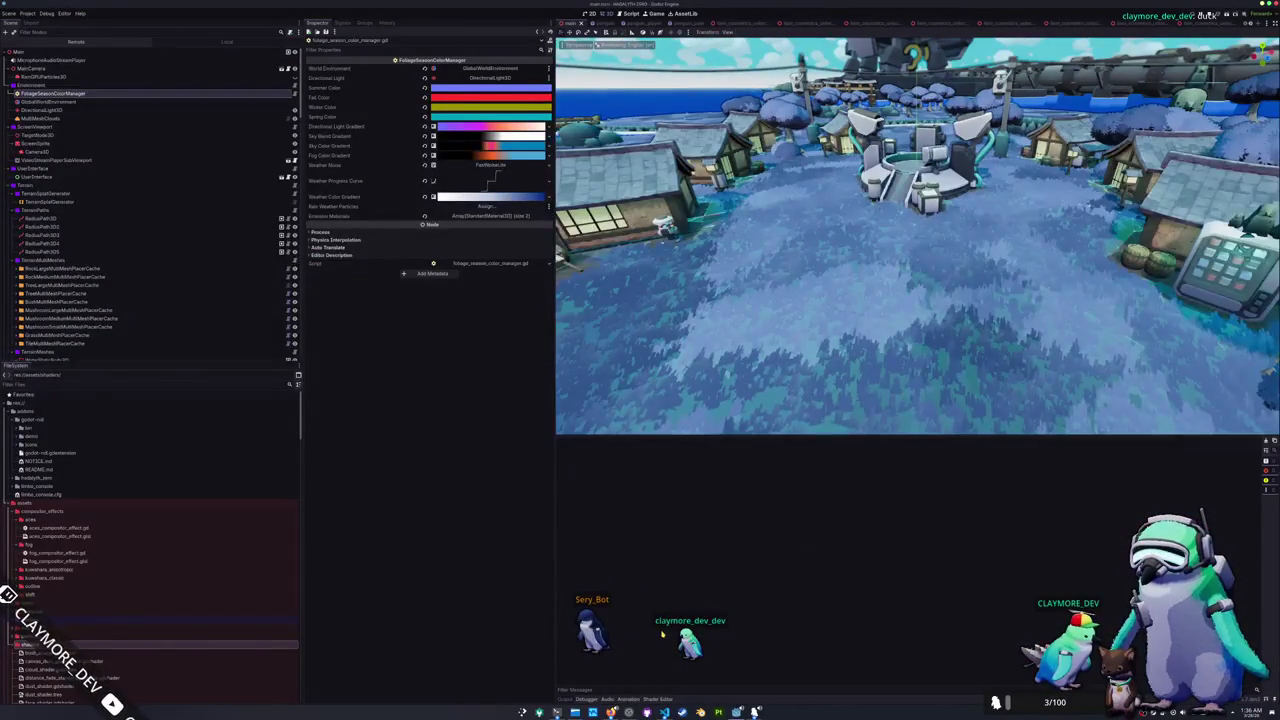
- After a test run hits a Nil emitting error, assign RainGPUParticles3D to Rain Weather Particles and rerun
{"action": "key", "text": "F5"}
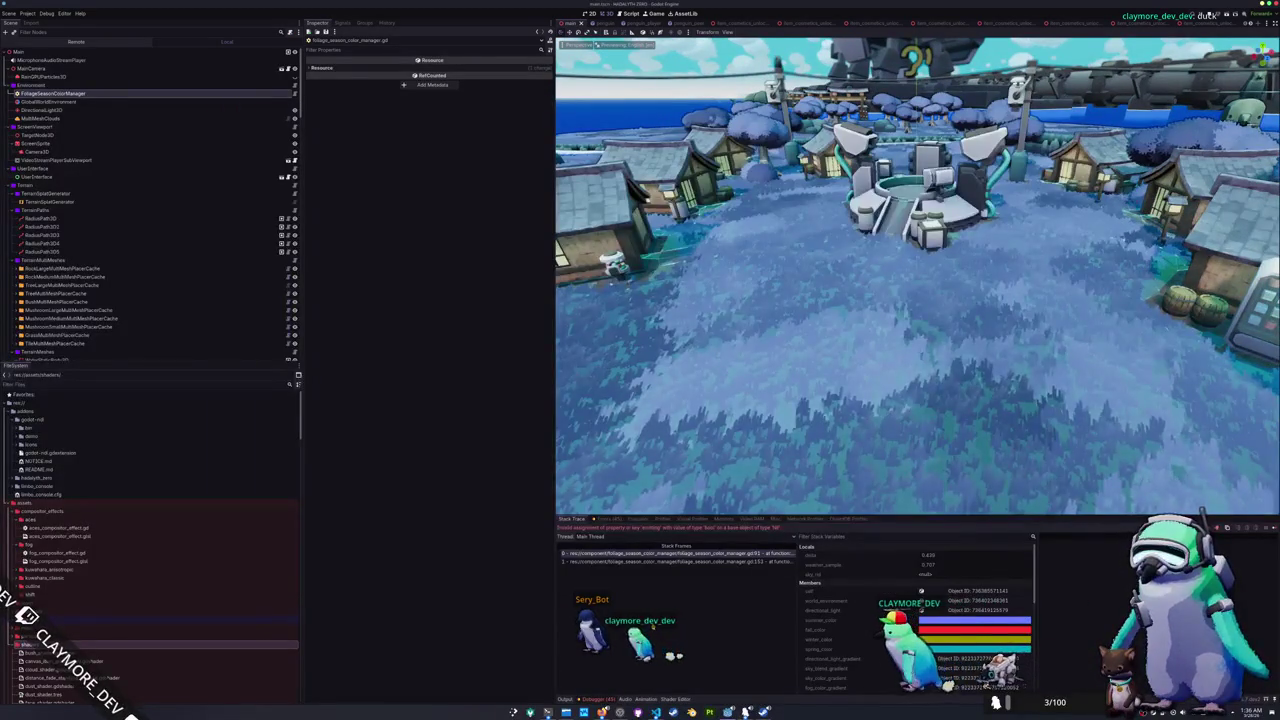
{"action": "left_click", "coordinate": [60, 93]}
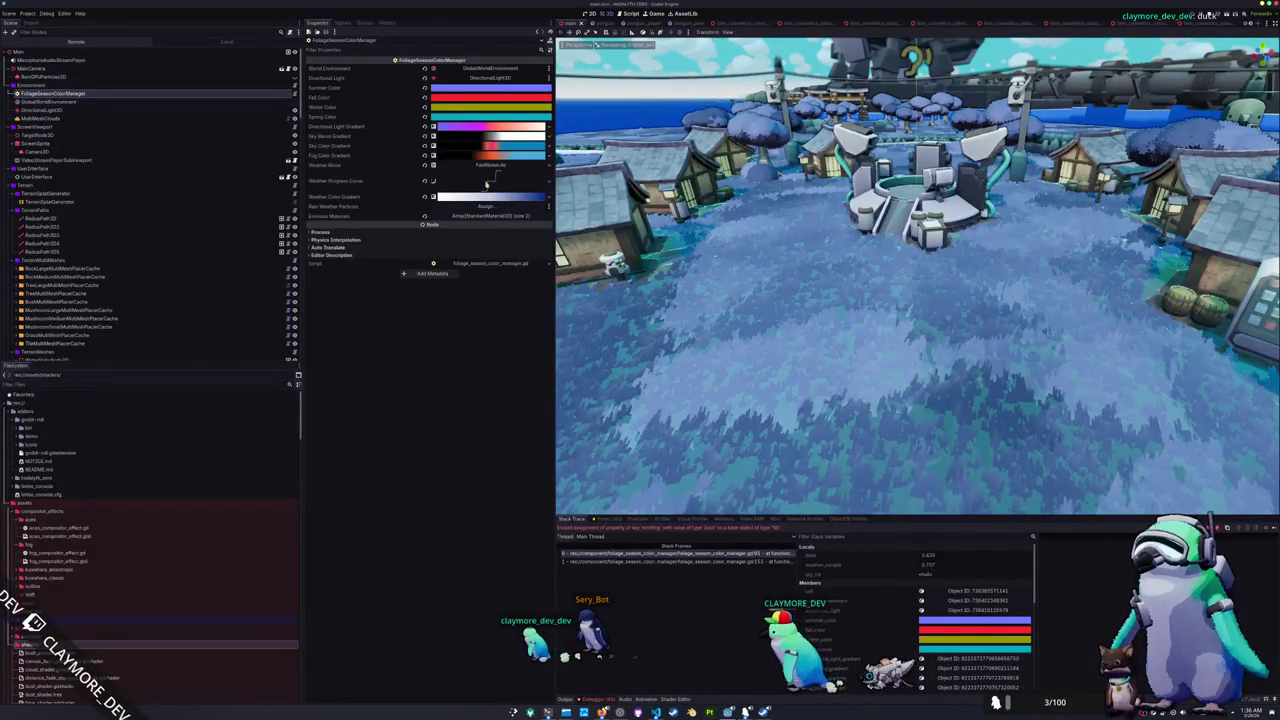
{"action": "left_click", "coordinate": [486, 206]}
{"action": "double_click", "coordinate": [630, 283]}
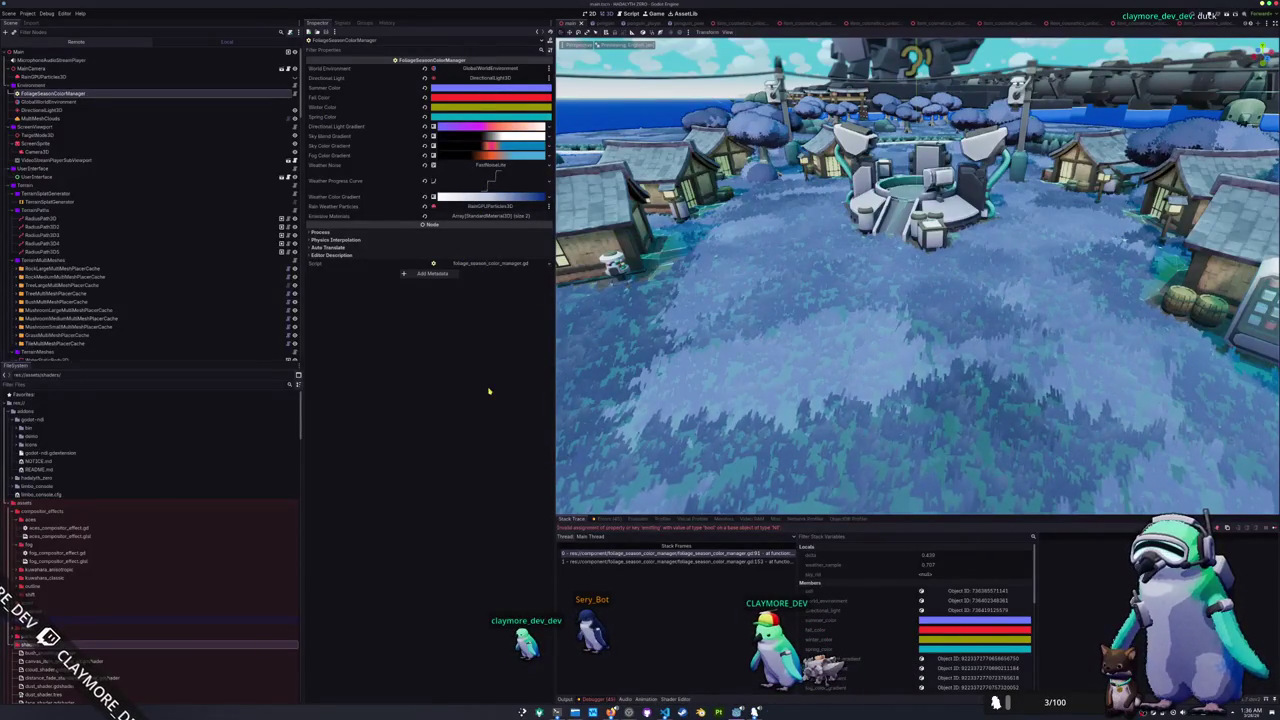
{"action": "key", "text": "F5"}
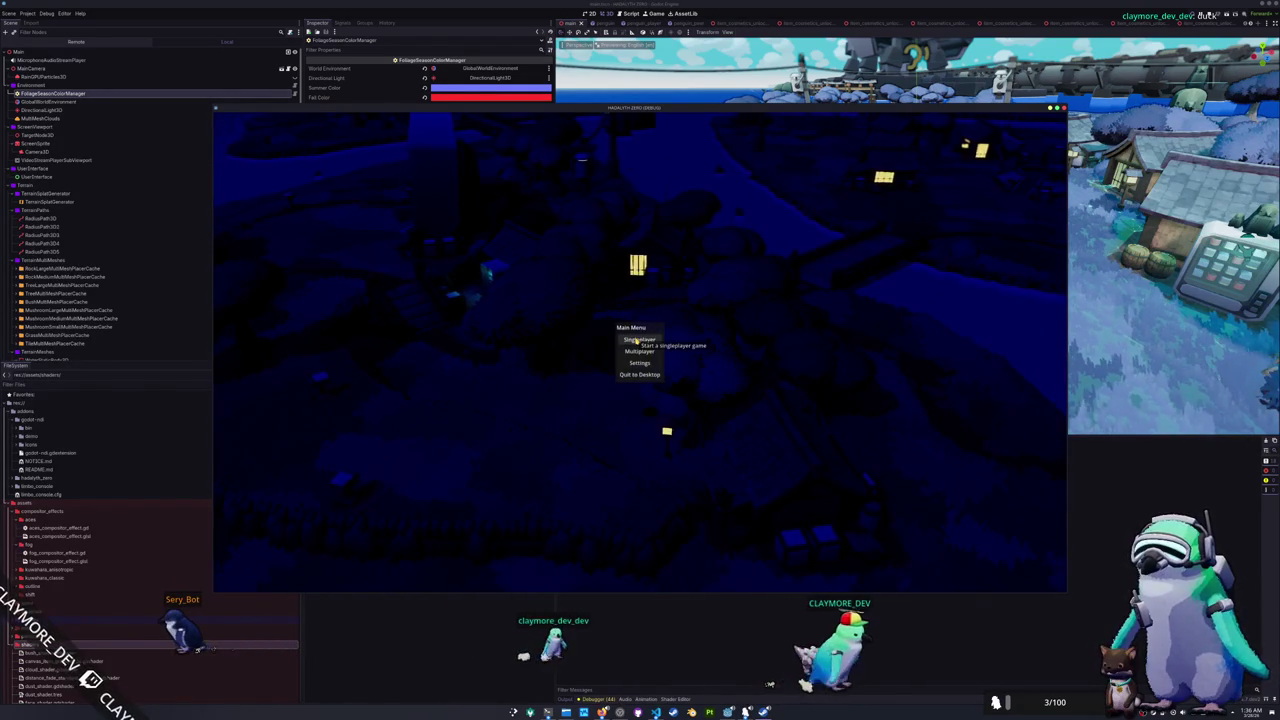
- Start a singleplayer session, toggle the inventory open and shut, and shift the game window right
{"action": "left_click", "coordinate": [636, 340]}
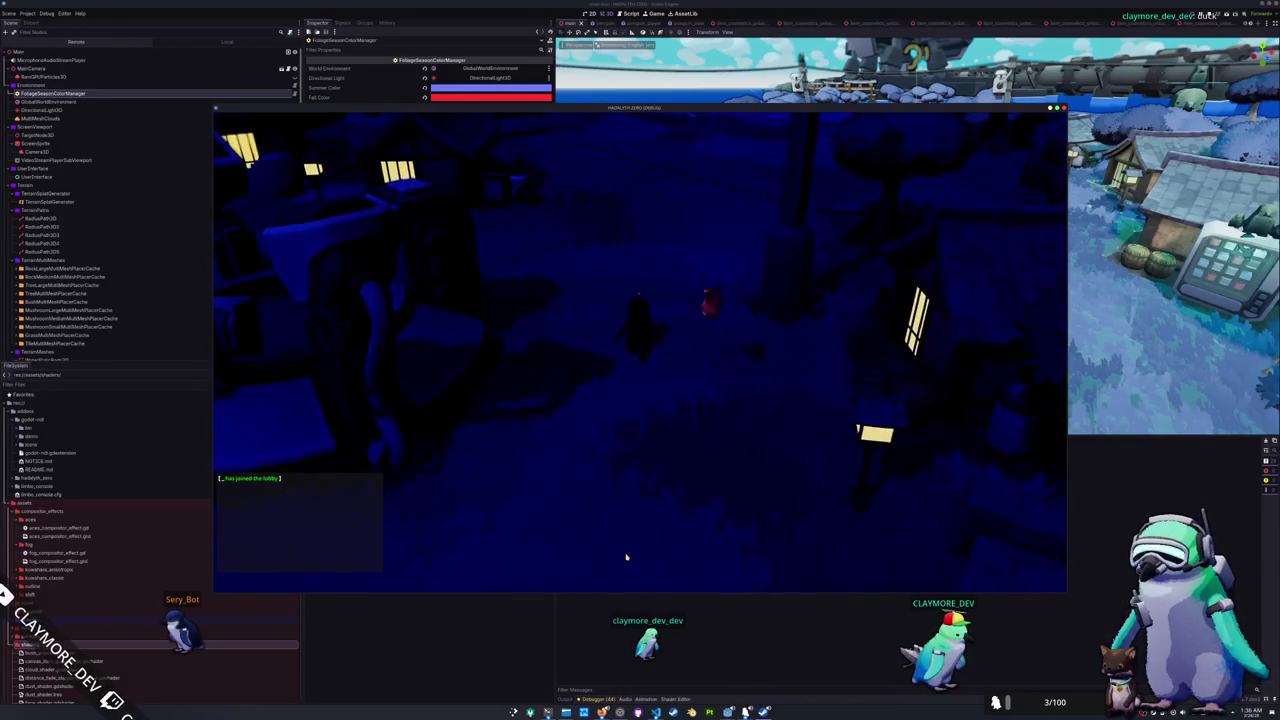
{"action": "key", "text": "i"}
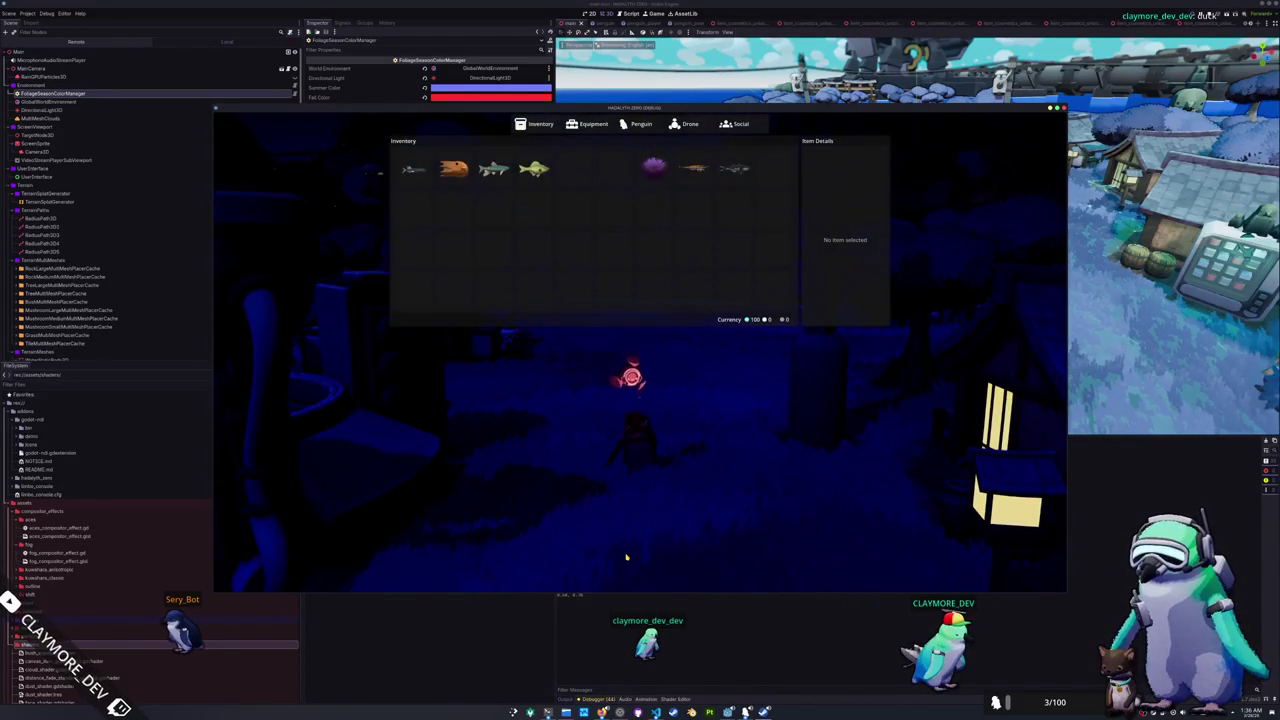
{"action": "key", "text": "i"}
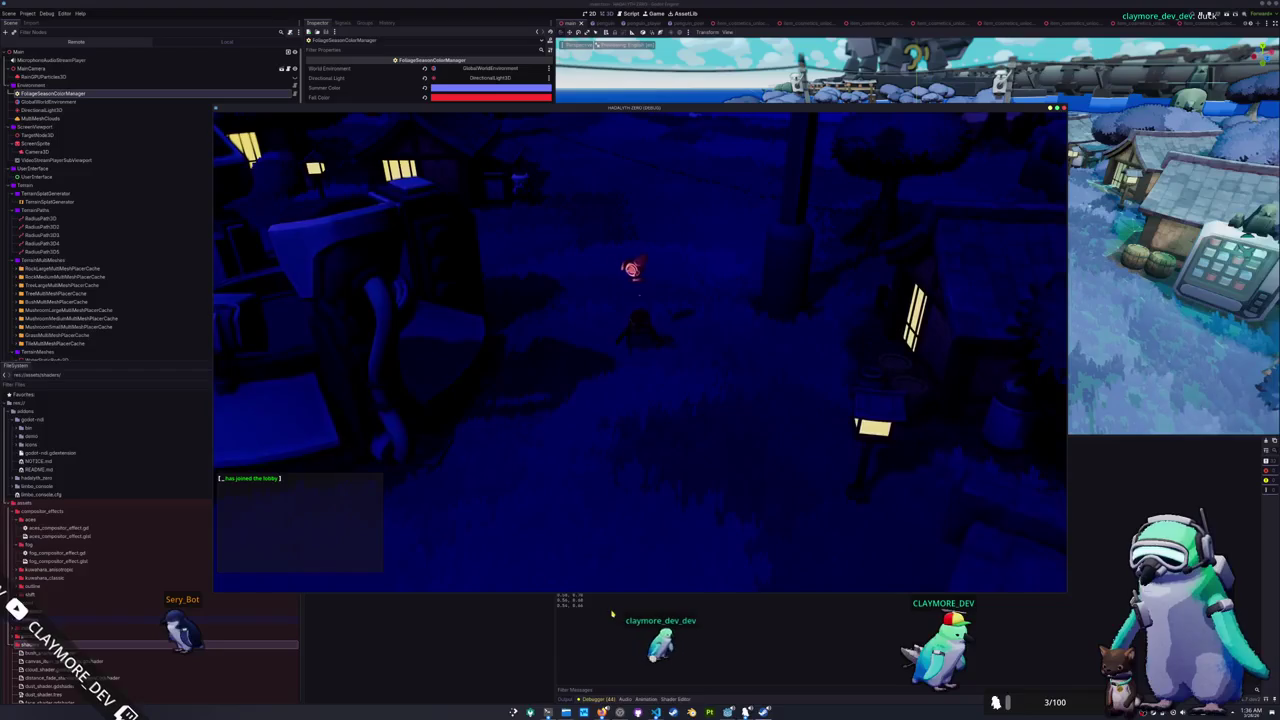
{"action": "mouse_move", "coordinate": [554, 108]}
{"action": "left_mouse_down"}
{"action": "mouse_move", "coordinate": [904, 131]}
{"action": "mouse_move", "coordinate": [906, 146]}
{"action": "left_mouse_up"}
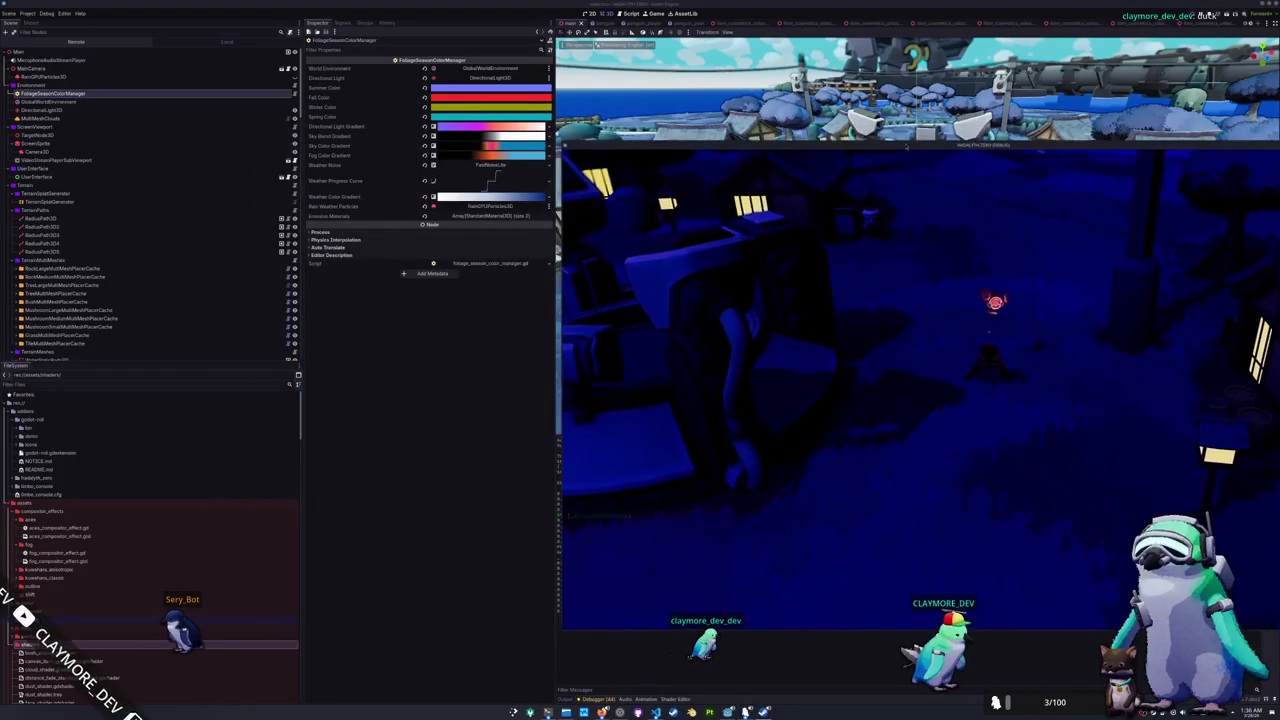
- Expand the Weather Color Gradient and select one of its stops
{"action": "left_click", "coordinate": [490, 197]}
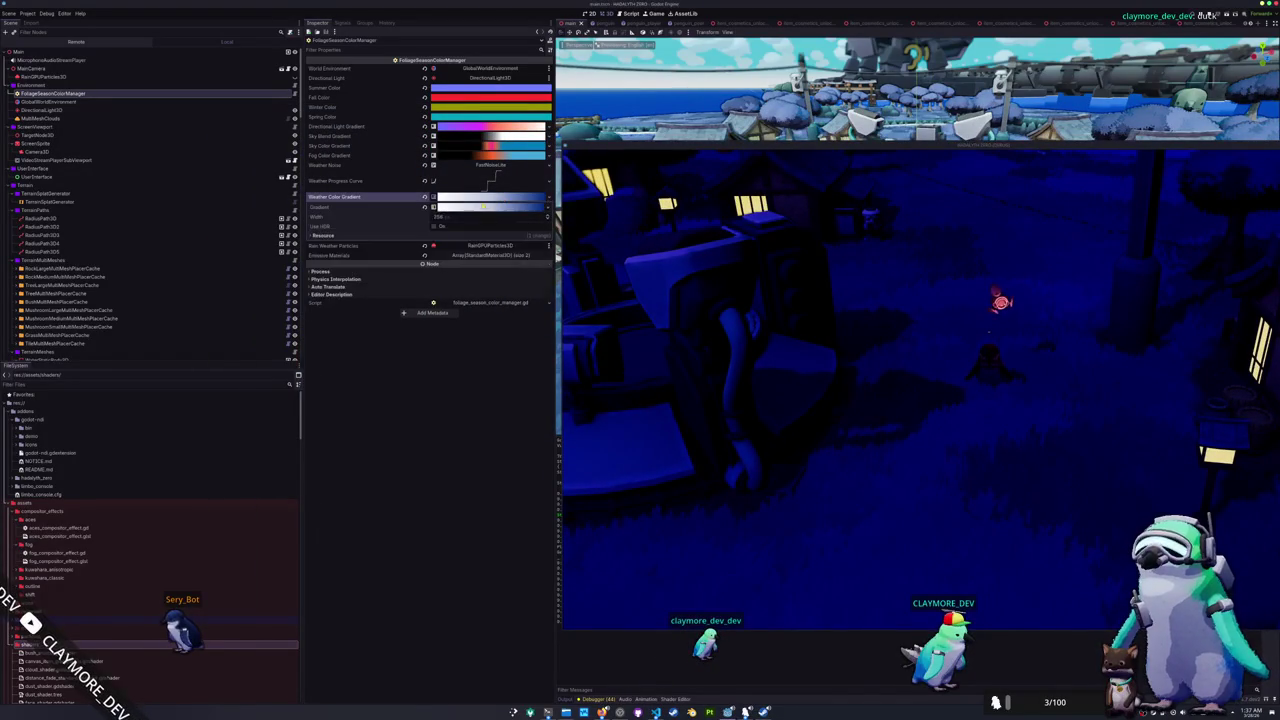
{"action": "left_click", "coordinate": [469, 208]}
{"action": "left_click", "coordinate": [526, 234]}
{"action": "left_click", "coordinate": [536, 236]}
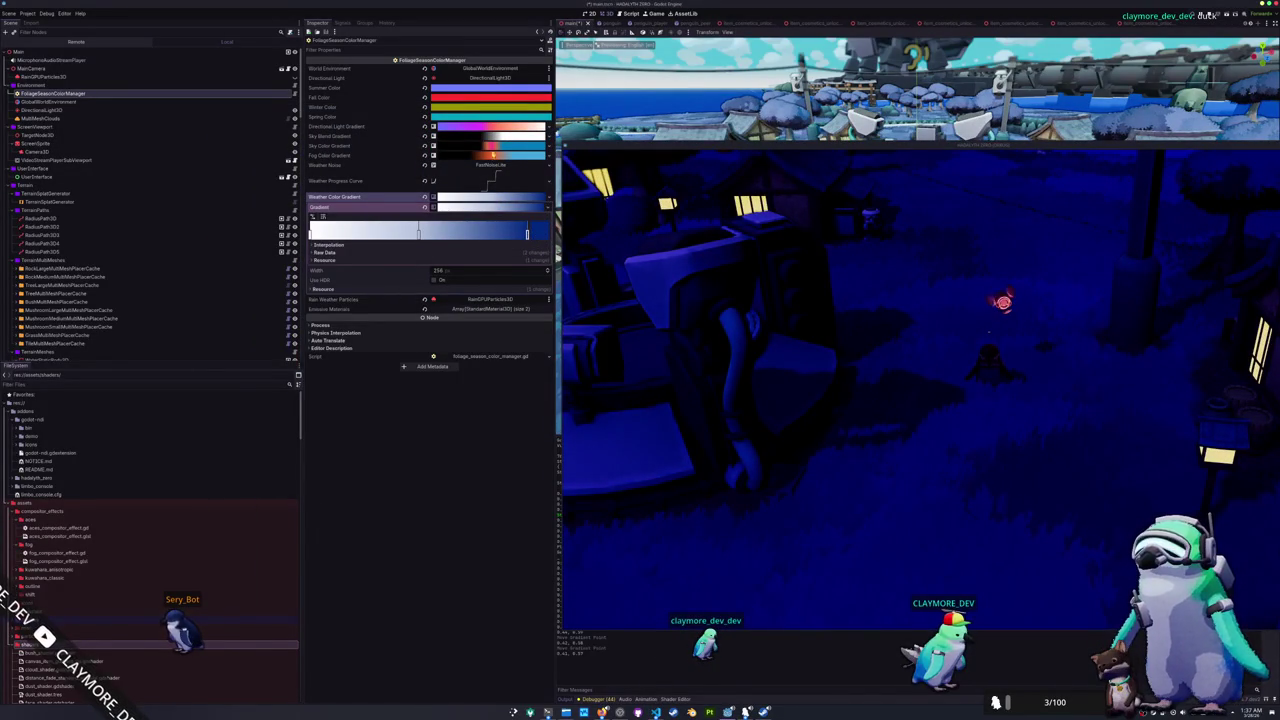
- Make a Directional Light Gradient stop a lighter pink, inspect the salmon and orange stops, and preview the game
{"action": "left_click", "coordinate": [480, 128]}
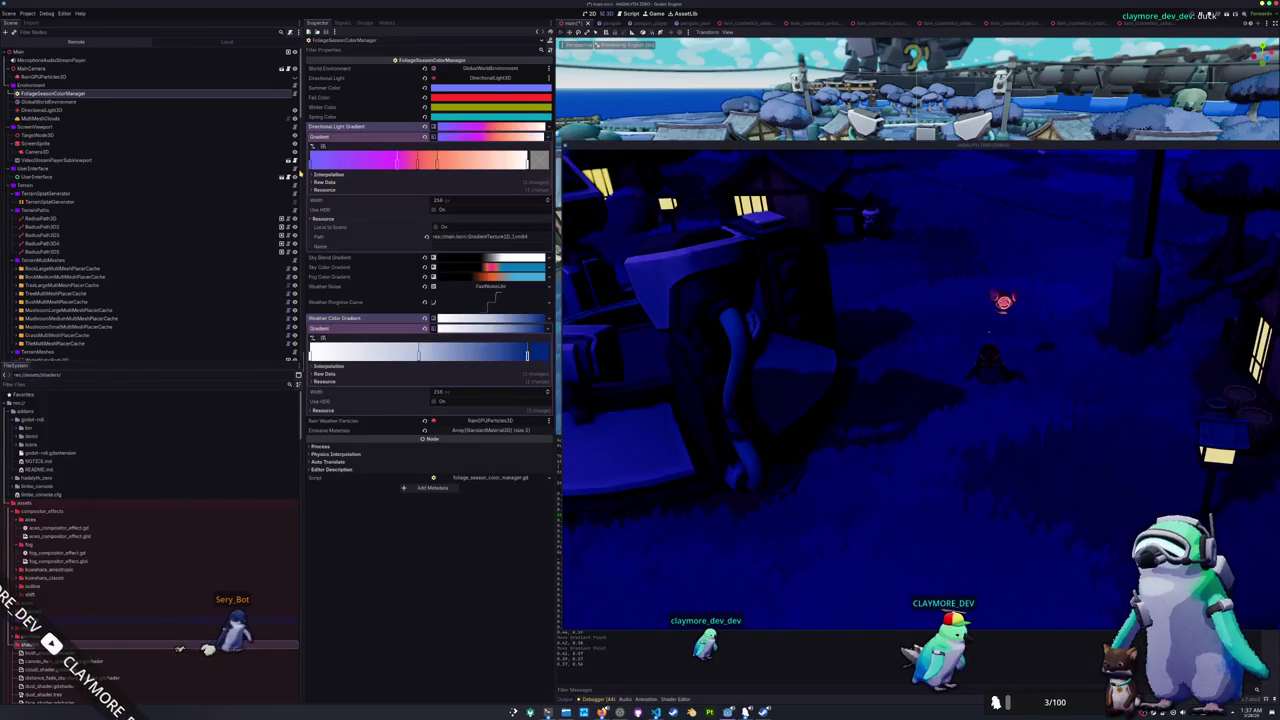
{"action": "left_click", "coordinate": [312, 163]}
{"action": "left_click", "coordinate": [403, 200]}
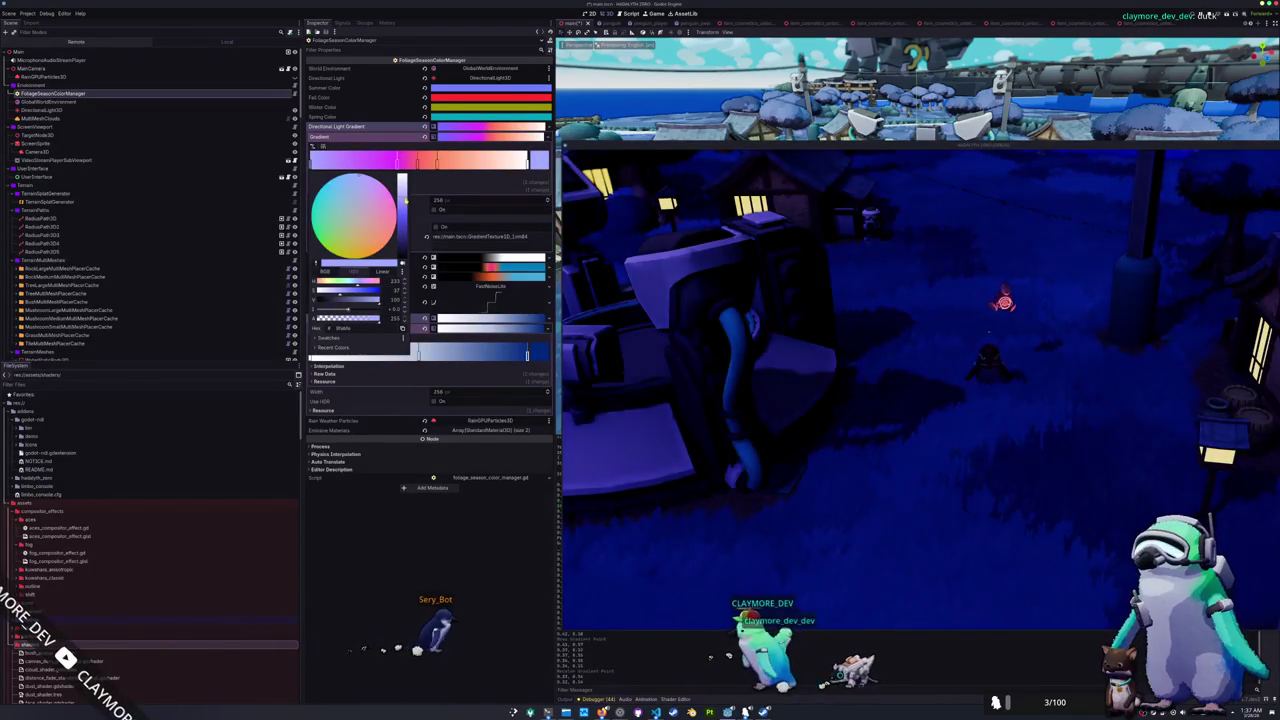
{"action": "left_click", "coordinate": [322, 208]}
{"action": "left_click", "coordinate": [330, 210]}
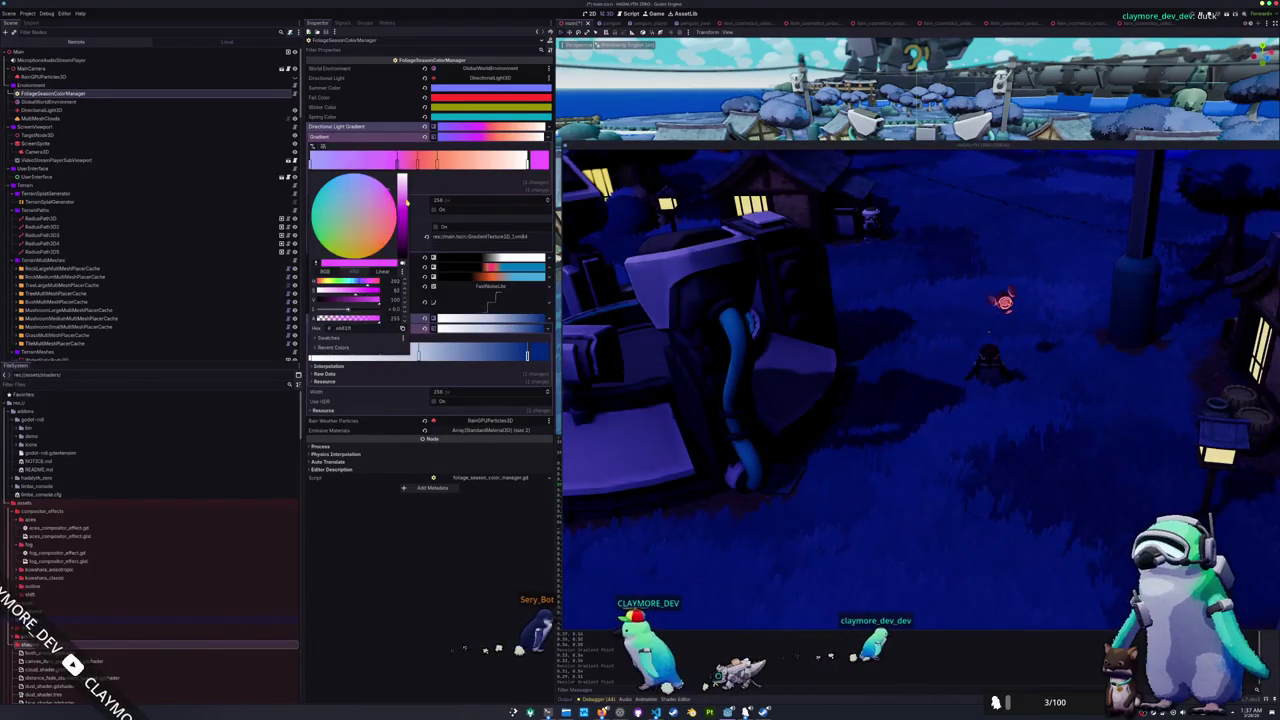
{"action": "left_click", "coordinate": [418, 162]}
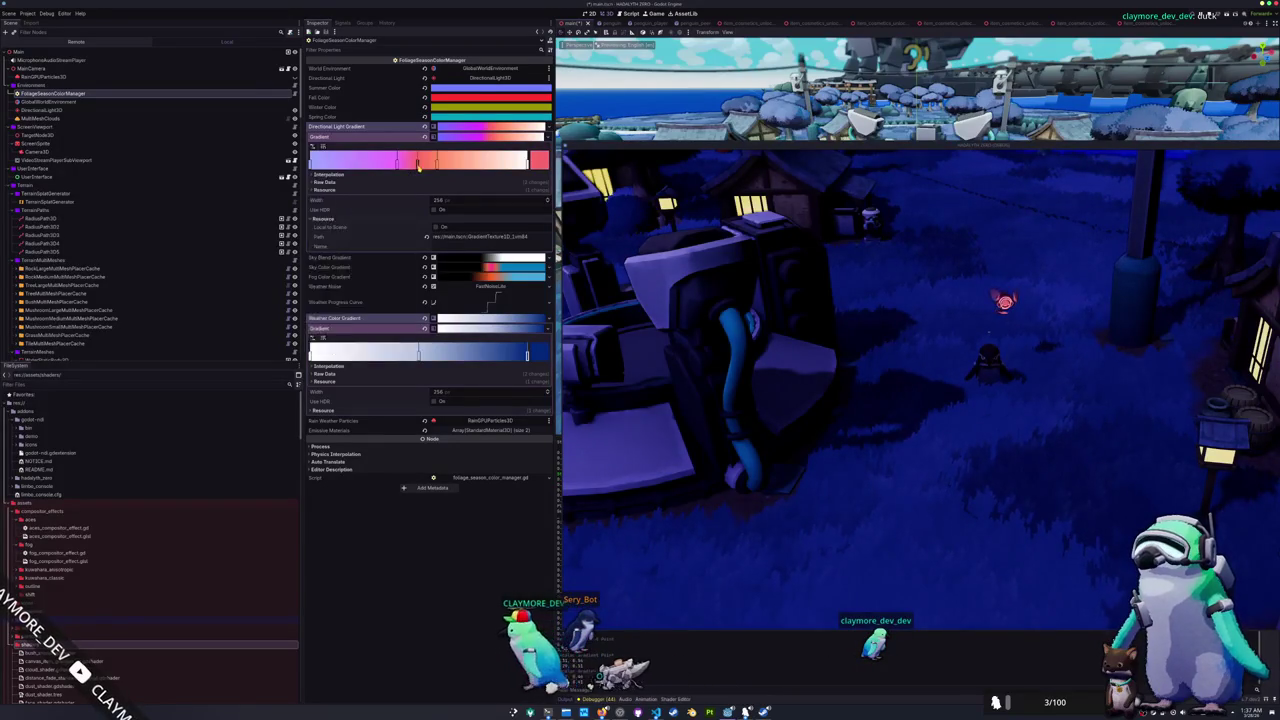
{"action": "left_click", "coordinate": [436, 162]}
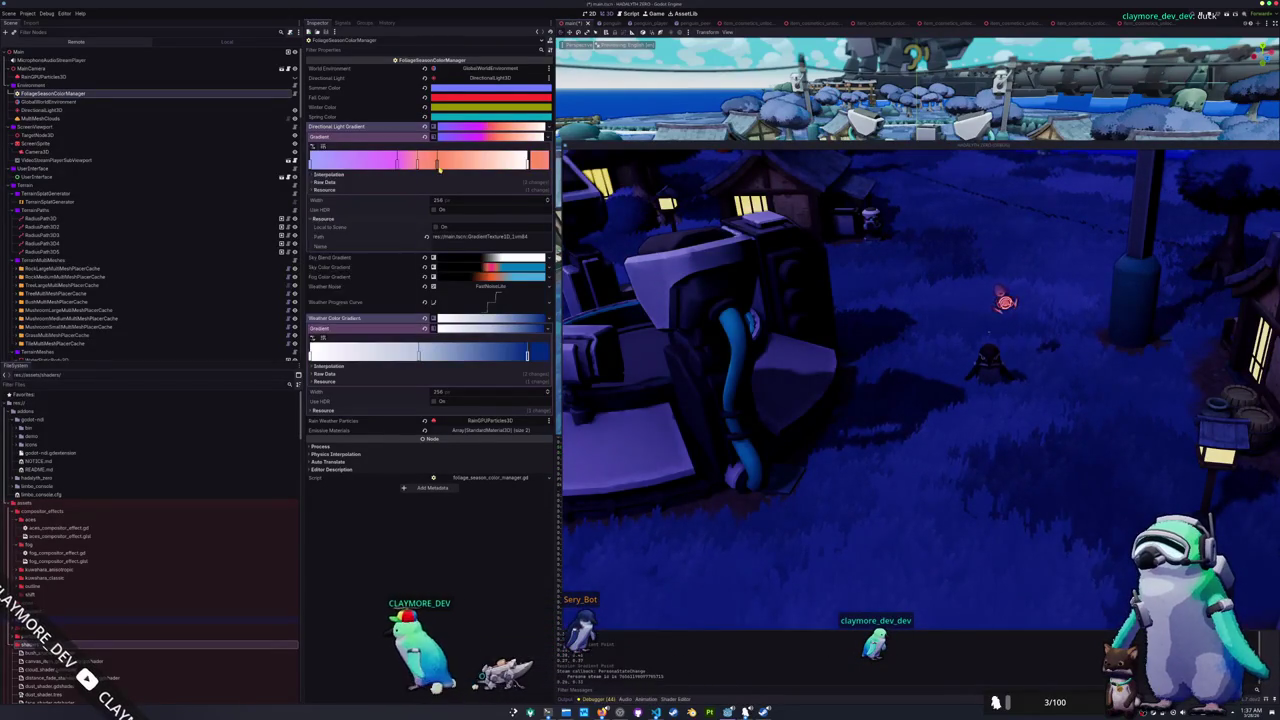
{"action": "left_click", "coordinate": [402, 565]}
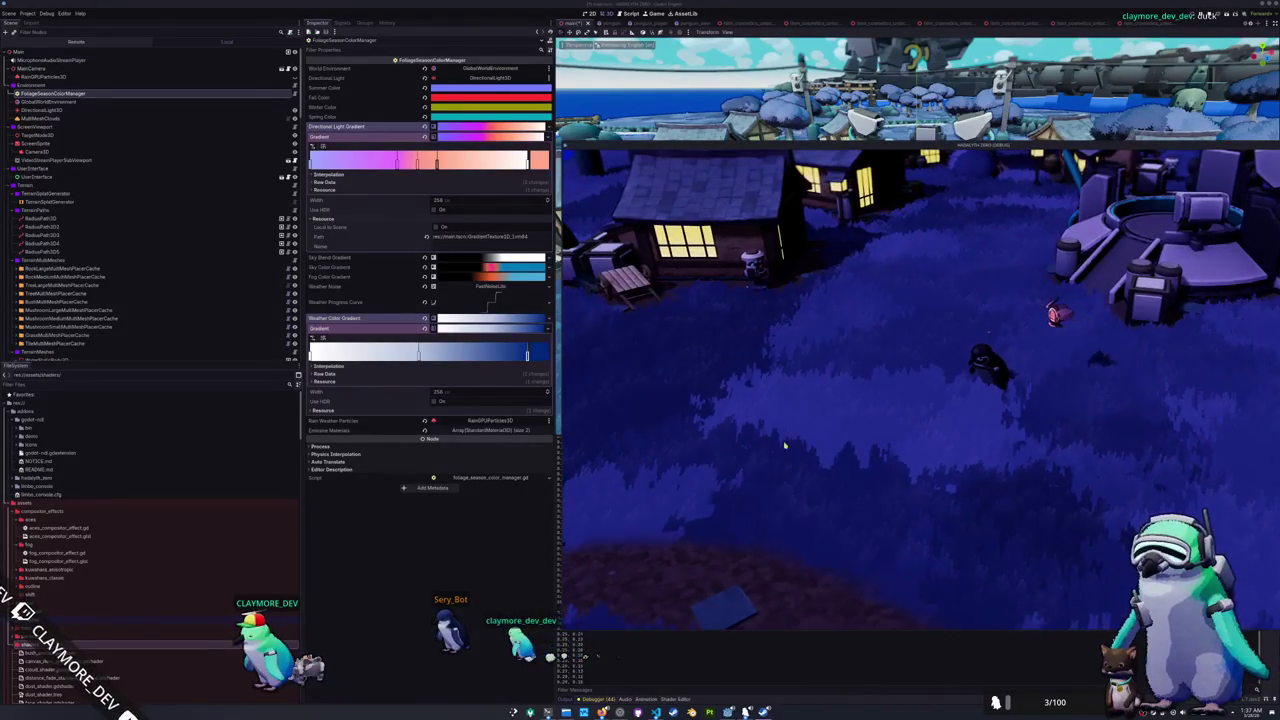
{"action": "left_click", "coordinate": [655, 14]}
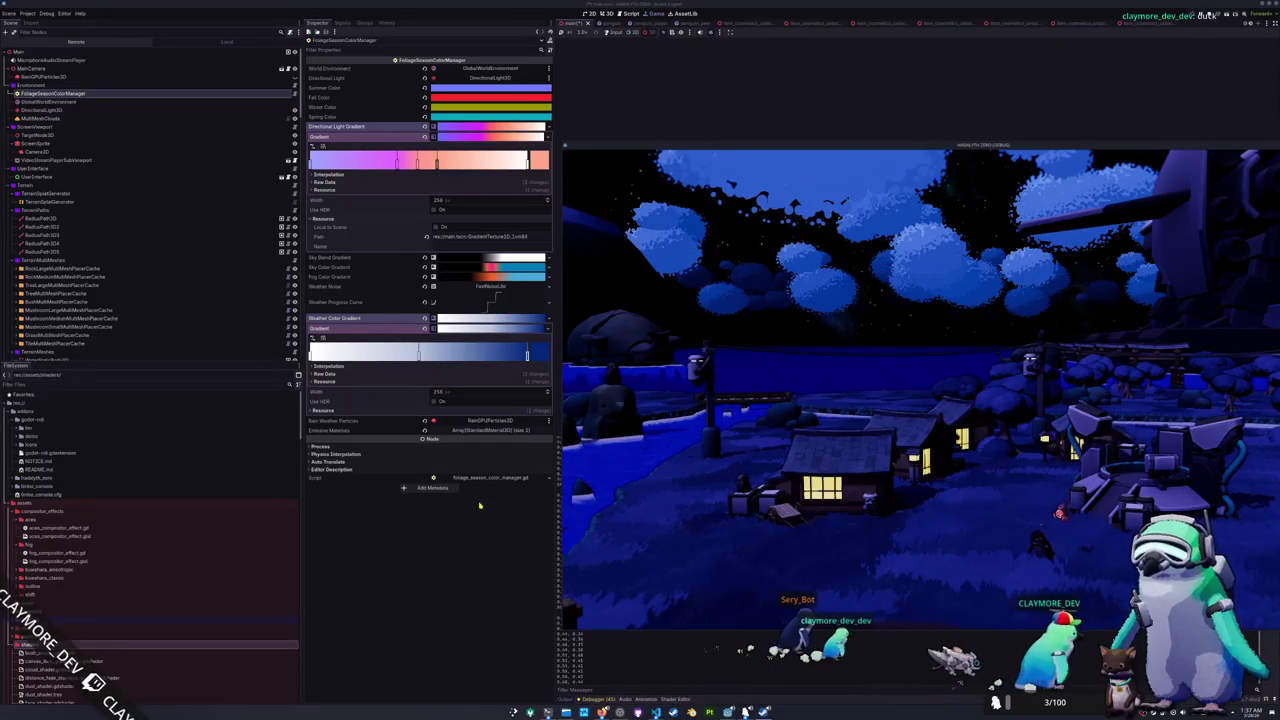
- Darken the Directional Light Gradient's left stop to a deeper violet-blue
{"action": "double_click", "coordinate": [312, 160]}
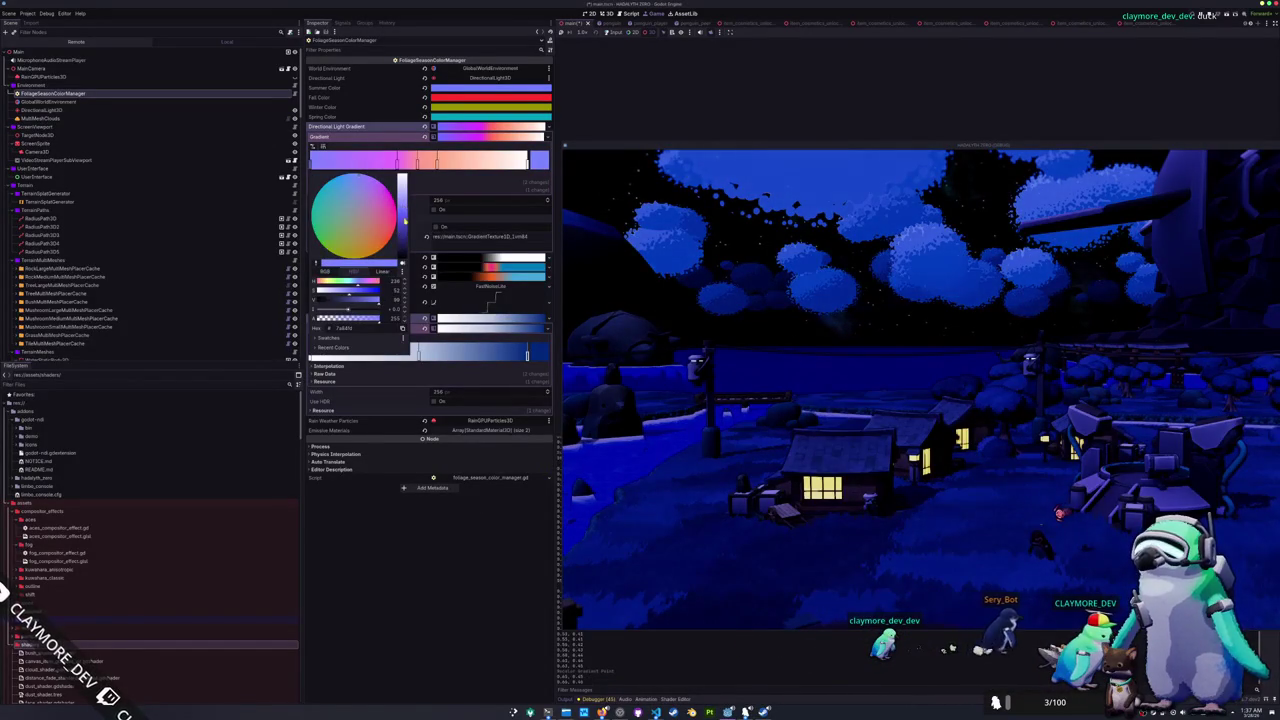
{"action": "left_click", "coordinate": [403, 208]}
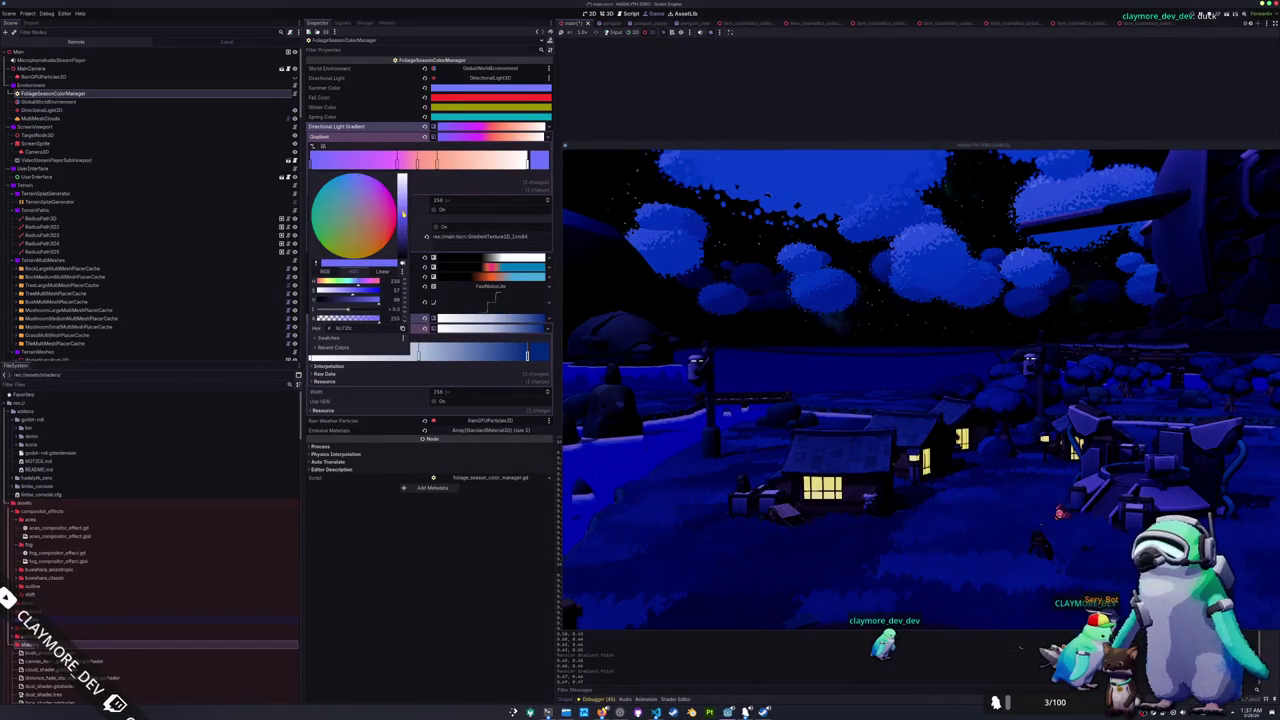
{"action": "left_click", "coordinate": [397, 496]}
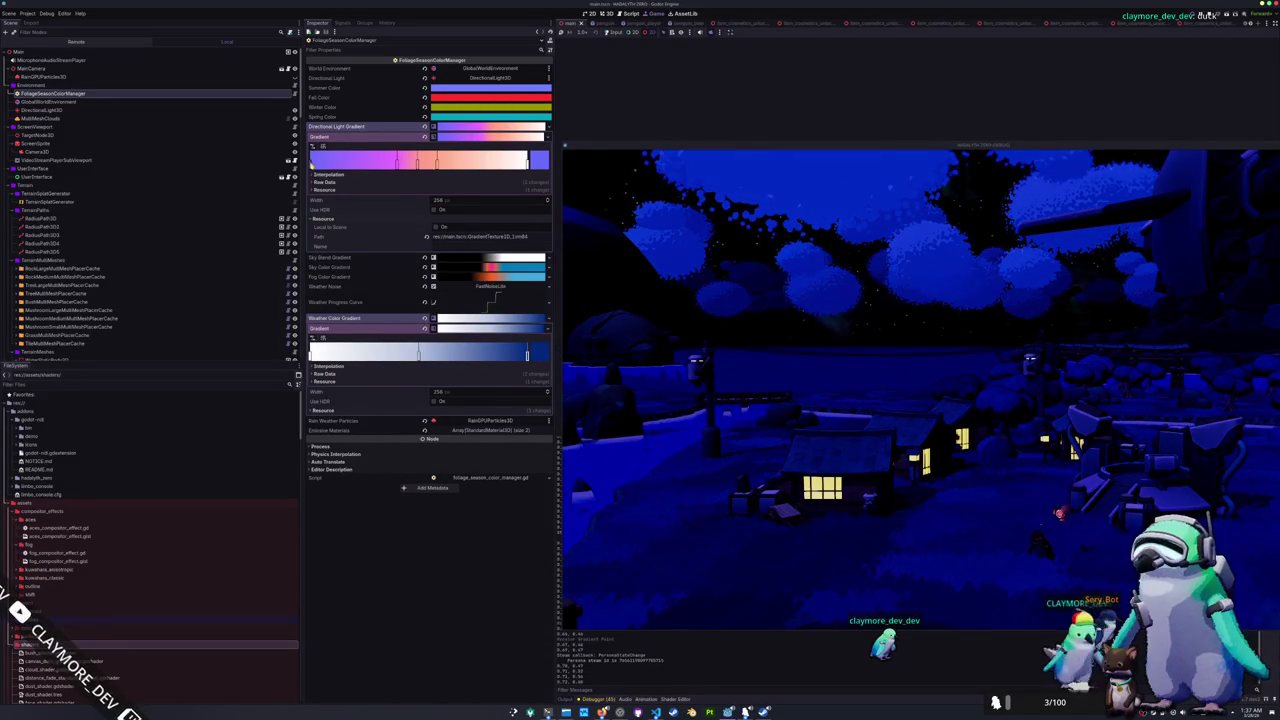
{"action": "double_click", "coordinate": [312, 160]}
{"action": "mouse_move", "coordinate": [404, 200]}
{"action": "left_mouse_down"}
{"action": "mouse_move", "coordinate": [407, 243]}
{"action": "mouse_move", "coordinate": [405, 211]}
{"action": "left_mouse_up"}
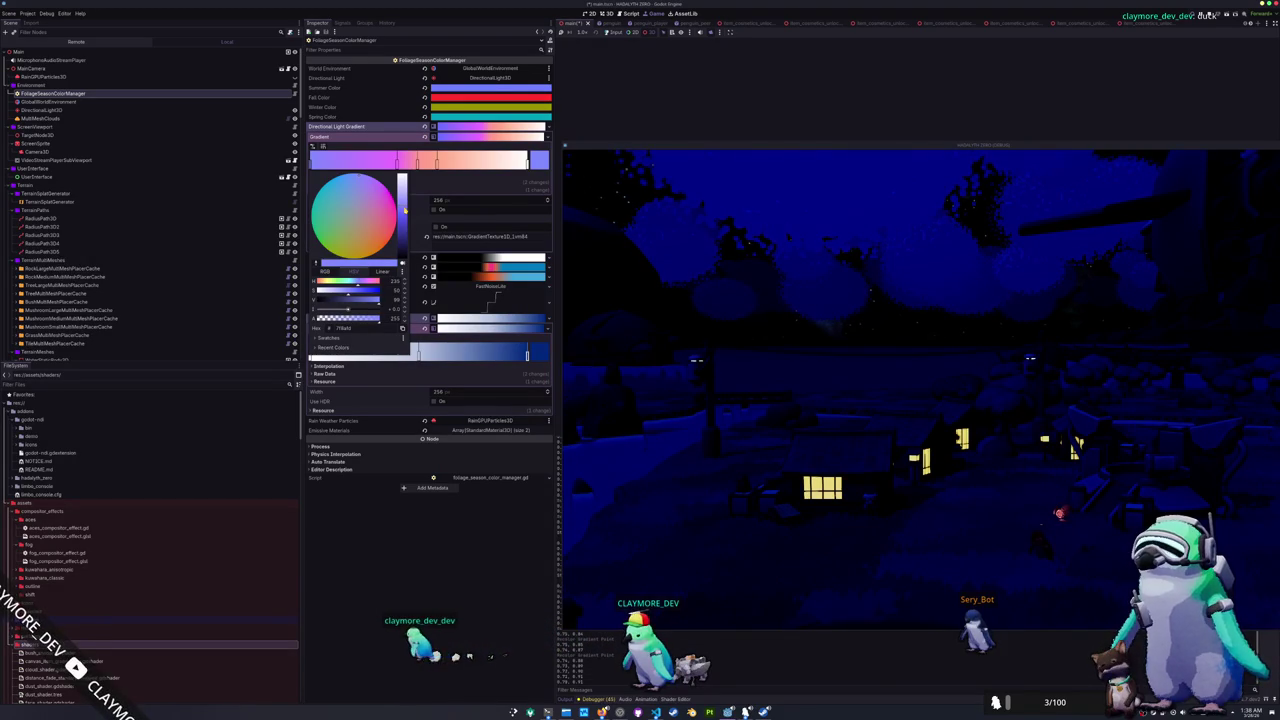
{"action": "left_click_drag", "start_coordinate": [405, 211], "coordinate": [405, 213]}
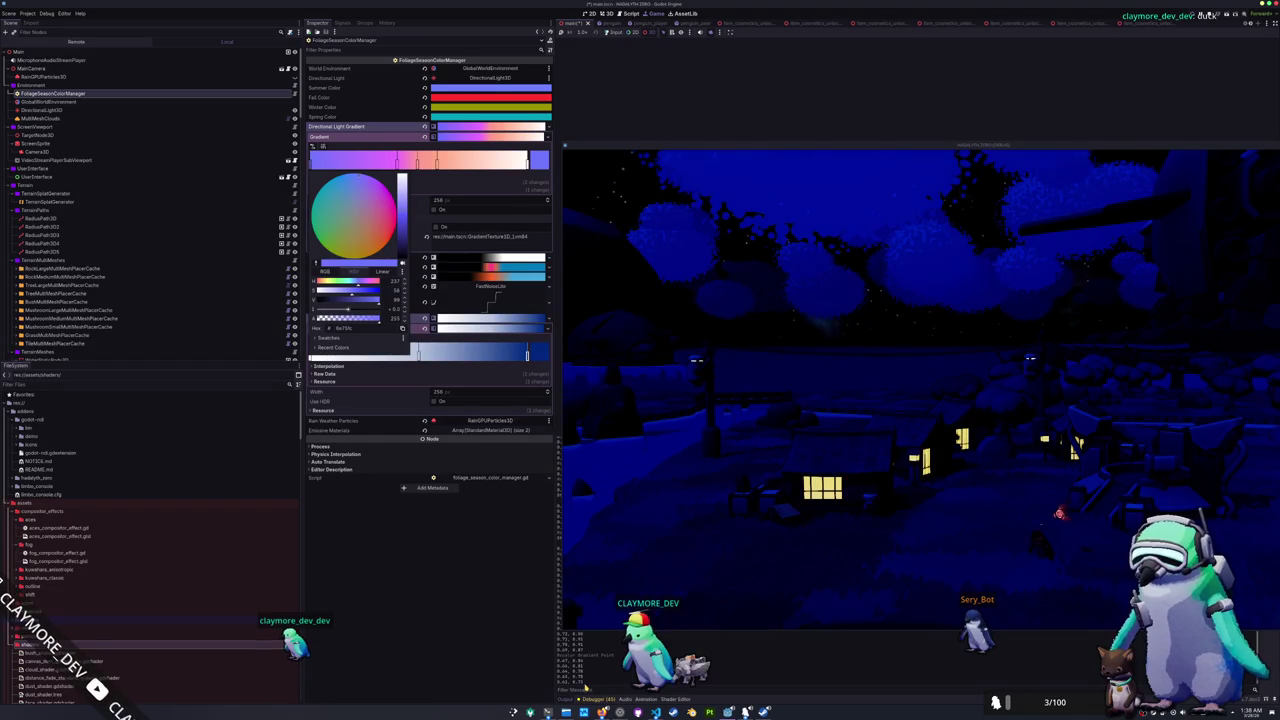
{"action": "left_click", "coordinate": [644, 545]}
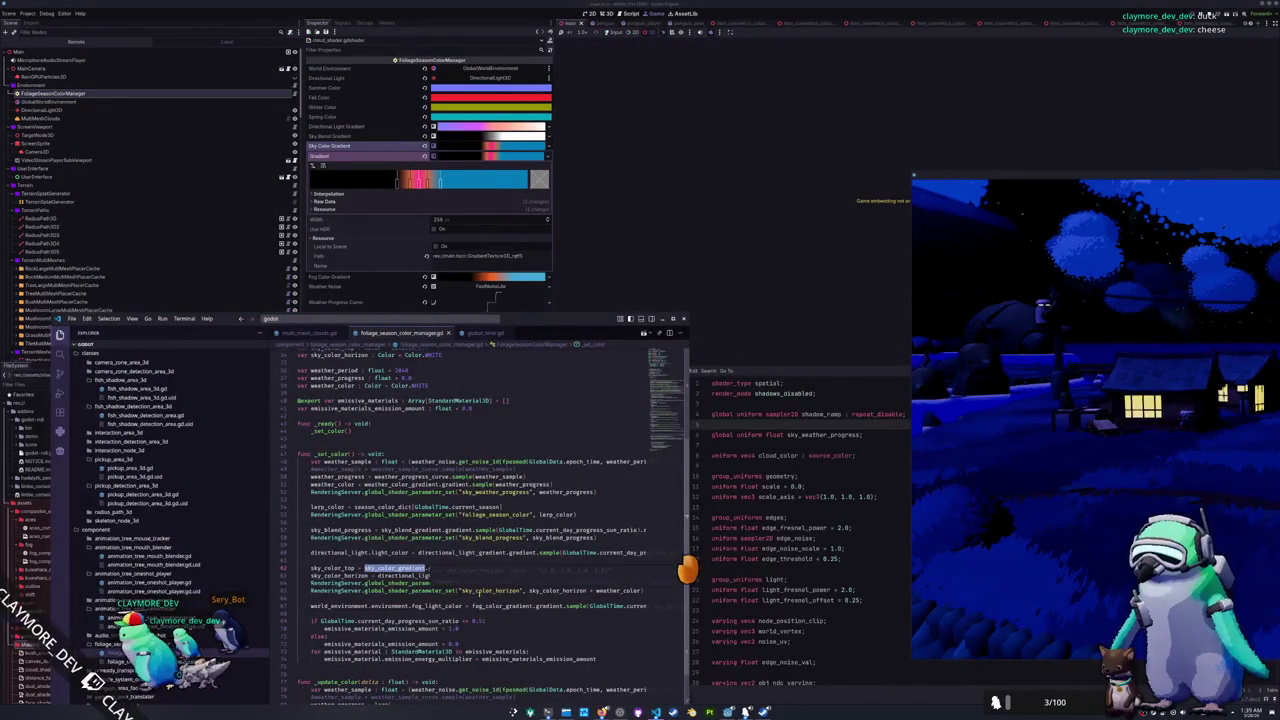
- Complete the sky_color_top and sky_color_horizon sampling lines from directional_light_gradient, checking the gradient in Godot
{"action": "key", "text": "Tab"}
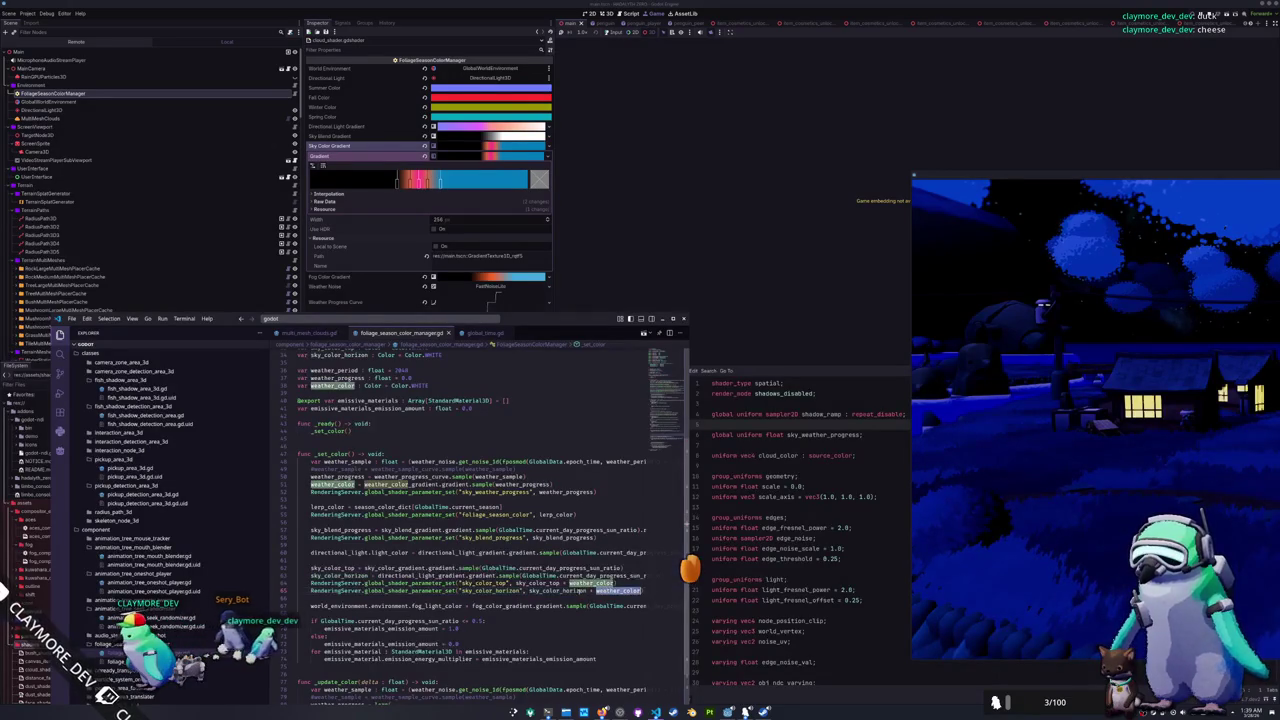
{"action": "double_click", "coordinate": [412, 576]}
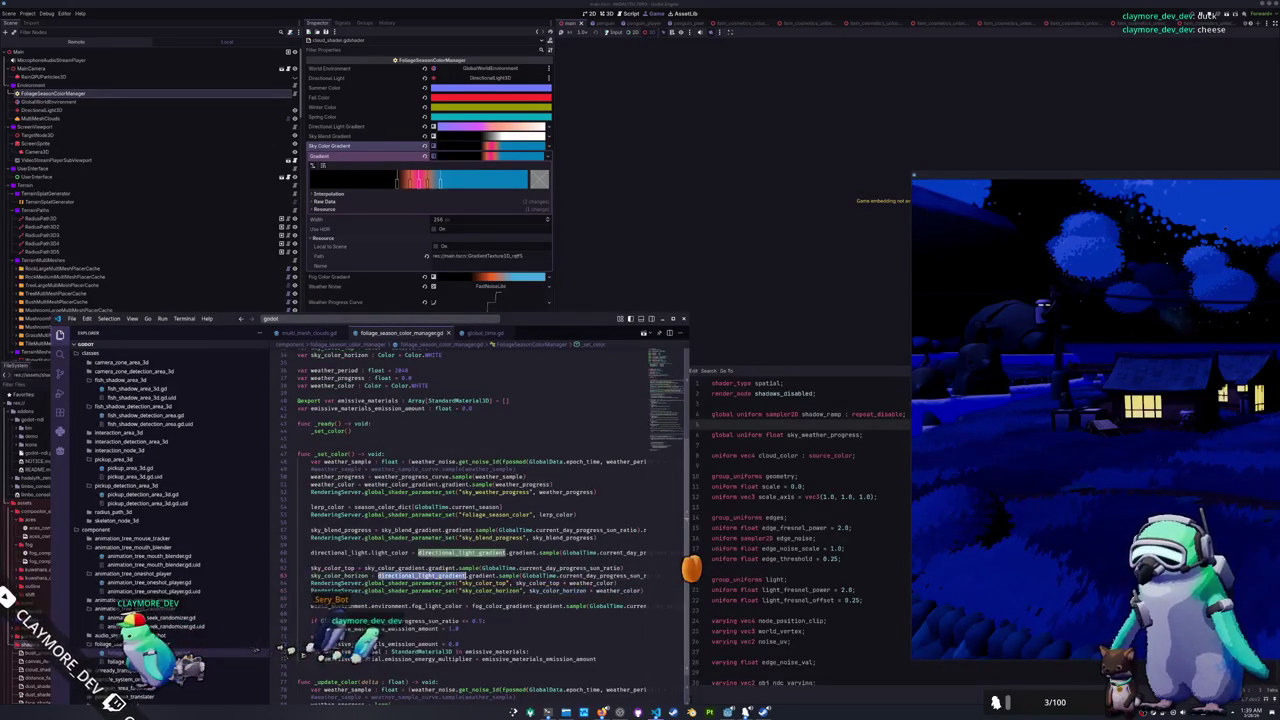
{"action": "left_click", "coordinate": [483, 132]}
{"action": "left_click", "coordinate": [483, 132]}
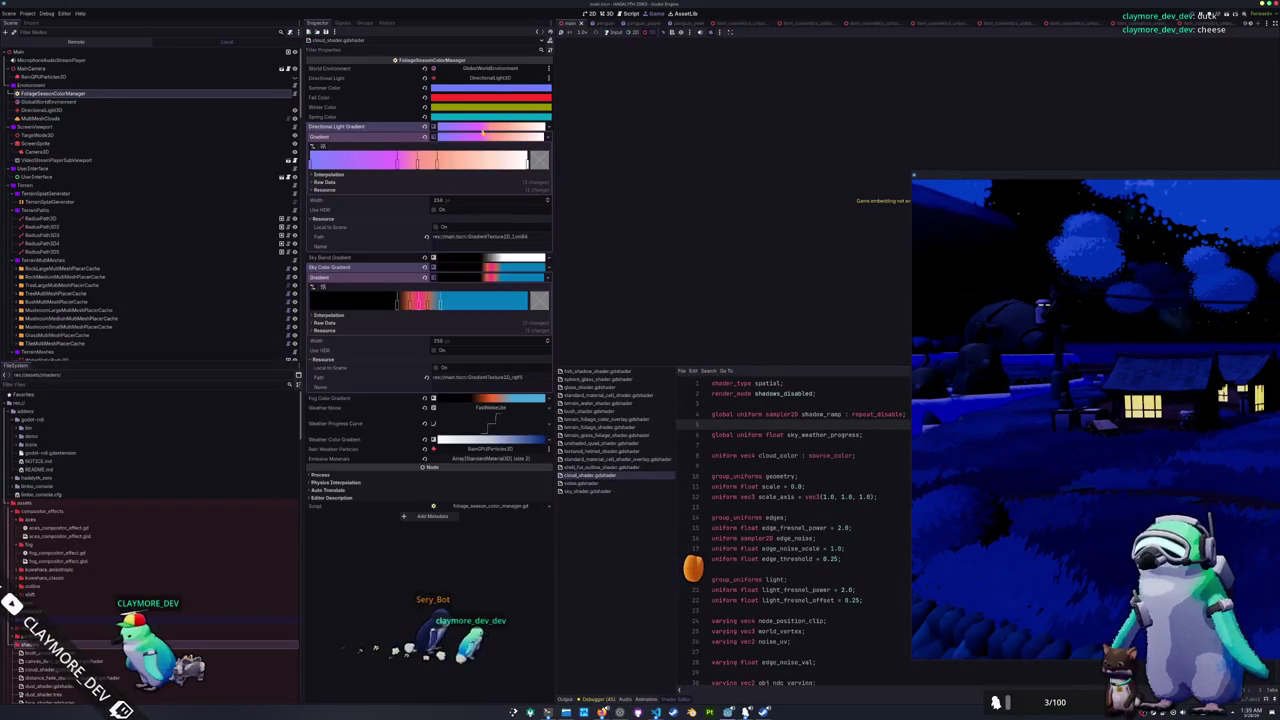
{"action": "mouse_move", "coordinate": [1006, 178]}
{"action": "left_mouse_down"}
{"action": "mouse_move", "coordinate": [756, 176]}
{"action": "mouse_move", "coordinate": [716, 200]}
{"action": "left_mouse_up"}
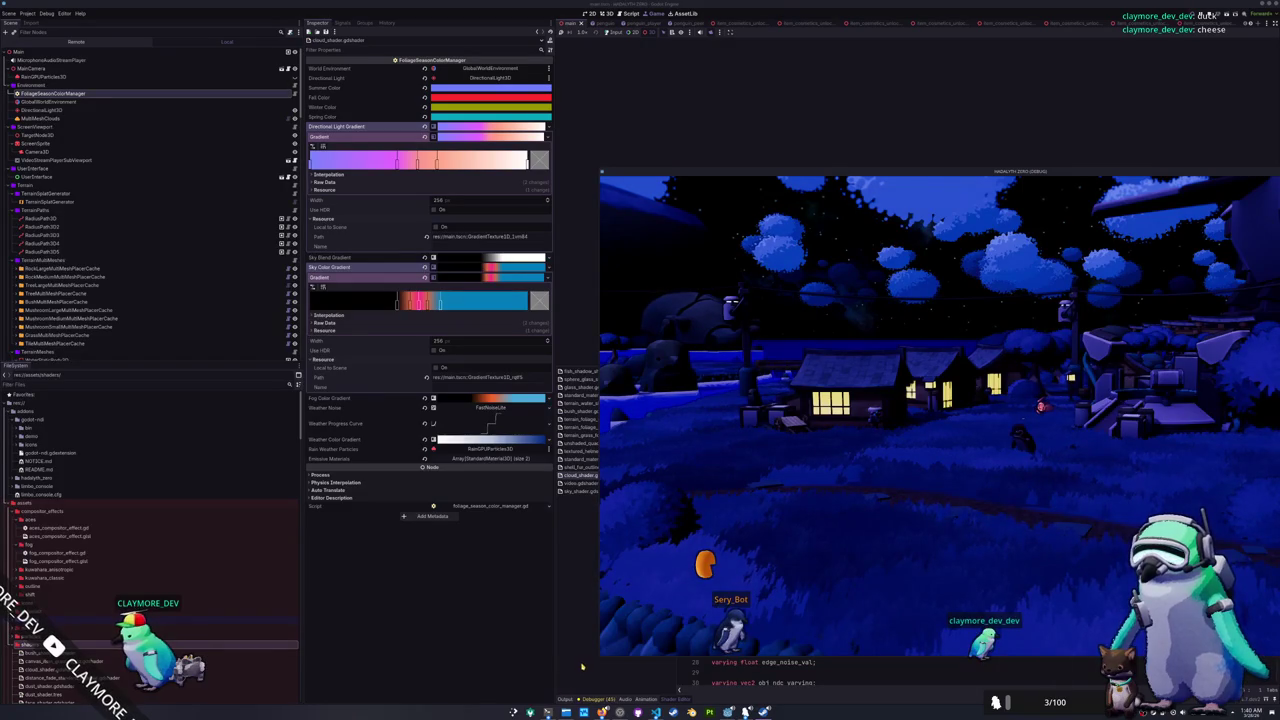
- Copy the sky_color_horizon name from the script, then restart the game in Godot
{"action": "left_click", "coordinate": [673, 711]}
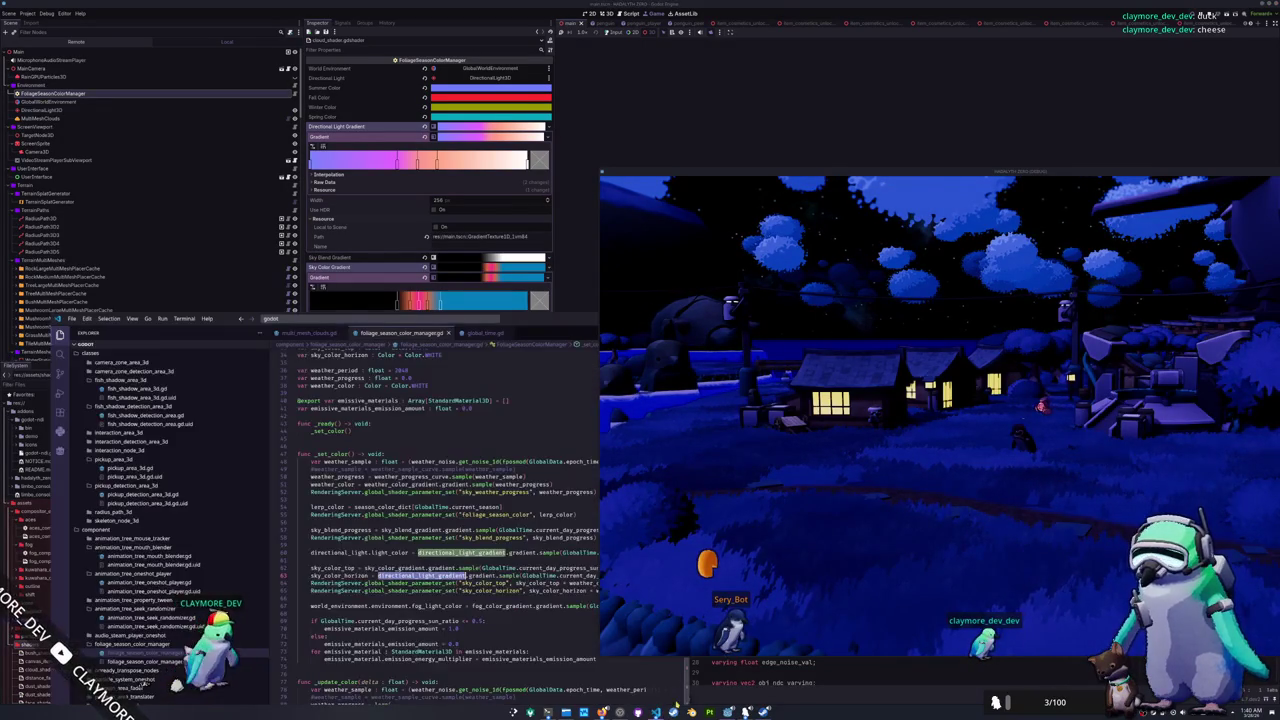
{"action": "double_click", "coordinate": [490, 590]}
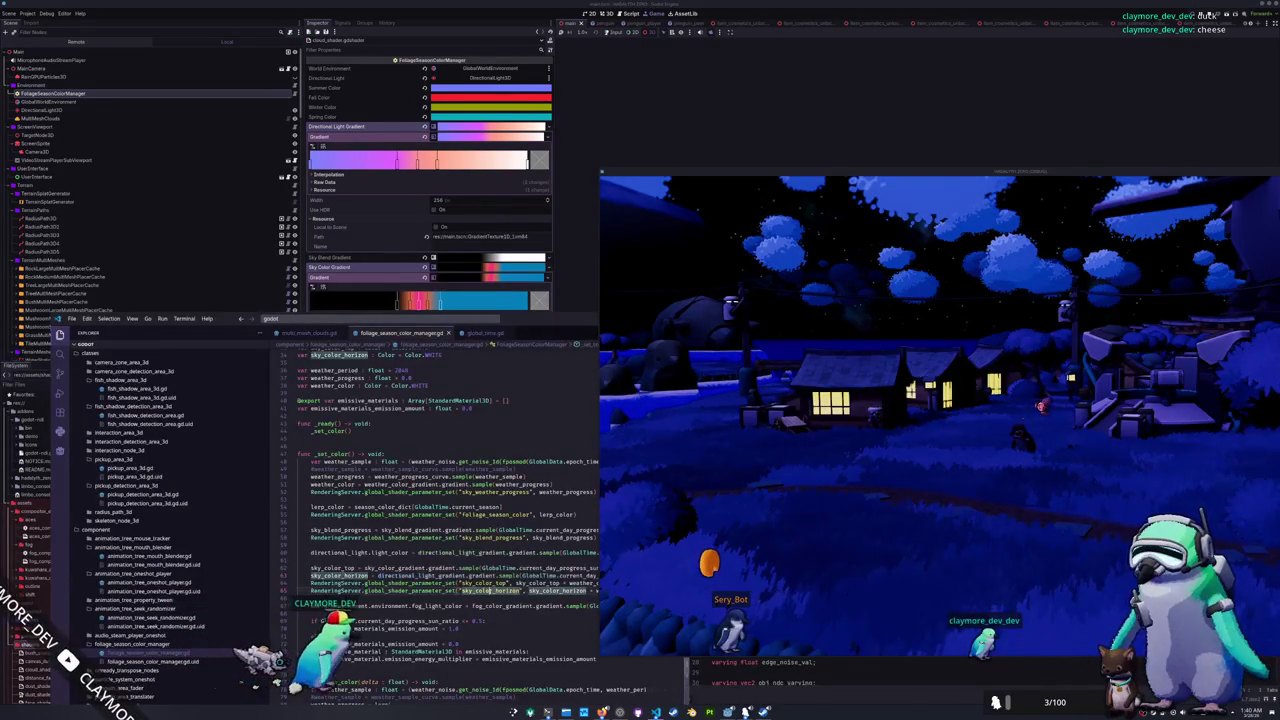
{"action": "left_click", "coordinate": [745, 711]}
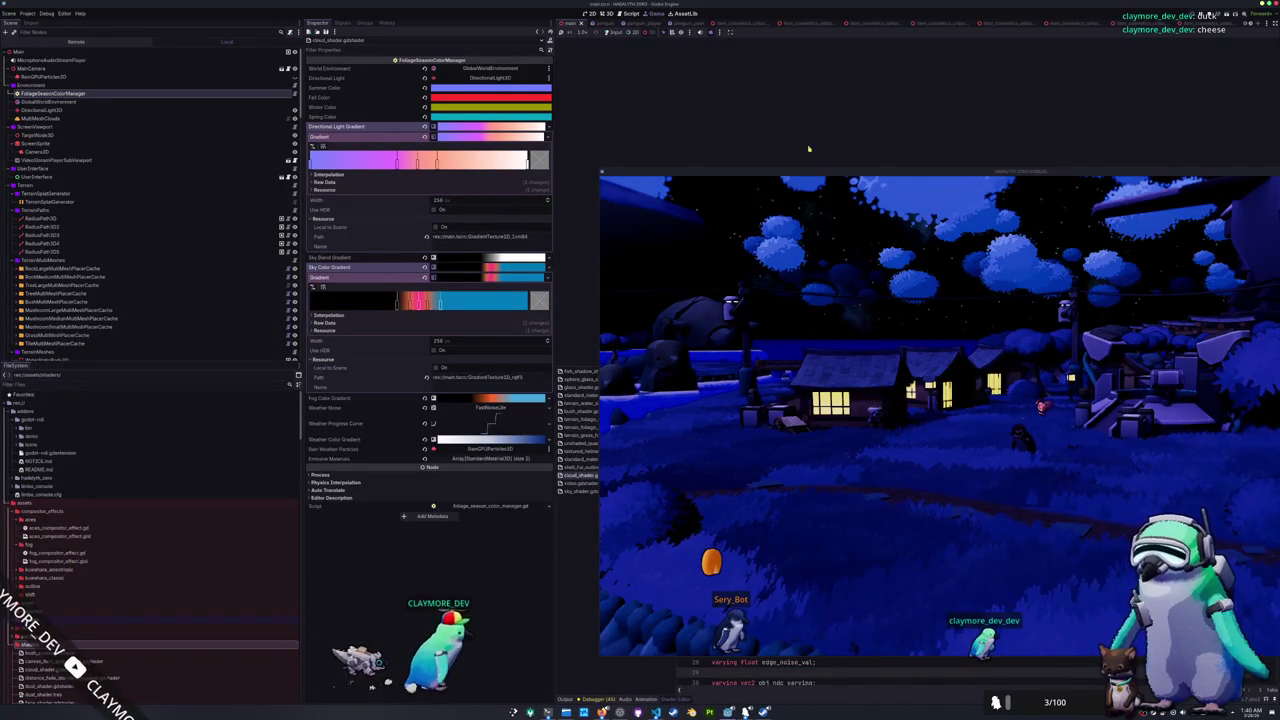
{"action": "key", "text": "F5"}
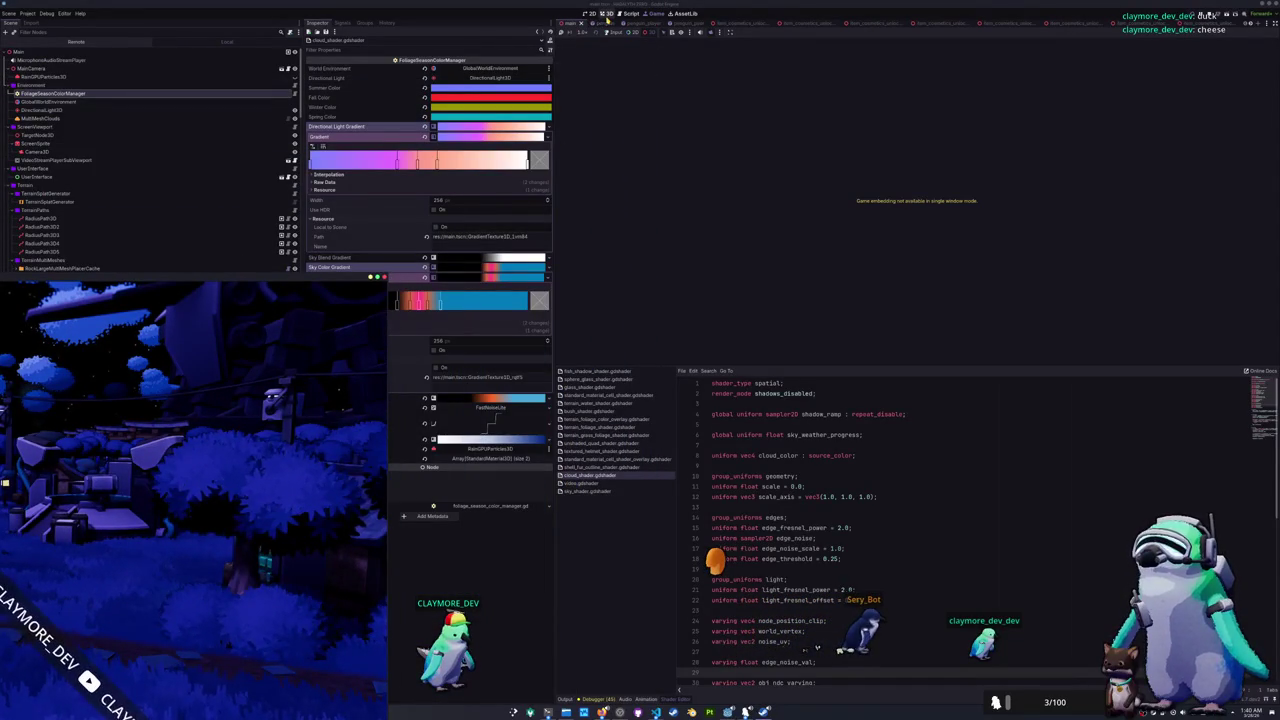
- Declare 'global uniform vec4 sky_color_horizon : source_color;' above cloud_color in cloud_shader.gdshader
{"action": "left_click", "coordinate": [607, 14]}
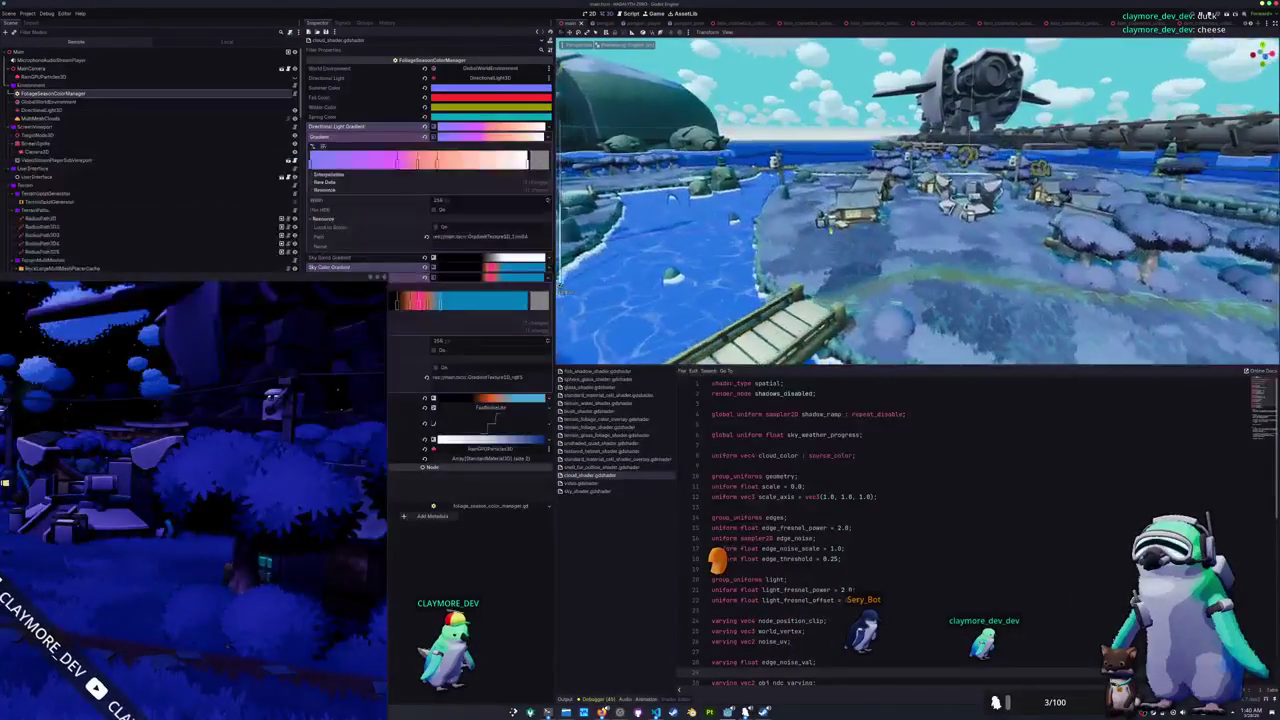
{"action": "left_click", "coordinate": [757, 447]}
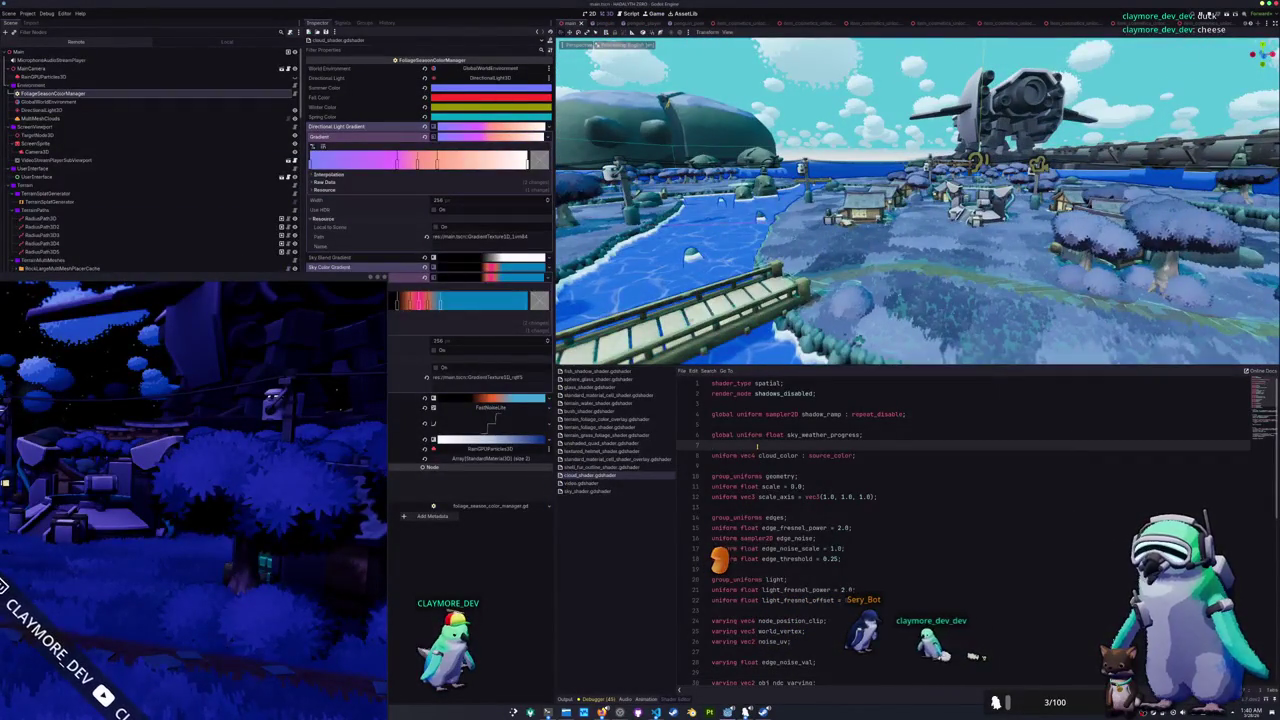
{"action": "key", "text": "Return"}
{"action": "key", "text": "Up"}
{"action": "key", "text": "Up"}
{"action": "key", "text": "Up"}
{"action": "key", "text": "Return"}
{"action": "key", "text": "Return"}
{"action": "key", "text": "Up"}
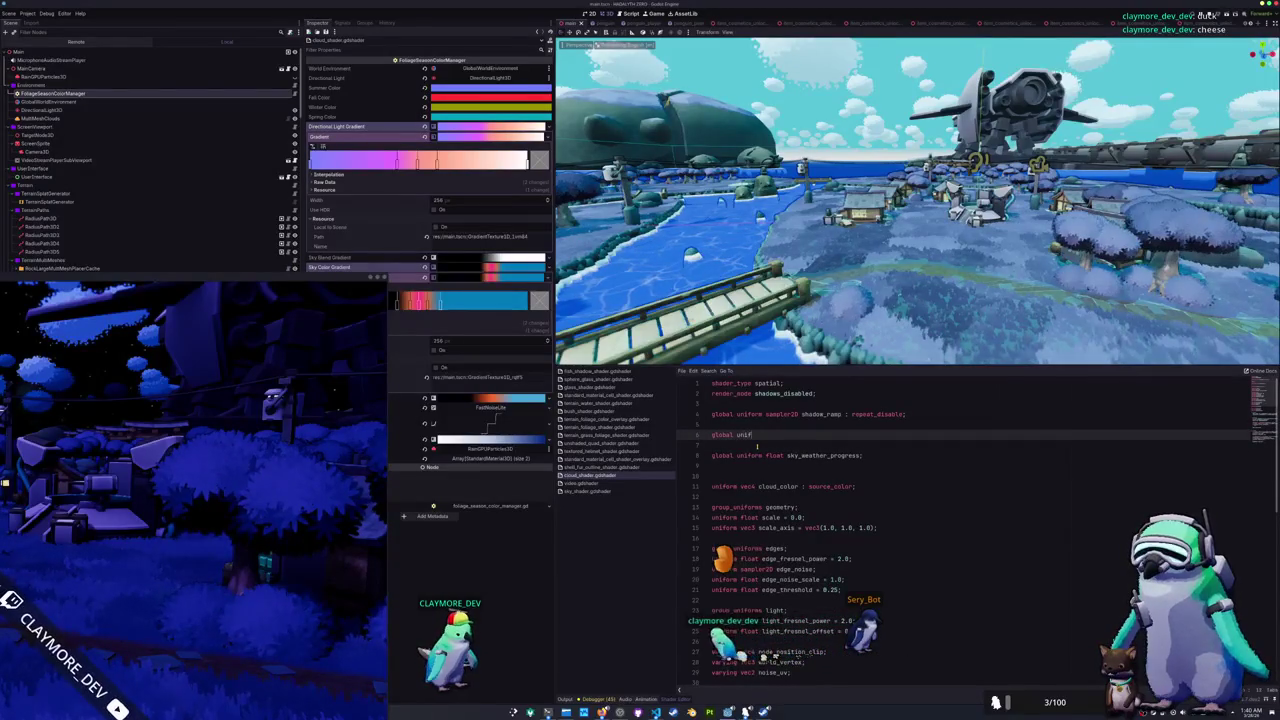
{"action": "type", "text": "orm"}
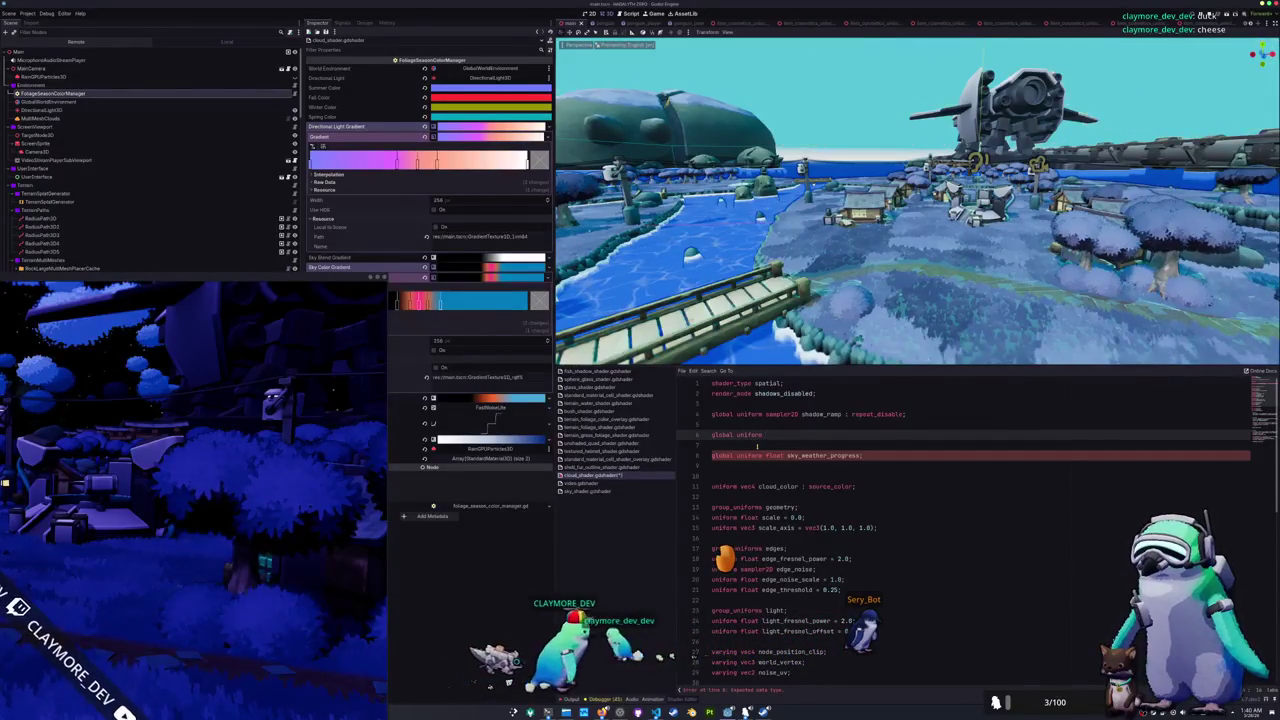
{"action": "type", "text": " vec4 sky_color_horizon : source_color"}
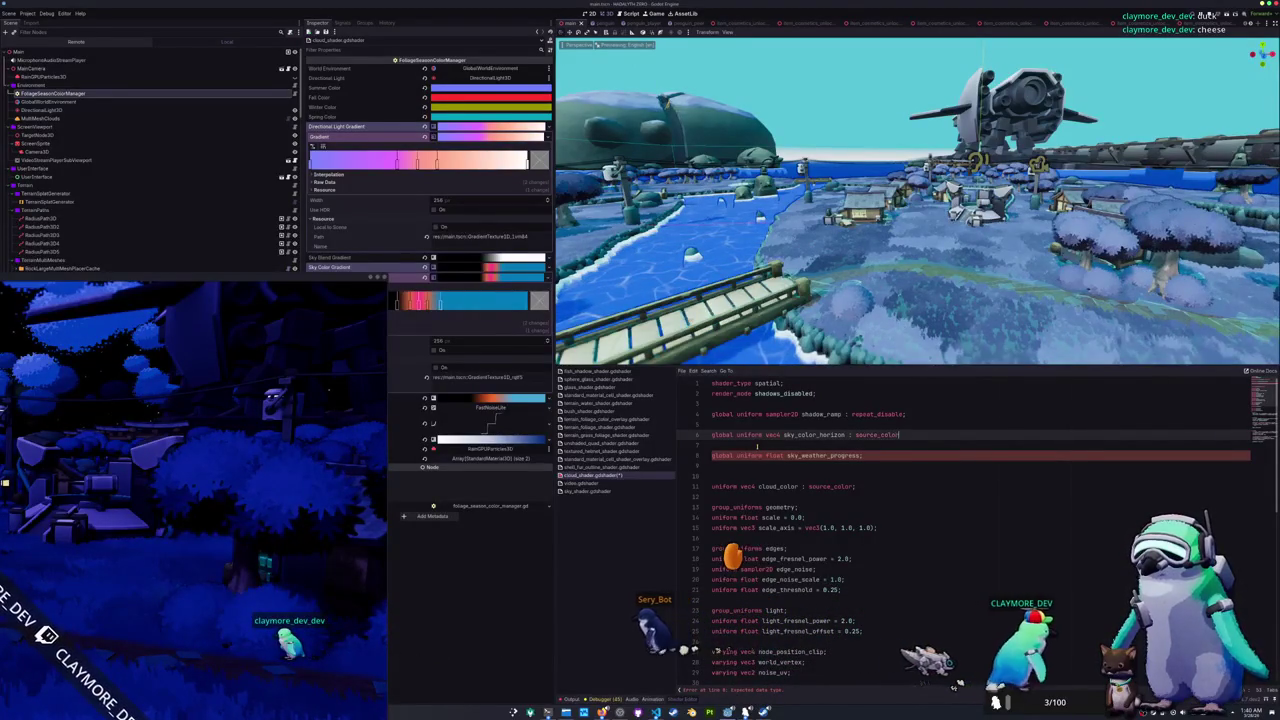
{"action": "type", "text": ";"}
{"action": "key", "text": "Down"}
{"action": "key", "text": "Down"}
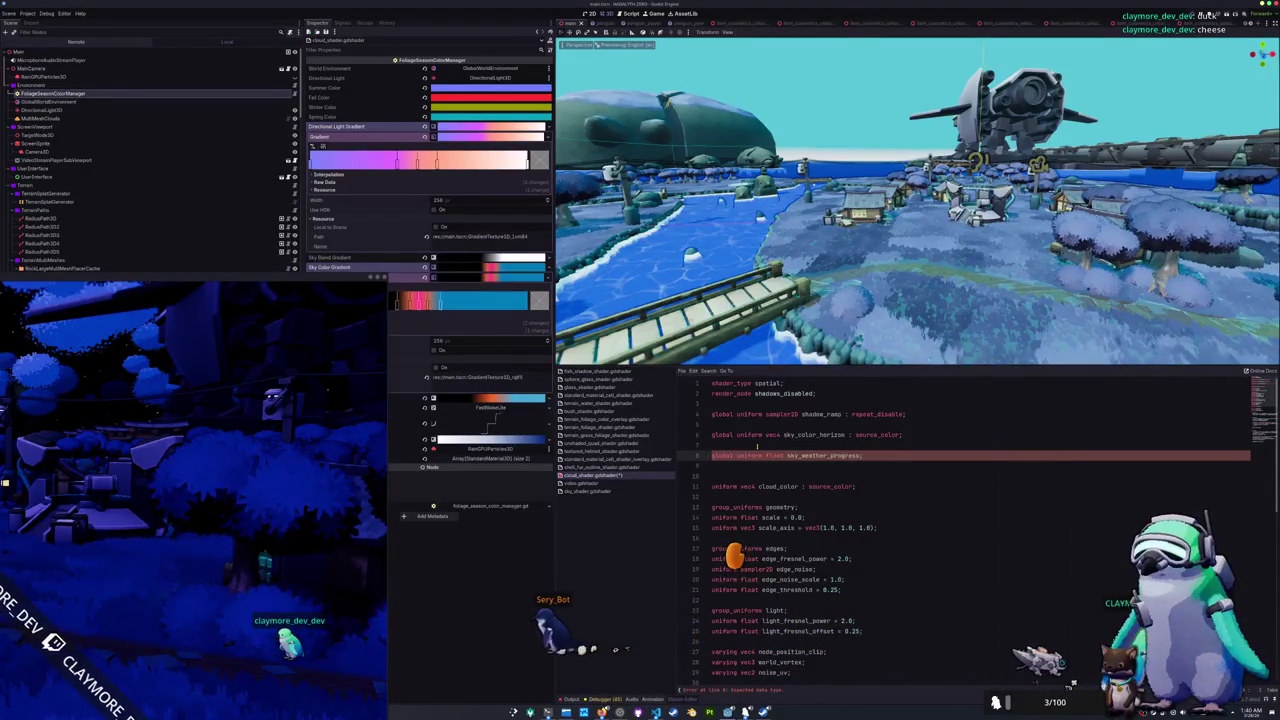
- Set ALBEDO to cloud_color.rgb * sky_color_horizon.rgb, then stop and relaunch the game
{"action": "scroll", "coordinate": [757, 447], "scroll_direction": "down", "scroll_amount": 12}
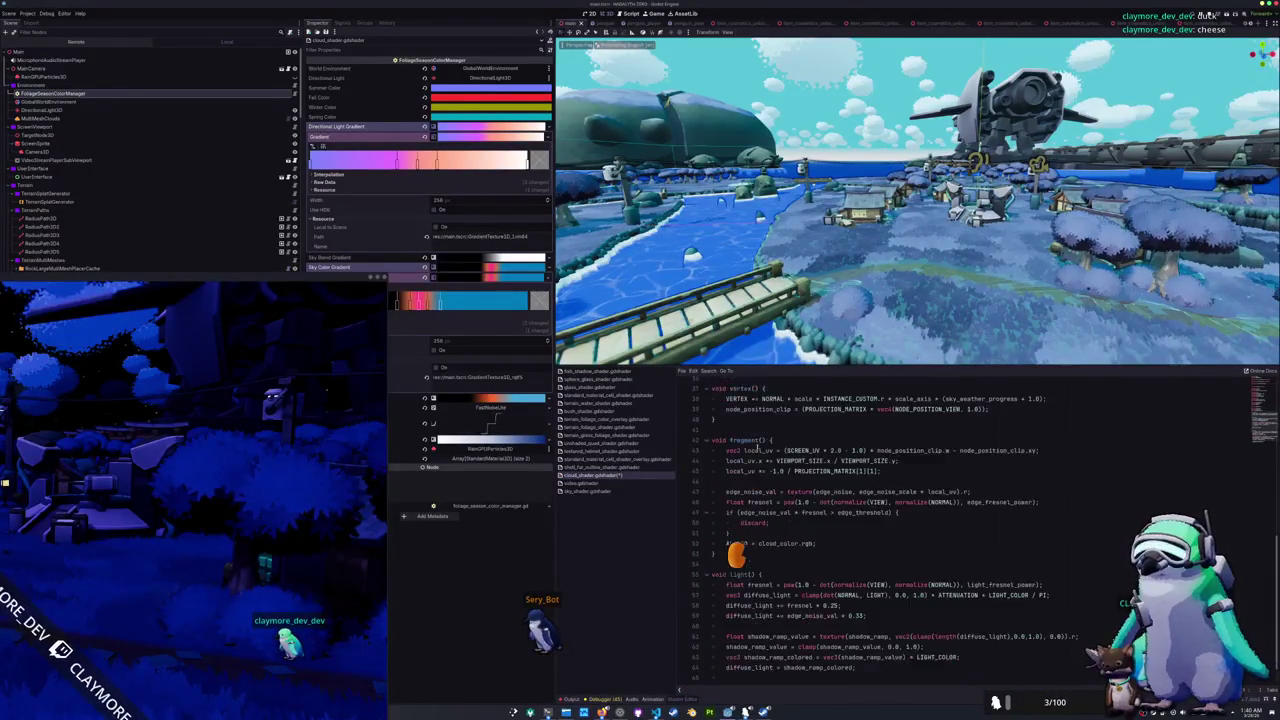
{"action": "scroll", "coordinate": [758, 448], "scroll_direction": "down", "scroll_amount": 1}
{"action": "left_click", "coordinate": [836, 518]}
{"action": "type", "text": ";"}
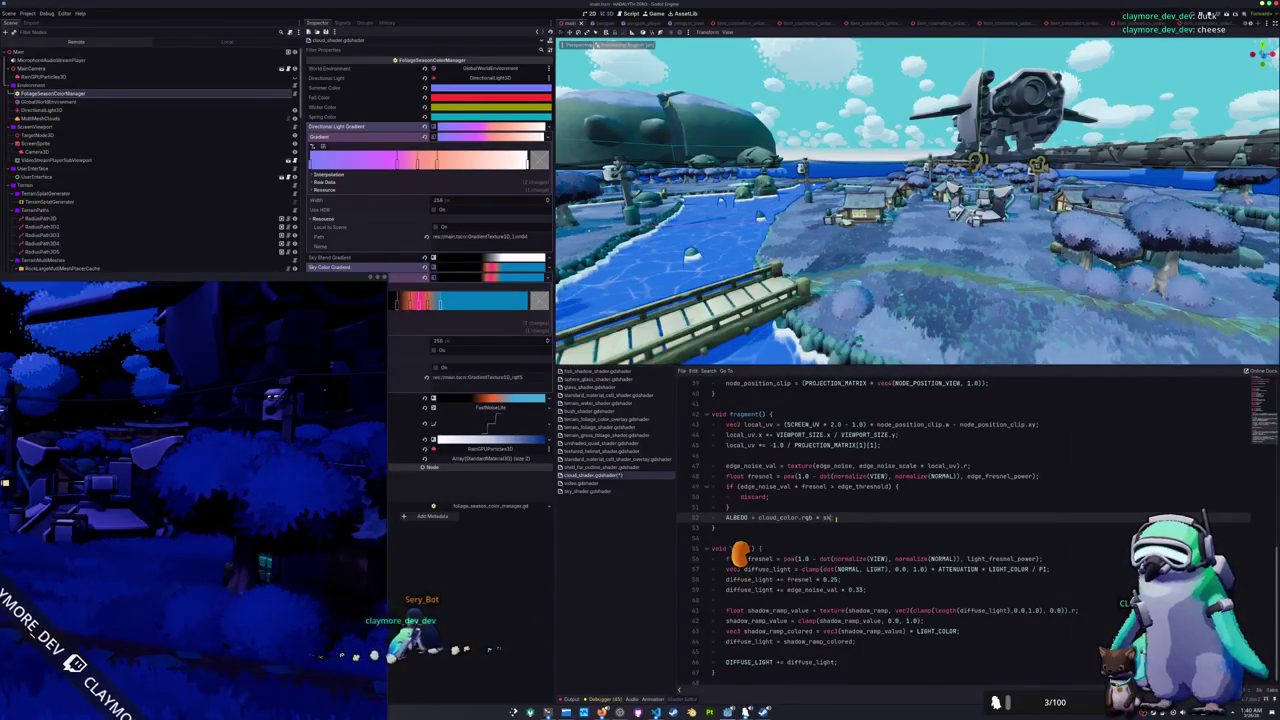
{"action": "type", "text": "or_horizon.rgb"}
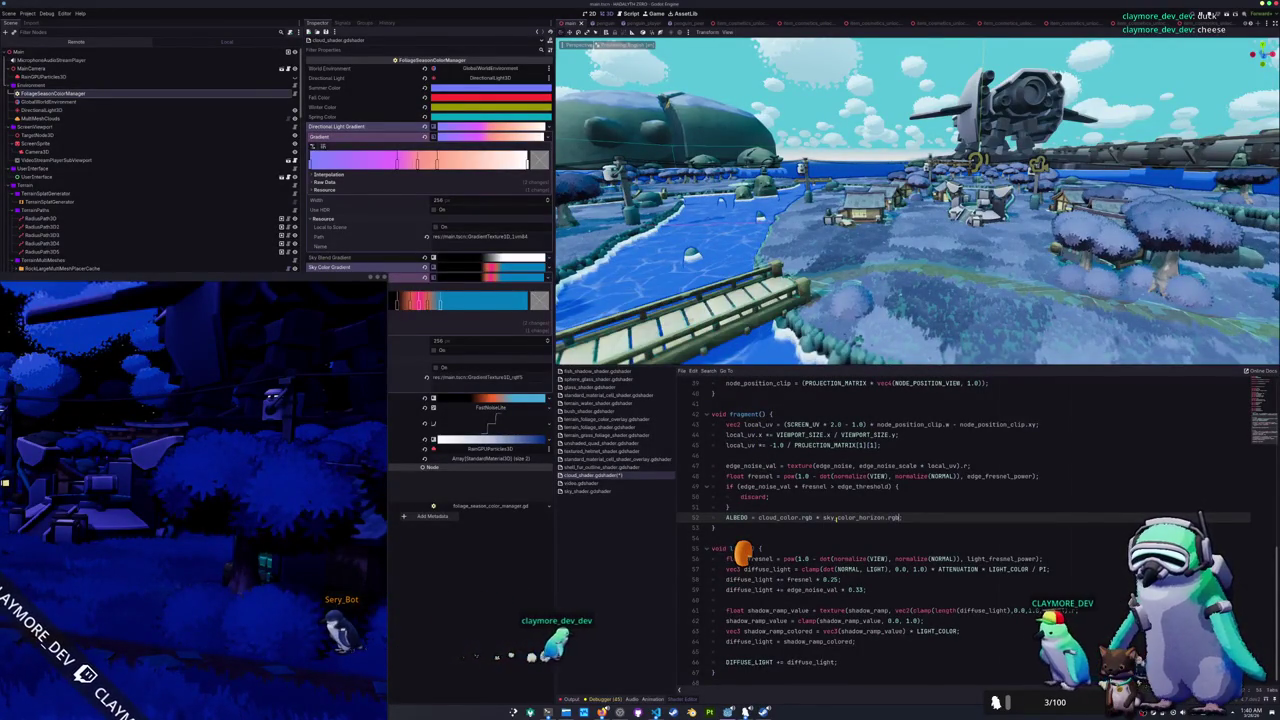
{"action": "key", "text": "Down"}
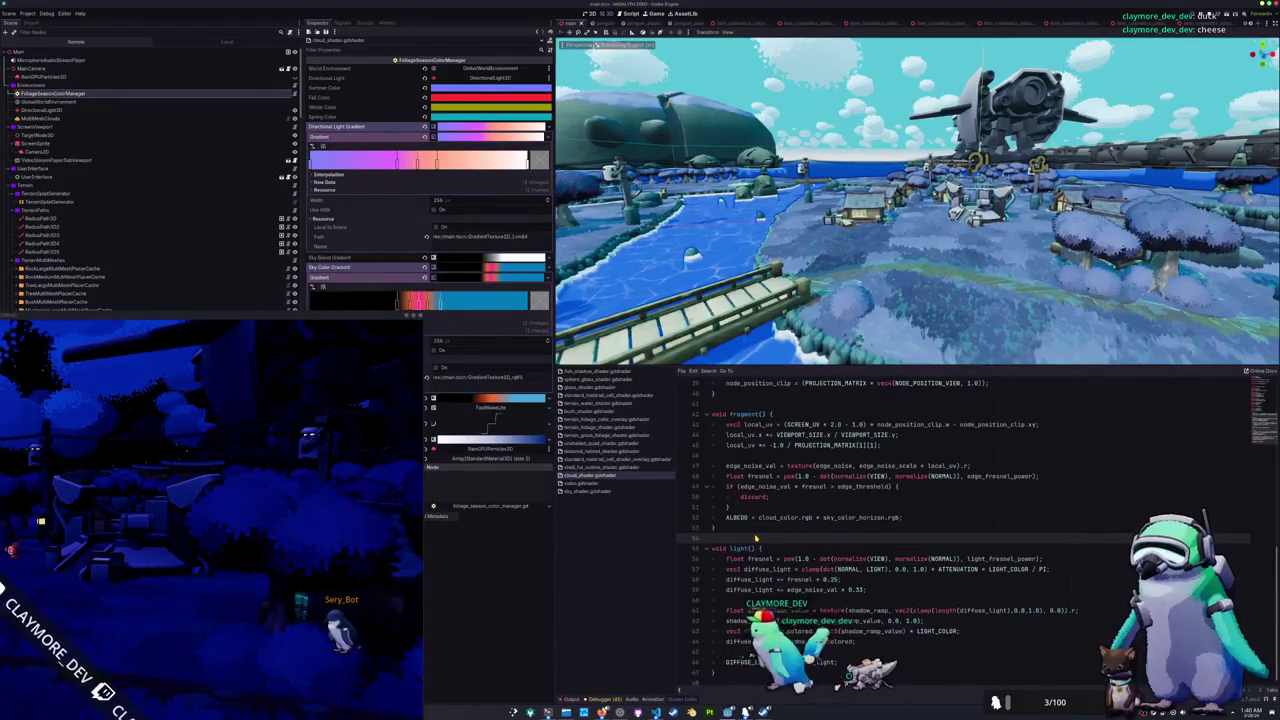
{"action": "key", "text": "F8"}
{"action": "key", "text": "F5"}
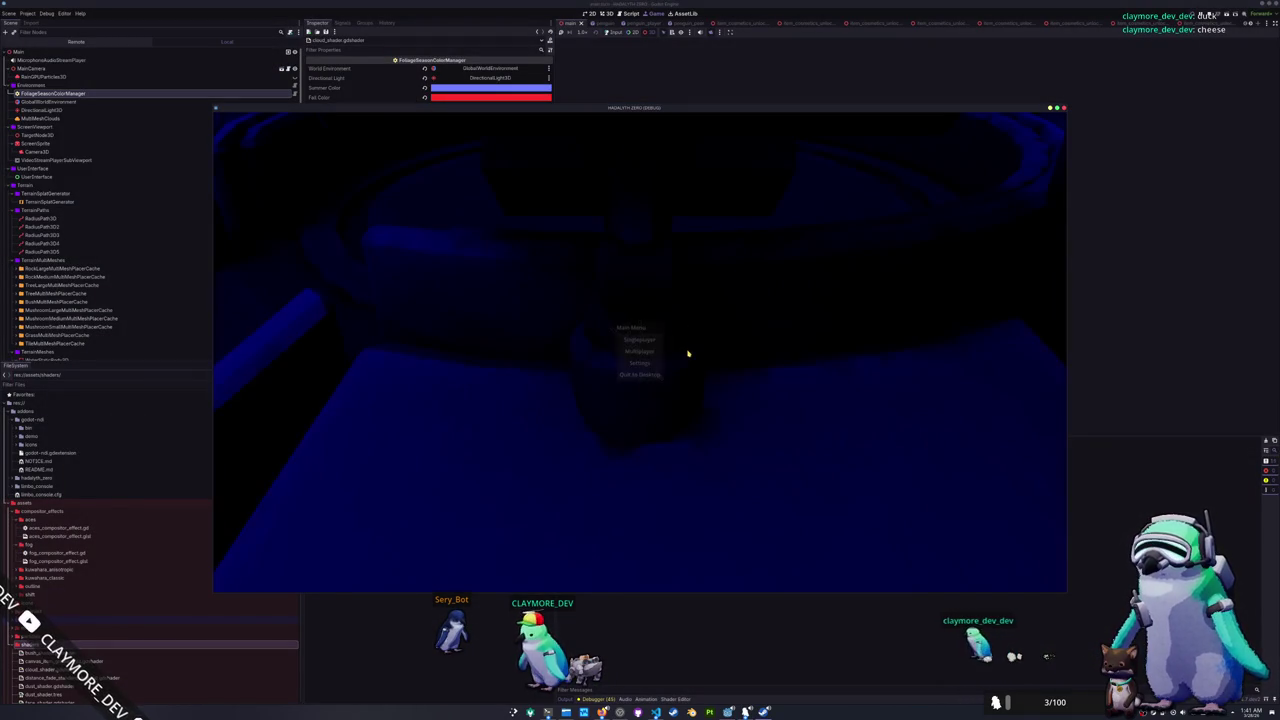
- Select FoliageSeasonColorManager in the Remote tree and move the game window aside to expose its gradients
{"action": "left_click", "coordinate": [471, 300]}
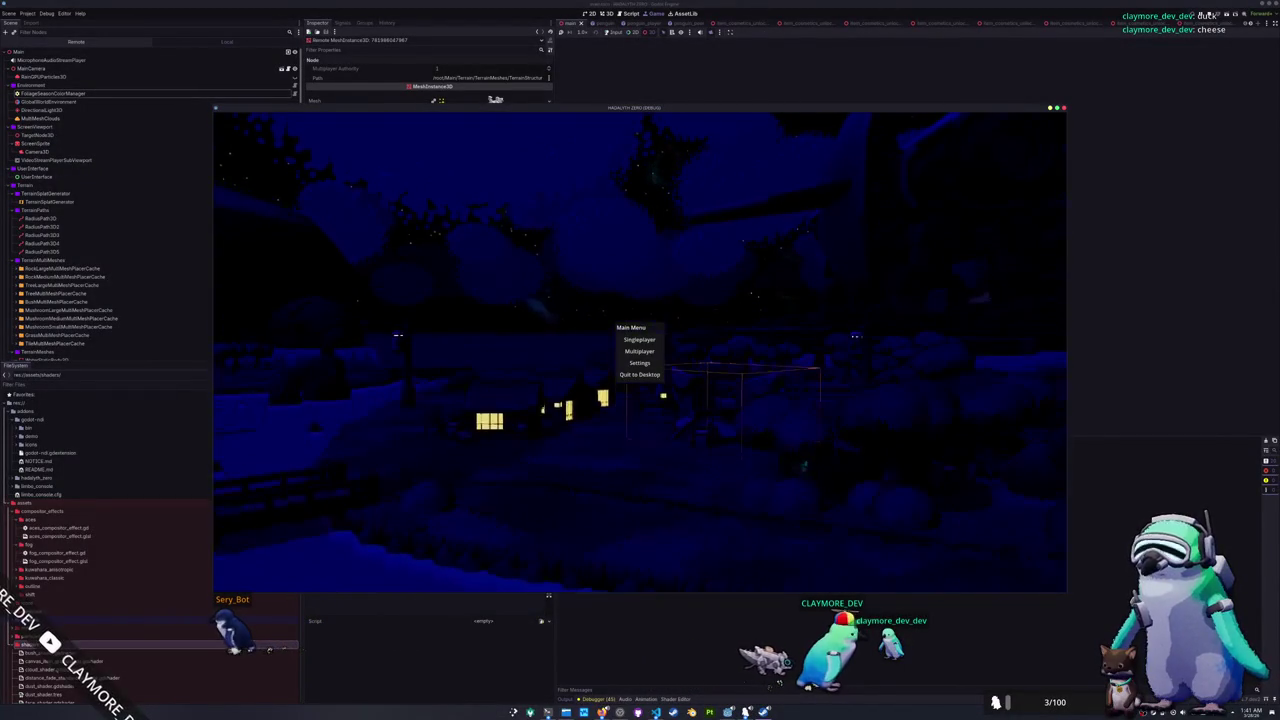
{"action": "mouse_move", "coordinate": [637, 111]}
{"action": "left_mouse_down"}
{"action": "mouse_move", "coordinate": [638, 233]}
{"action": "mouse_move", "coordinate": [650, 245]}
{"action": "mouse_move", "coordinate": [949, 202]}
{"action": "left_mouse_up"}
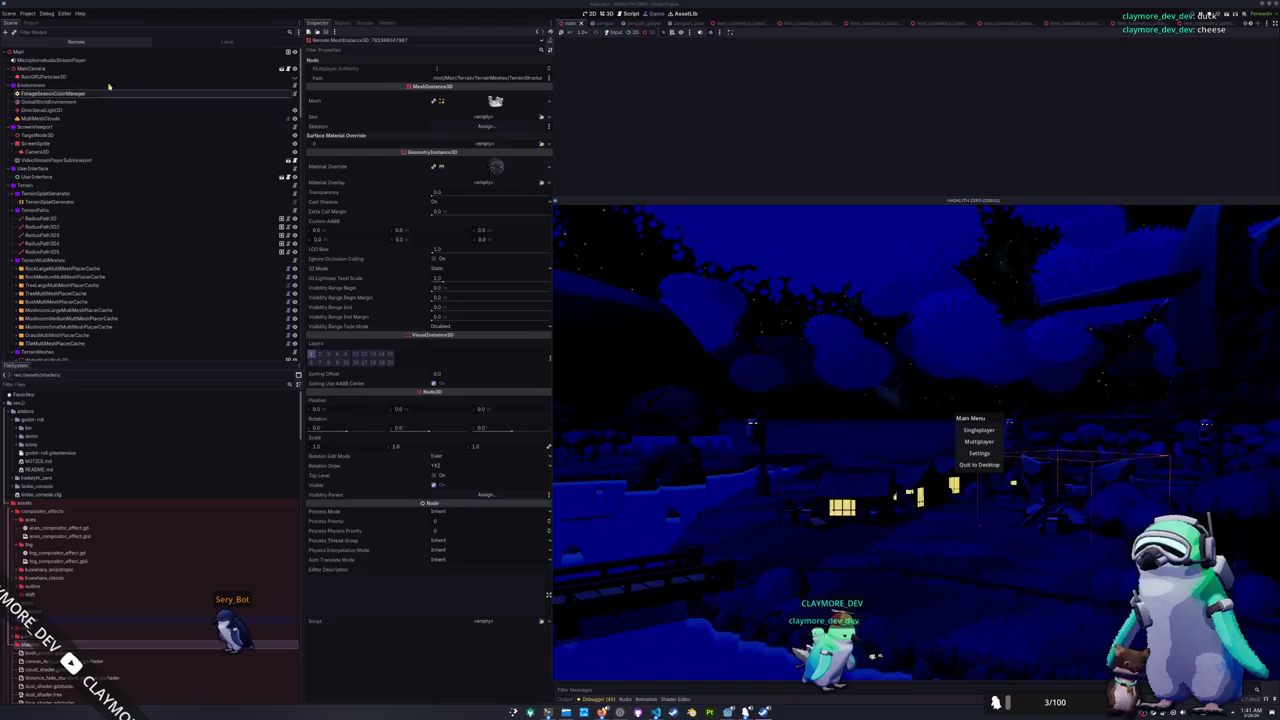
{"action": "left_click", "coordinate": [80, 93]}
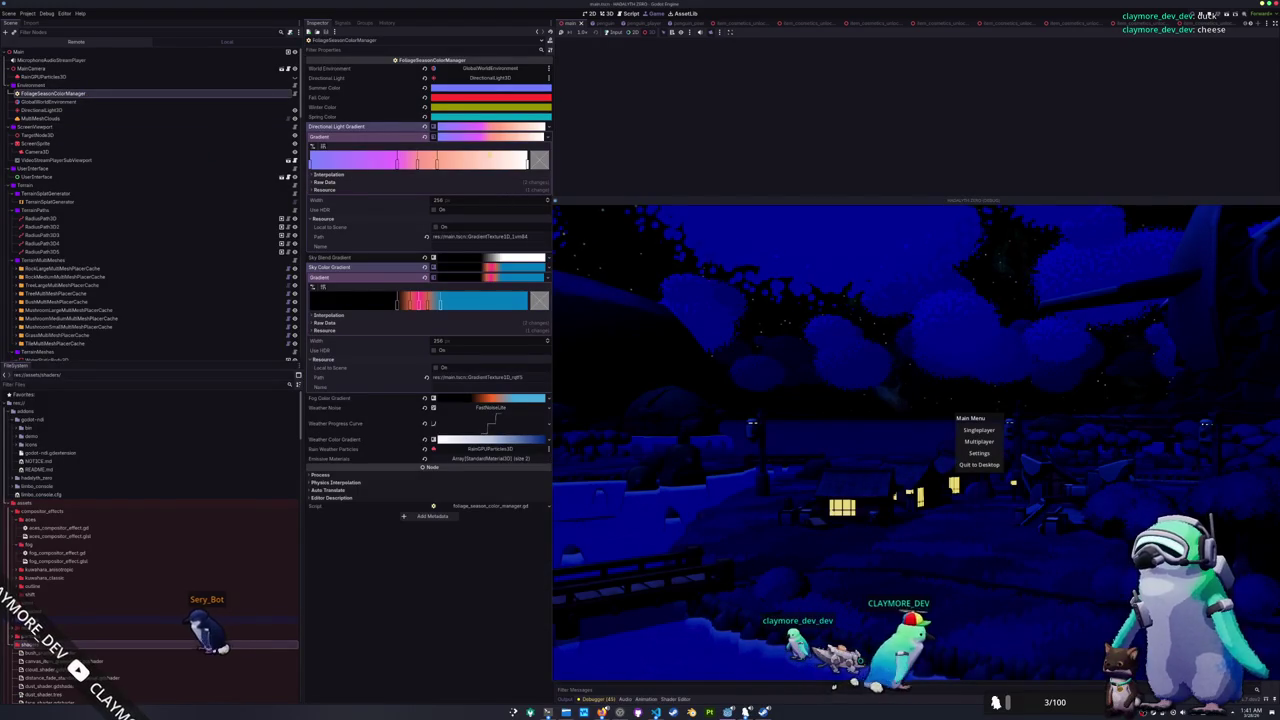
{"action": "left_click_drag", "start_coordinate": [949, 201], "coordinate": [995, 185]}
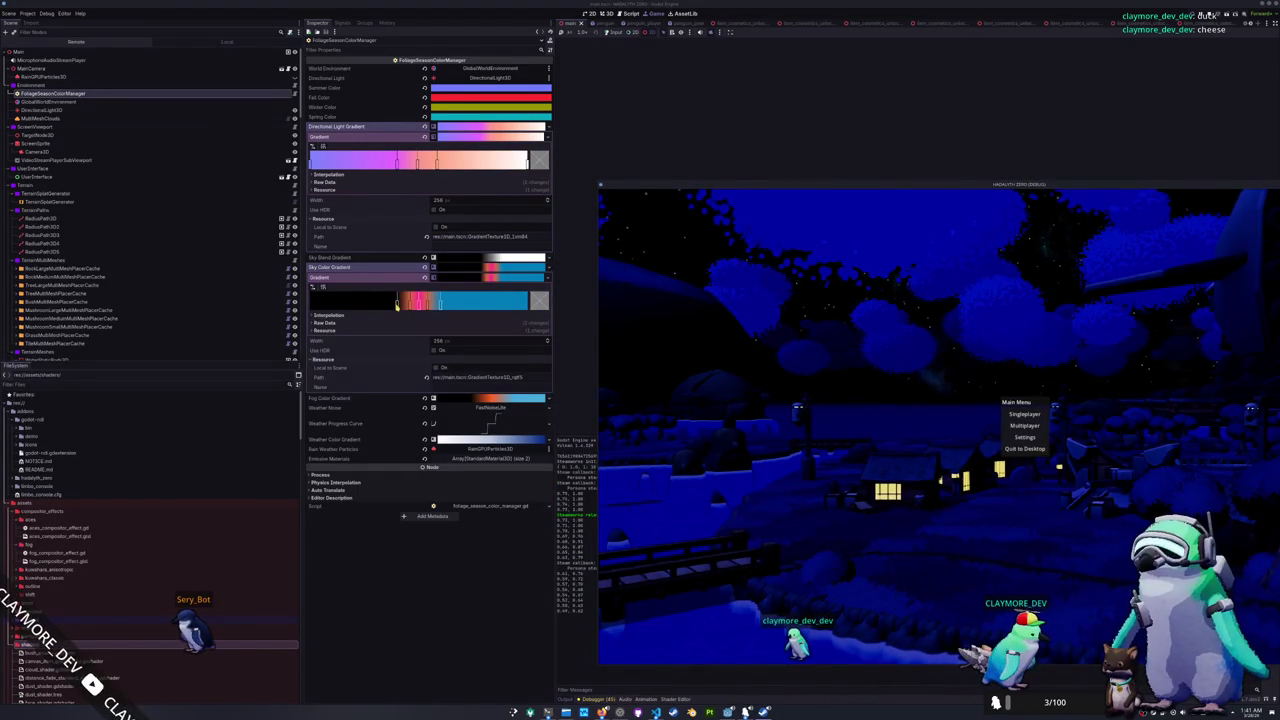
- Collapse the Sky Color Gradient editor and set the Directional Light Gradient's left stop to pale blue 919aff
{"action": "left_click", "coordinate": [477, 268]}
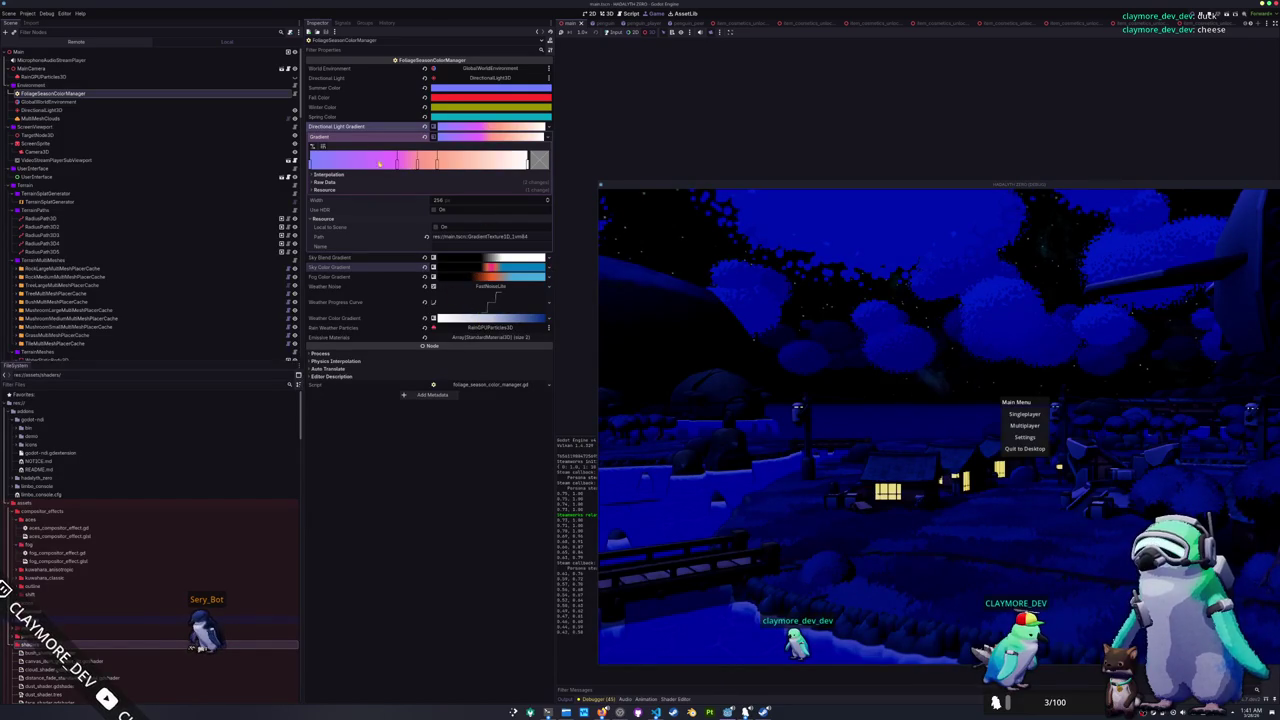
{"action": "double_click", "coordinate": [311, 166]}
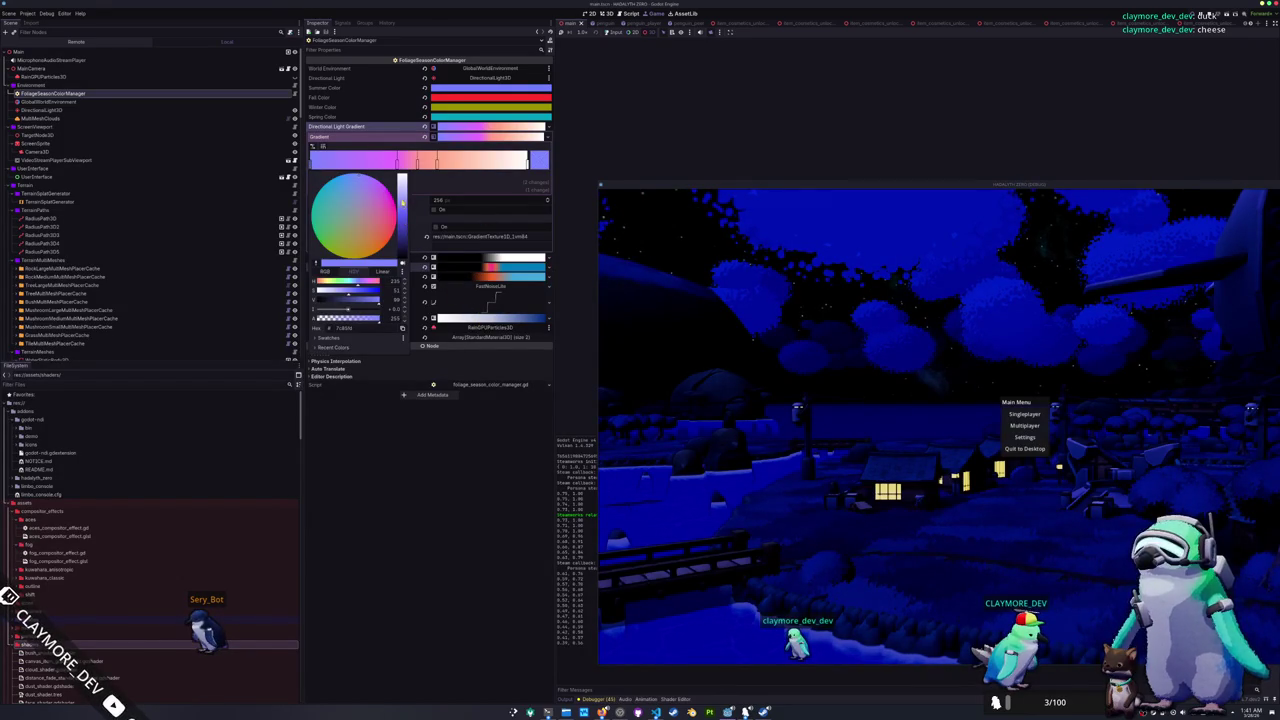
{"action": "left_click_drag", "start_coordinate": [403, 187], "coordinate": [406, 212]}
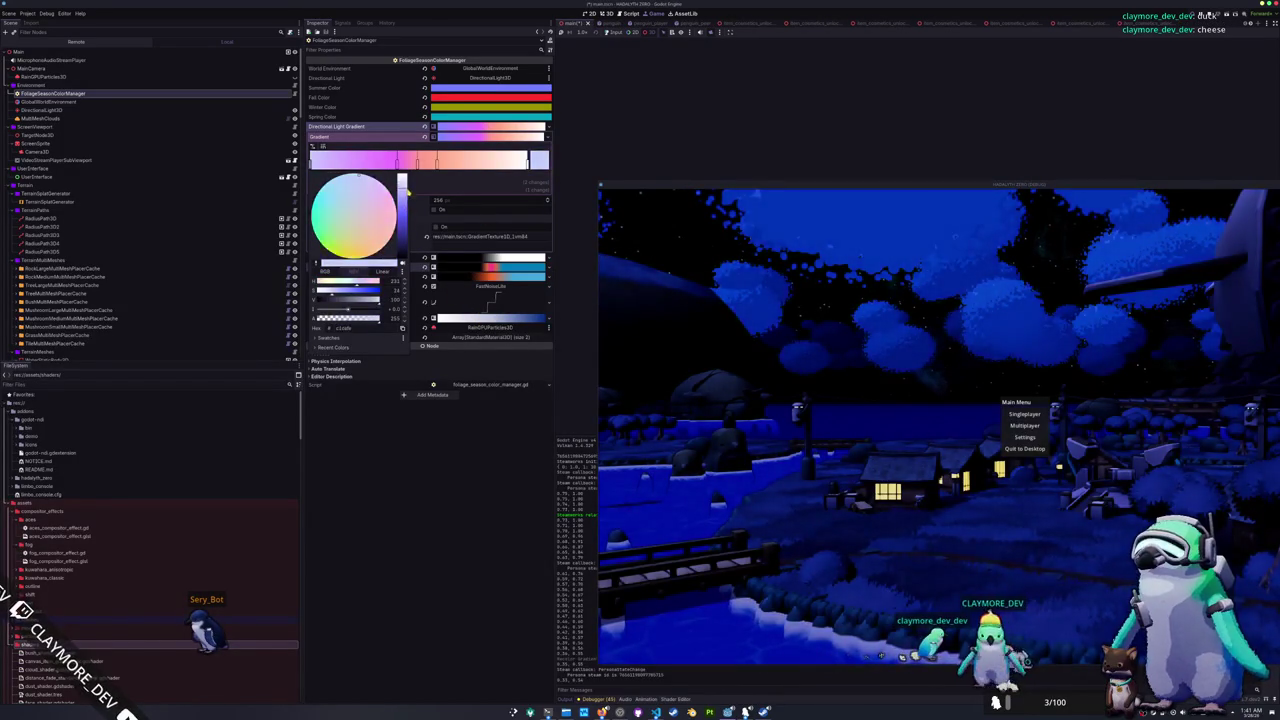
{"action": "left_click_drag", "start_coordinate": [409, 209], "coordinate": [410, 203]}
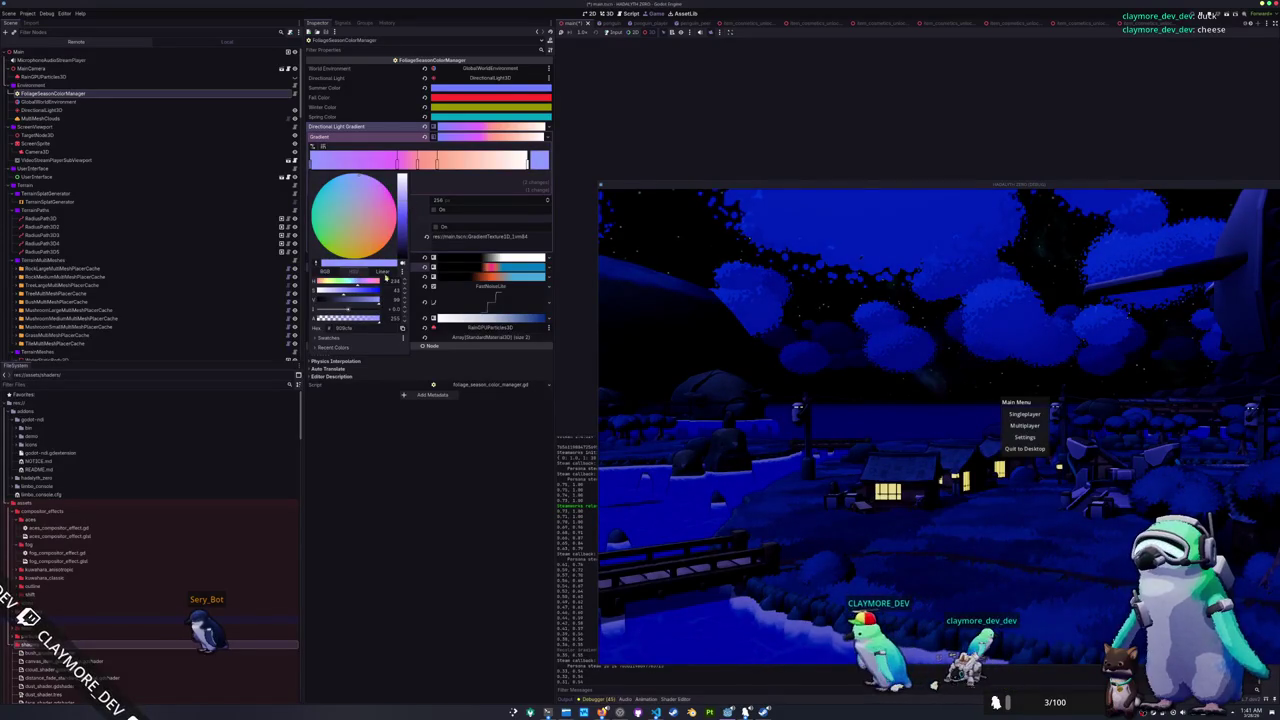
{"action": "key", "text": "Escape"}
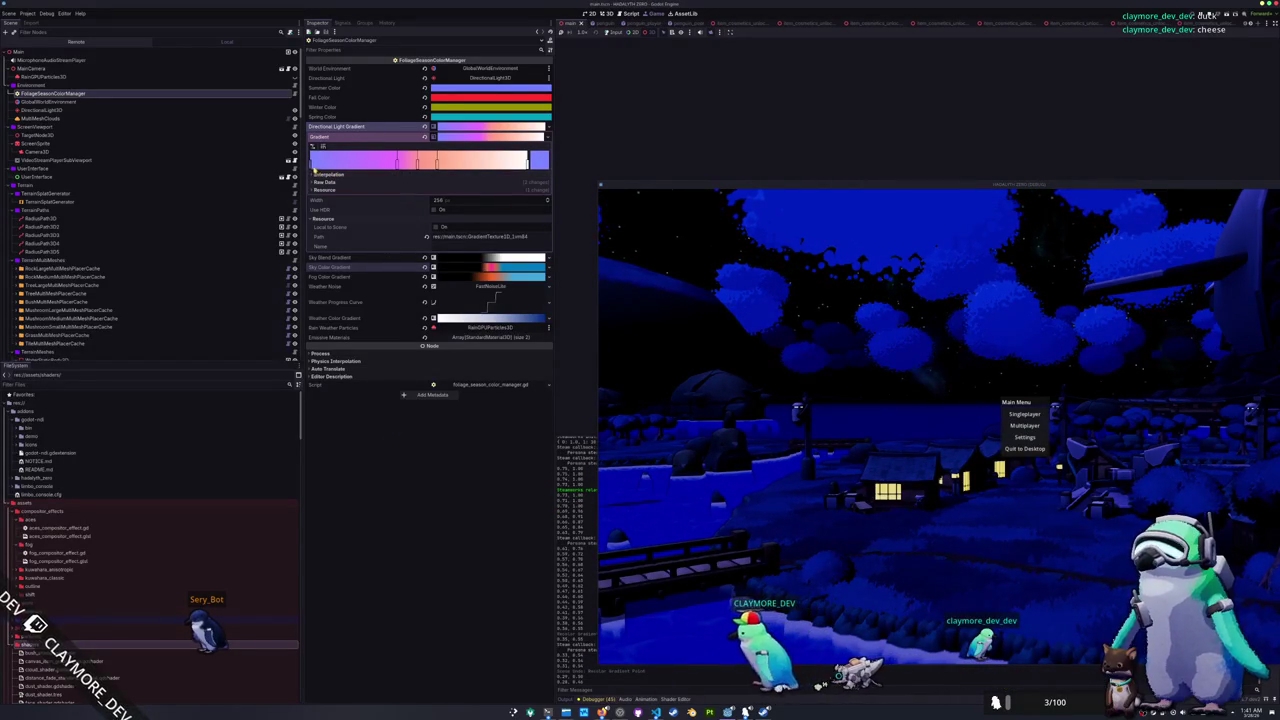
{"action": "double_click", "coordinate": [311, 162]}
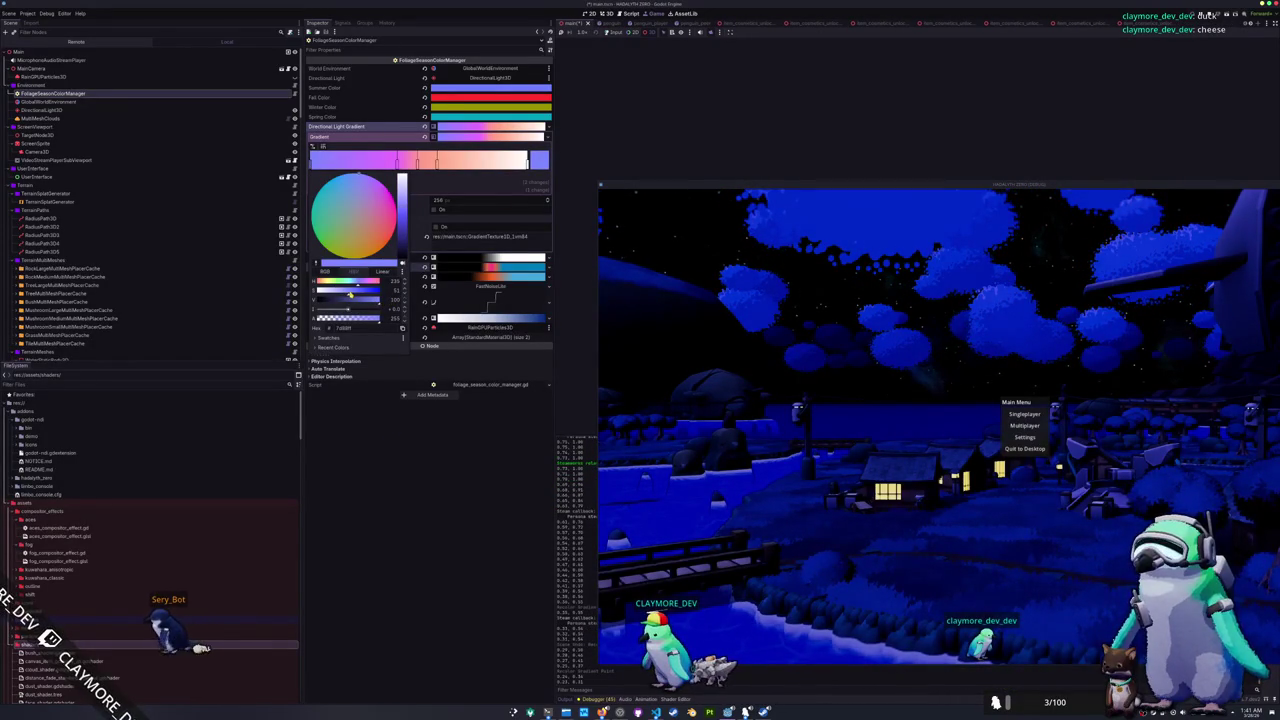
{"action": "left_click_drag", "start_coordinate": [350, 296], "coordinate": [345, 296]}
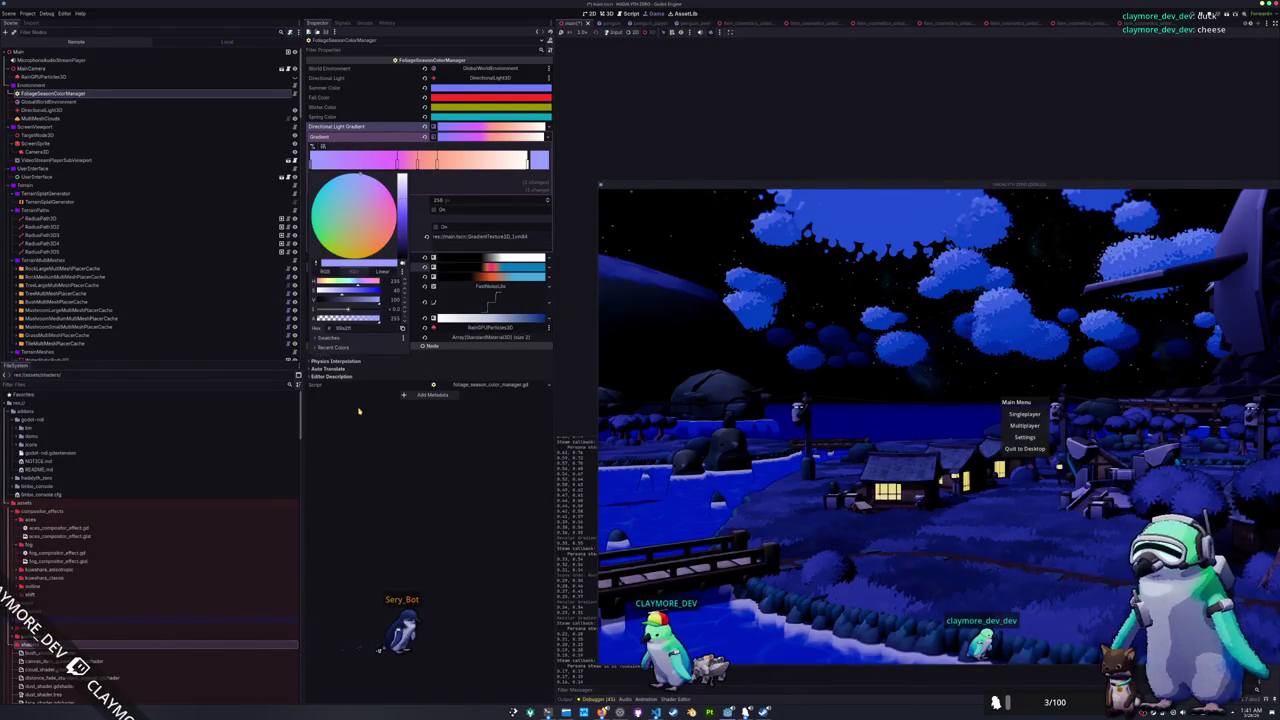
{"action": "left_click", "coordinate": [359, 411]}
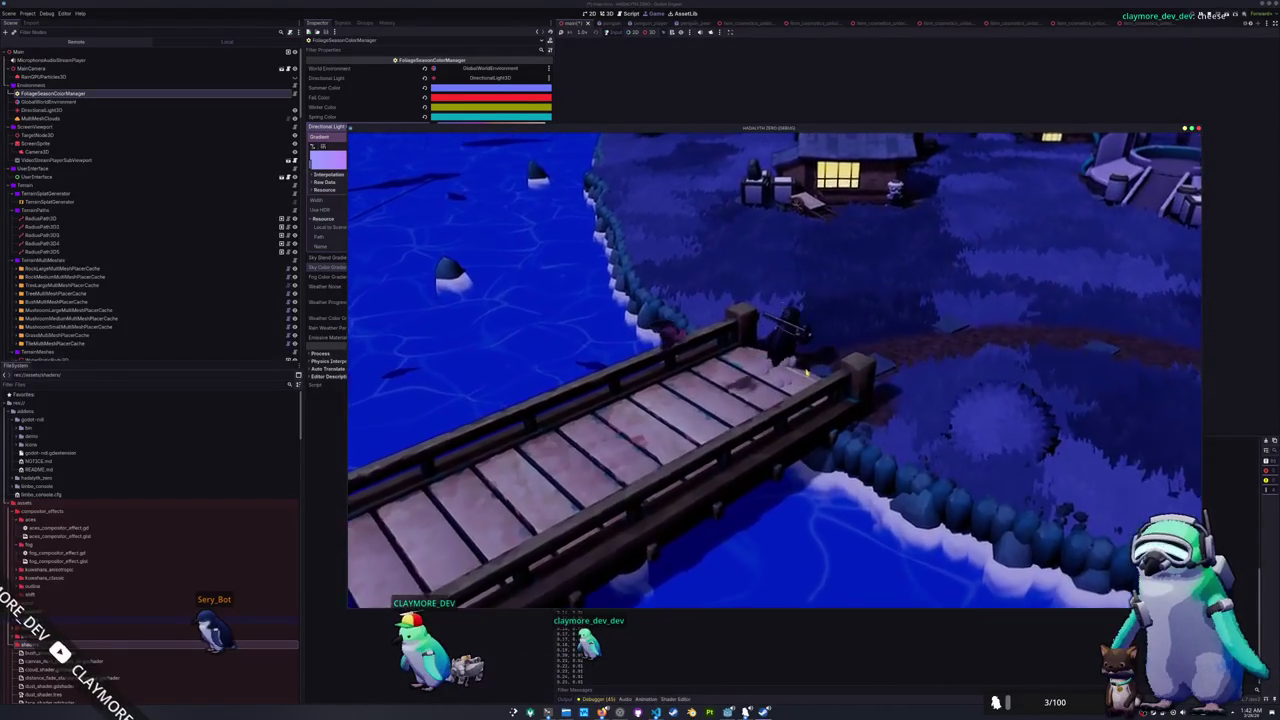
- Open the in-game inventory, then start a 'weather_sample = 0.0' line above the weather_progress lerp in _update_color
{"action": "key", "text": "Tab"}
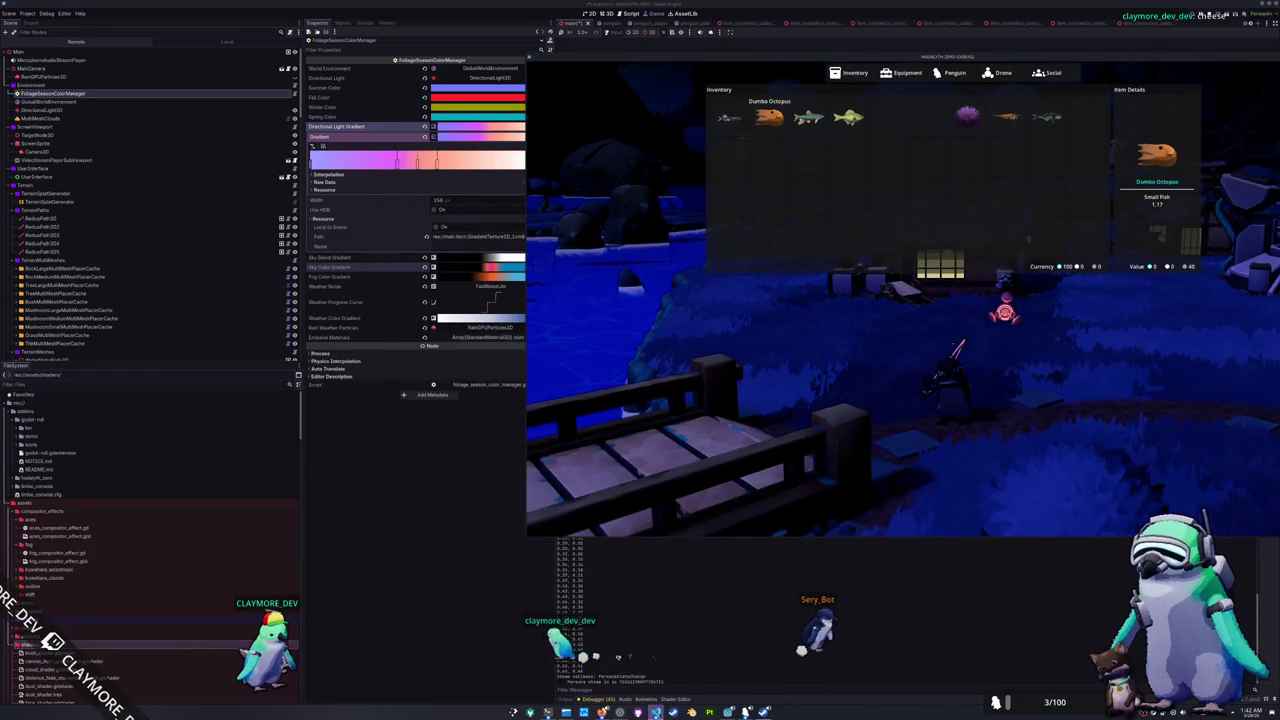
{"action": "key", "text": "alt+Tab"}
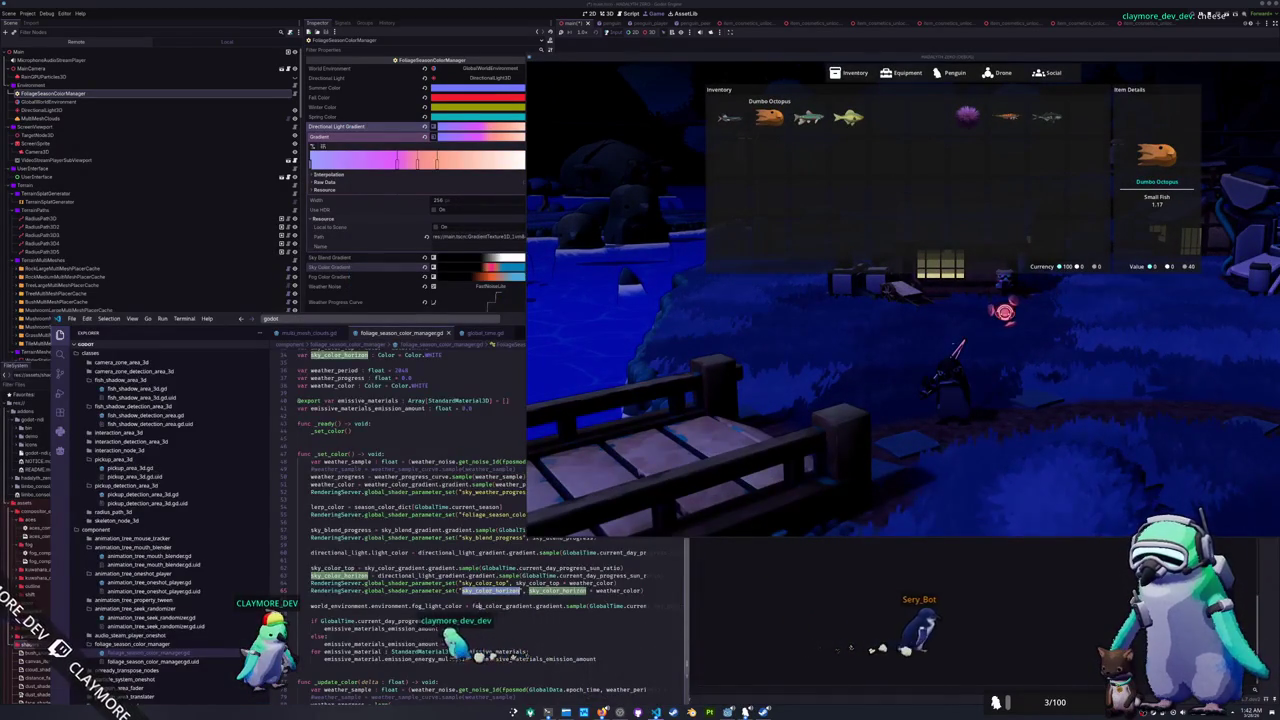
{"action": "scroll", "coordinate": [478, 605], "scroll_direction": "down", "scroll_amount": 5}
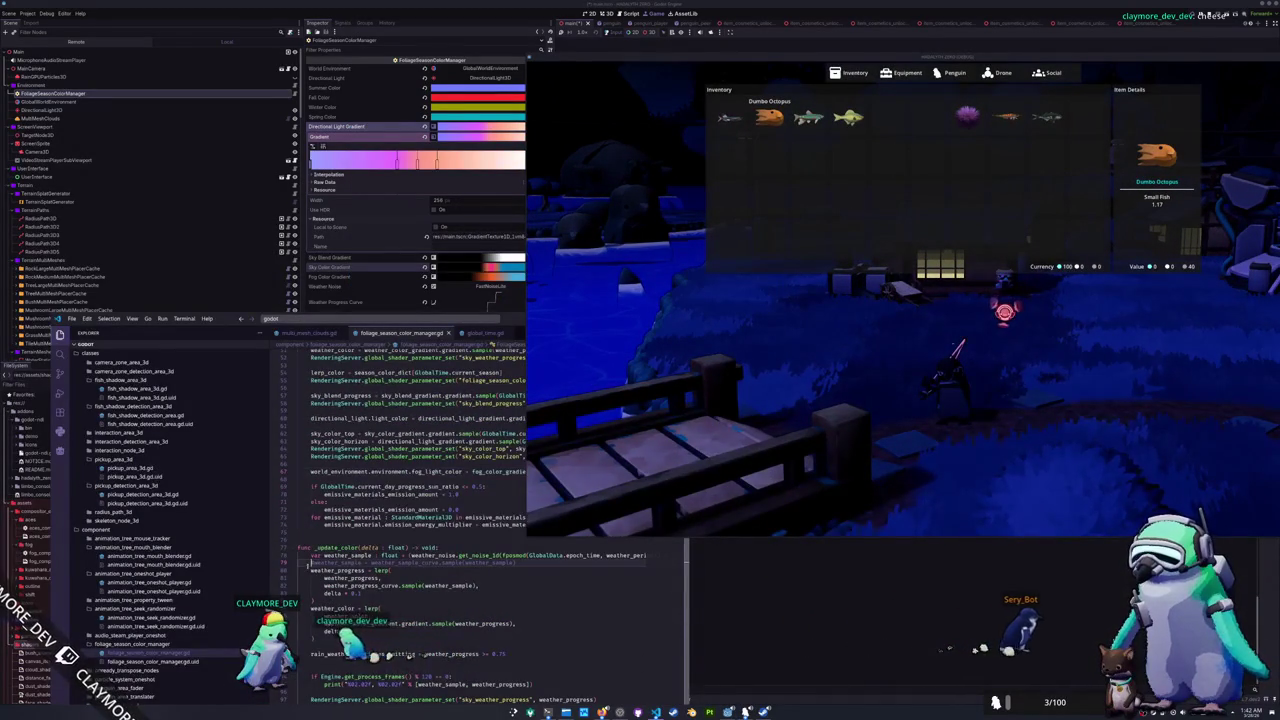
{"action": "left_click", "coordinate": [311, 570]}
{"action": "key", "text": "Return"}
{"action": "type", "text": "weather_sample = 0.0"}
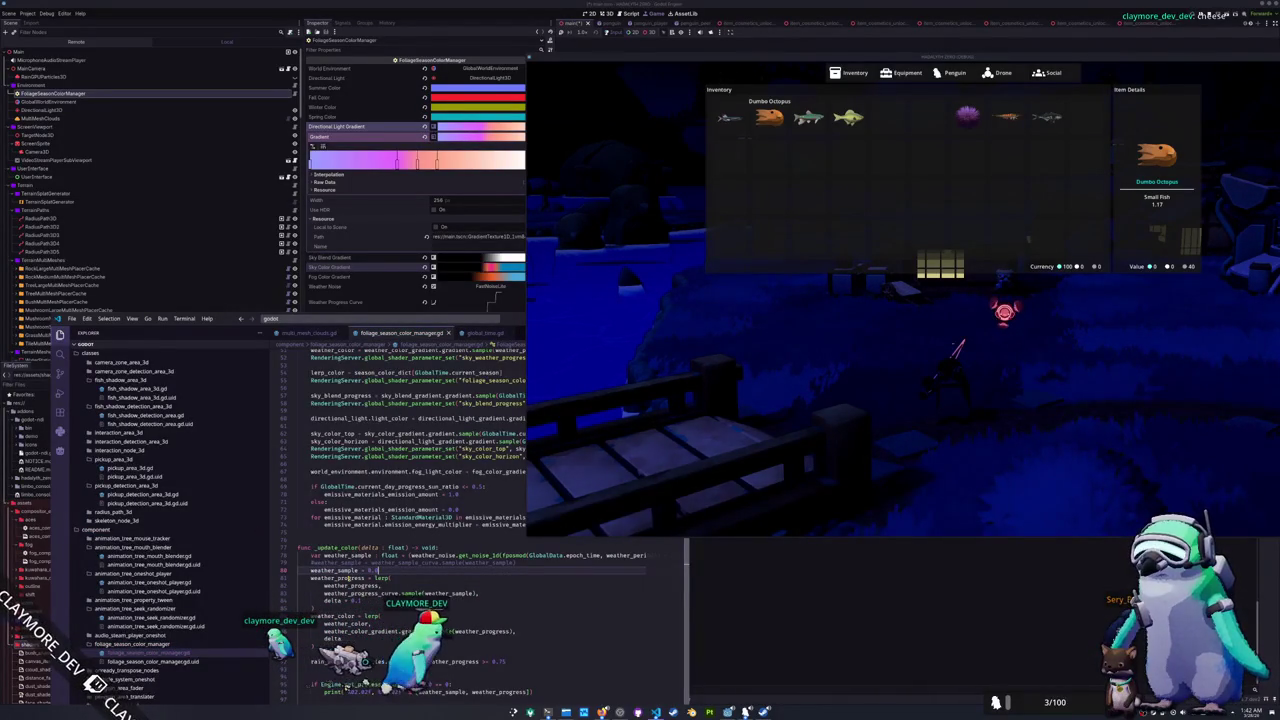
- Force weather_sample to 1.0 and the lerp delta factor to 0.5, then close the in-game inventory
{"action": "left_click", "coordinate": [356, 600]}
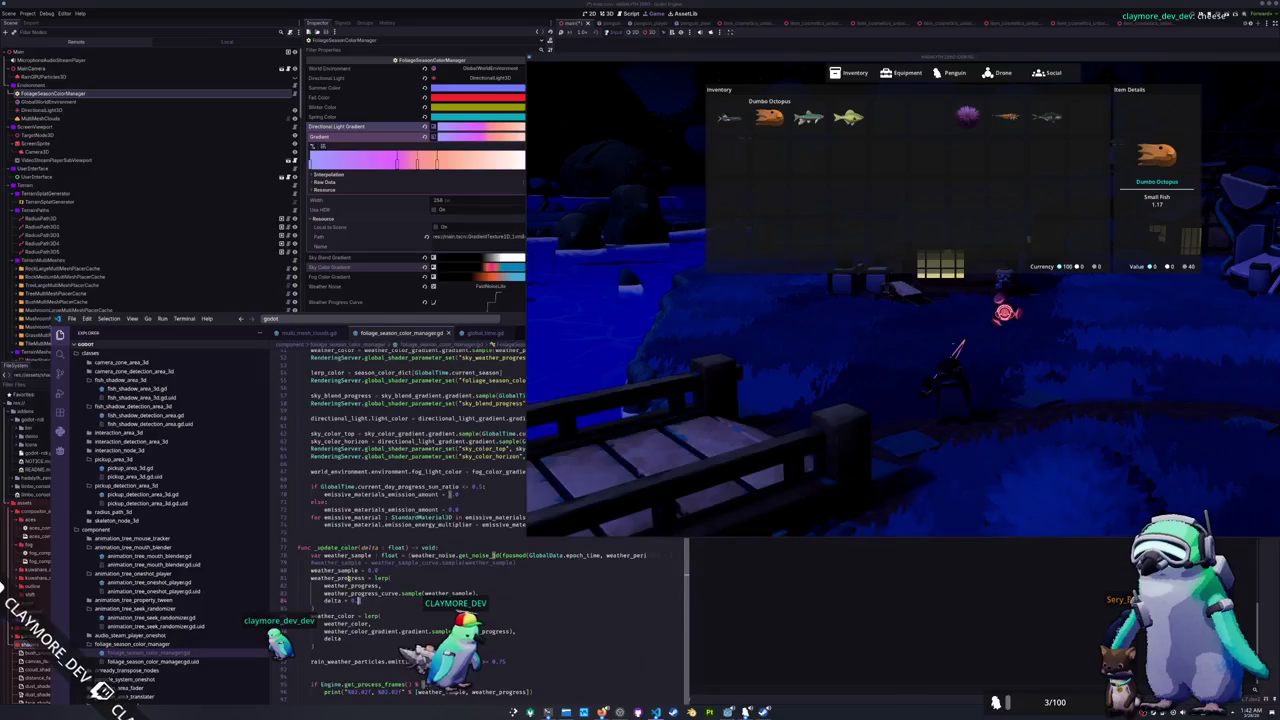
{"action": "type", "text": "5"}
{"action": "key", "text": "Up"}
{"action": "key", "text": "Up"}
{"action": "key", "text": "Up"}
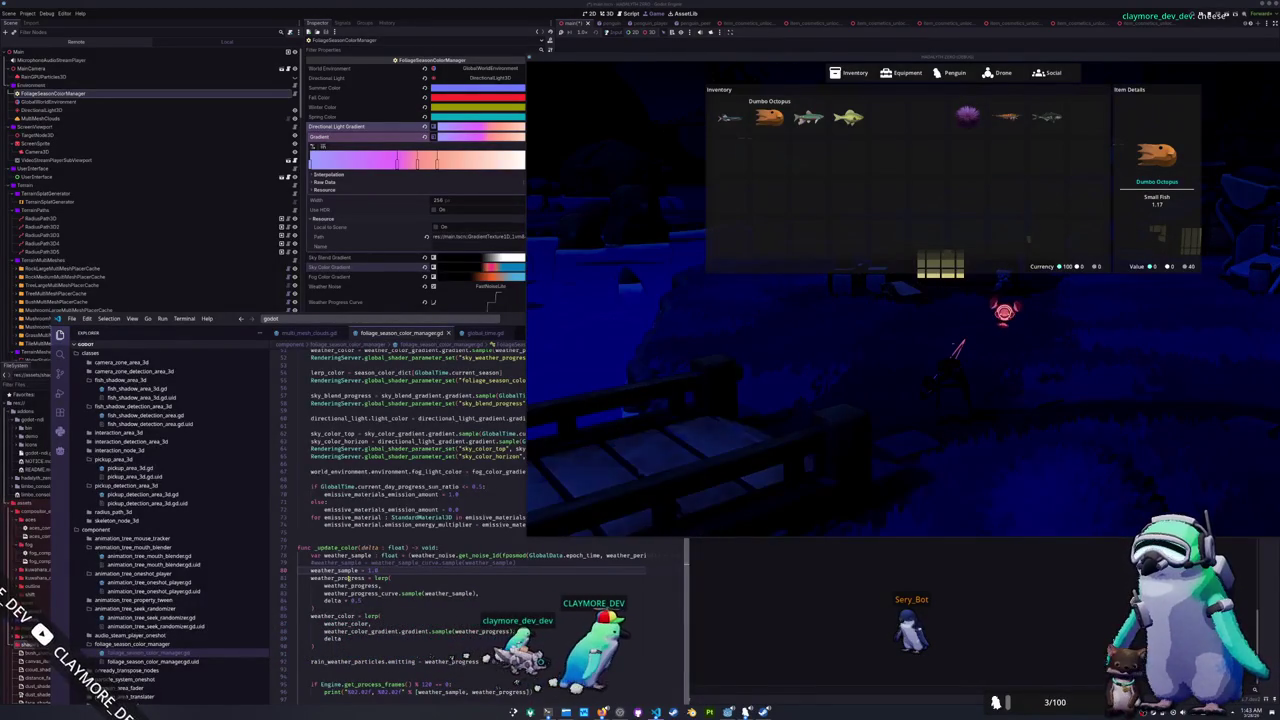
{"action": "key", "text": "Tab"}
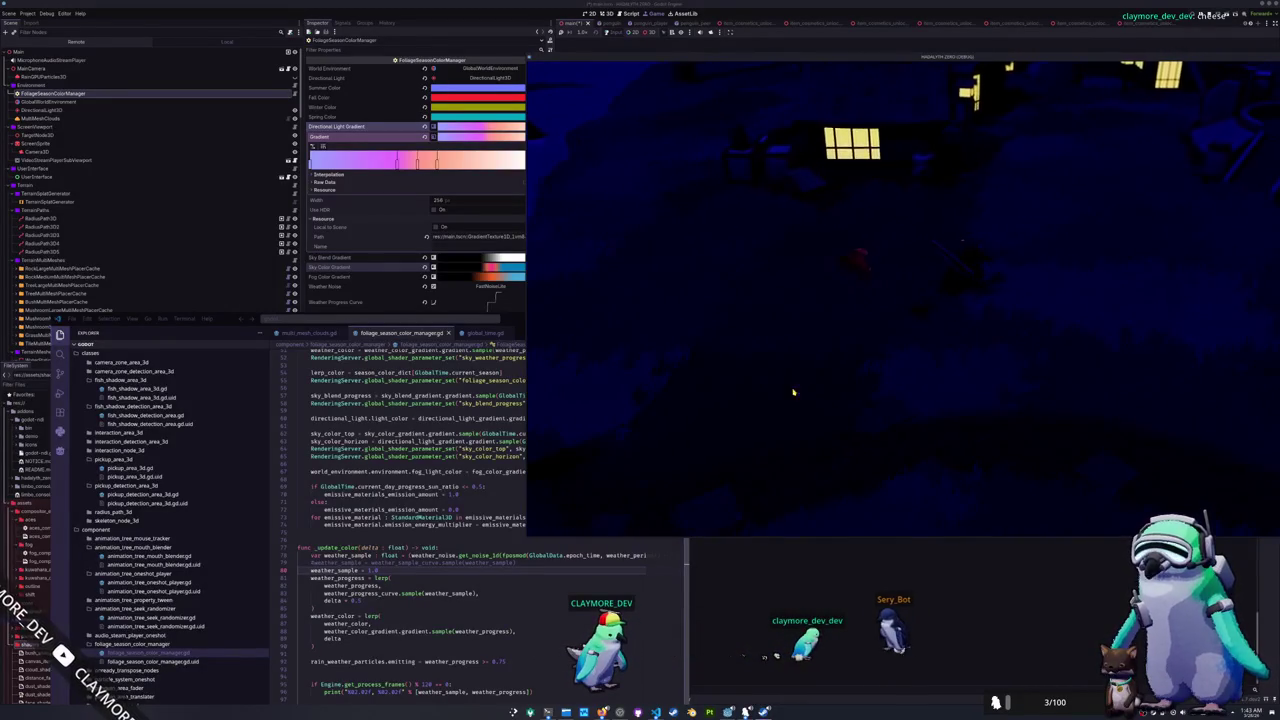
{"action": "left_click", "coordinate": [400, 532]}
- Highlight the weather_progress condition for rain_weather_particles.emitting, then show RainGPUParticles3D's settings in Godot
{"action": "scroll", "coordinate": [400, 480], "scroll_direction": "down", "scroll_amount": 2}
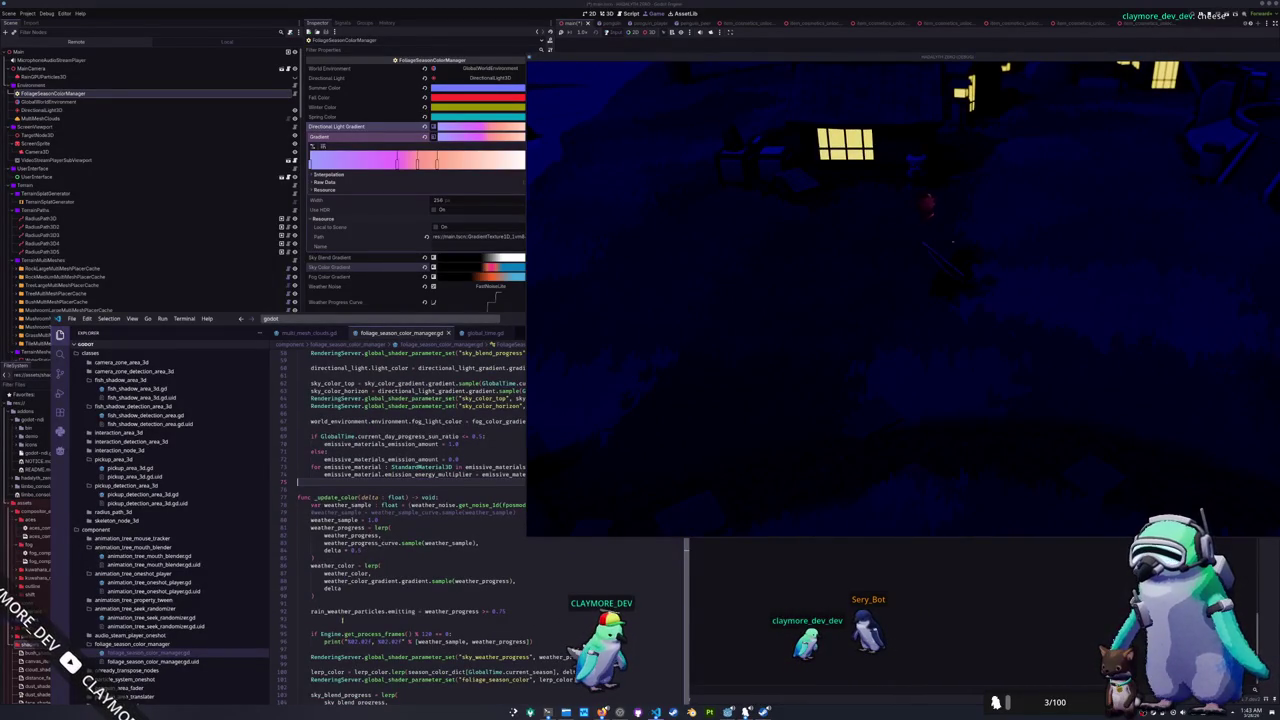
{"action": "double_click", "coordinate": [430, 611]}
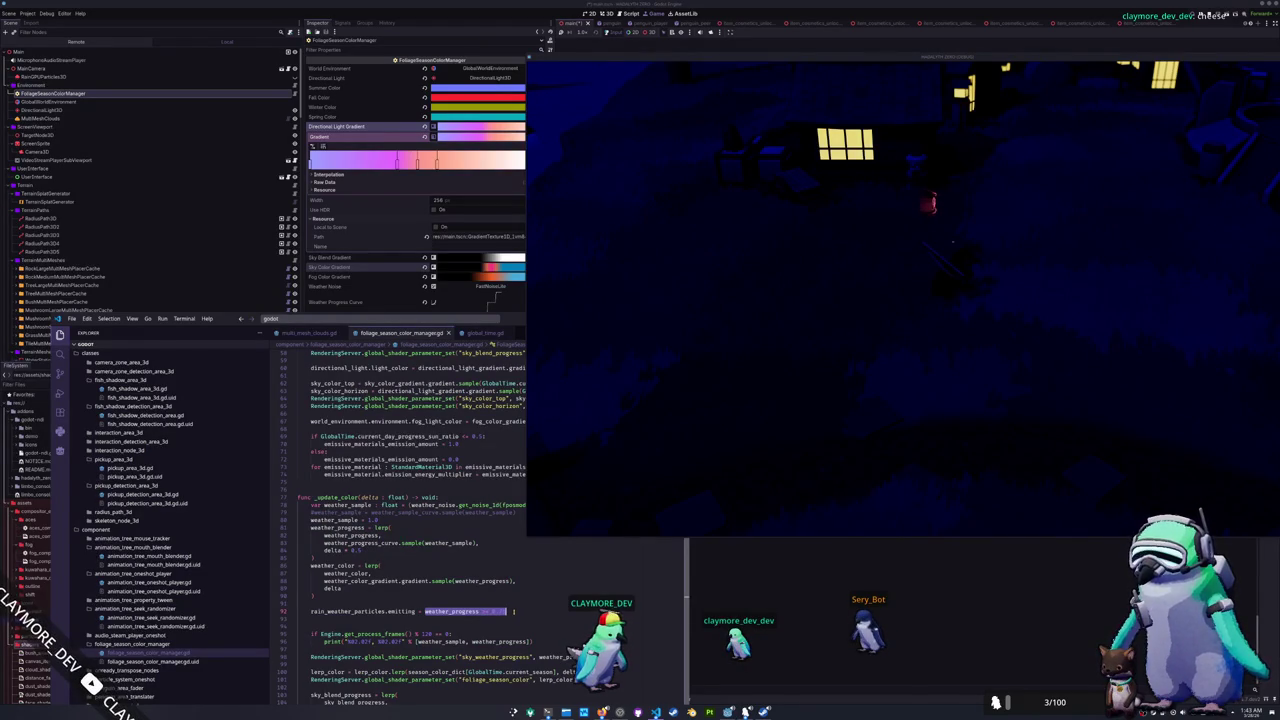
{"action": "left_click_drag", "start_coordinate": [511, 611], "coordinate": [311, 611]}
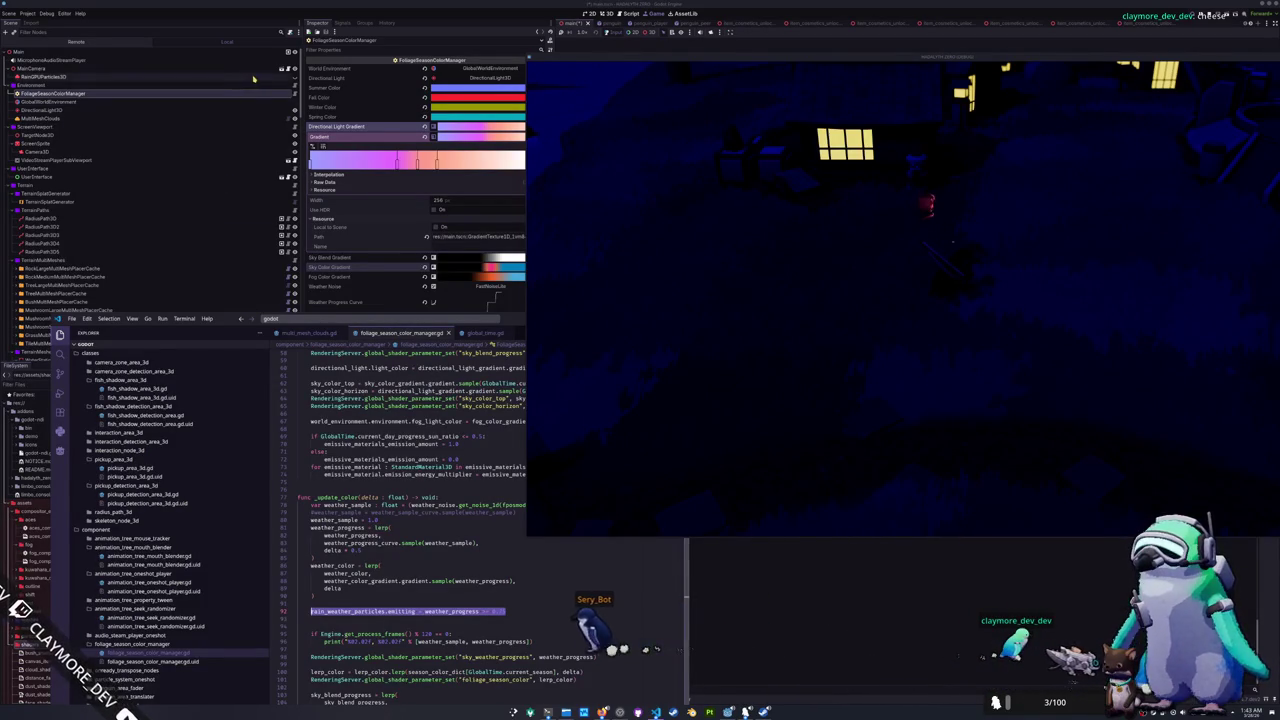
{"action": "left_click", "coordinate": [150, 77]}
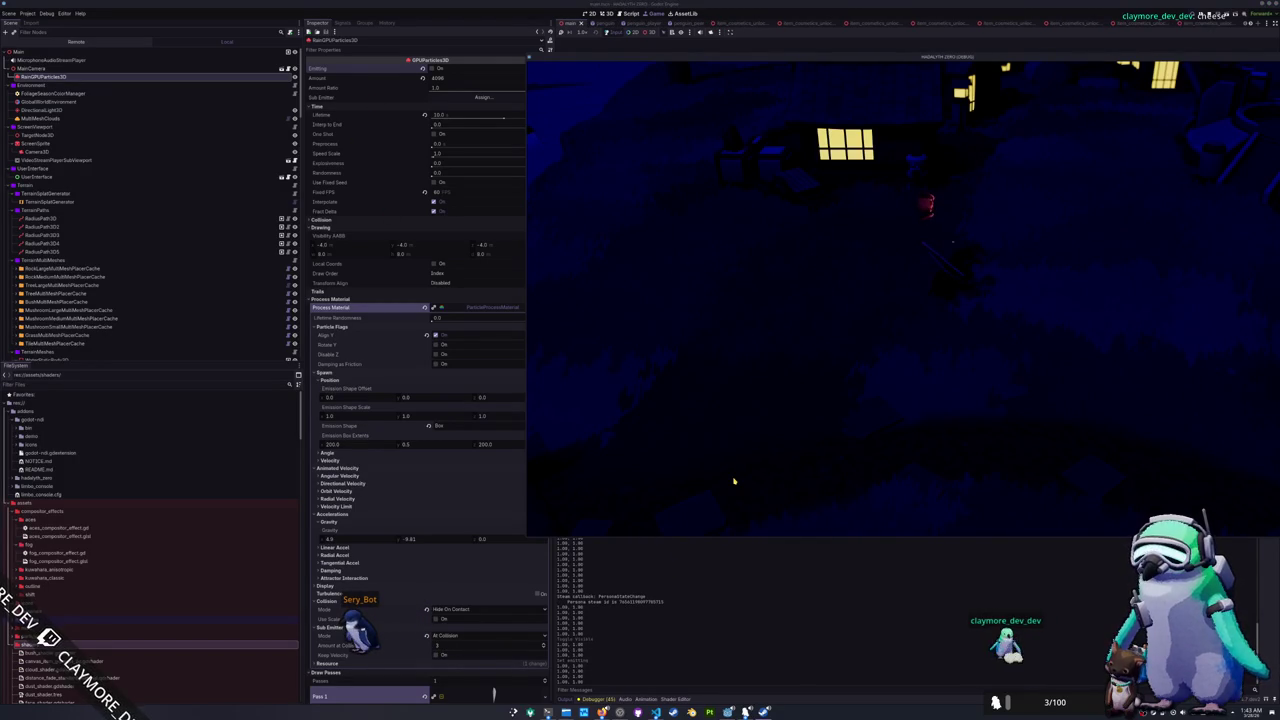
- After toggling the game's inventory, cut the rain emission box's first extent from 200 to 100
{"action": "key", "text": "i"}
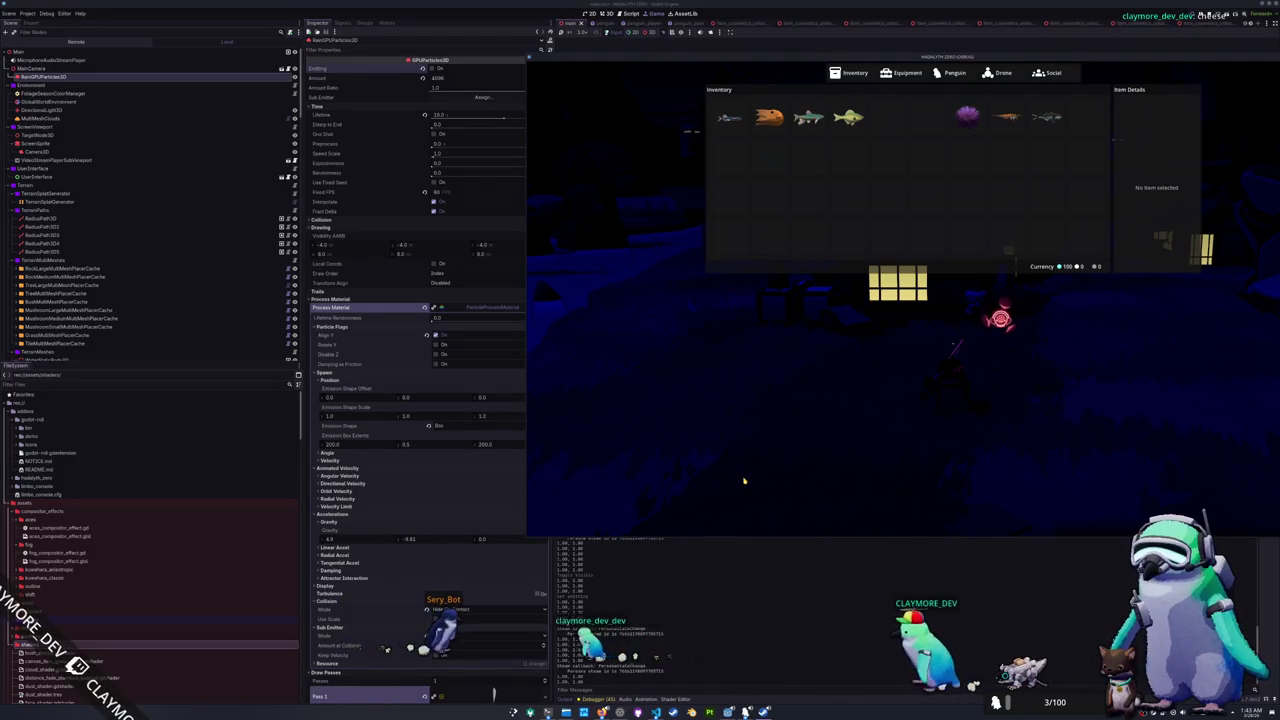
{"action": "key", "text": "Escape"}
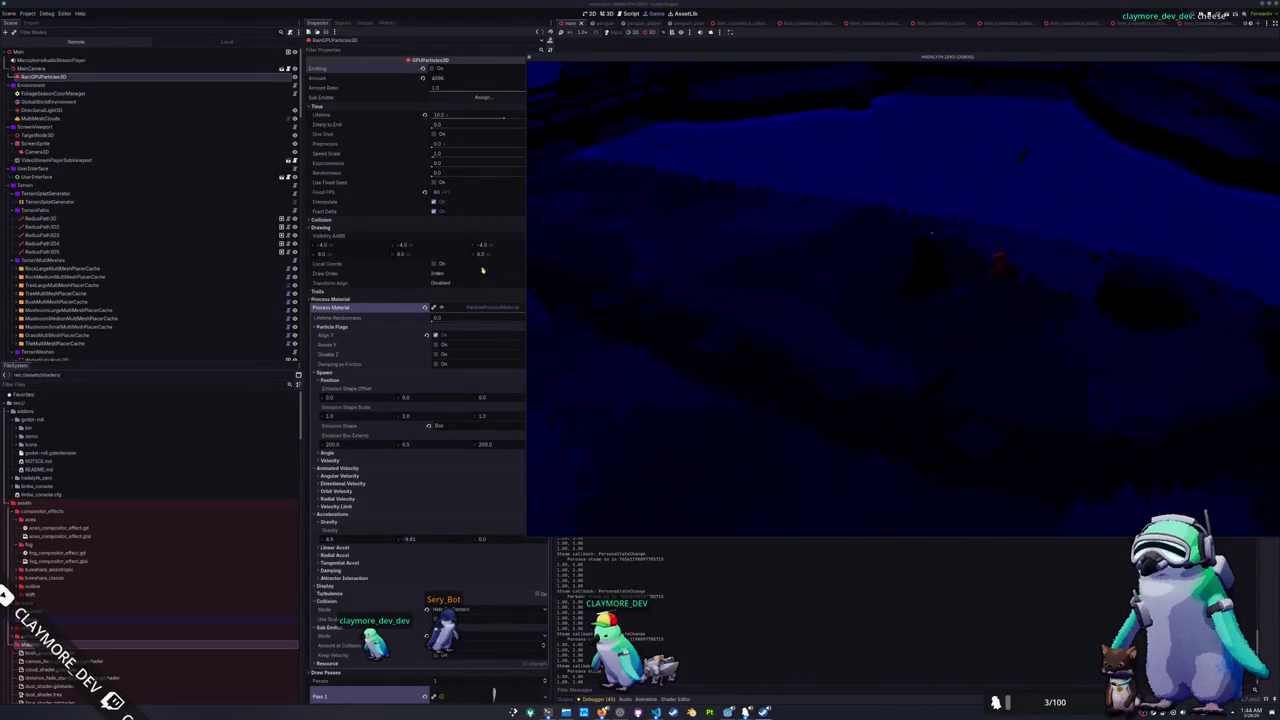
{"action": "left_click", "coordinate": [351, 447]}
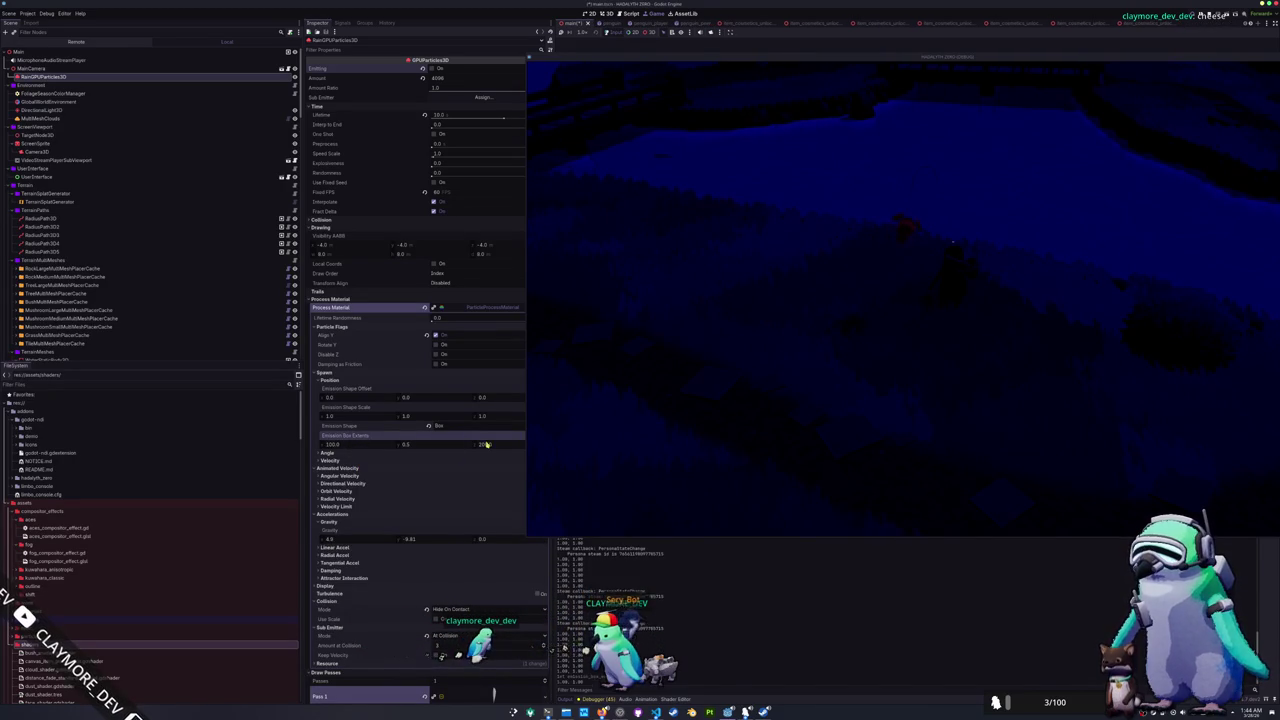
{"action": "key", "text": "Return"}
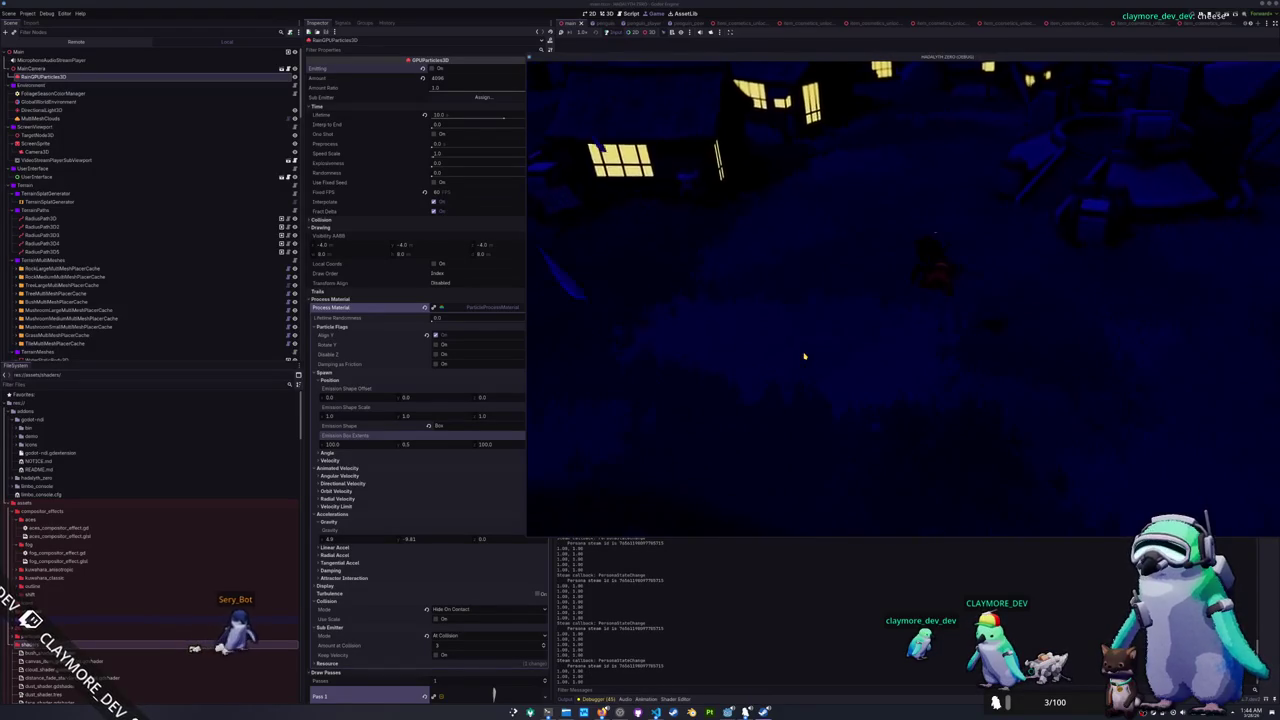
{"action": "key", "text": "alt+Tab"}
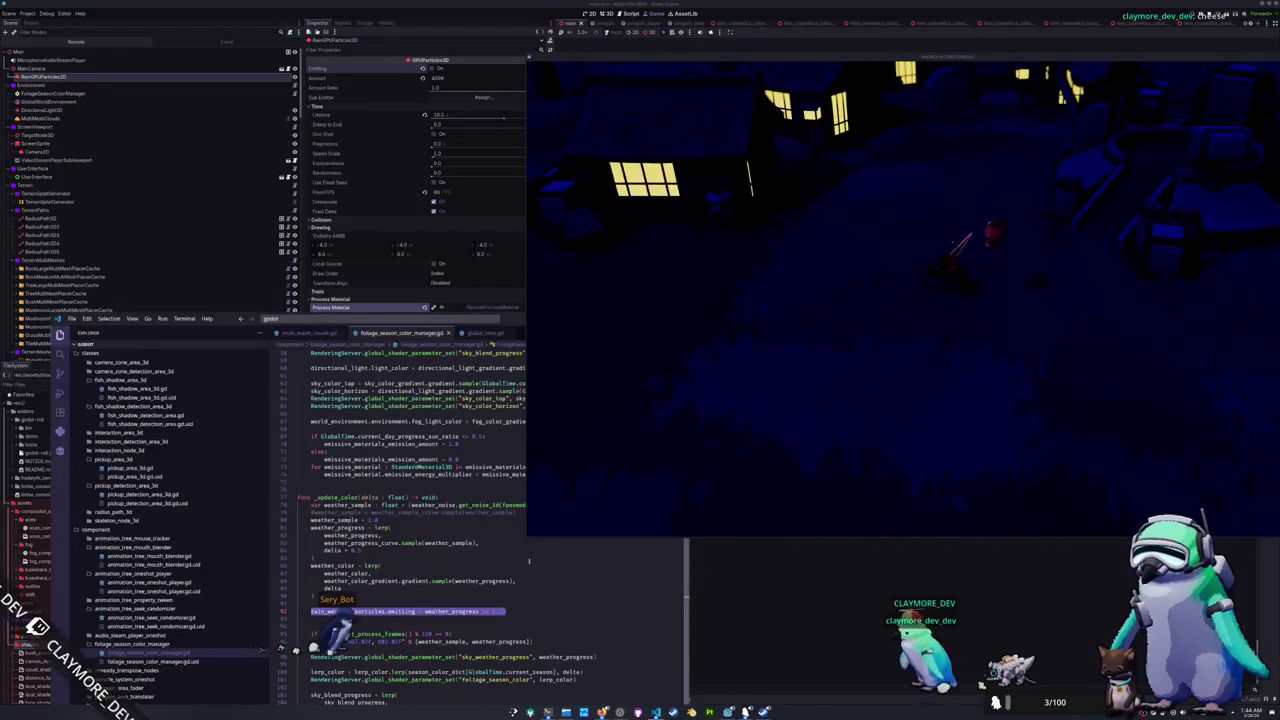
- Select weather_sample in the season script, then put VS Code away to reveal Godot
{"action": "double_click", "coordinate": [333, 520]}
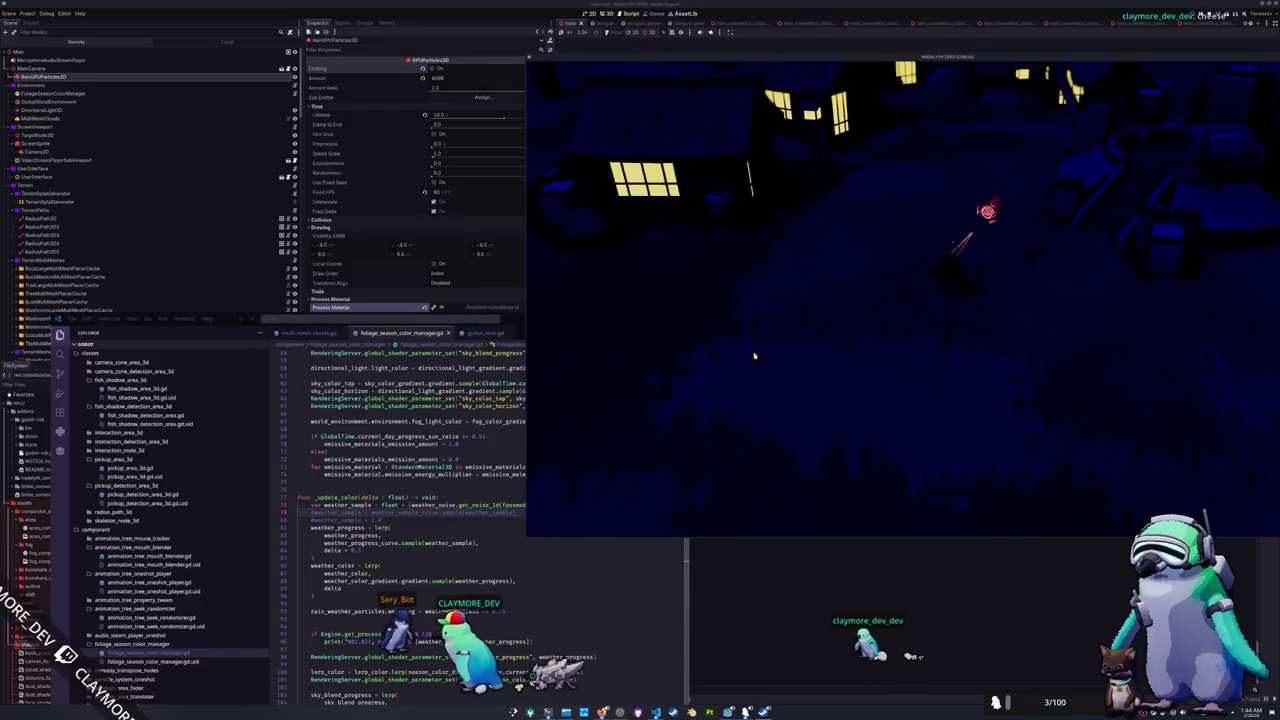
{"action": "left_click", "coordinate": [765, 570]}
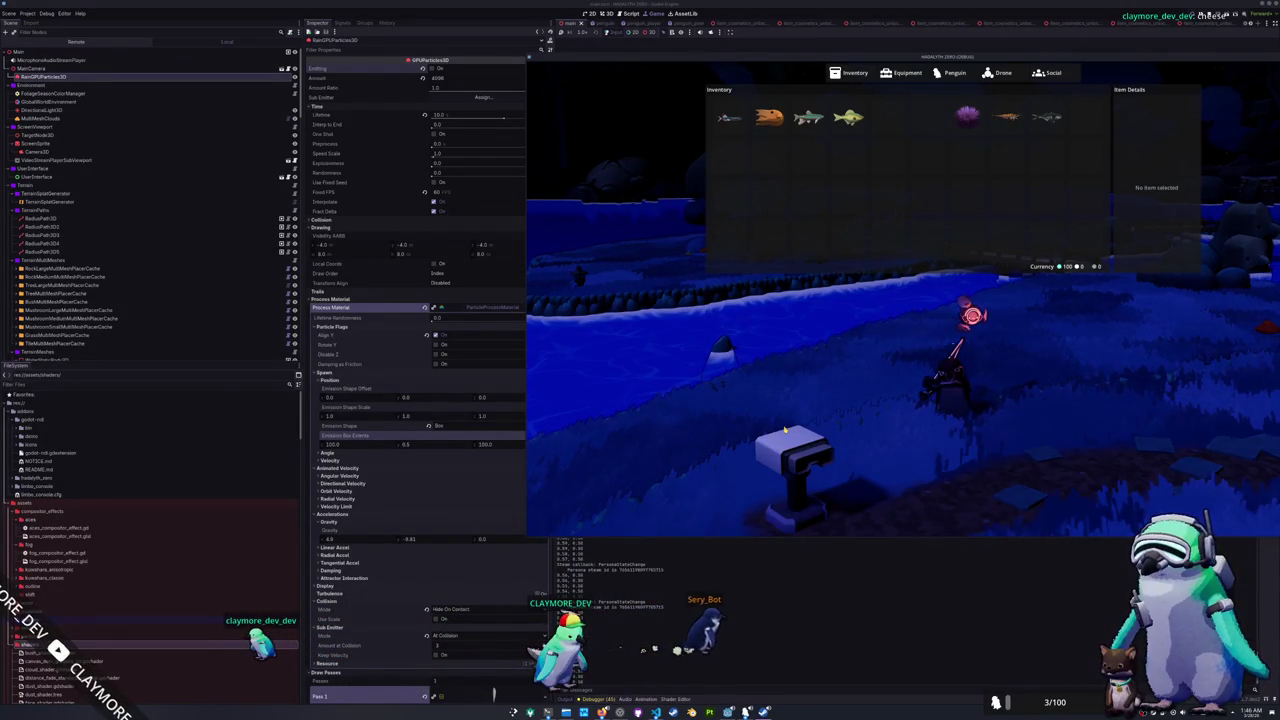
- Close the in-game inventory and walk the player across the island with W
{"action": "key", "text": "Tab"}
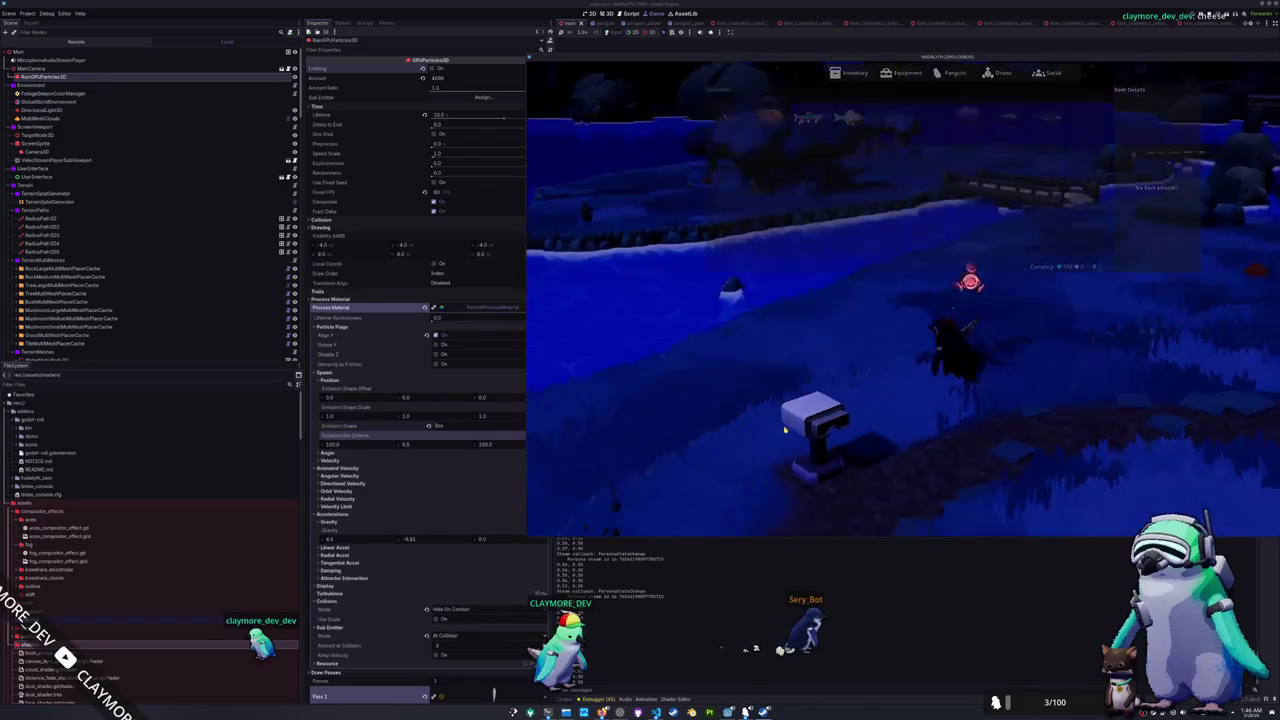
{"action": "key", "text": "w"}
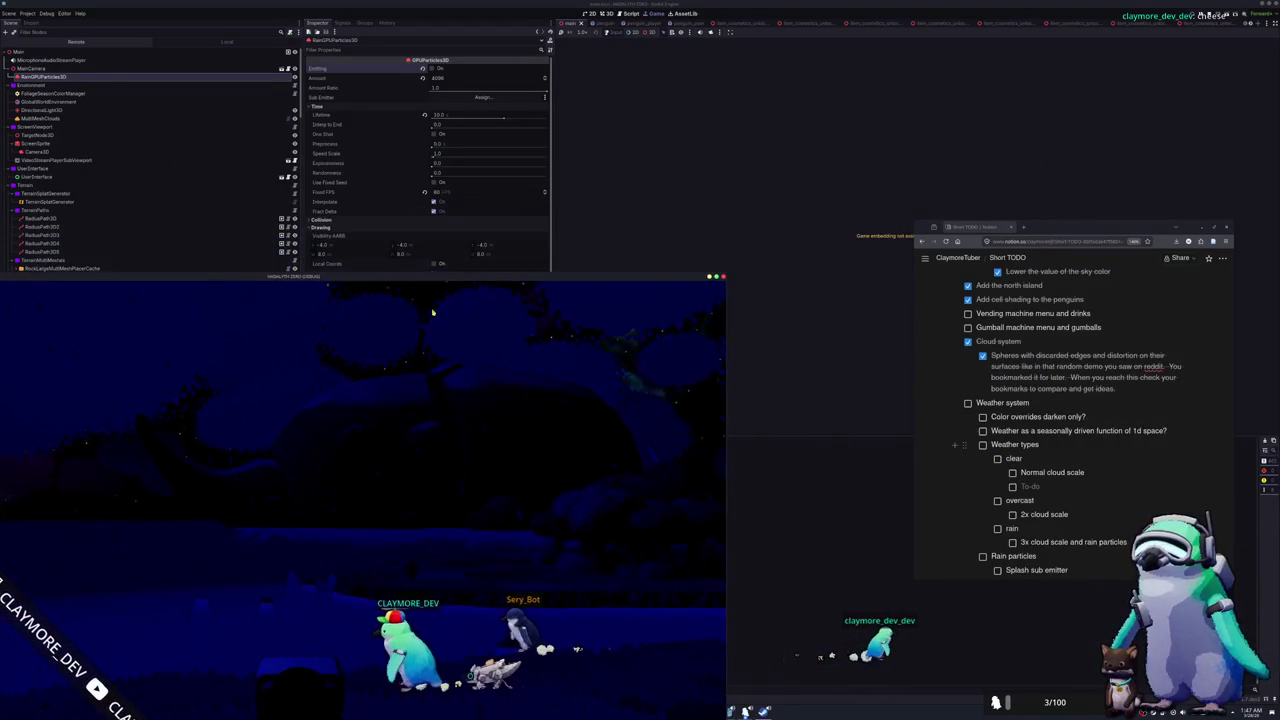
- Tick off the seasonal weather and Weather types tasks in the TODO list
{"action": "left_click", "coordinate": [982, 430]}
{"action": "left_click", "coordinate": [982, 444]}
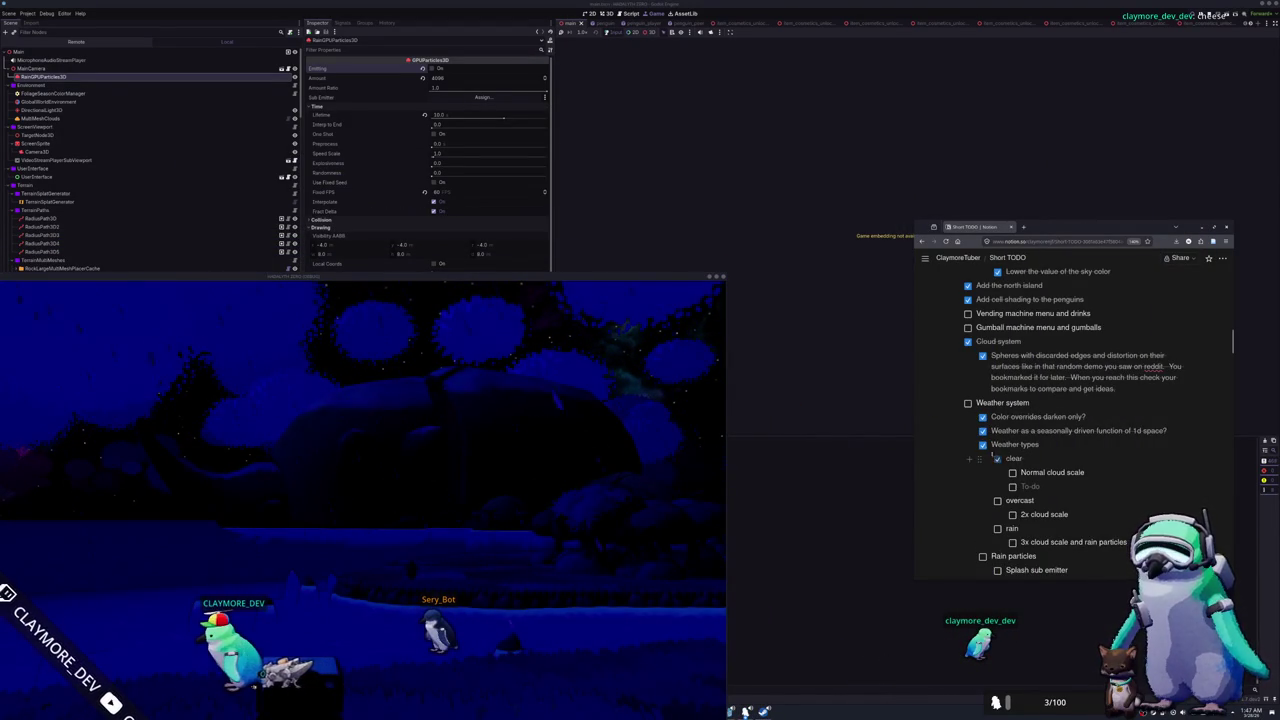
{"action": "scroll", "coordinate": [999, 461], "scroll_direction": "down", "scroll_amount": 2}
- Delete the Normal, 2x and 3x cloud scale sub-items and leftover empty lines
{"action": "left_click_drag", "start_coordinate": [1084, 377], "coordinate": [998, 378]}
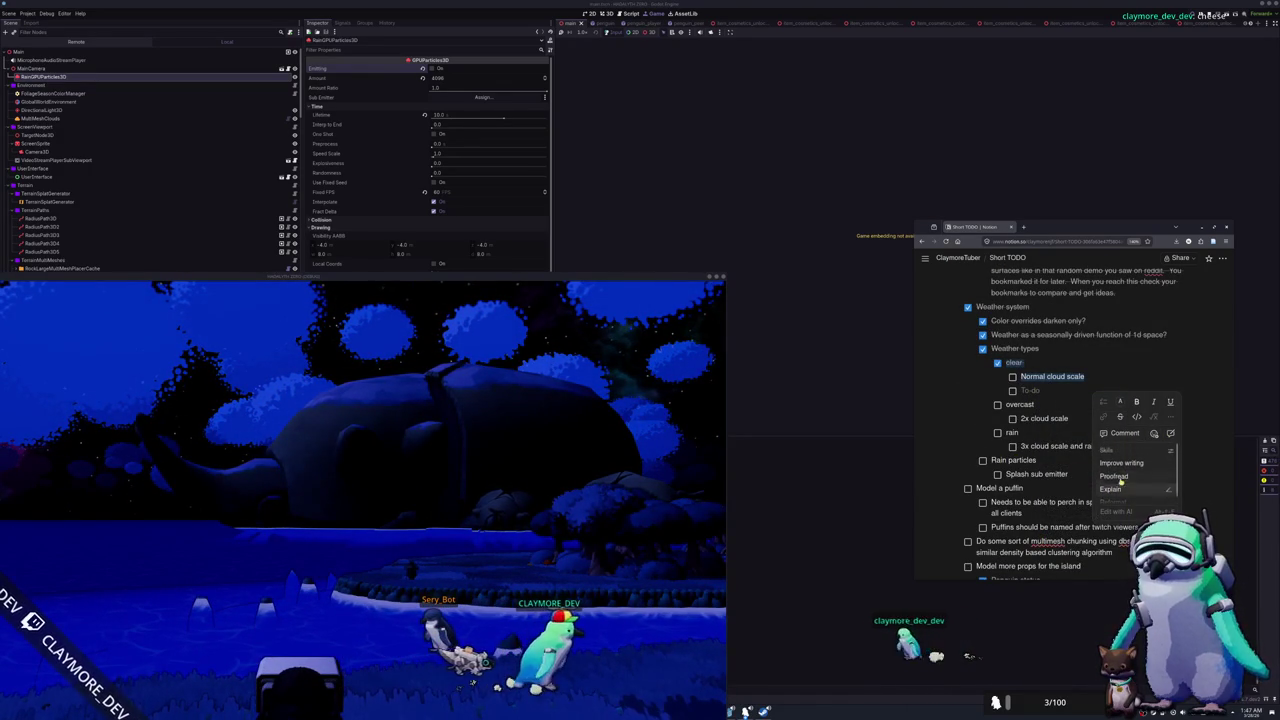
{"action": "key", "text": "Escape"}
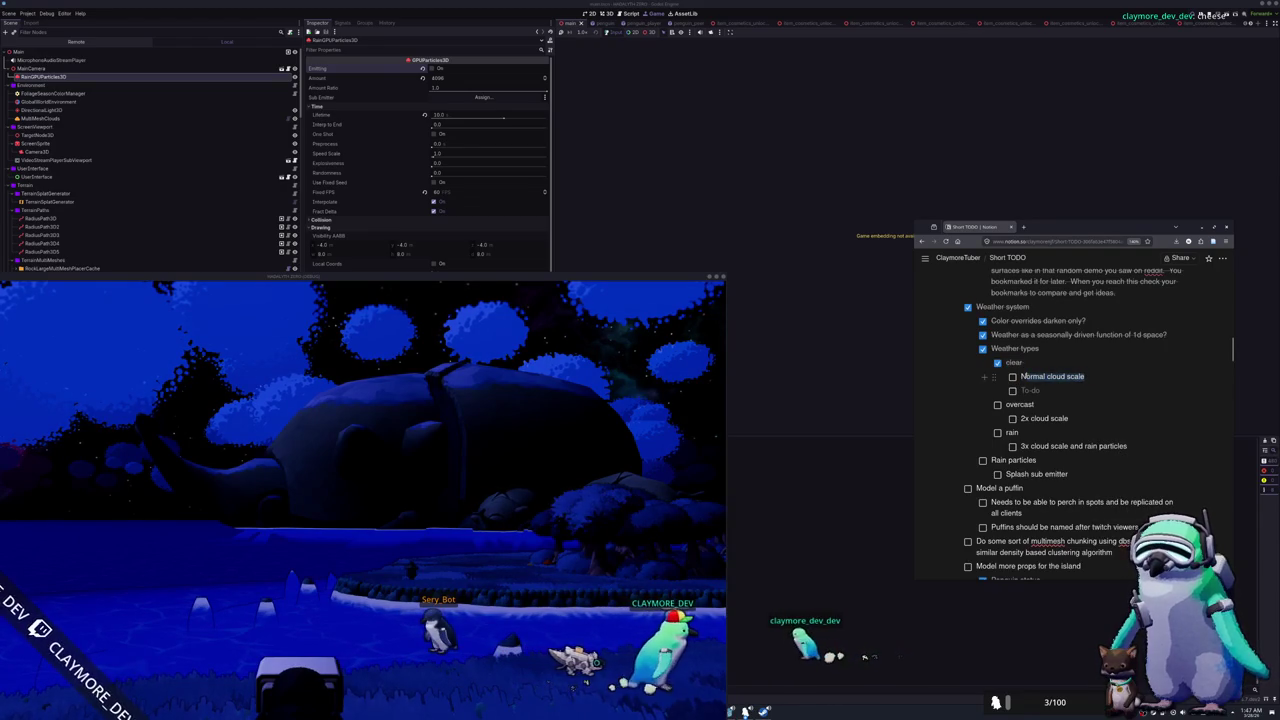
{"action": "key", "text": "BackSpace"}
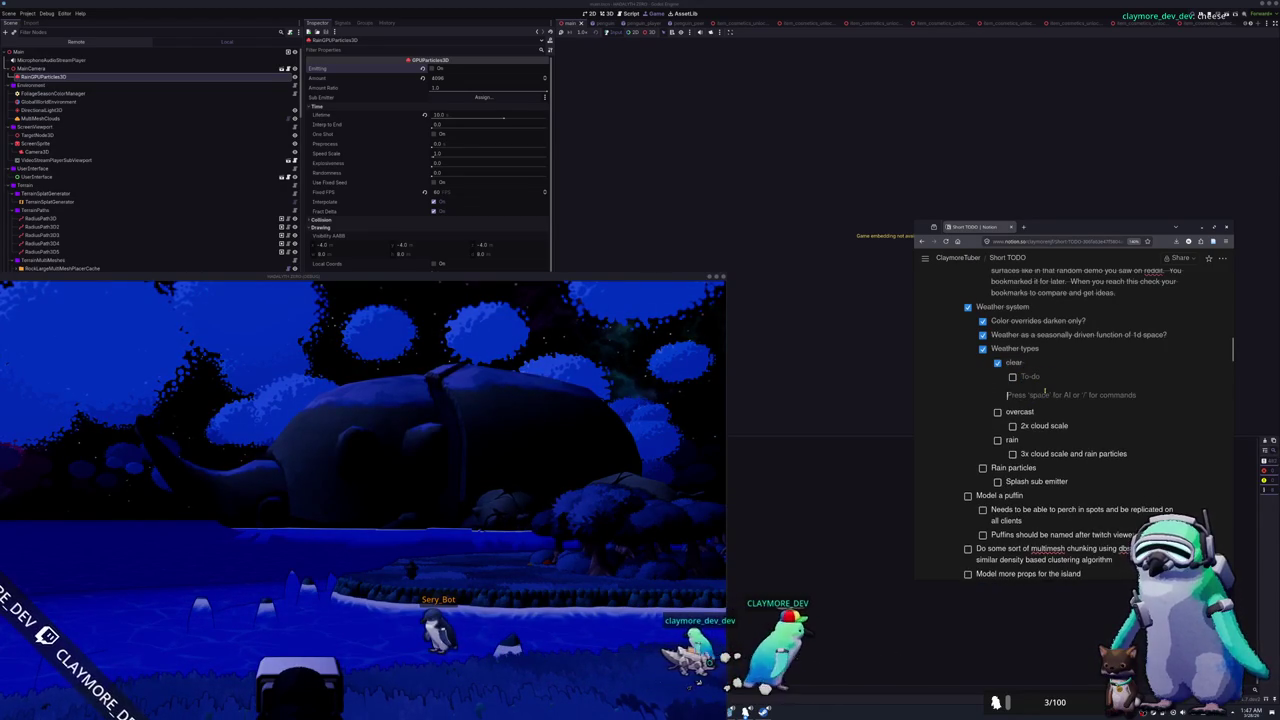
{"action": "key", "text": "BackSpace"}
{"action": "key", "text": "BackSpace"}
{"action": "key", "text": "BackSpace"}
{"action": "triple_click", "coordinate": [1076, 393]}
{"action": "key", "text": "BackSpace"}
{"action": "key", "text": "BackSpace"}
{"action": "key", "text": "BackSpace"}
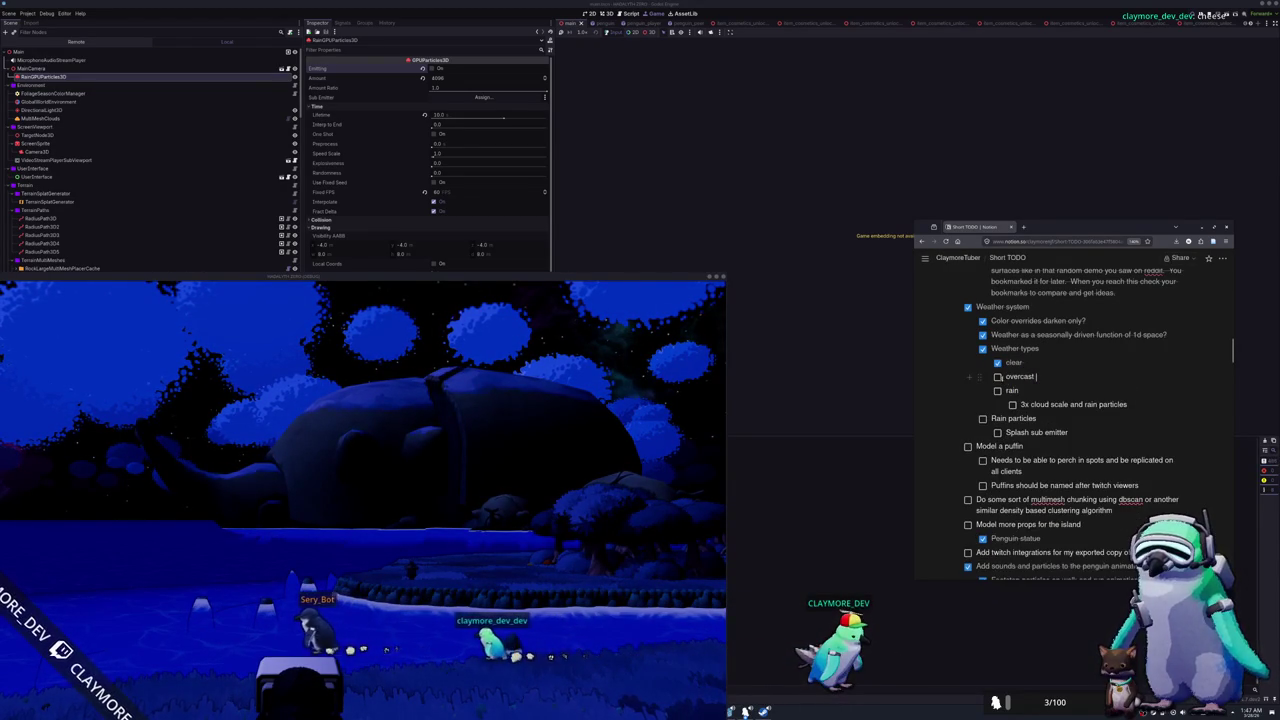
{"action": "key", "text": "BackSpace"}
{"action": "key", "text": "BackSpace"}
{"action": "key", "text": "BackSpace"}
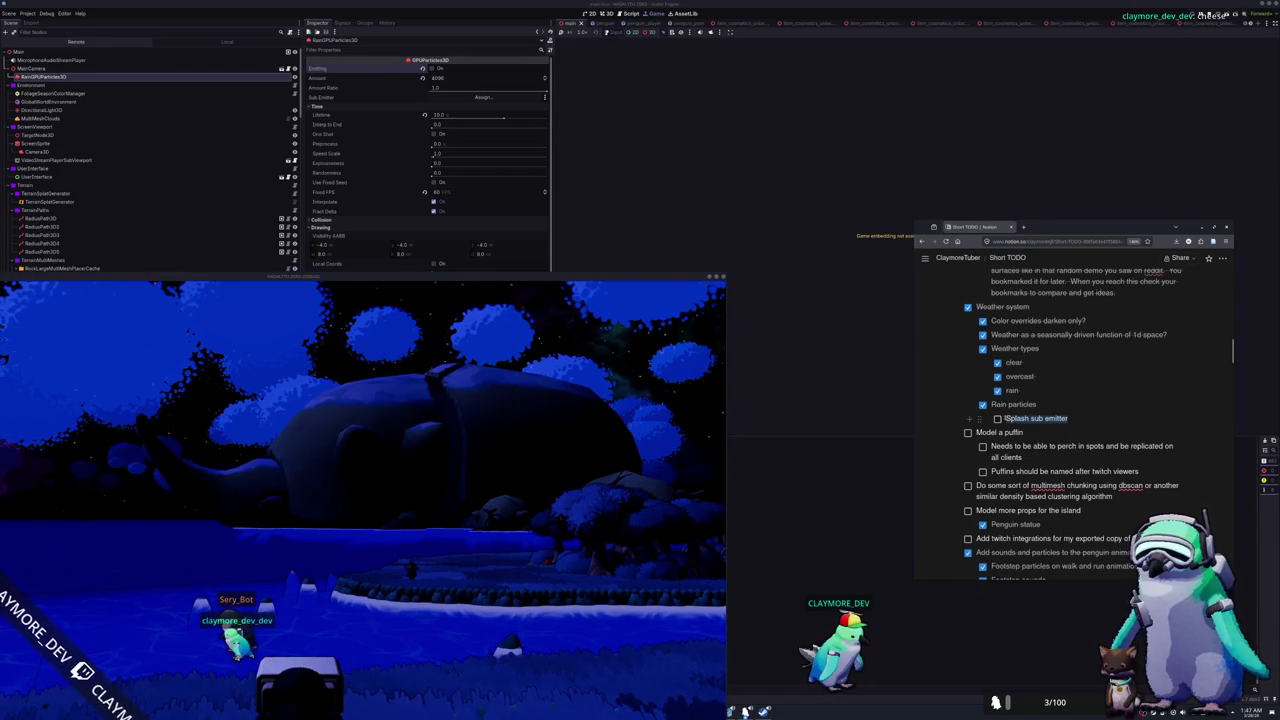
- Finish the struck-through Splash sub emitter item and scroll down the list
{"action": "left_click", "coordinate": [1046, 434]}
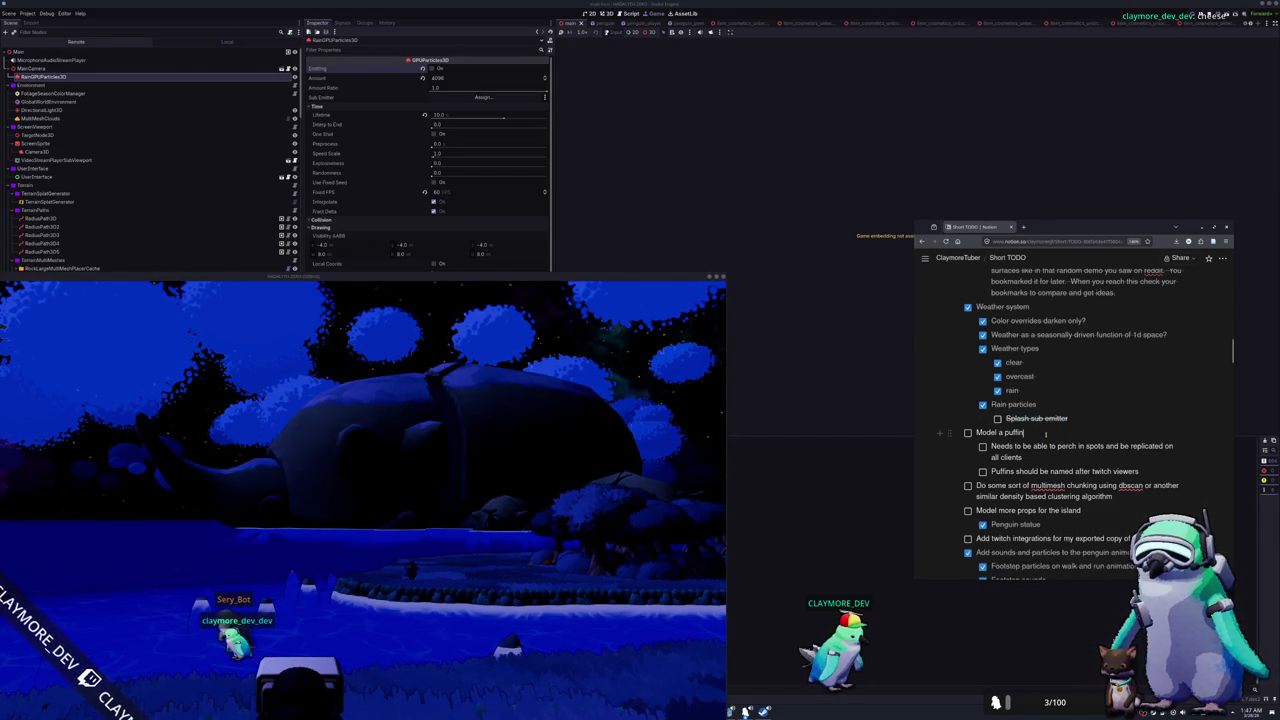
{"action": "scroll", "coordinate": [1046, 434], "scroll_direction": "down", "scroll_amount": 1}
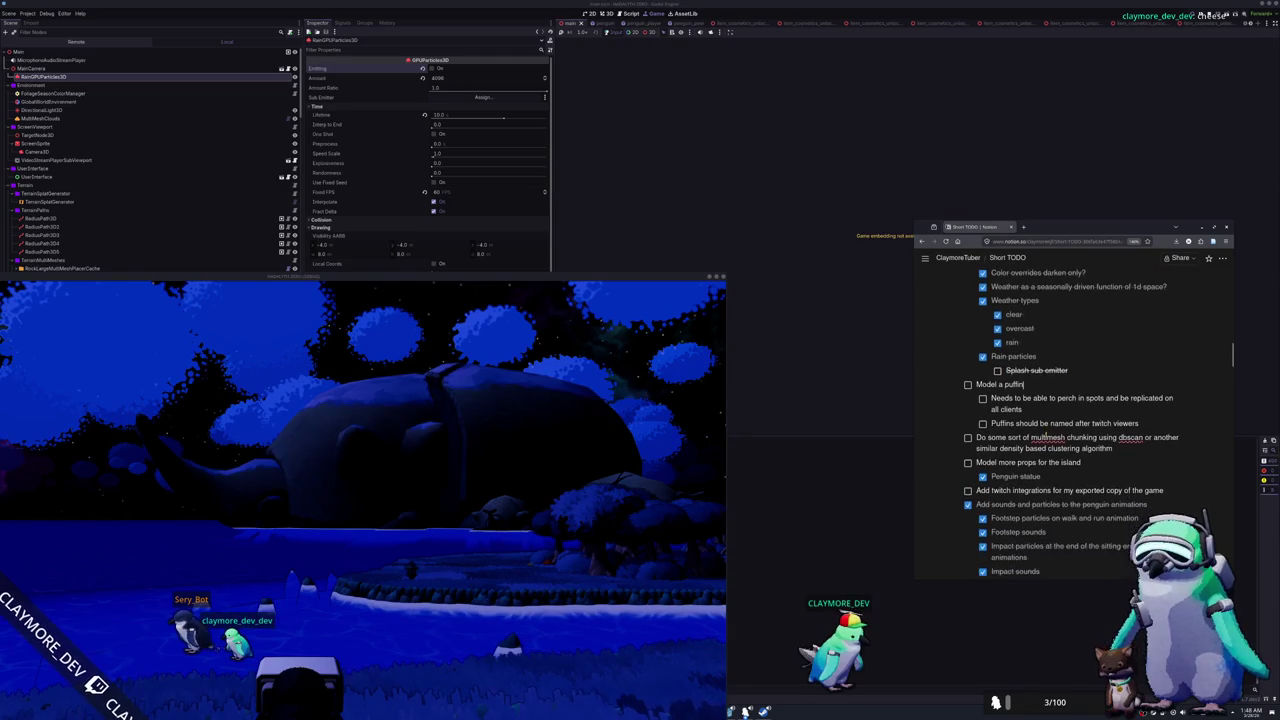
{"action": "scroll", "coordinate": [1046, 436], "scroll_direction": "down", "scroll_amount": 2}
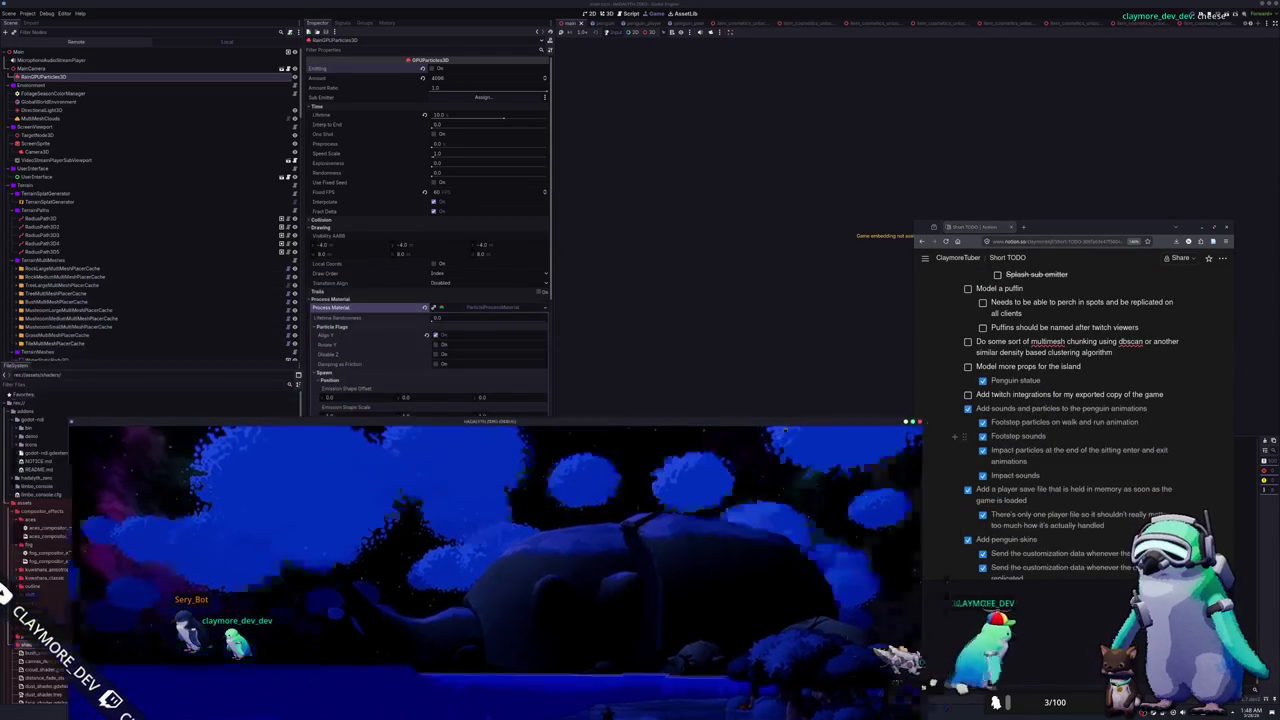
- Drag the running game window right and select FoliageSeasonColorManager to show its gradients
{"action": "left_click", "coordinate": [386, 328]}
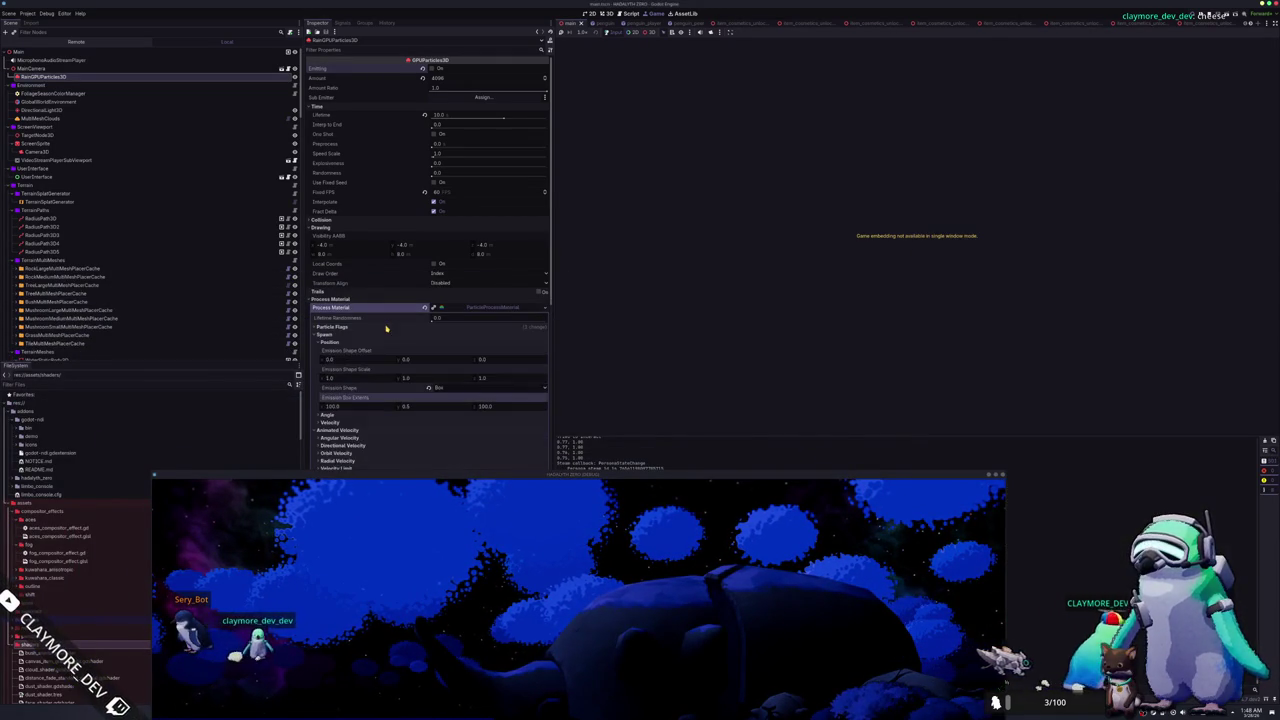
{"action": "scroll", "coordinate": [386, 335], "scroll_direction": "down", "scroll_amount": 5}
{"action": "left_click", "coordinate": [45, 94]}
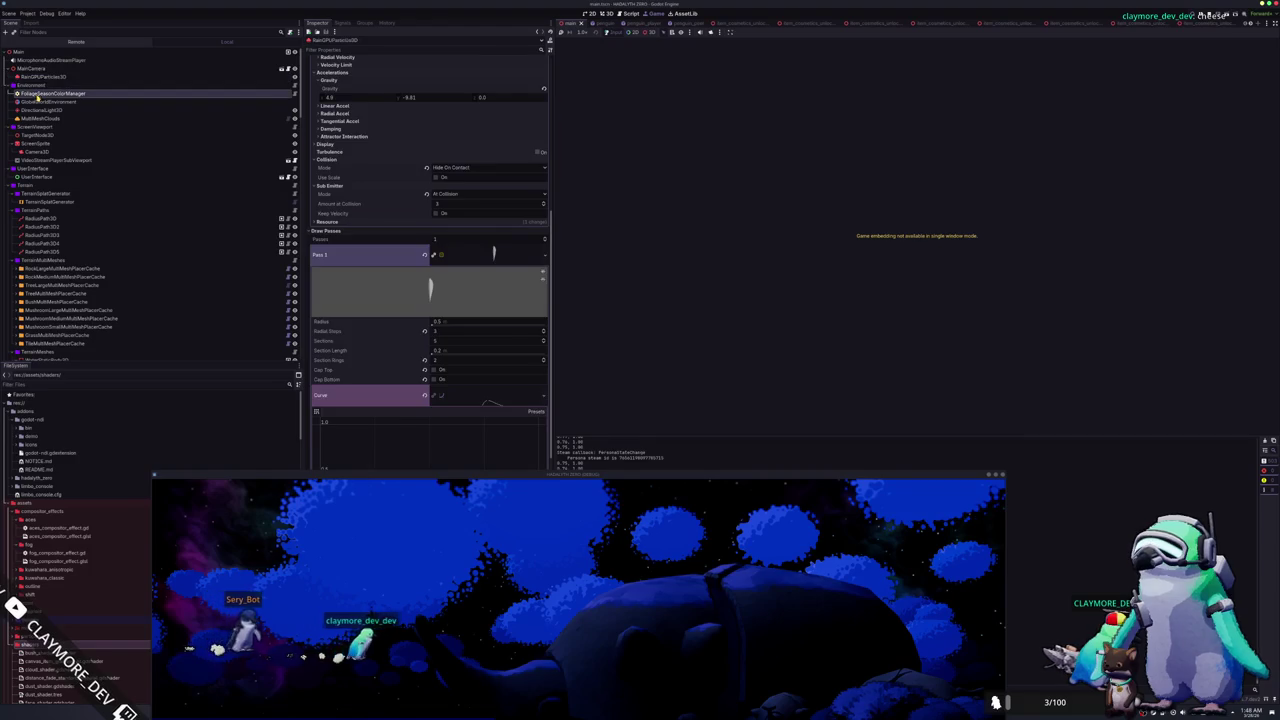
{"action": "left_click", "coordinate": [40, 110]}
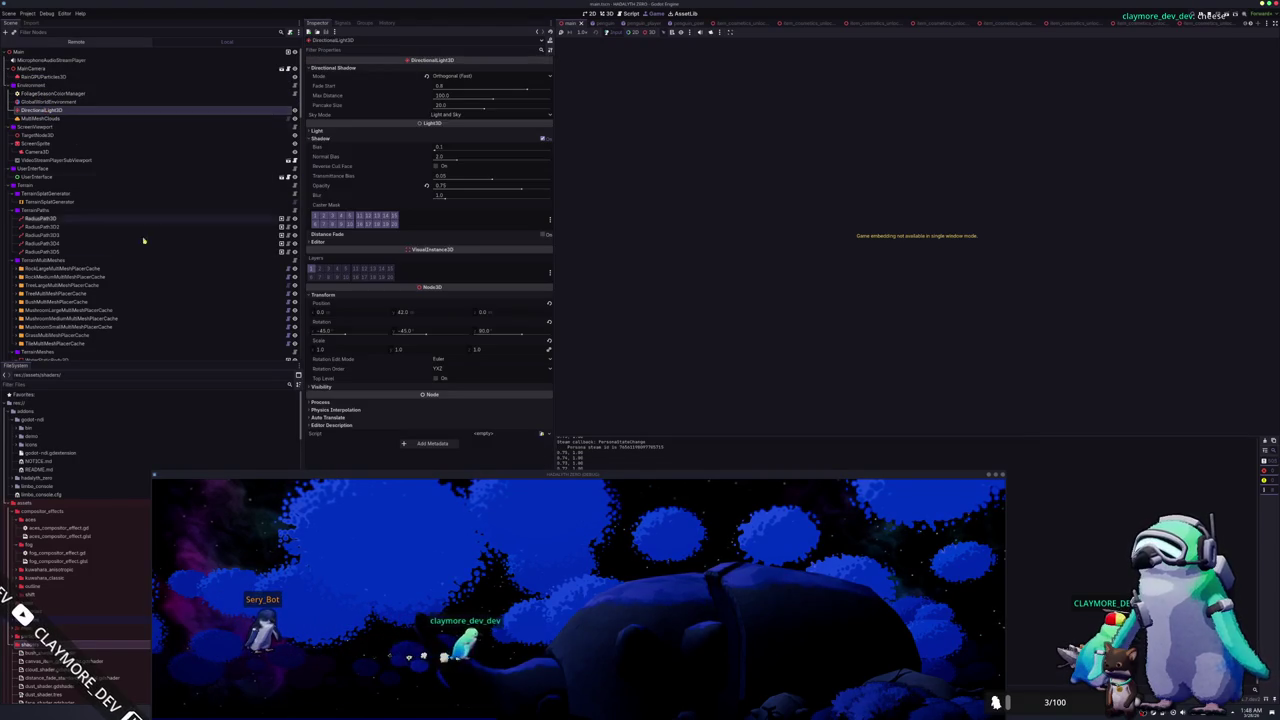
{"action": "mouse_move", "coordinate": [240, 477]}
{"action": "left_mouse_down"}
{"action": "mouse_move", "coordinate": [558, 394]}
{"action": "mouse_move", "coordinate": [731, 283]}
{"action": "mouse_move", "coordinate": [685, 153]}
{"action": "mouse_move", "coordinate": [677, 179]}
{"action": "left_mouse_up"}
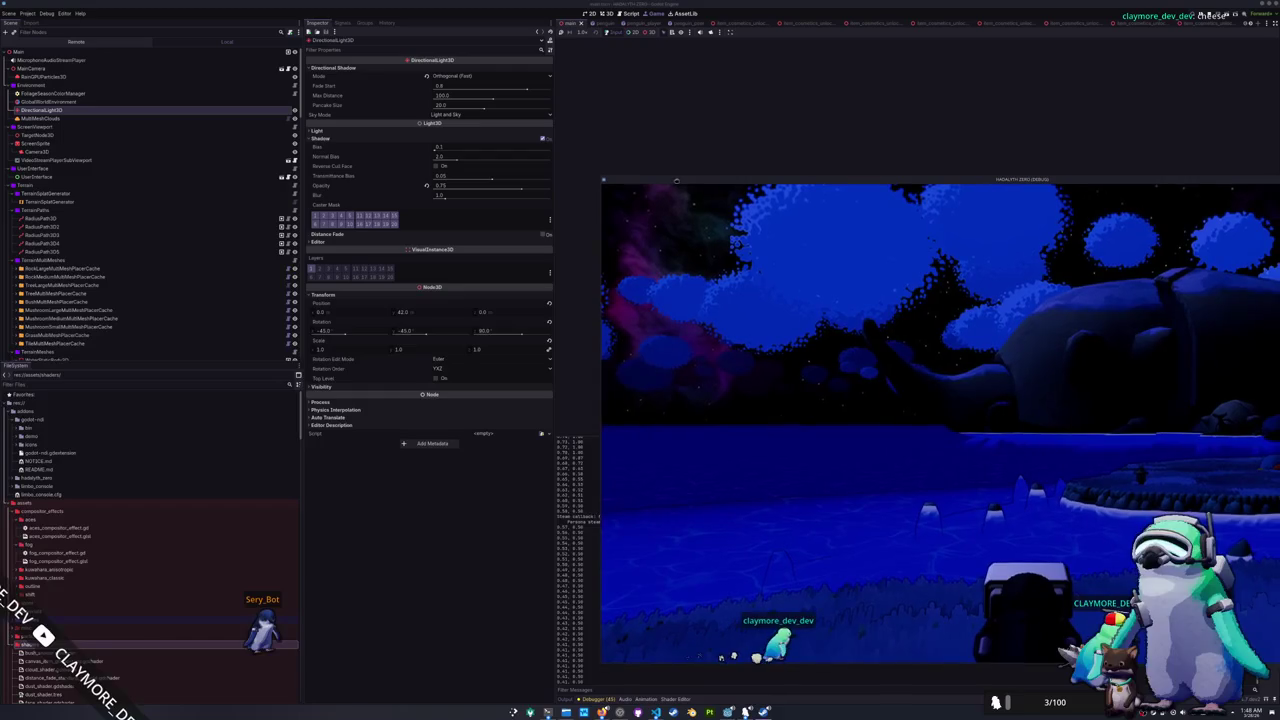
{"action": "left_click", "coordinate": [88, 102]}
{"action": "left_click", "coordinate": [55, 93]}
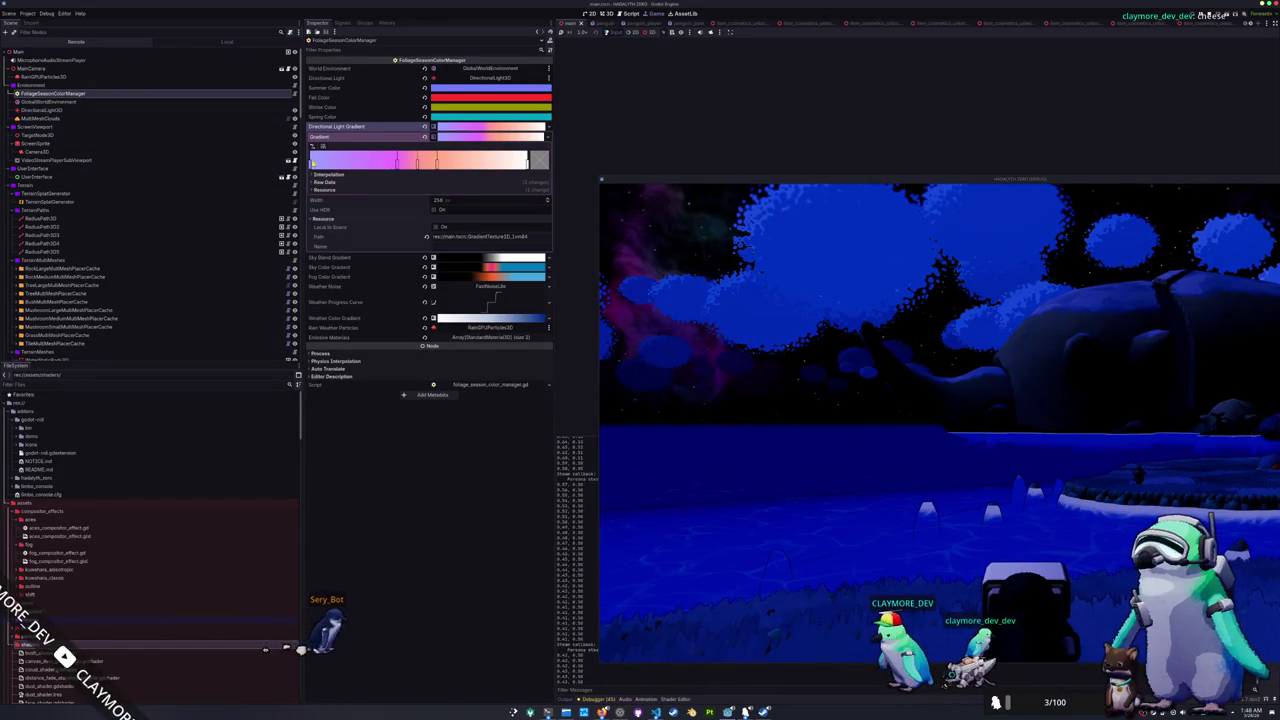
- Recolour the Directional Light Gradient's left-end point to soft purple 8d8bff
{"action": "double_click", "coordinate": [311, 165]}
{"action": "left_click_drag", "start_coordinate": [406, 200], "coordinate": [404, 212]}
{"action": "left_click", "coordinate": [385, 436]}
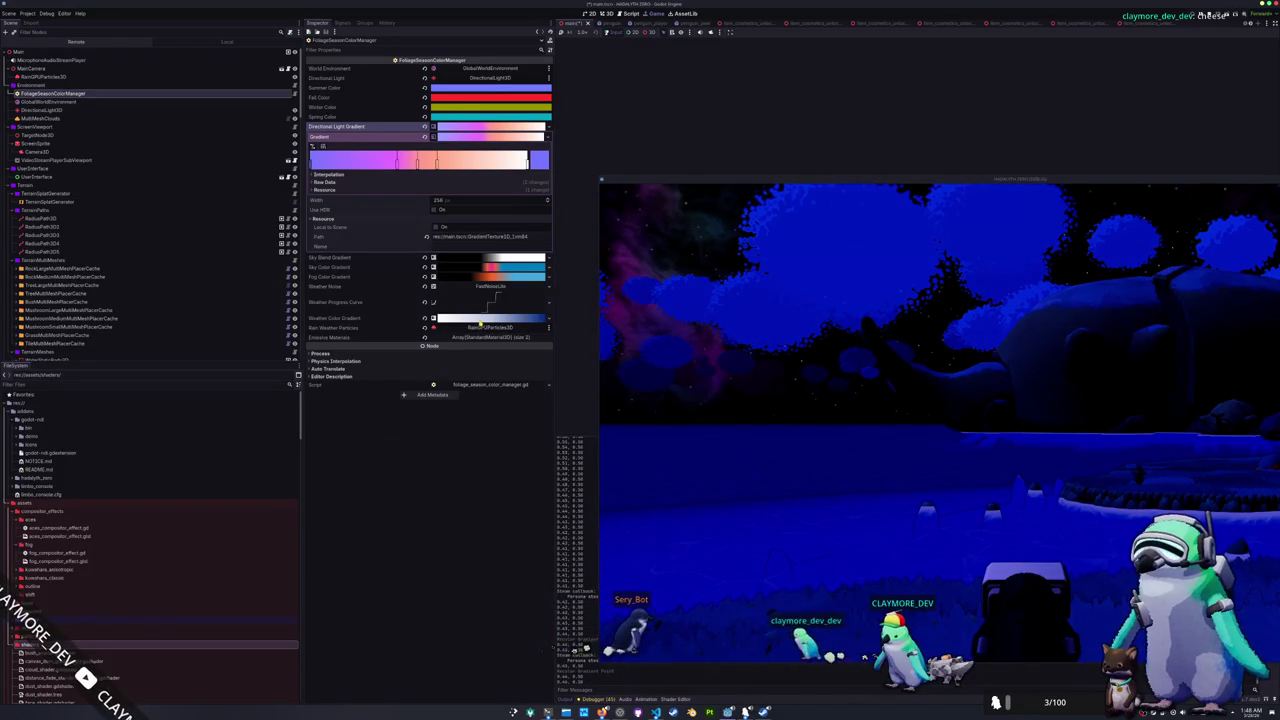
{"action": "left_click", "coordinate": [489, 322]}
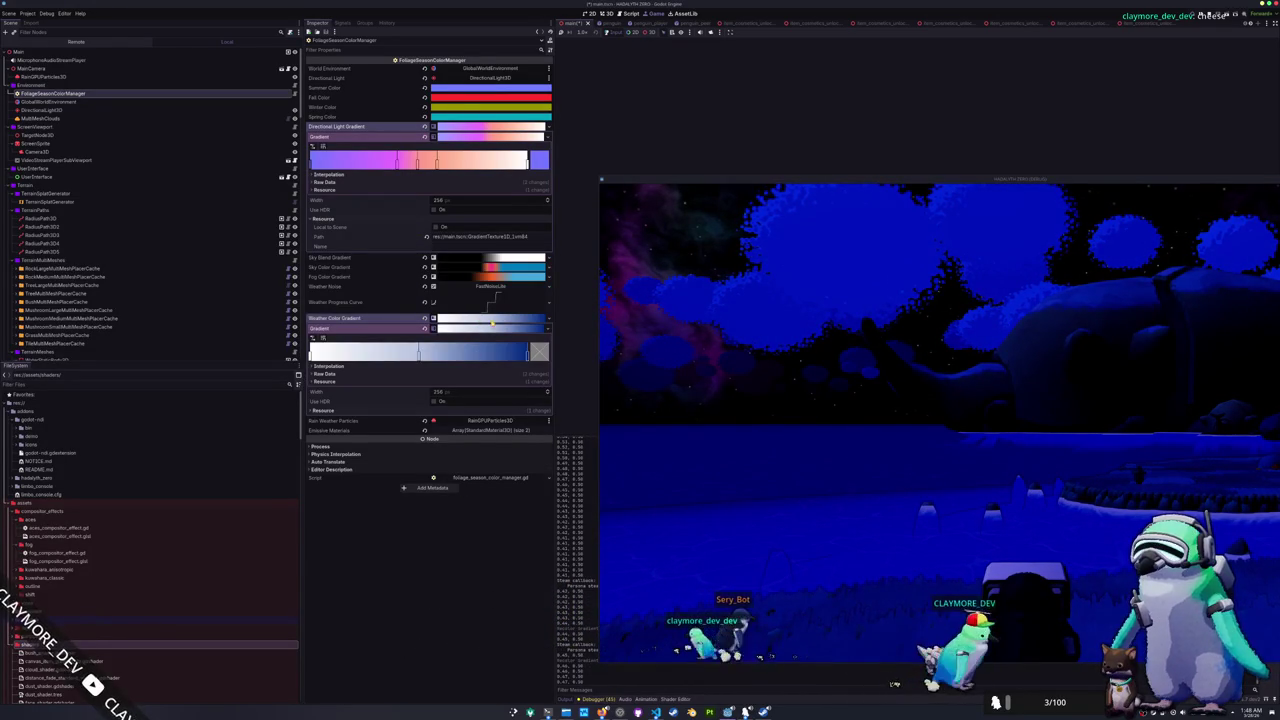
{"action": "left_click", "coordinate": [492, 322]}
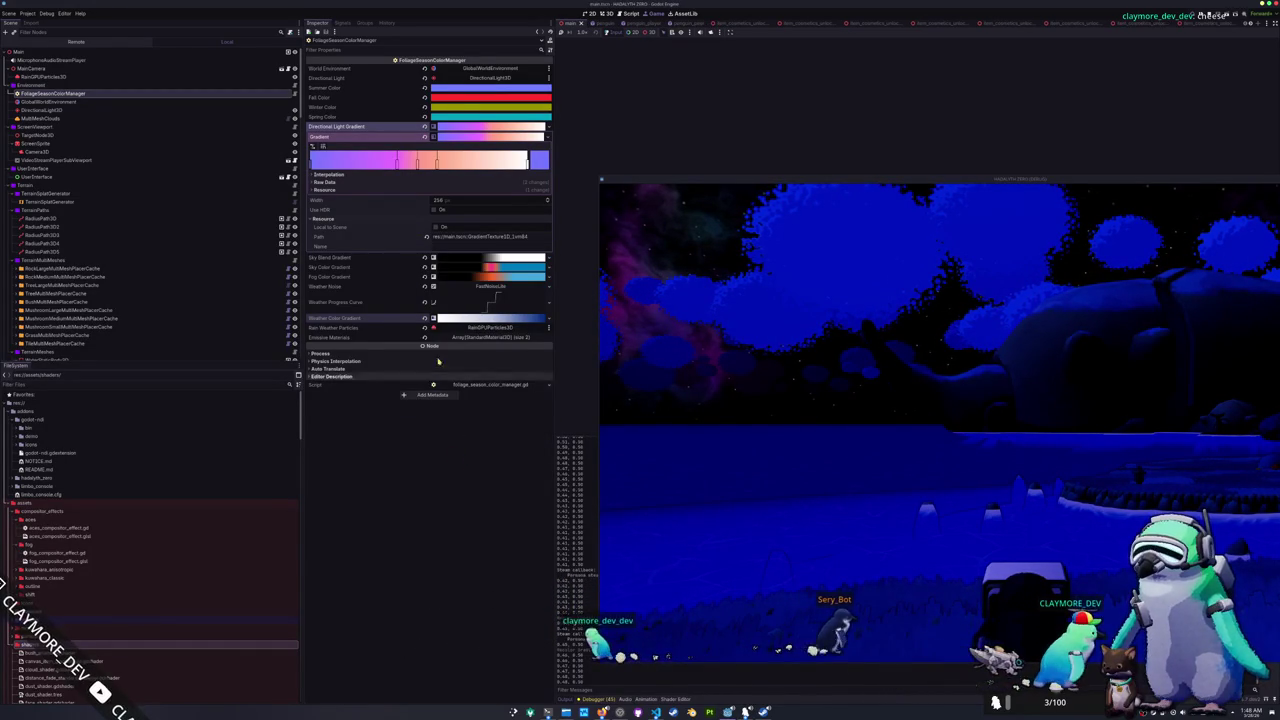
- Adjust another light gradient point's colour, then go to the weather_sample line in VS Code
{"action": "double_click", "coordinate": [312, 168]}
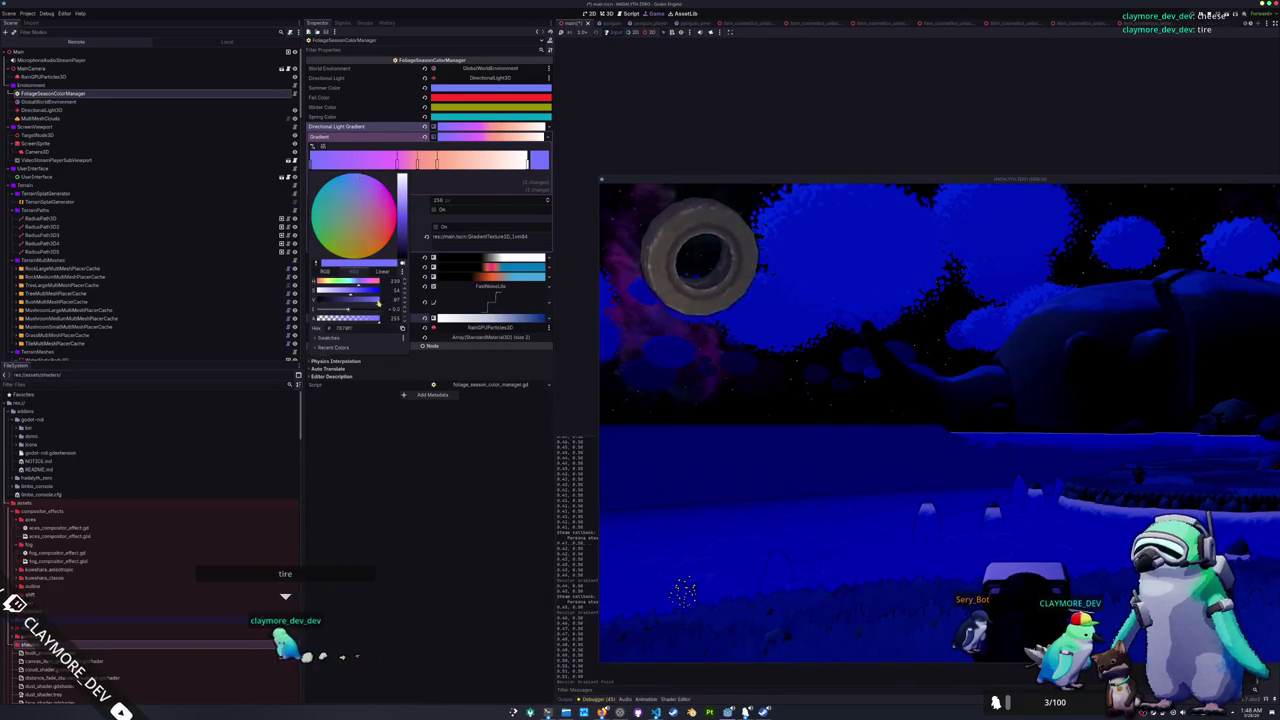
{"action": "left_click_drag", "start_coordinate": [350, 291], "coordinate": [358, 291]}
{"action": "left_click", "coordinate": [423, 392]}
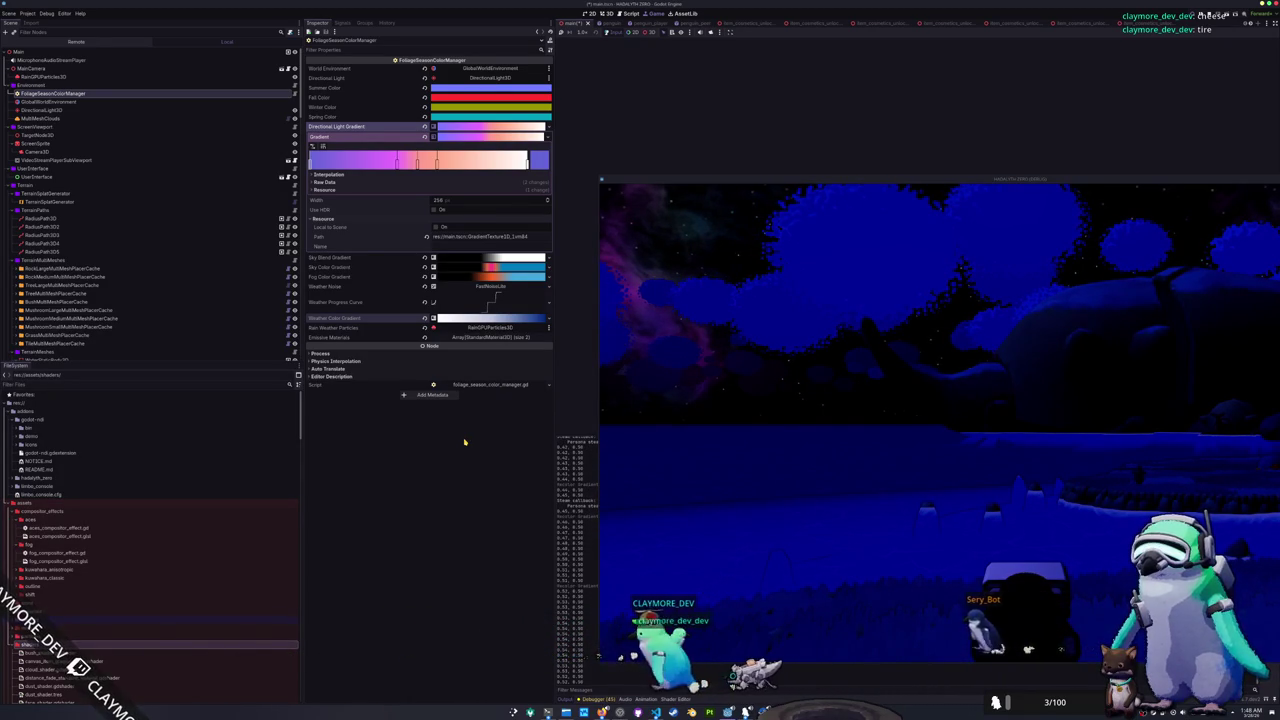
{"action": "key", "text": "alt+Tab"}
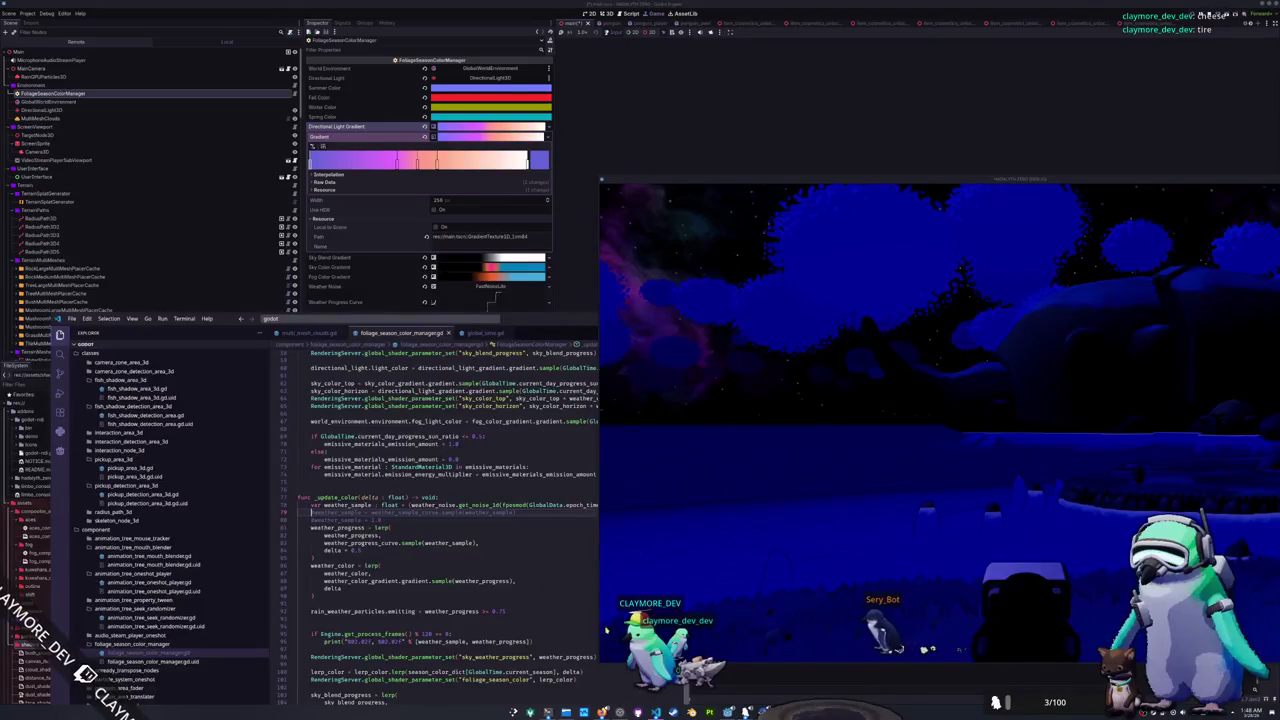
{"action": "left_click", "coordinate": [381, 520]}
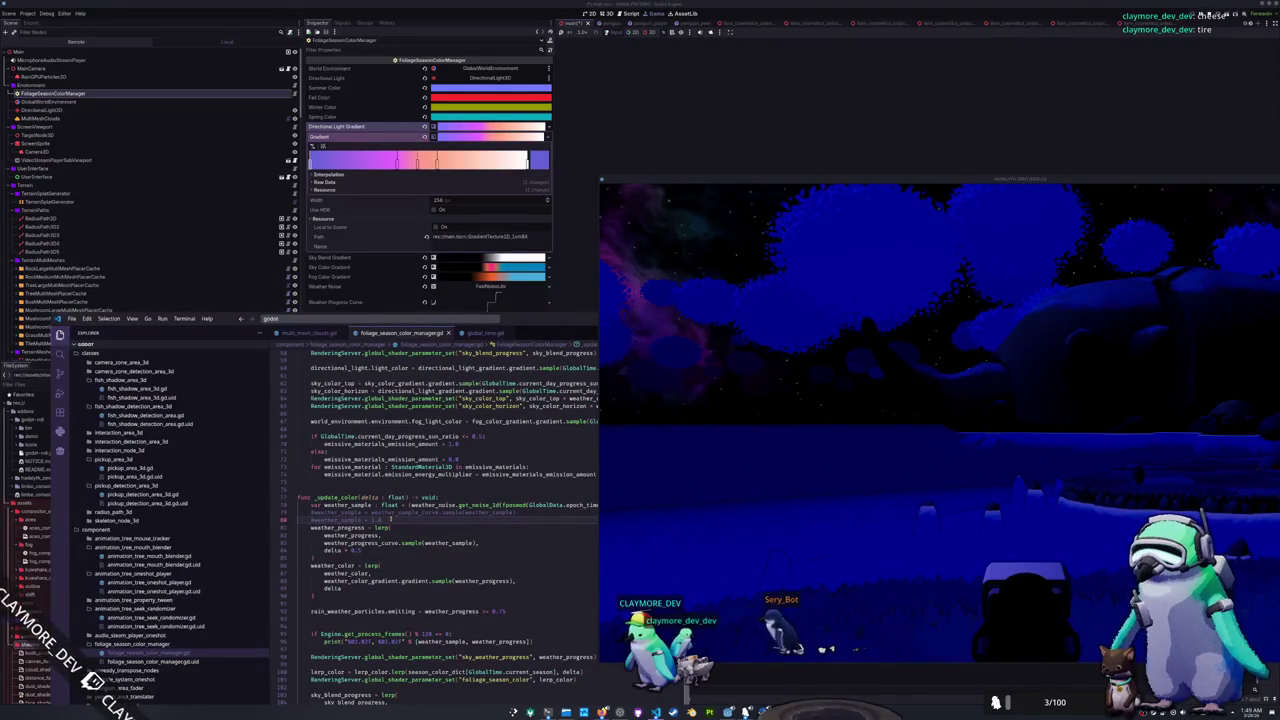
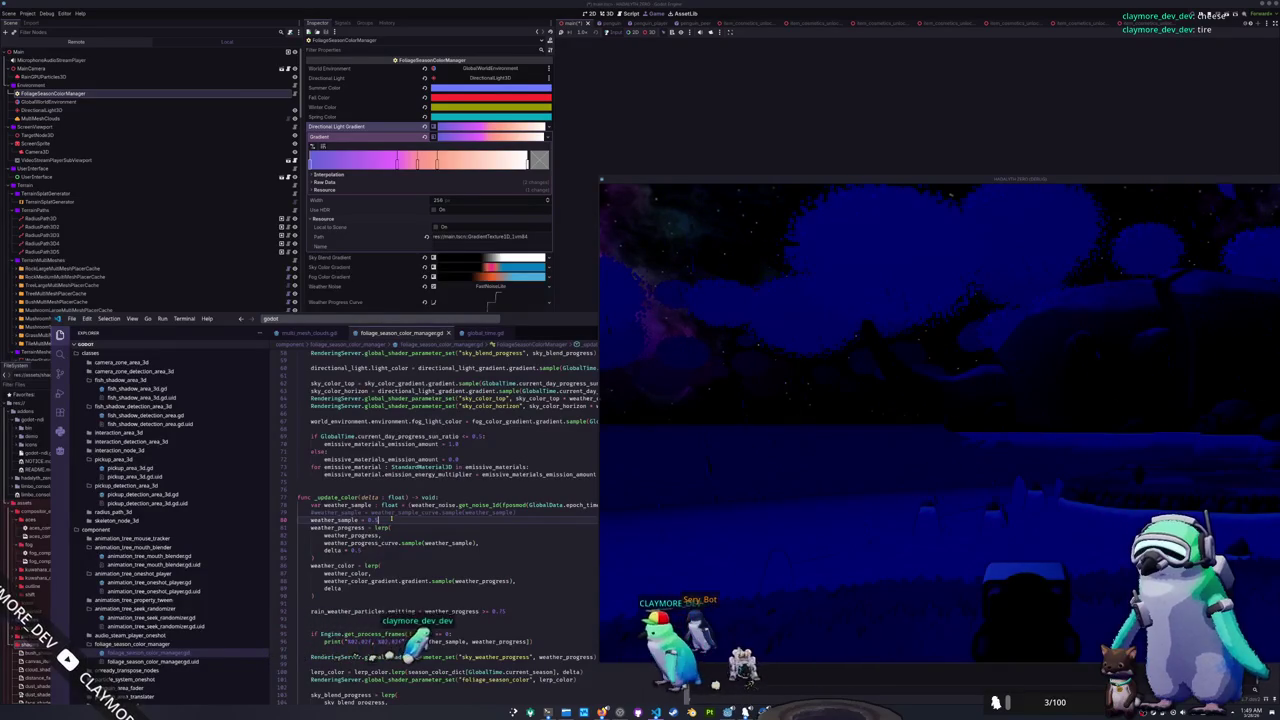
- Change weather_sample from 0.5 to 0.0 in foliage_season_color_manager.gd, then return to Godot
{"action": "double_click", "coordinate": [391, 519]}
{"action": "type", "text": "0.0"}
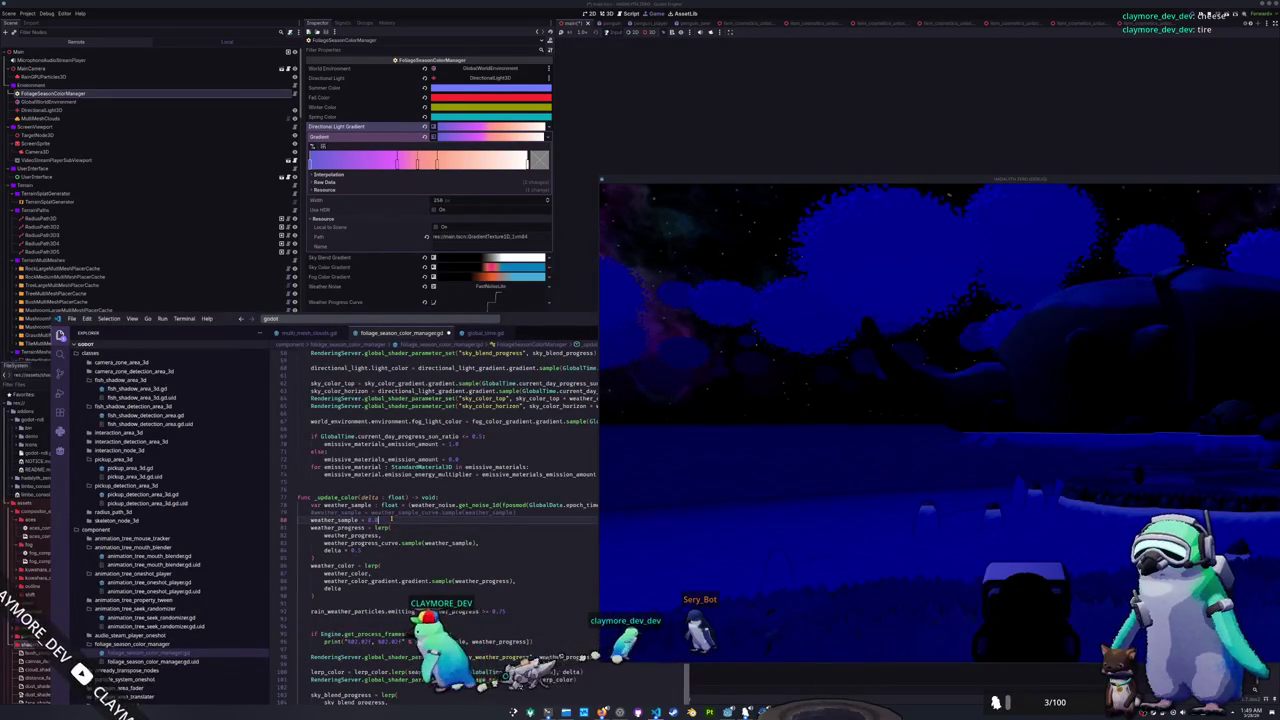
{"action": "double_click", "coordinate": [391, 519]}
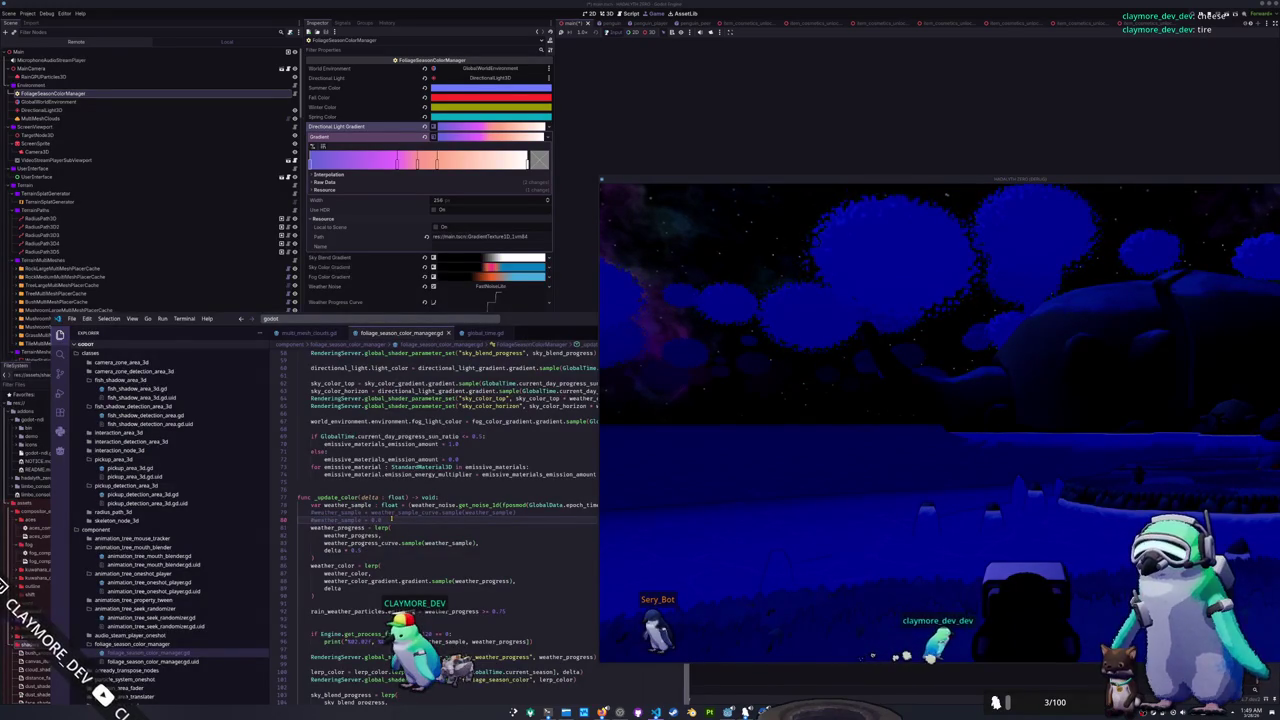
{"action": "left_click", "coordinate": [754, 684]}
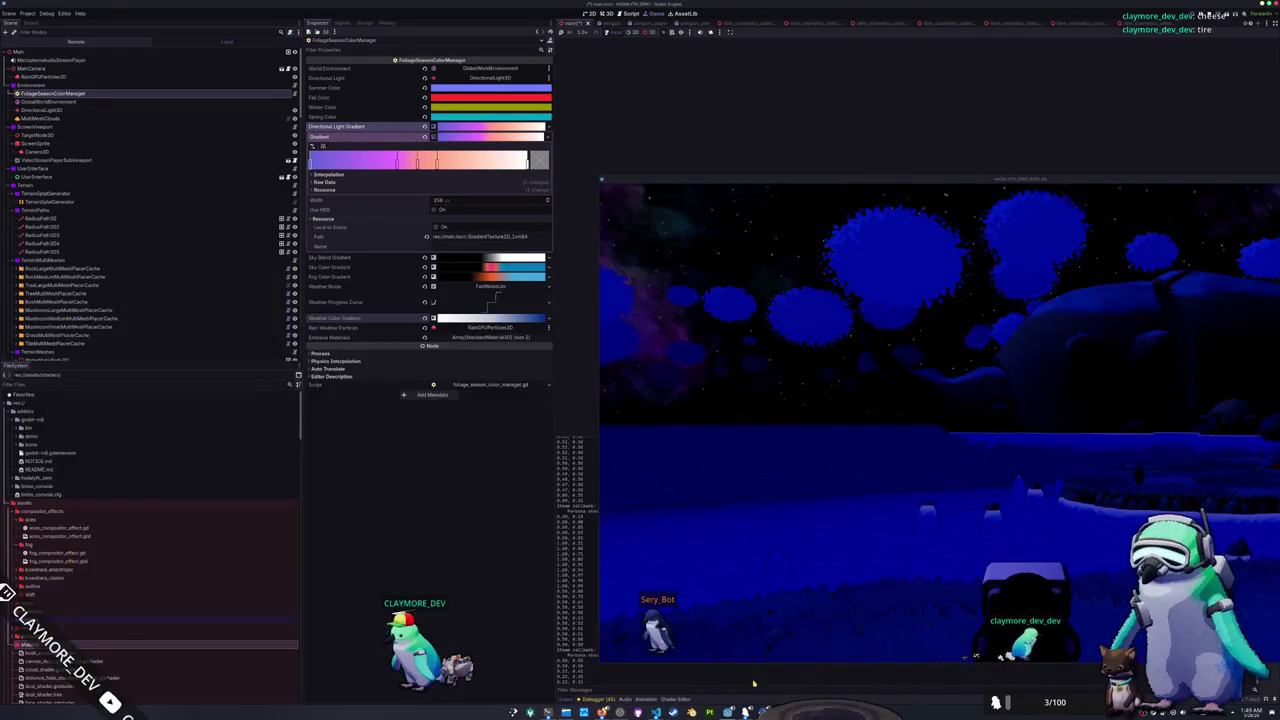
- Move the running game window to the screen bottom to uncover the Noise class documentation
{"action": "mouse_move", "coordinate": [790, 180]}
{"action": "left_mouse_down"}
{"action": "mouse_move", "coordinate": [632, 200]}
{"action": "mouse_move", "coordinate": [680, 208]}
{"action": "left_mouse_up"}
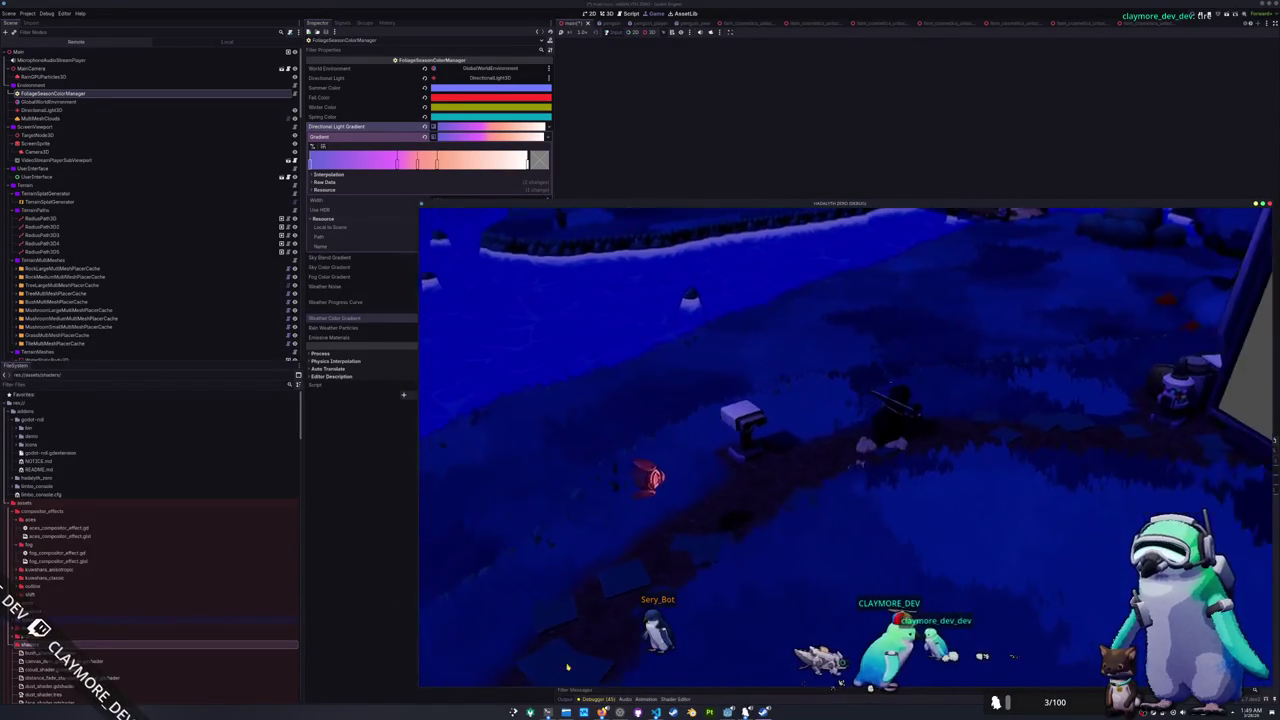
{"action": "left_click", "coordinate": [601, 712]}
{"action": "mouse_move", "coordinate": [811, 218]}
{"action": "left_mouse_down"}
{"action": "mouse_move", "coordinate": [775, 252]}
{"action": "mouse_move", "coordinate": [616, 621]}
{"action": "left_mouse_up"}
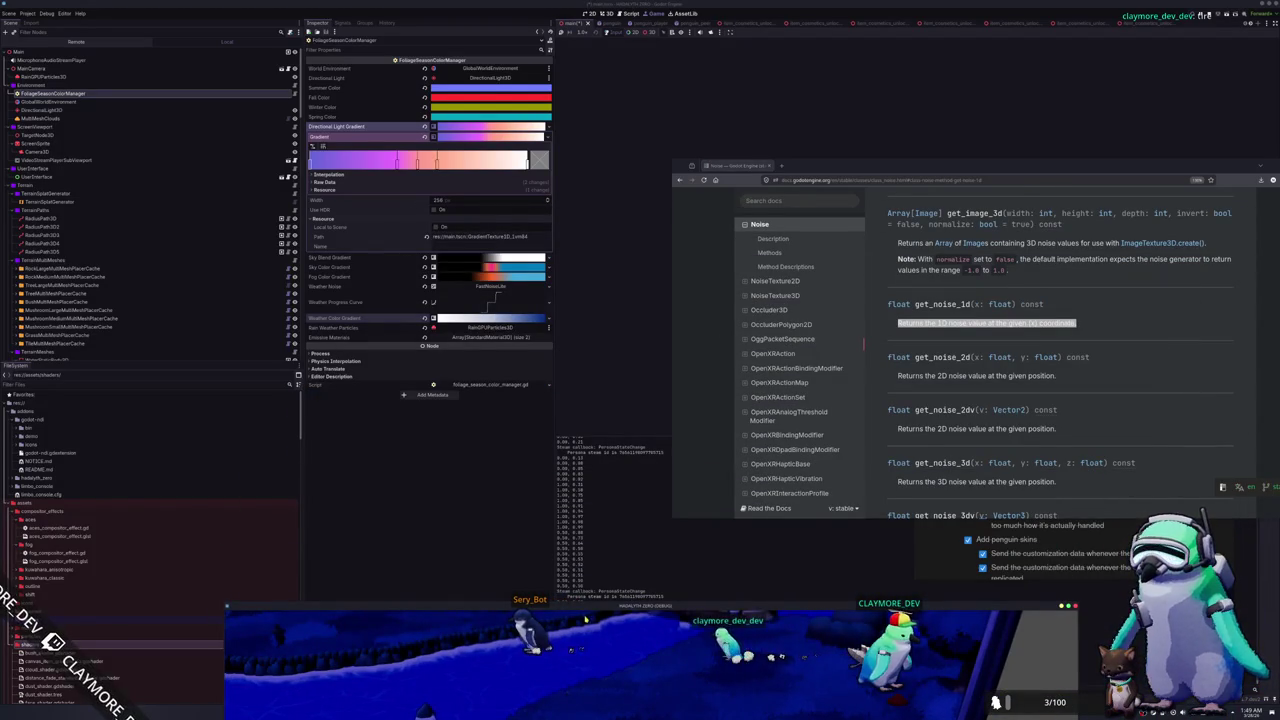
- Add the to-do 'On first boot of the game force it to be daytime-clear skies' below Splash sub-emitter
{"action": "key", "text": "alt+Tab"}
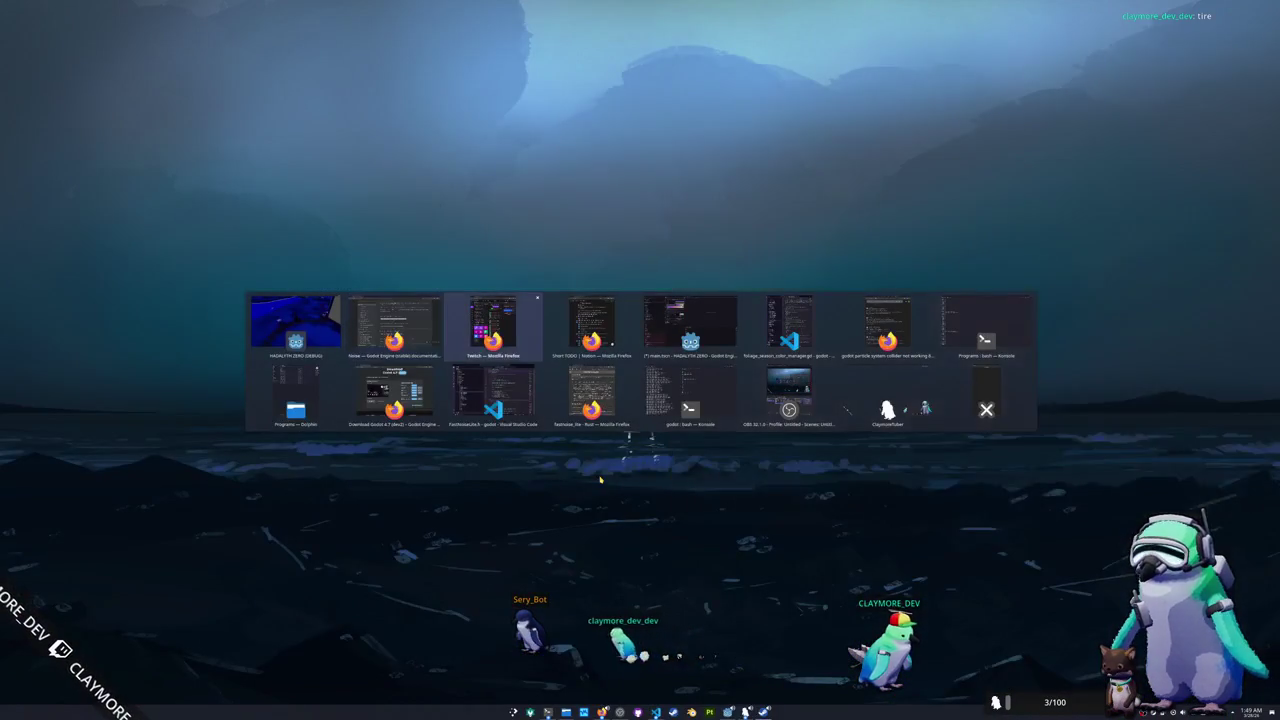
{"action": "scroll", "coordinate": [955, 389], "scroll_direction": "up", "scroll_amount": 2}
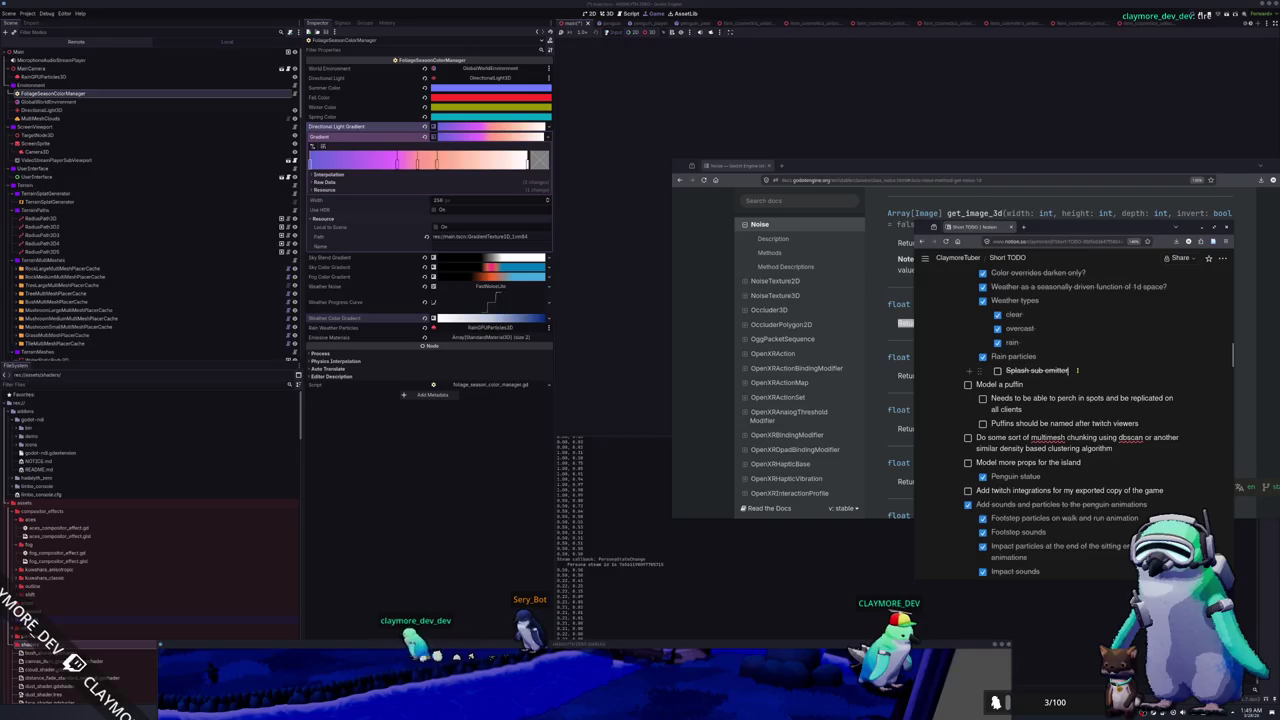
{"action": "key", "text": "Return"}
{"action": "type", "text": "On first b"}
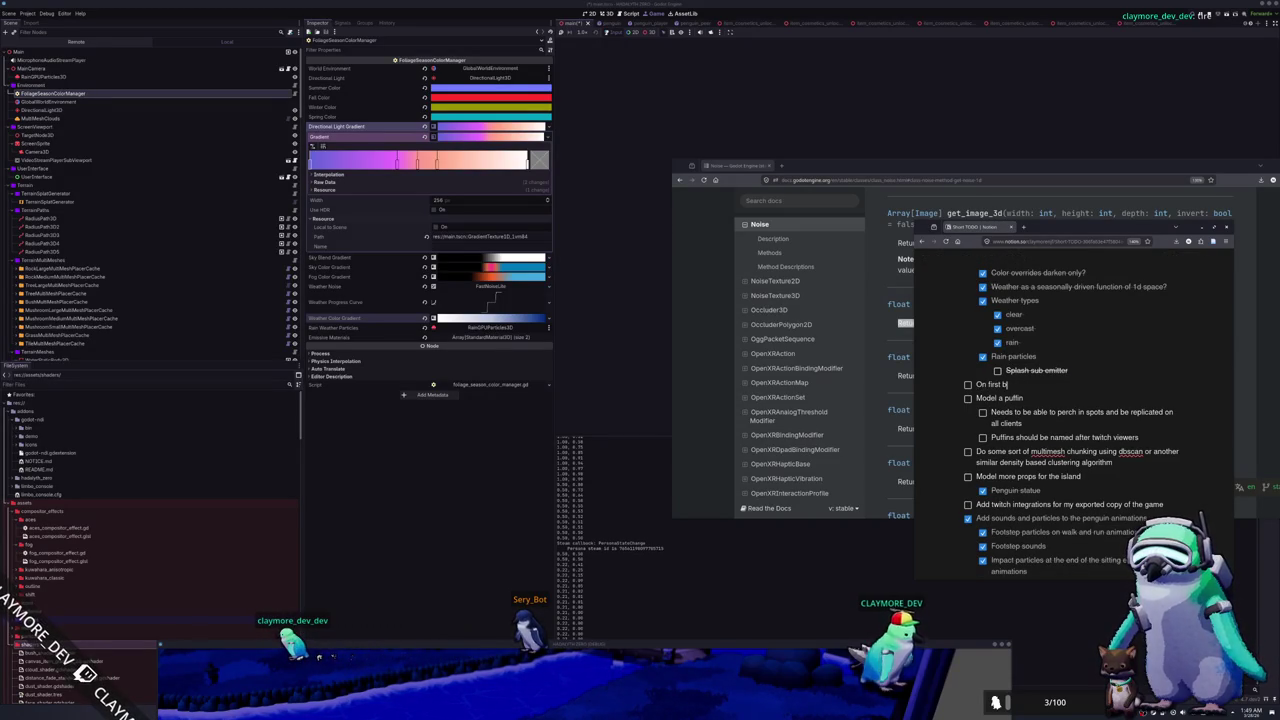
{"action": "type", "text": "oot of the game"}
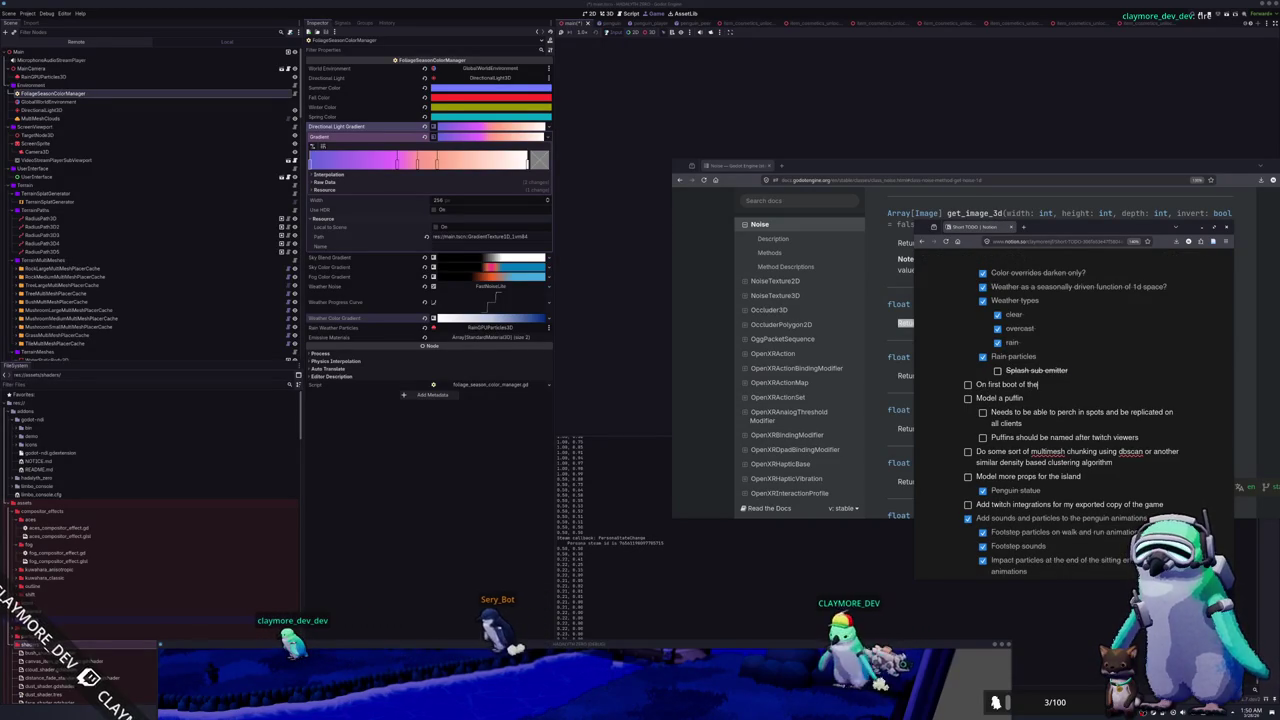
{"action": "type", "text": " for"}
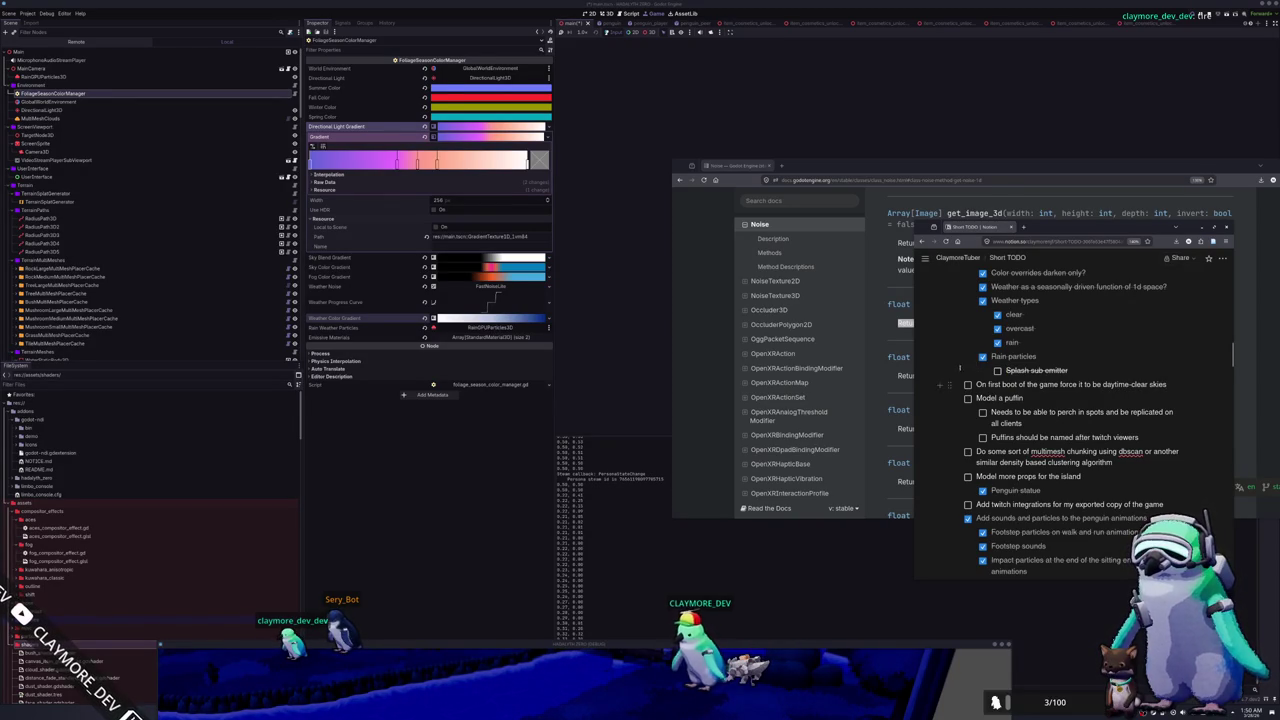
{"action": "scroll", "coordinate": [960, 368], "scroll_direction": "down", "scroll_amount": 3}
{"action": "scroll", "coordinate": [945, 411], "scroll_direction": "down", "scroll_amount": 2}
{"action": "scroll", "coordinate": [1018, 442], "scroll_direction": "down", "scroll_amount": 3}
{"action": "scroll", "coordinate": [1018, 441], "scroll_direction": "down", "scroll_amount": 10}
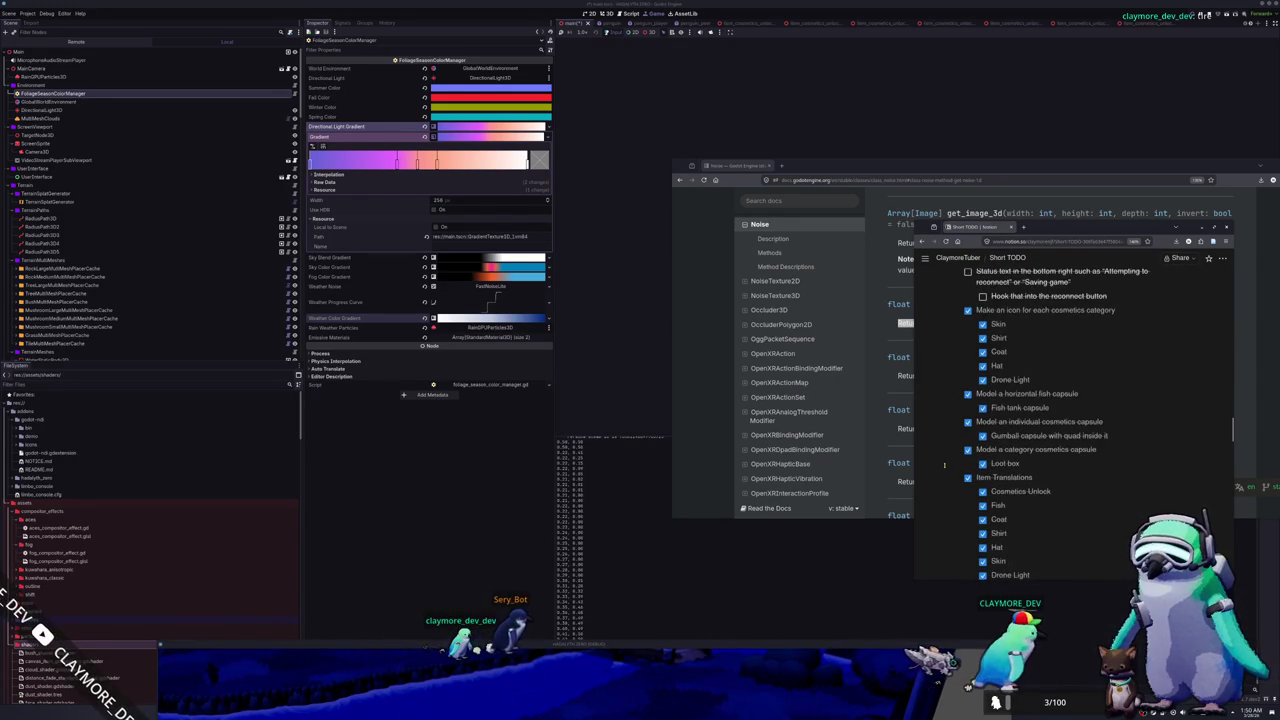
{"action": "scroll", "coordinate": [944, 465], "scroll_direction": "down", "scroll_amount": 2}
{"action": "left_click", "coordinate": [678, 609]}
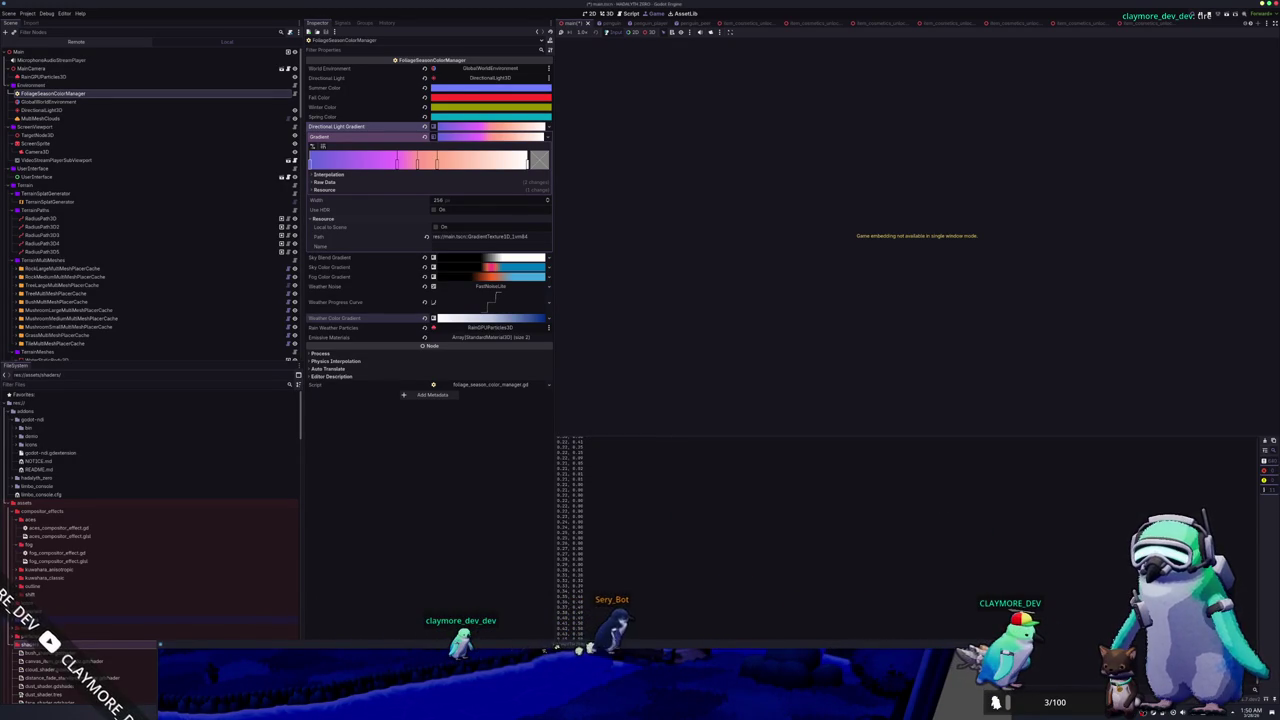
- Raise the running game window, then bring up the Konsole terminal over the editor
{"action": "left_click", "coordinate": [746, 712]}
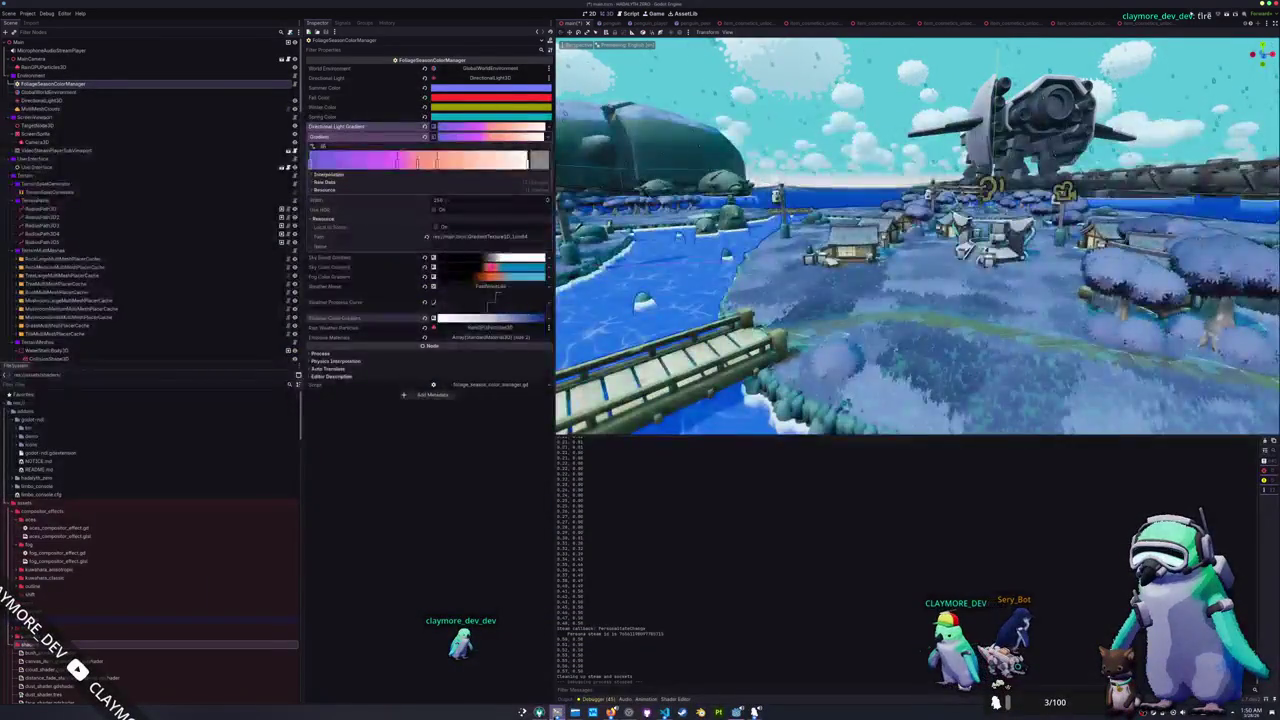
{"action": "left_click", "coordinate": [547, 712]}
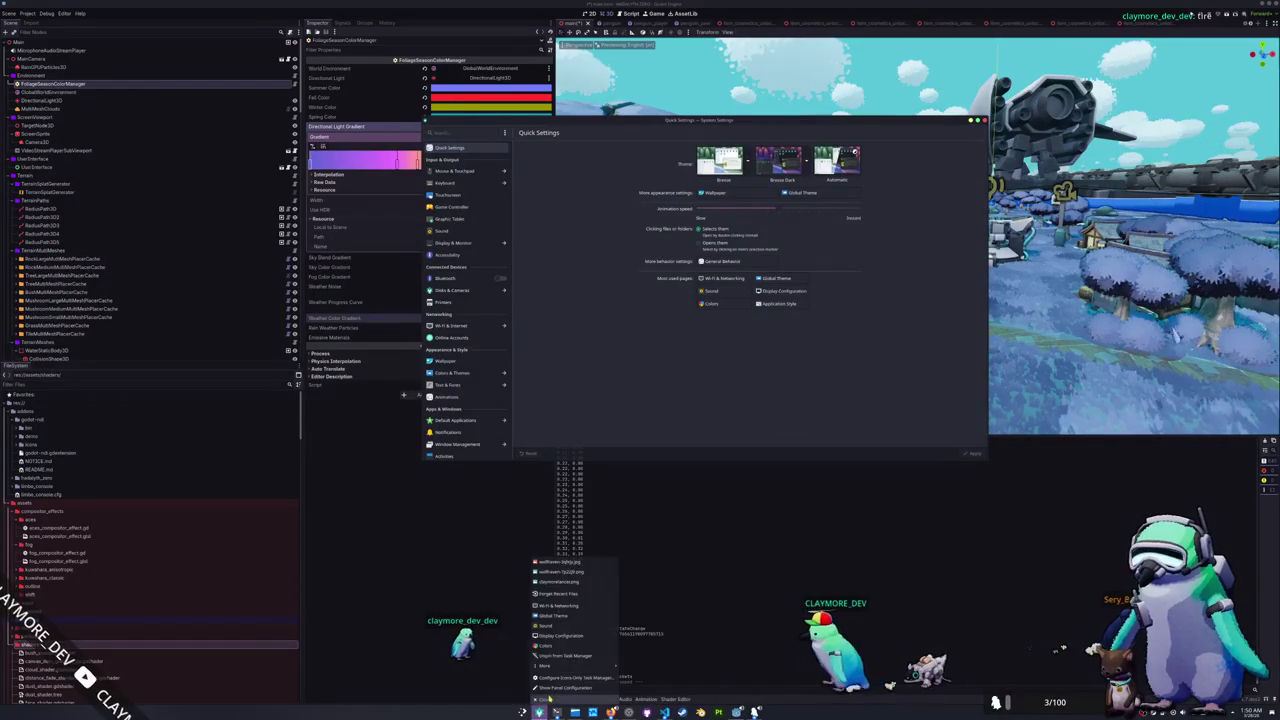
{"action": "left_click", "coordinate": [575, 712]}
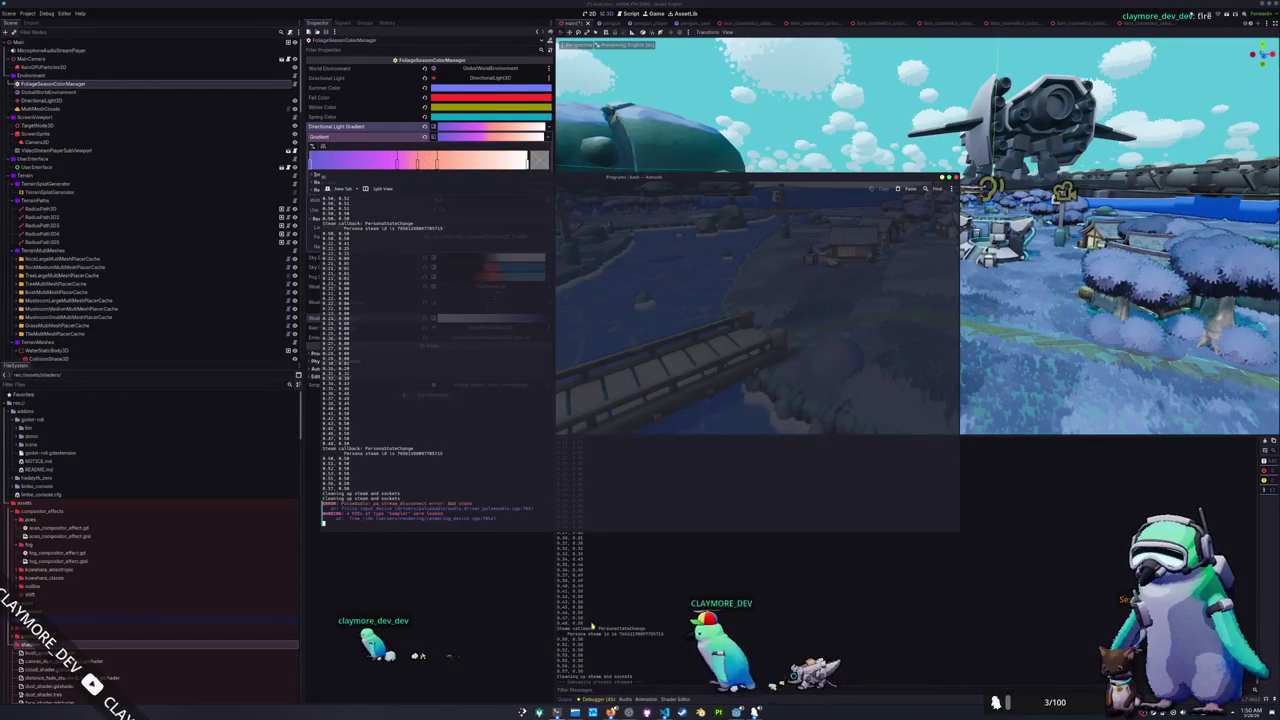
- Run a yay system update in Konsole (nothing to do), clear it, and switch to the forum thread
{"action": "left_click_drag", "start_coordinate": [958, 530], "coordinate": [985, 546]}
{"action": "type", "text": "ya"}
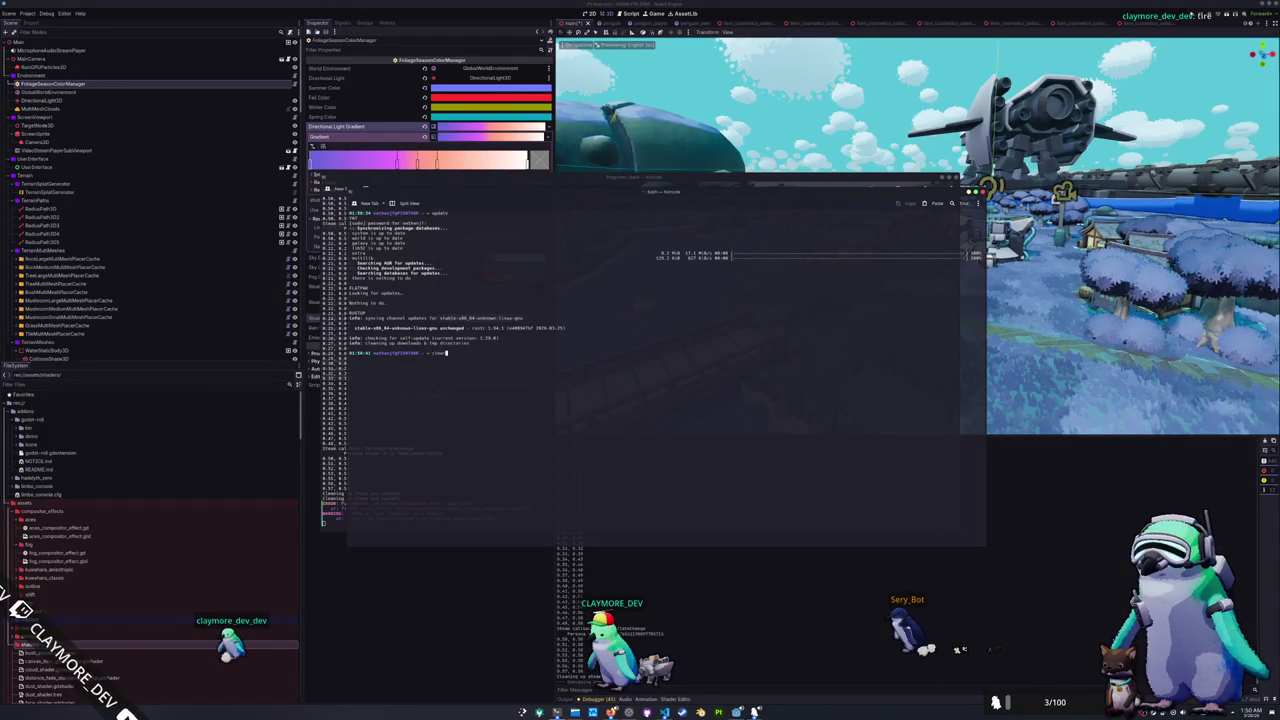
{"action": "key", "text": "ctrl+l"}
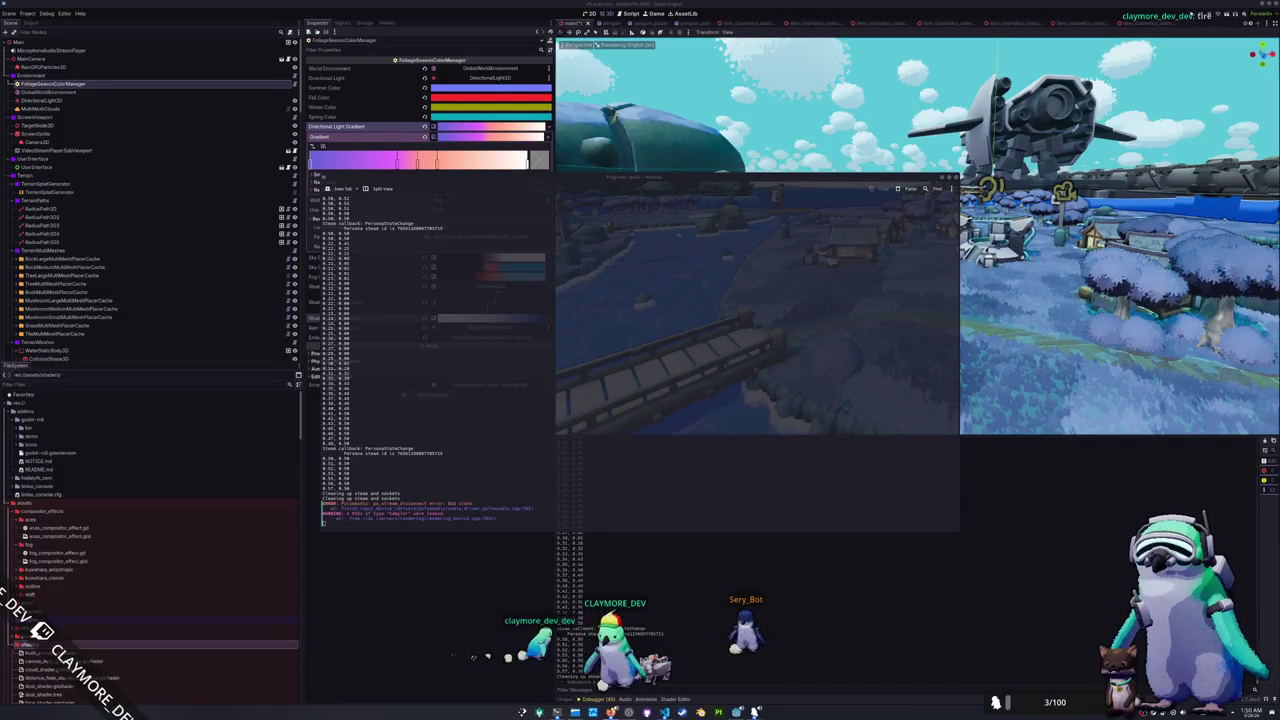
{"action": "key", "text": "alt+Tab"}
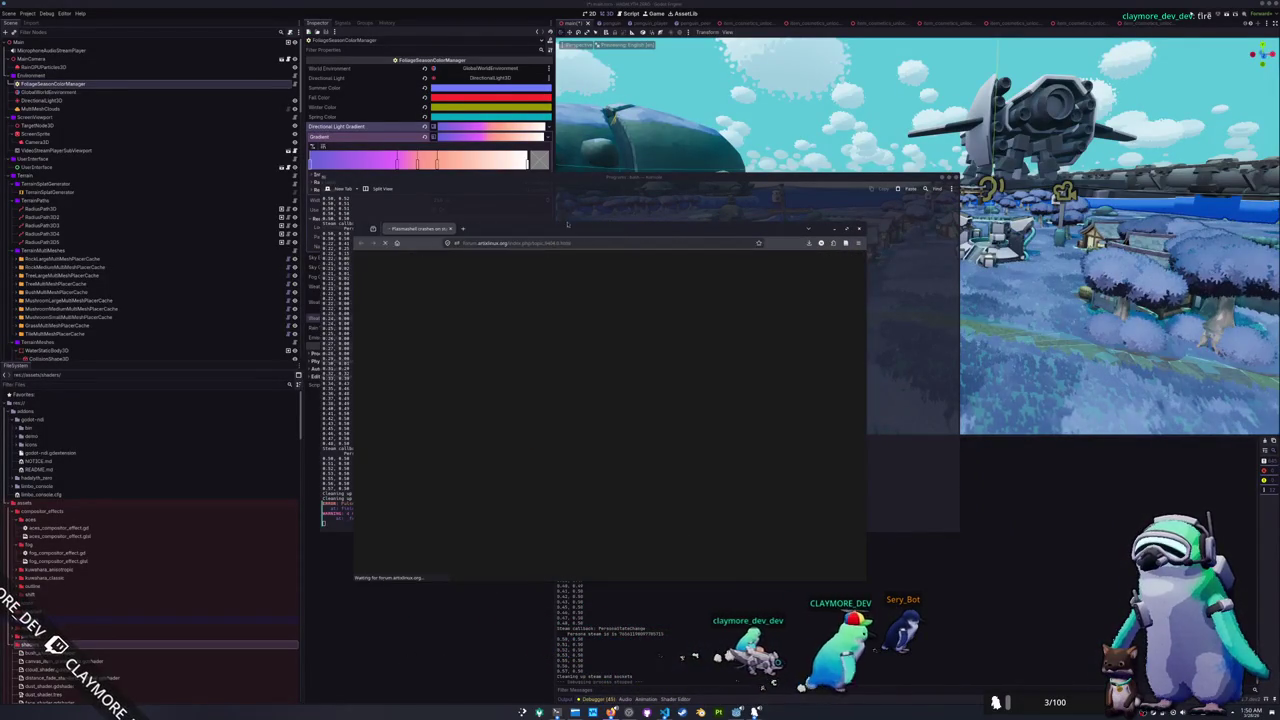
- Browse the Applications & Software board and open the KDE Plasma launcher crash topic in a new tab
{"action": "scroll", "coordinate": [579, 477], "scroll_direction": "down", "scroll_amount": 5}
{"action": "scroll", "coordinate": [590, 477], "scroll_direction": "down", "scroll_amount": 5}
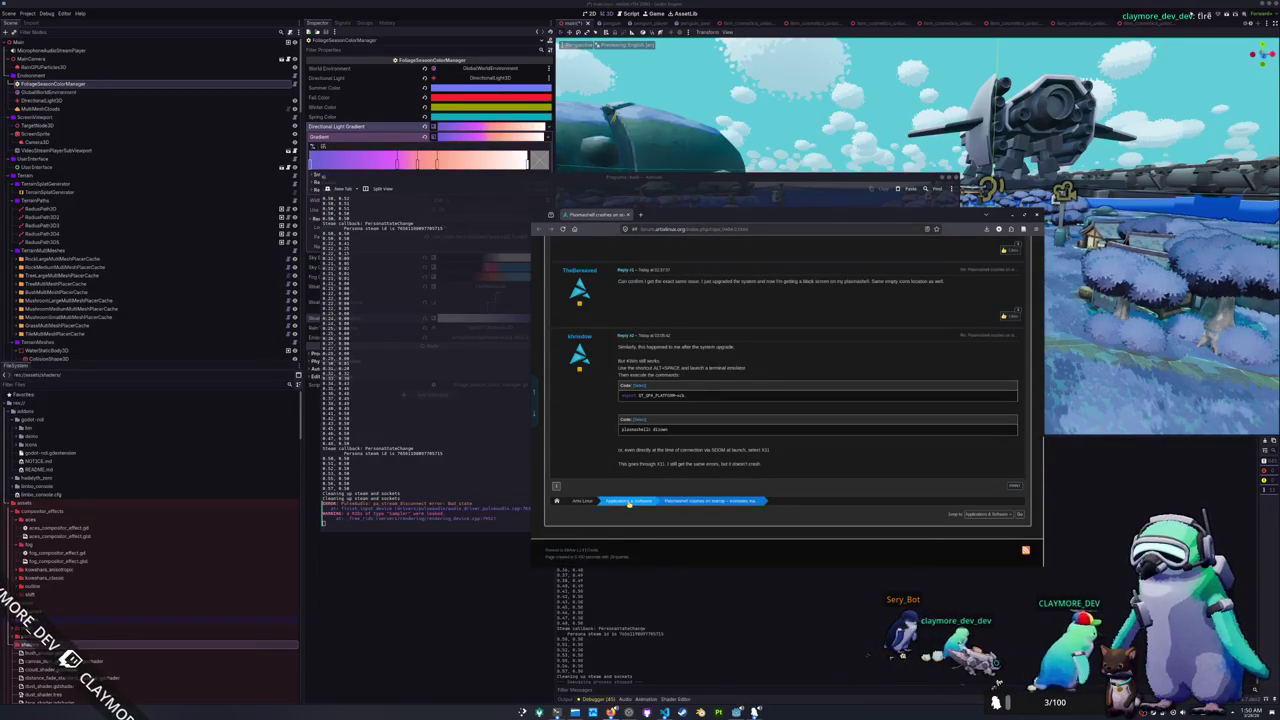
{"action": "left_click", "coordinate": [628, 500]}
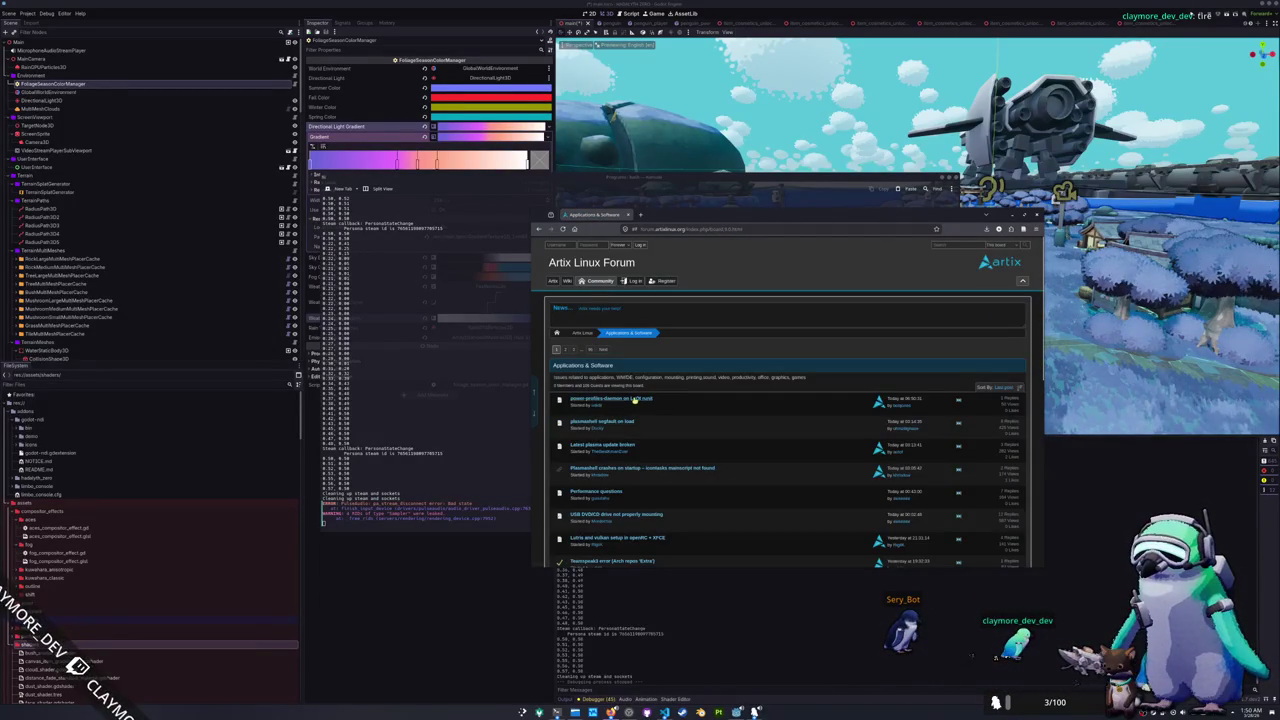
{"action": "scroll", "coordinate": [624, 421], "scroll_direction": "down", "scroll_amount": 2}
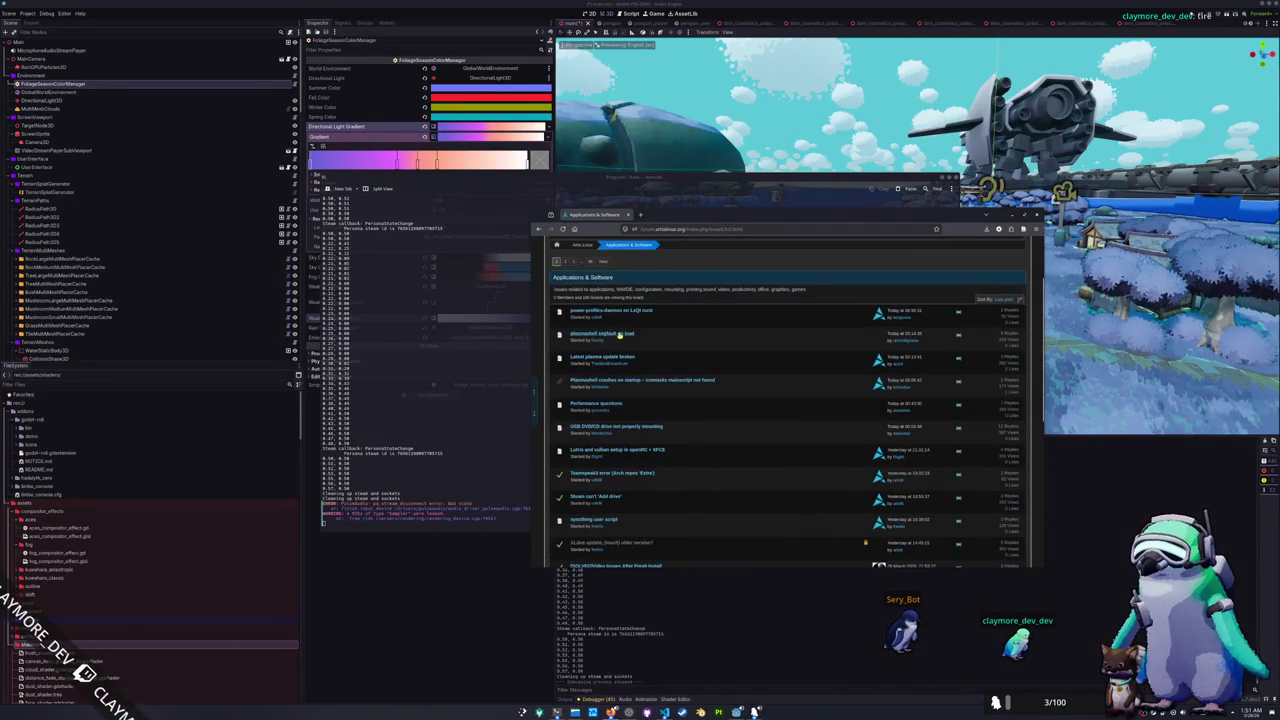
{"action": "scroll", "coordinate": [619, 335], "scroll_direction": "up", "scroll_amount": 1}
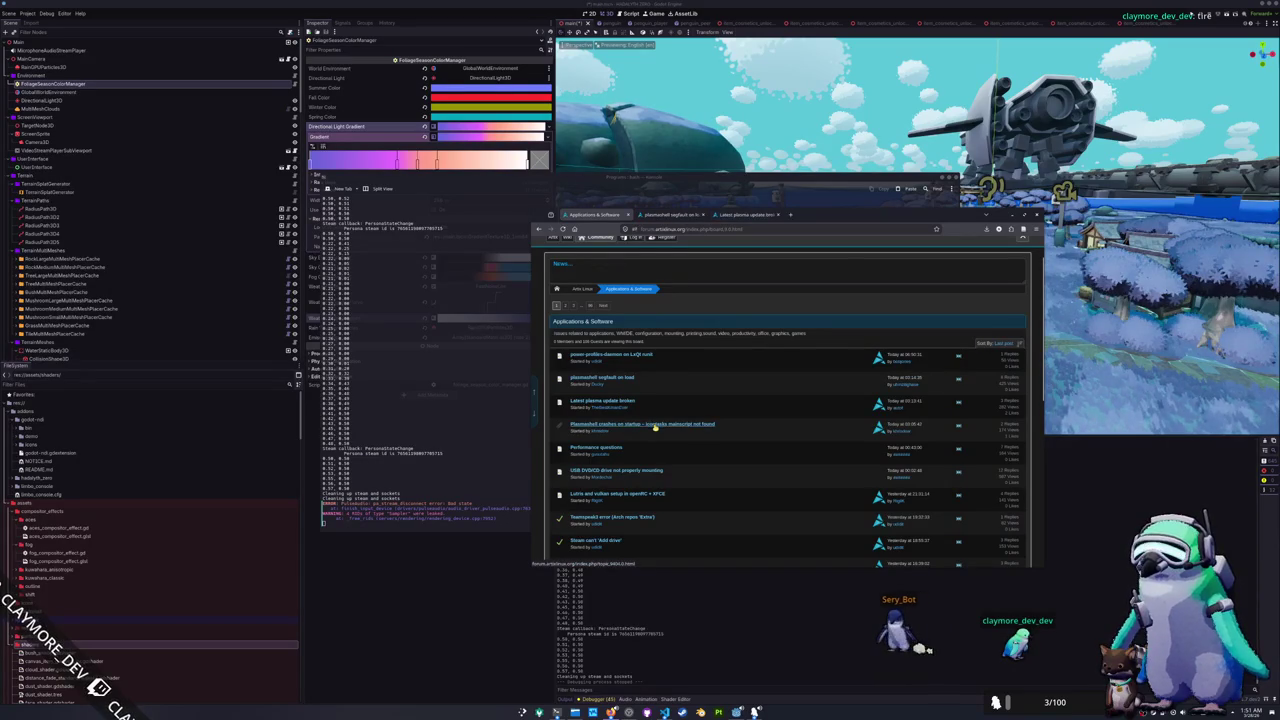
{"action": "scroll", "coordinate": [640, 452], "scroll_direction": "down", "scroll_amount": 3}
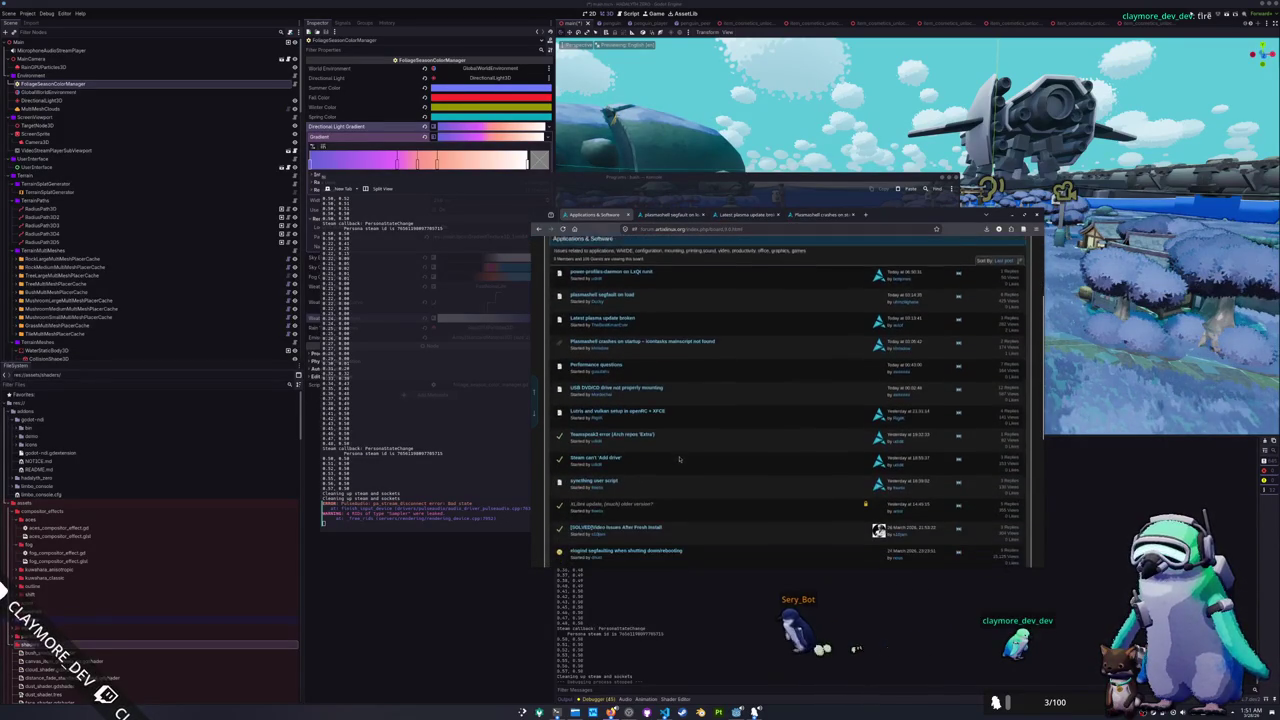
{"action": "scroll", "coordinate": [679, 458], "scroll_direction": "down", "scroll_amount": 2}
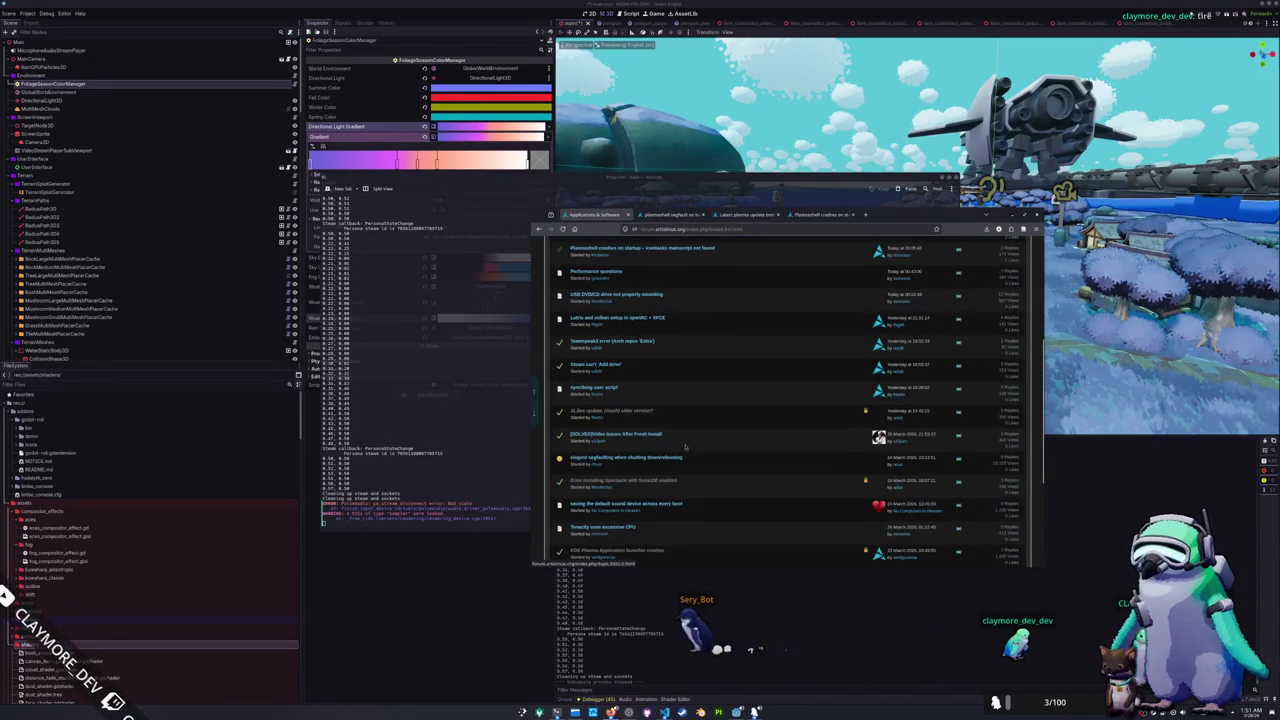
{"action": "scroll", "coordinate": [714, 417], "scroll_direction": "down", "scroll_amount": 1}
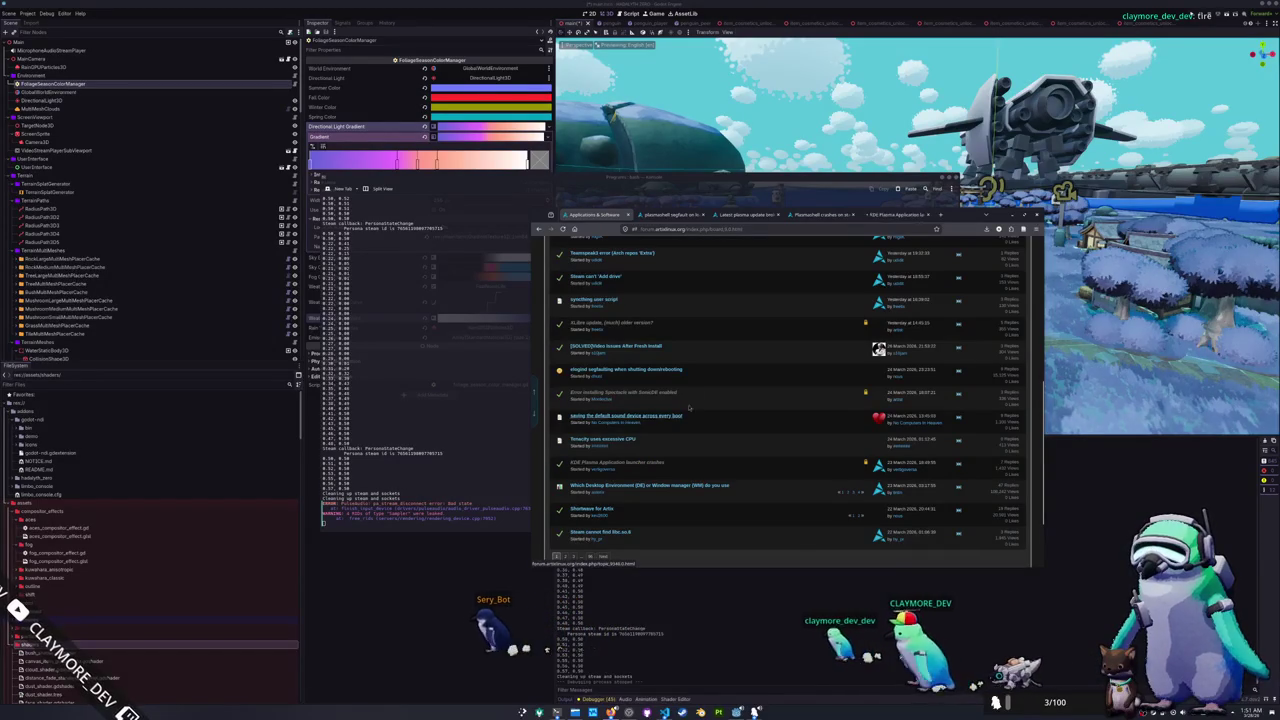
{"action": "middle_click", "coordinate": [638, 464]}
- Skim the plasmashell segfault, broken plasma update, and crashes-on-startup threads
{"action": "left_click", "coordinate": [662, 214]}
{"action": "scroll", "coordinate": [608, 393], "scroll_direction": "down", "scroll_amount": 10}
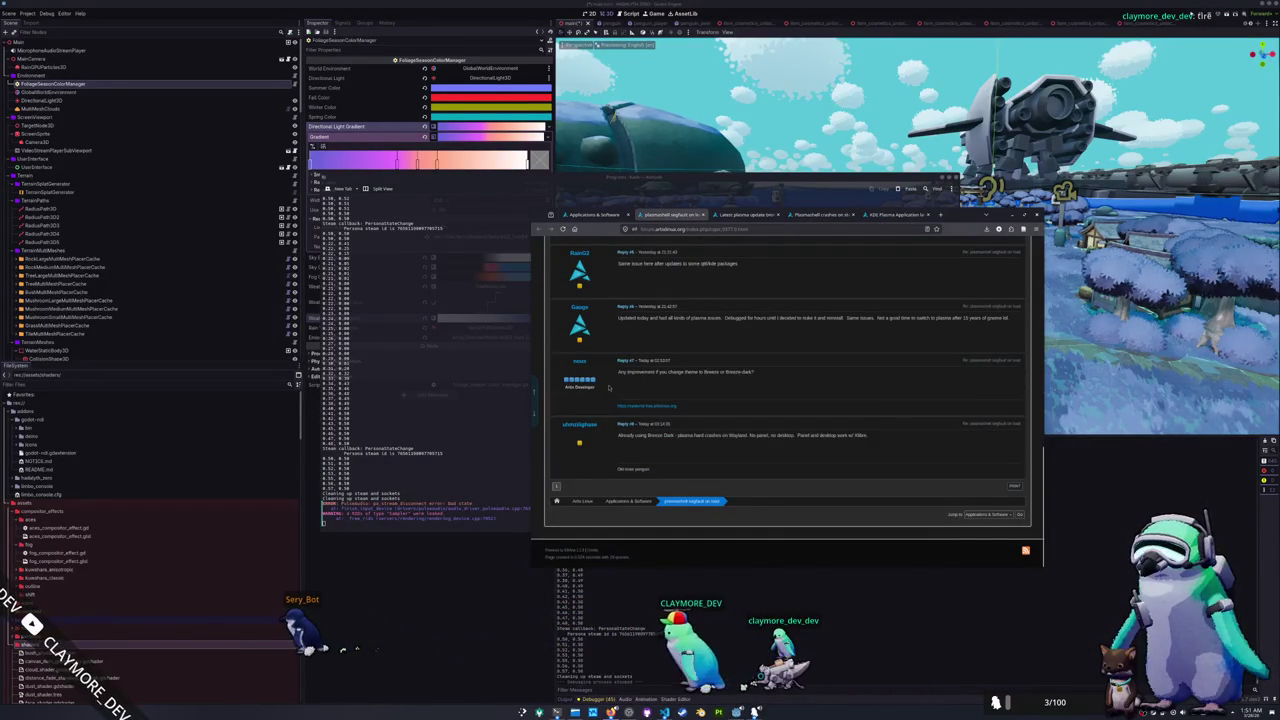
{"action": "left_click", "coordinate": [735, 214]}
{"action": "scroll", "coordinate": [614, 394], "scroll_direction": "down", "scroll_amount": 10}
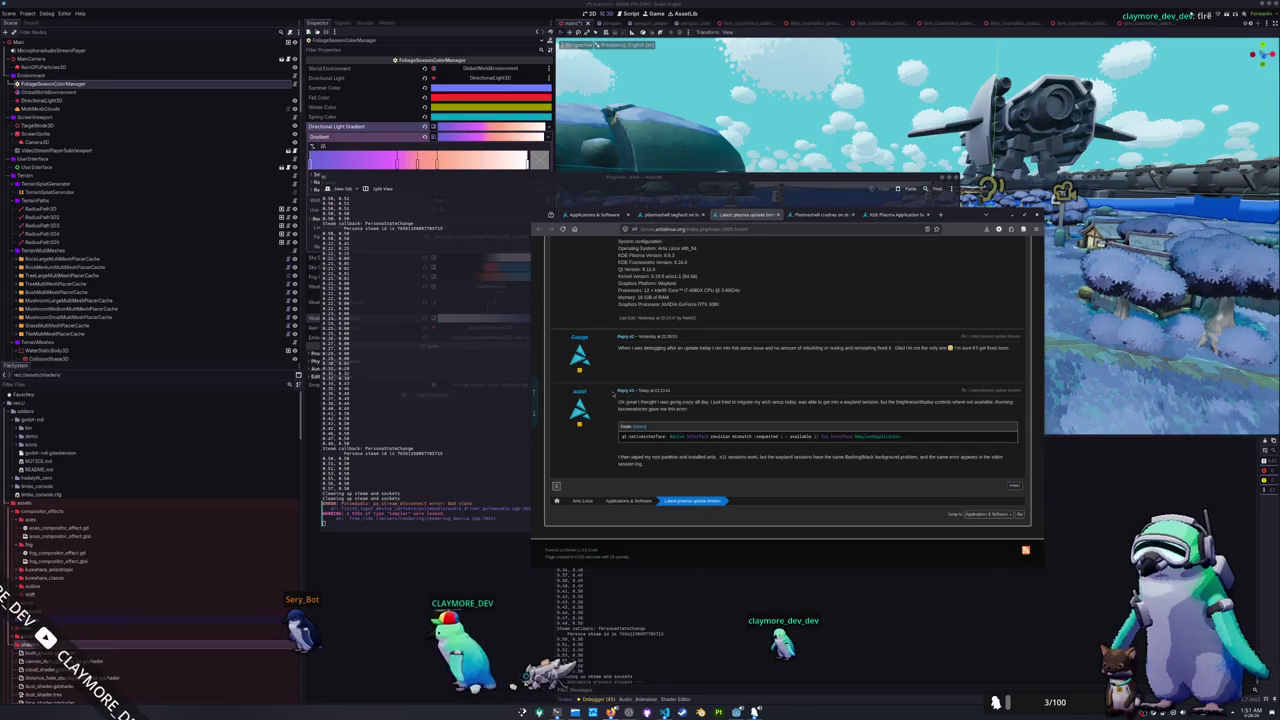
{"action": "left_click", "coordinate": [799, 215]}
{"action": "scroll", "coordinate": [617, 395], "scroll_direction": "down", "scroll_amount": 10}
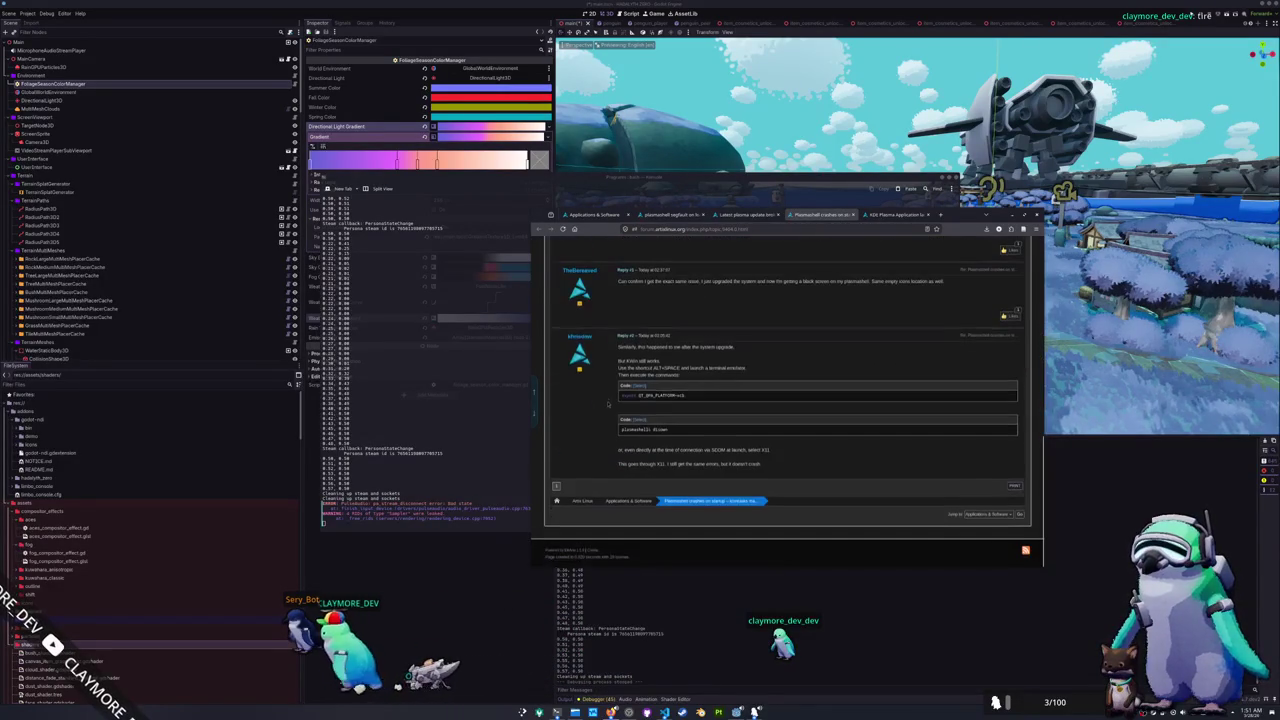
- Copy the pacman -Sy libplasma fix from the KDE Plasma launcher thread and raise the terminal
{"action": "key", "text": "ctrl+Tab"}
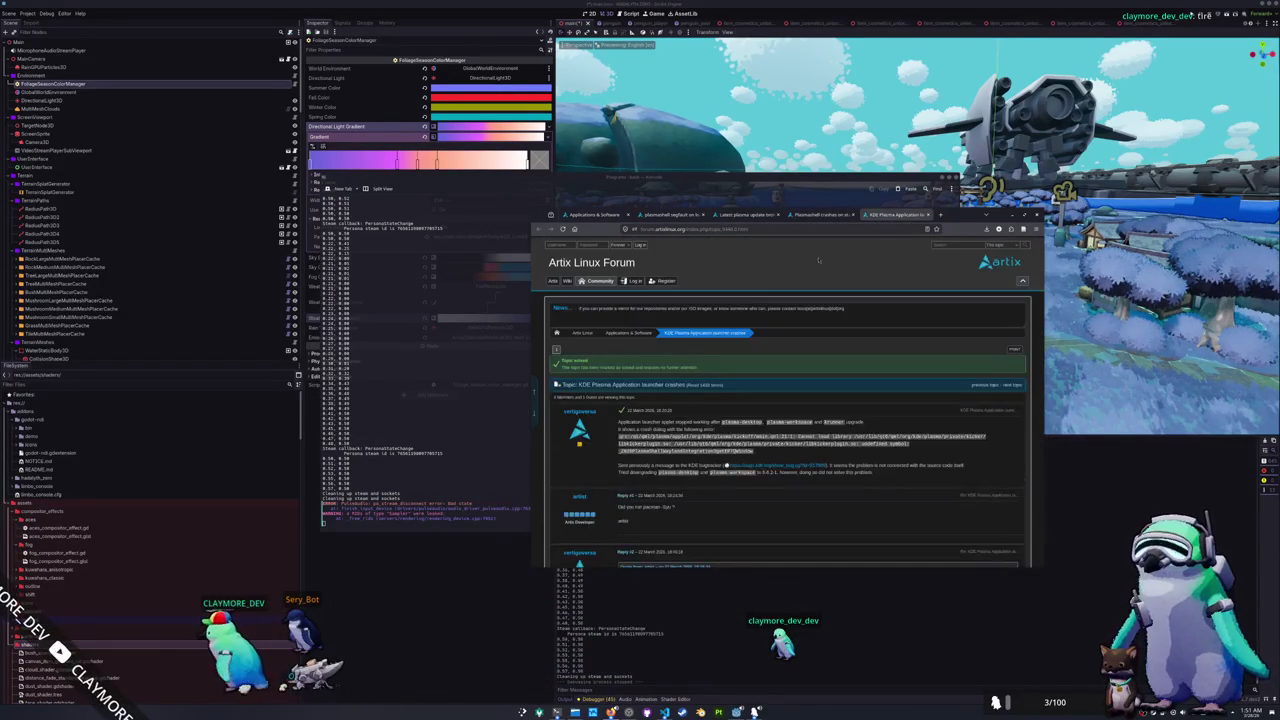
{"action": "scroll", "coordinate": [610, 395], "scroll_direction": "down", "scroll_amount": 10}
{"action": "scroll", "coordinate": [606, 396], "scroll_direction": "down", "scroll_amount": 2}
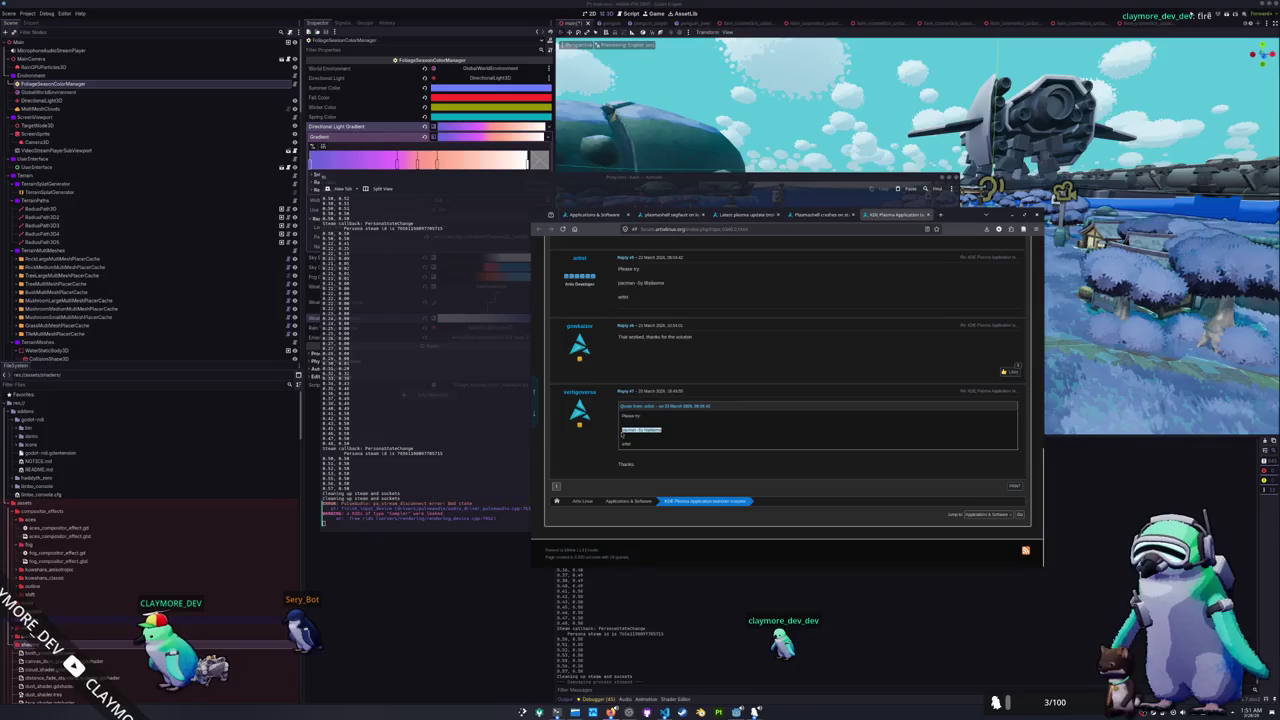
{"action": "scroll", "coordinate": [663, 408], "scroll_direction": "up", "scroll_amount": 4}
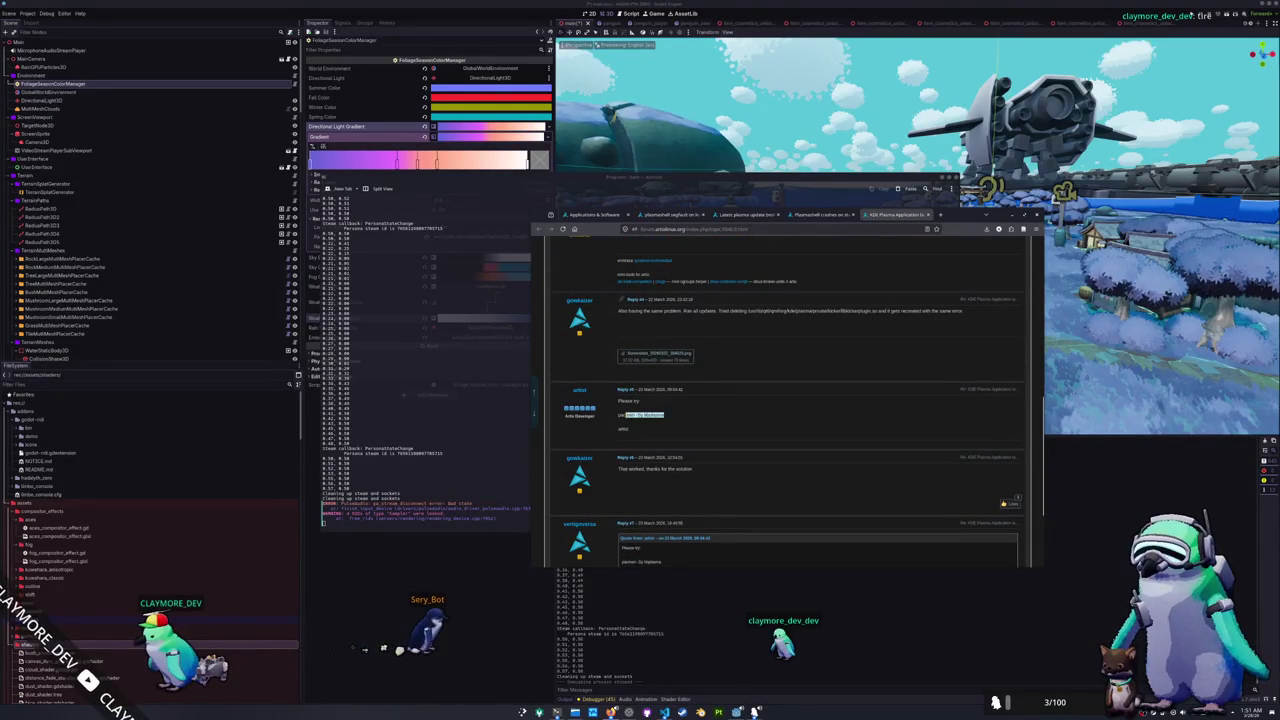
{"action": "right_click", "coordinate": [628, 415]}
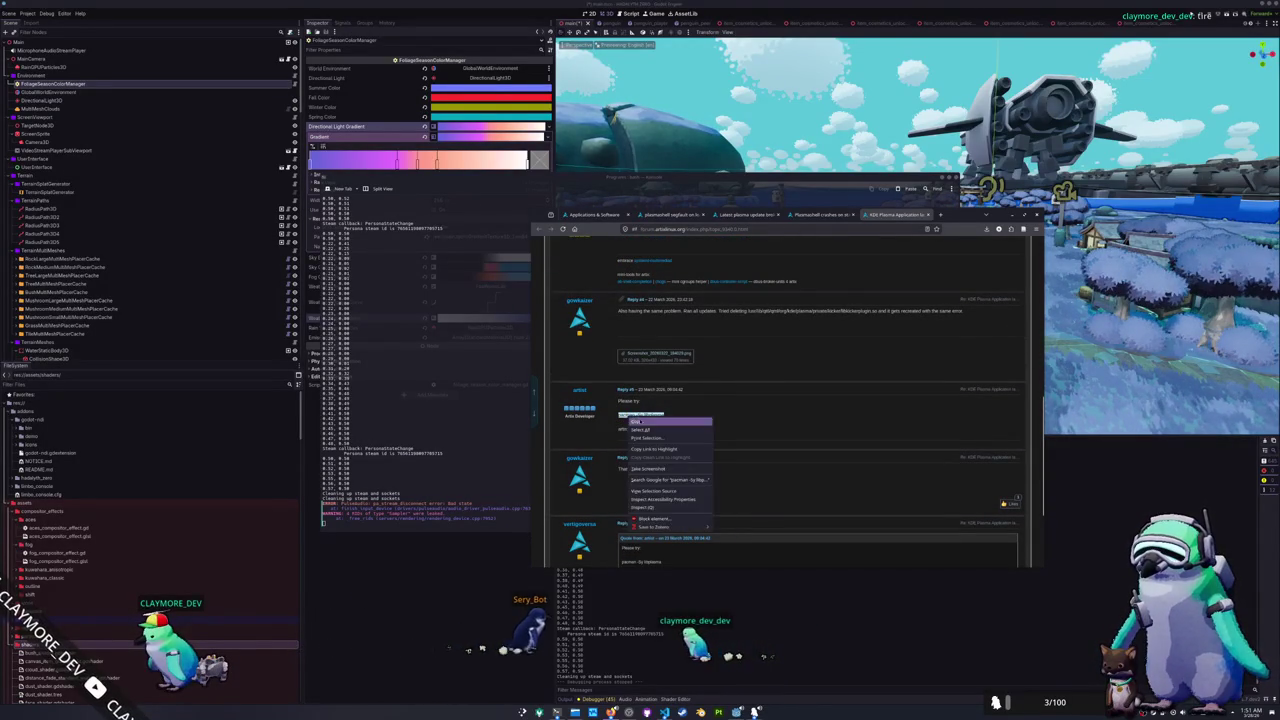
{"action": "left_click", "coordinate": [655, 421]}
{"action": "left_click", "coordinate": [498, 441]}
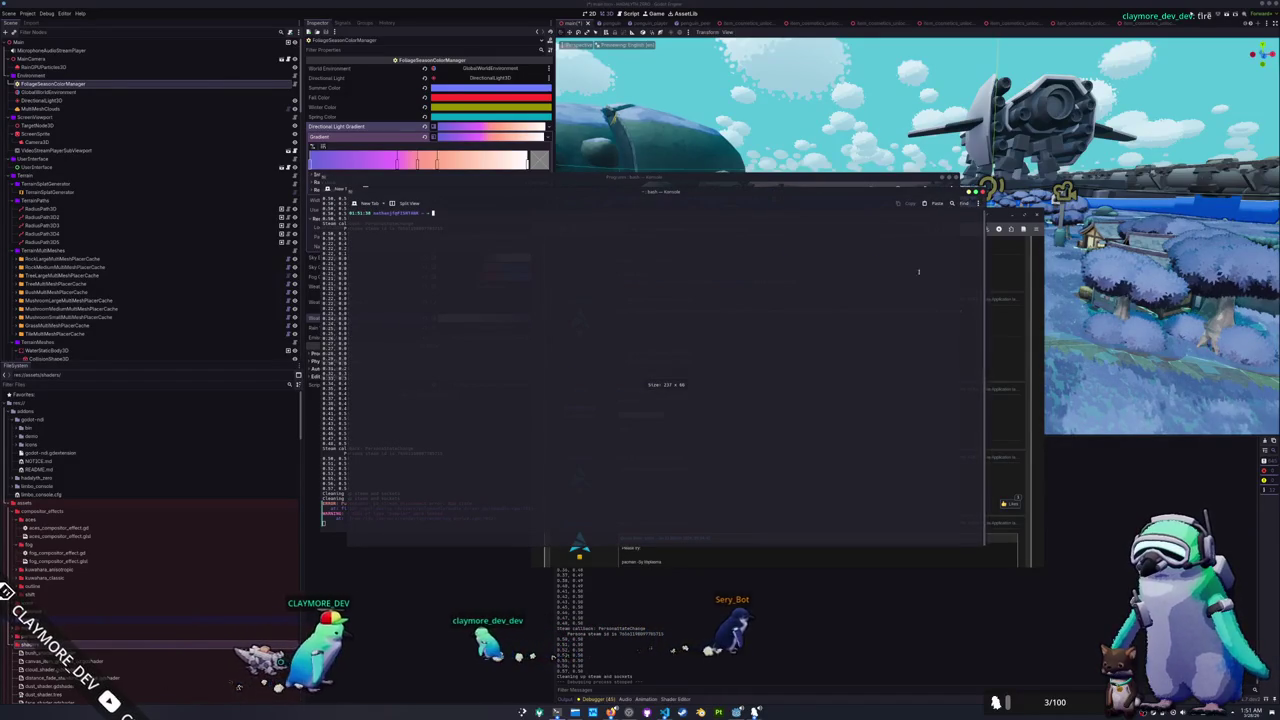
- Search Google for 'libplasma' in Chrome and pick the KDE libplasma repository result
{"action": "left_click", "coordinate": [1010, 270]}
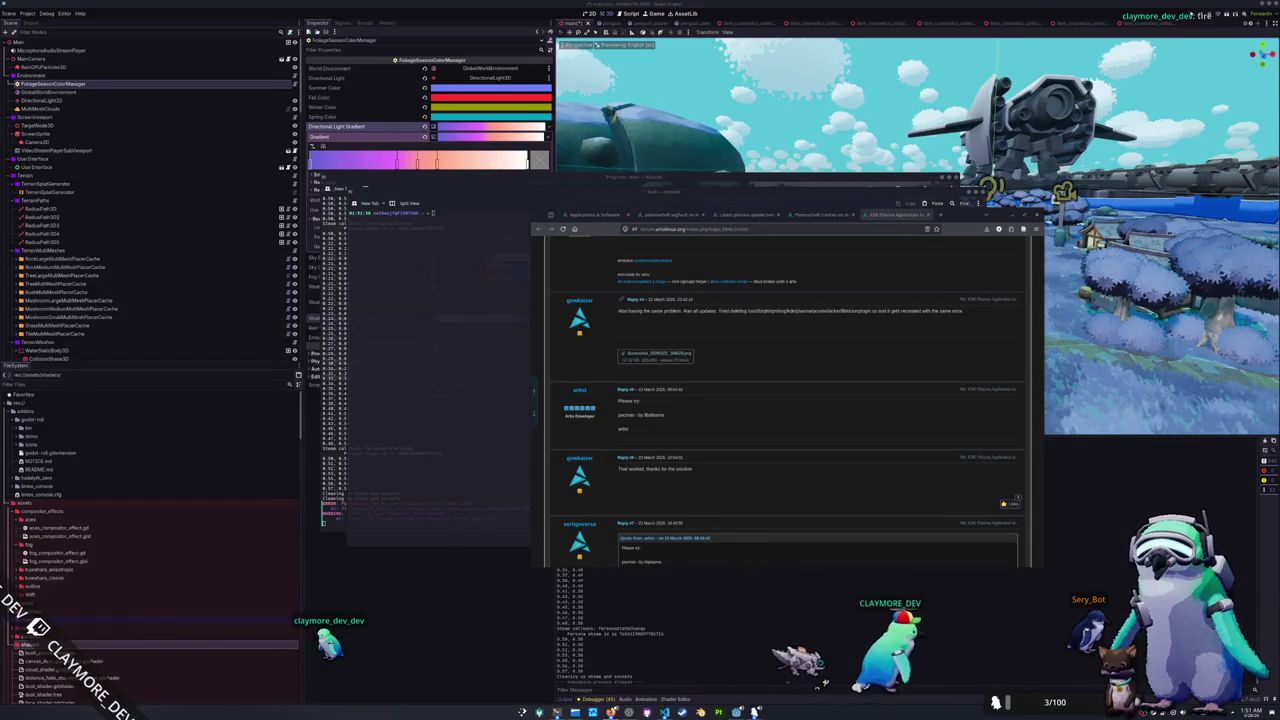
{"action": "key", "text": "alt+Tab"}
{"action": "left_click_drag", "start_coordinate": [1028, 187], "coordinate": [1070, 139]}
{"action": "left_click", "coordinate": [1040, 259]}
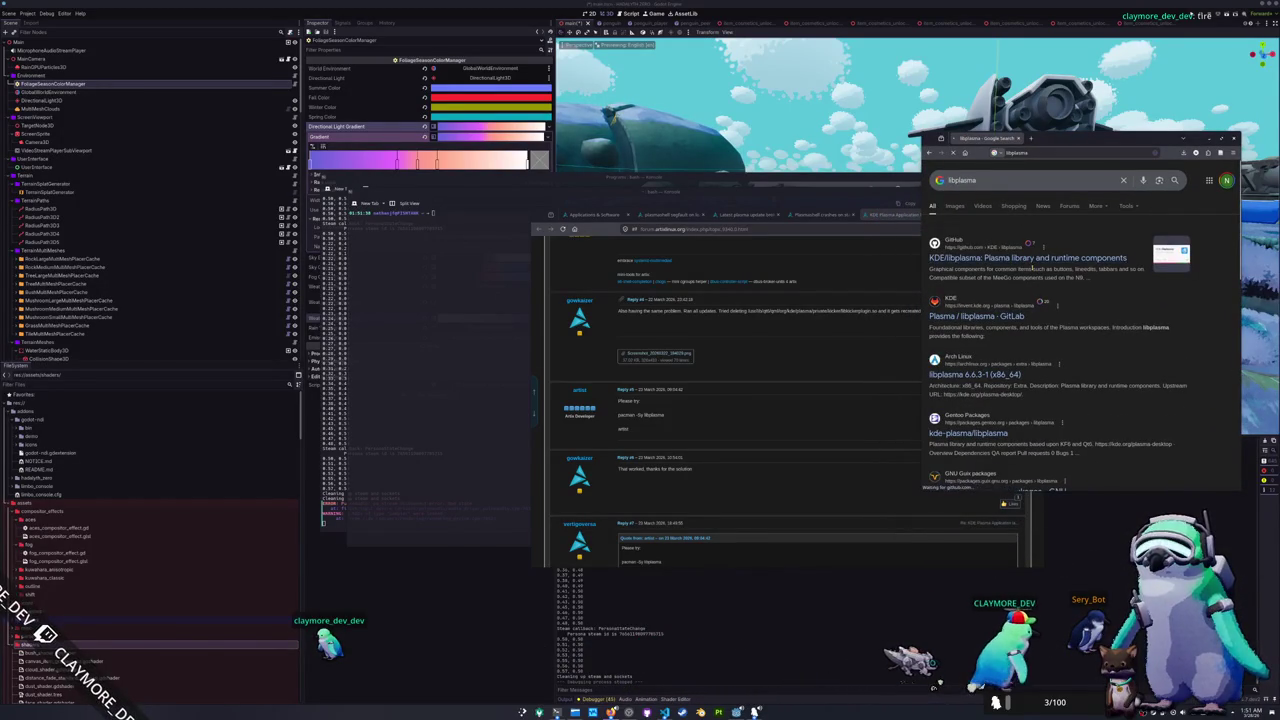
- Read the libplasma GitHub README, then run yay -Sy libplasma in Konsole and enter the password
{"action": "scroll", "coordinate": [960, 300], "scroll_direction": "down", "scroll_amount": 10}
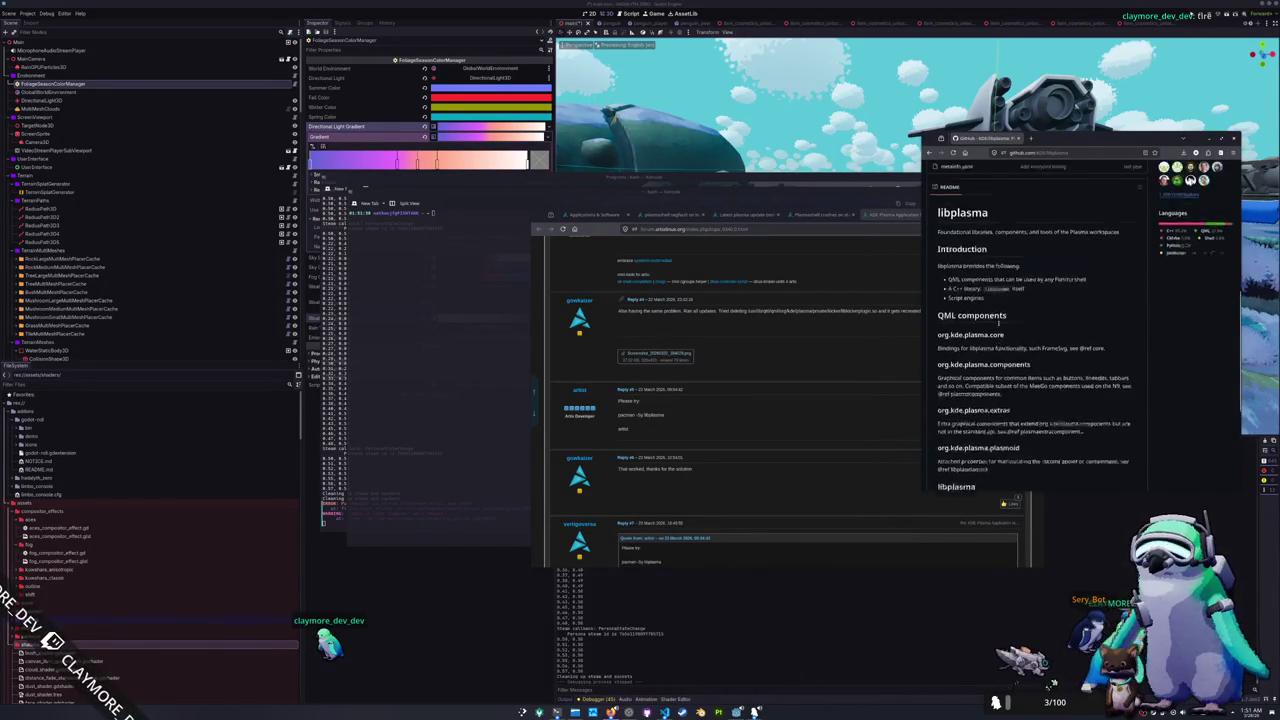
{"action": "scroll", "coordinate": [938, 302], "scroll_direction": "down", "scroll_amount": 3}
{"action": "key", "text": "alt+Tab"}
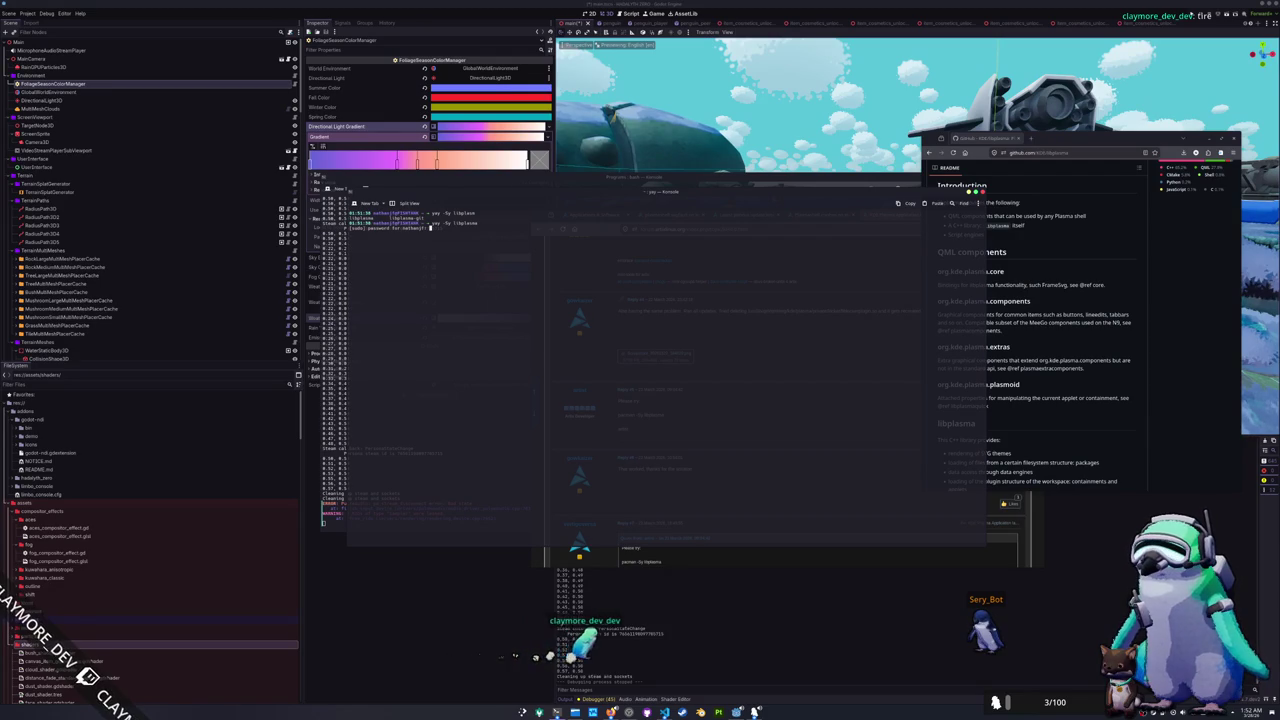
{"action": "key", "text": "Return"}
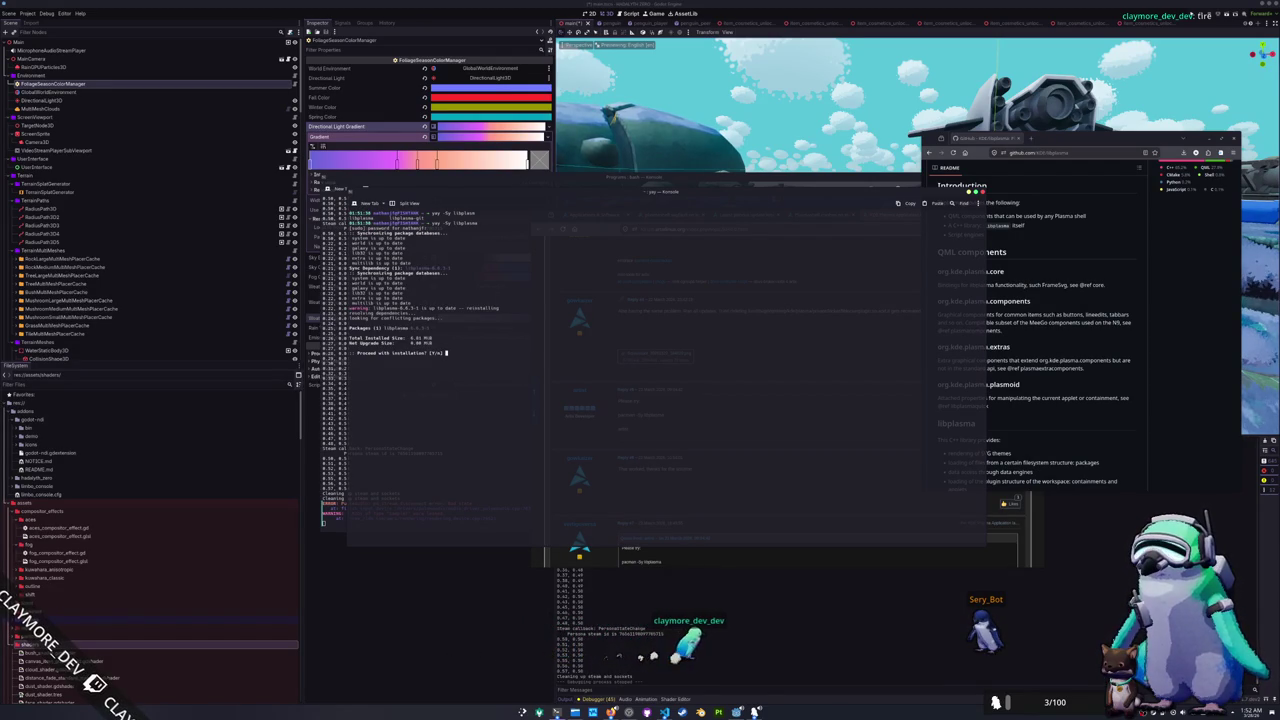
- Confirm the libplasma 6.6.3-1 reinstall and relaunch plasmashell from the terminal
{"action": "key", "text": "Return"}
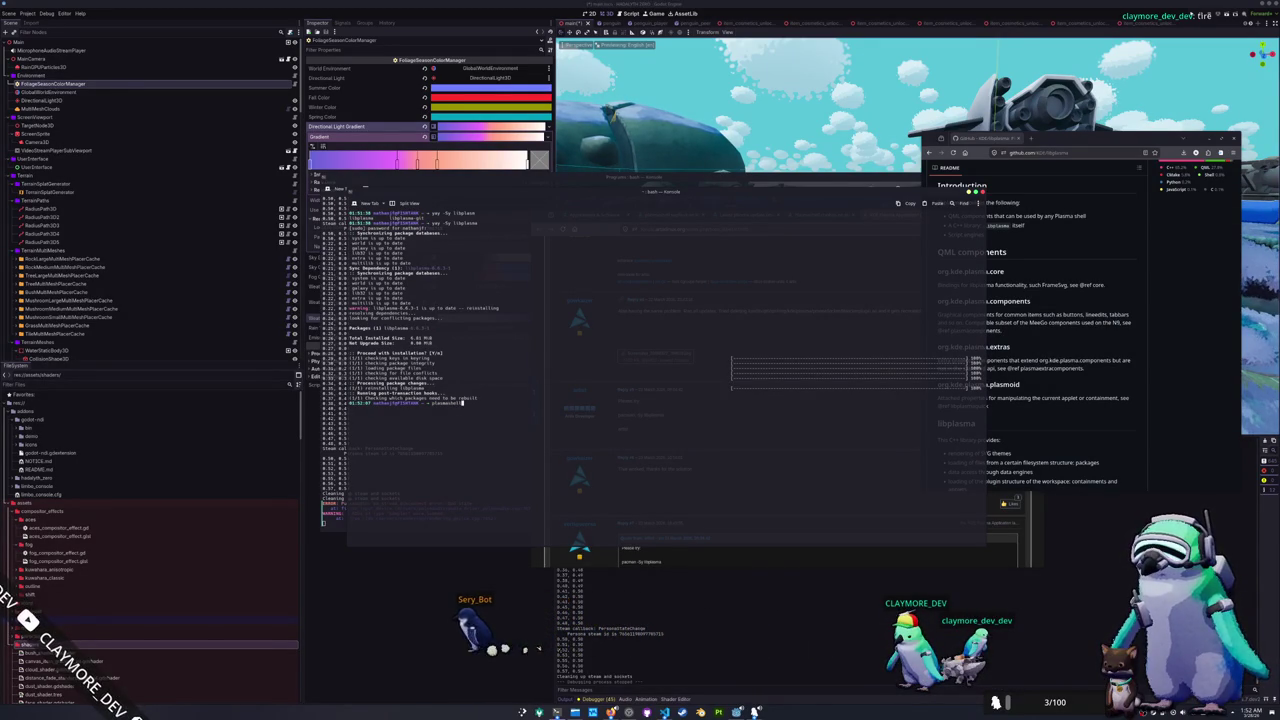
{"action": "key", "text": "Return"}
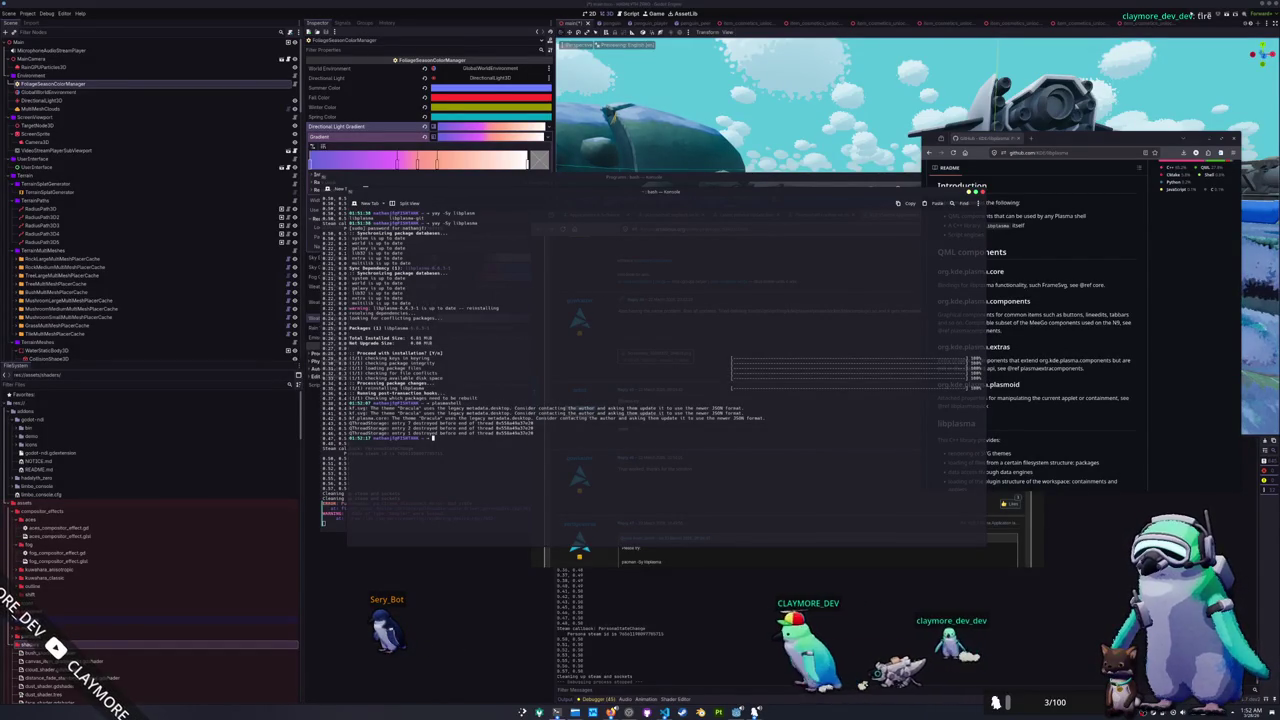
{"action": "type", "text": "fm"}
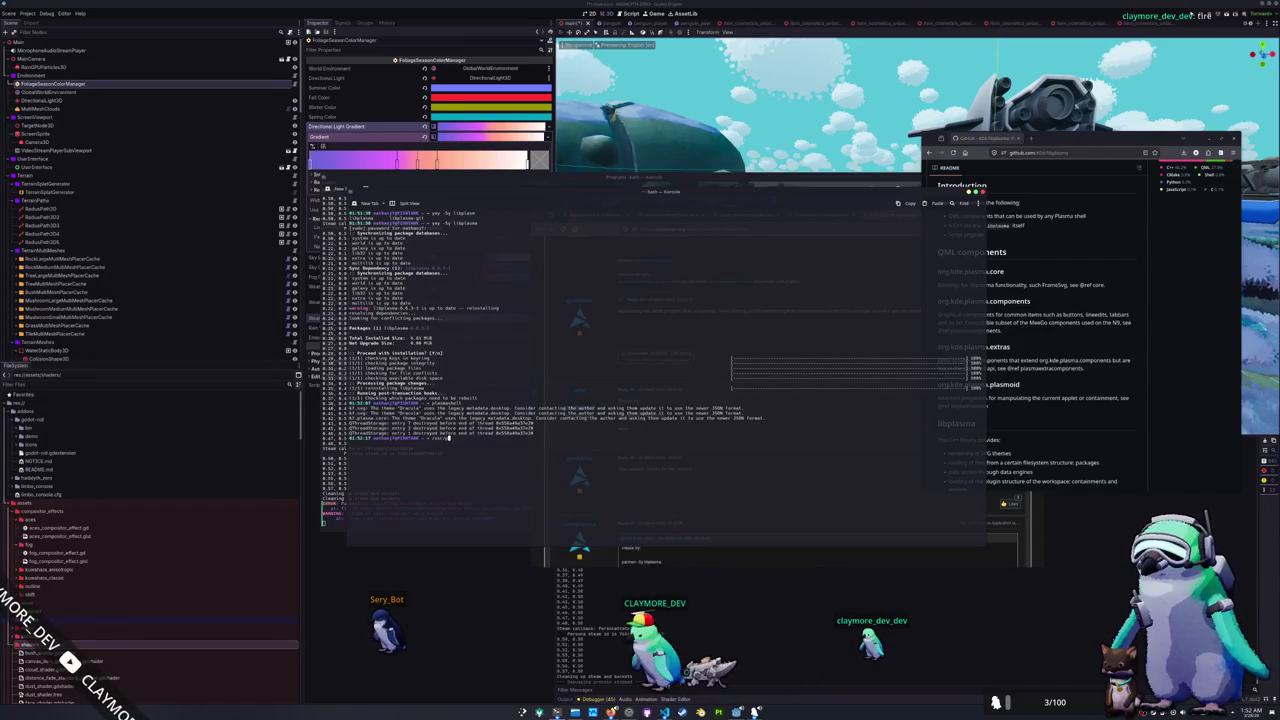
- Review the KDE Plasma launcher crash thread in Firefox
{"action": "left_click", "coordinate": [878, 519]}
{"action": "scroll", "coordinate": [745, 456], "scroll_direction": "up", "scroll_amount": 5}
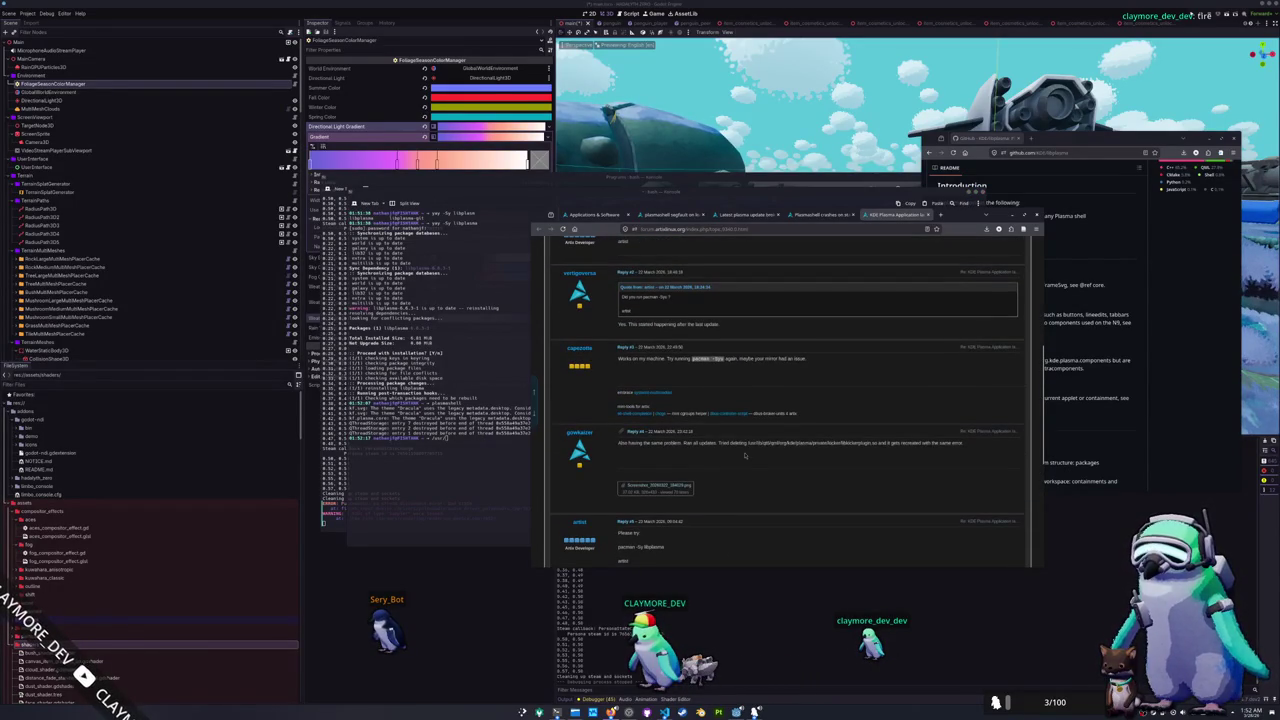
{"action": "scroll", "coordinate": [770, 454], "scroll_direction": "up", "scroll_amount": 5}
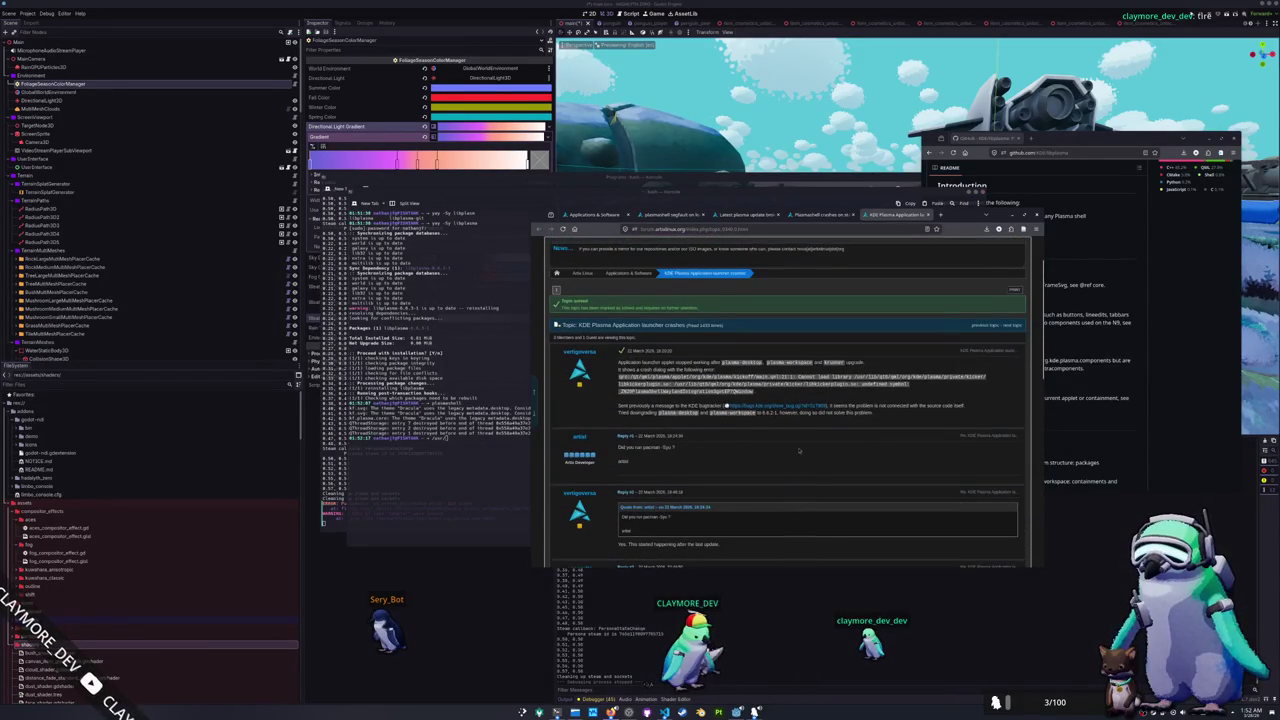
{"action": "scroll", "coordinate": [766, 347], "scroll_direction": "up", "scroll_amount": 3}
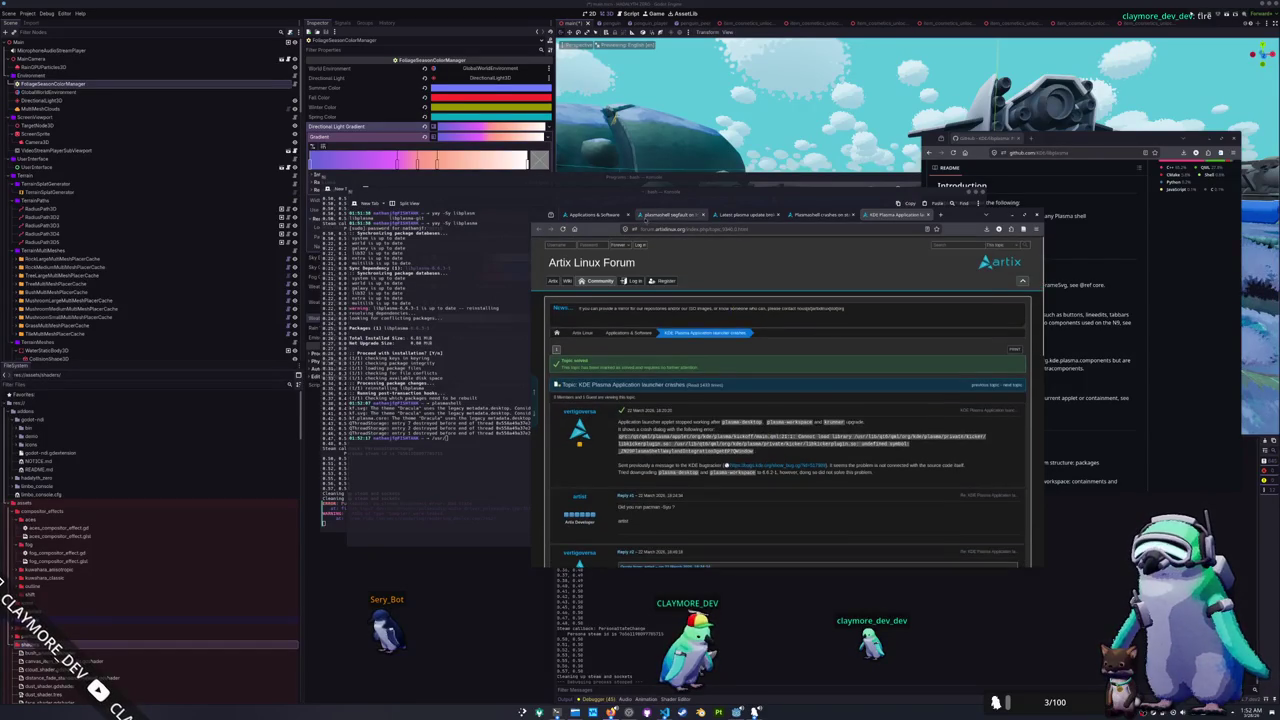
{"action": "left_click", "coordinate": [820, 215]}
{"action": "left_click", "coordinate": [893, 216]}
{"action": "scroll", "coordinate": [780, 420], "scroll_direction": "down", "scroll_amount": 10}
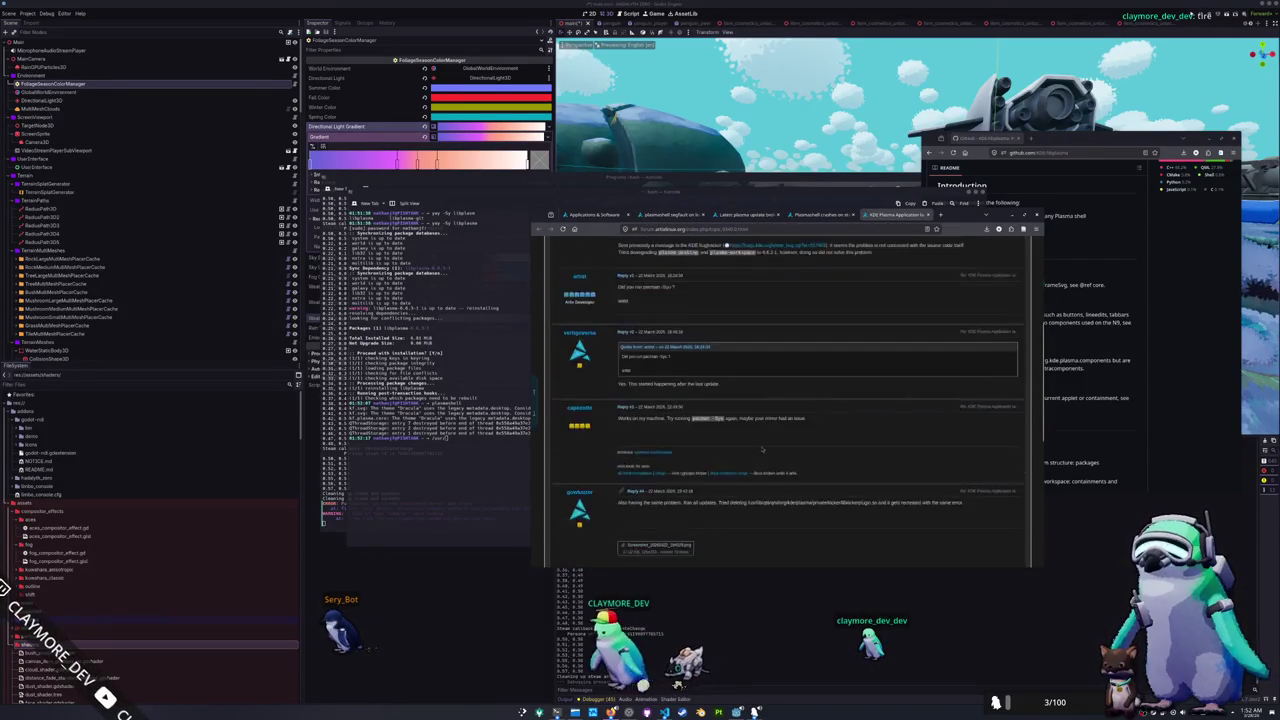
- Check the terminal, read the Plasmashell crashes on startup thread, then return to Konsole
{"action": "left_click", "coordinate": [498, 447]}
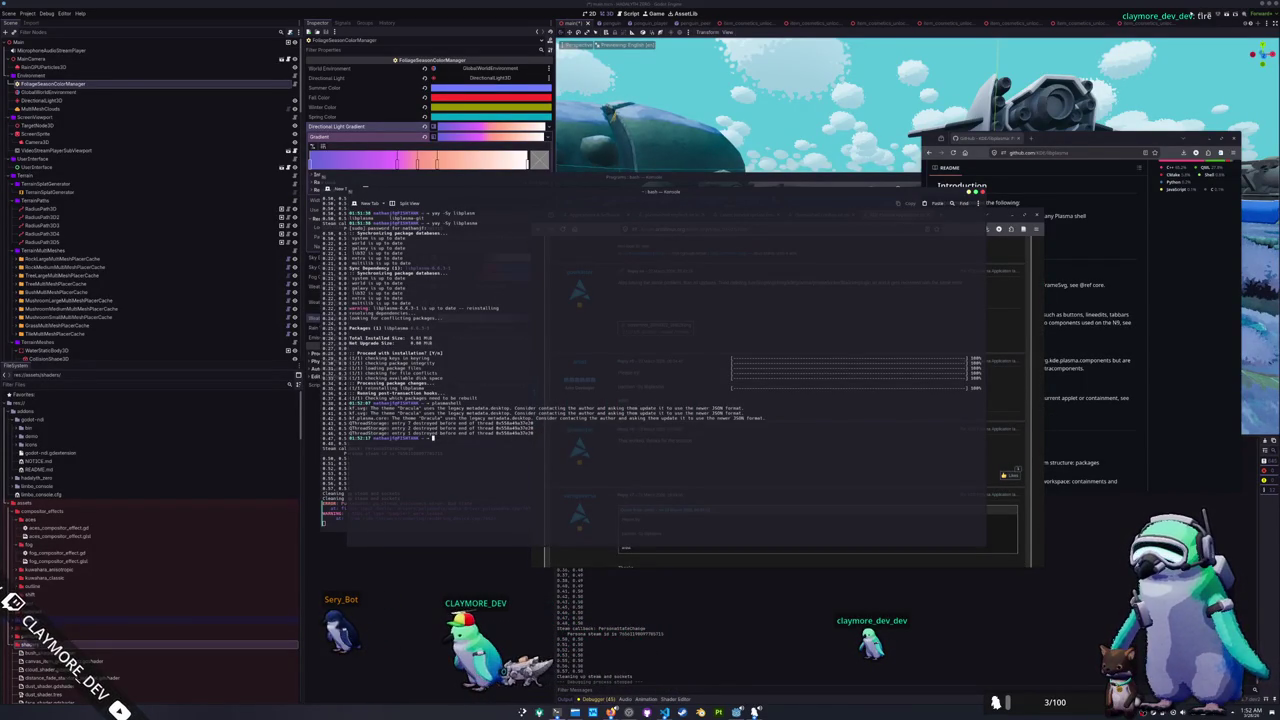
{"action": "left_click", "coordinate": [587, 461]}
{"action": "left_click", "coordinate": [832, 215]}
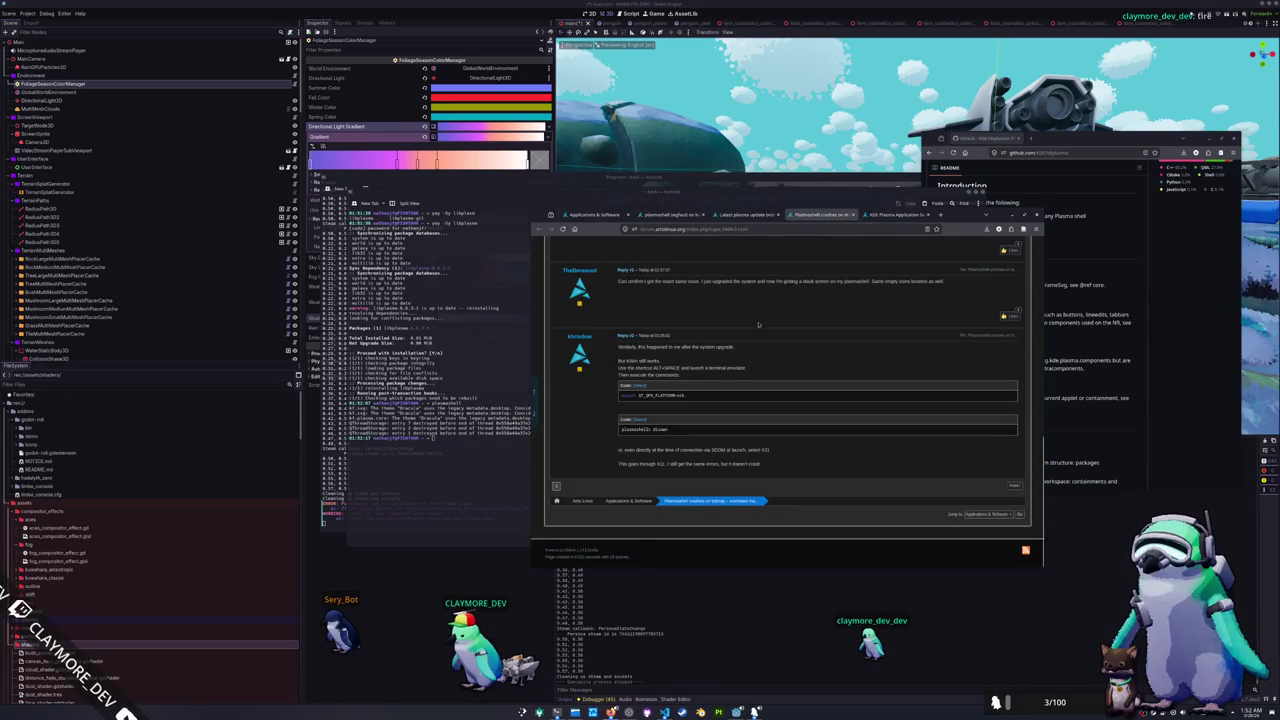
{"action": "scroll", "coordinate": [774, 364], "scroll_direction": "up", "scroll_amount": 10}
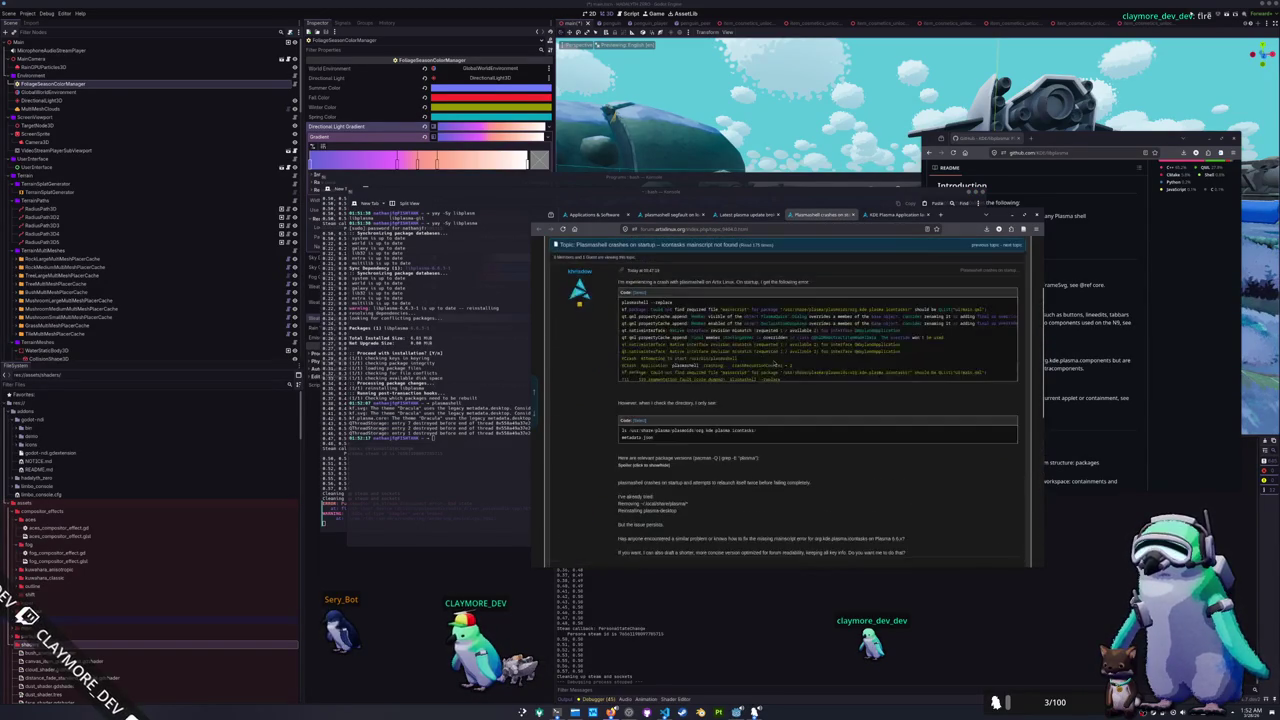
{"action": "left_click", "coordinate": [475, 452]}
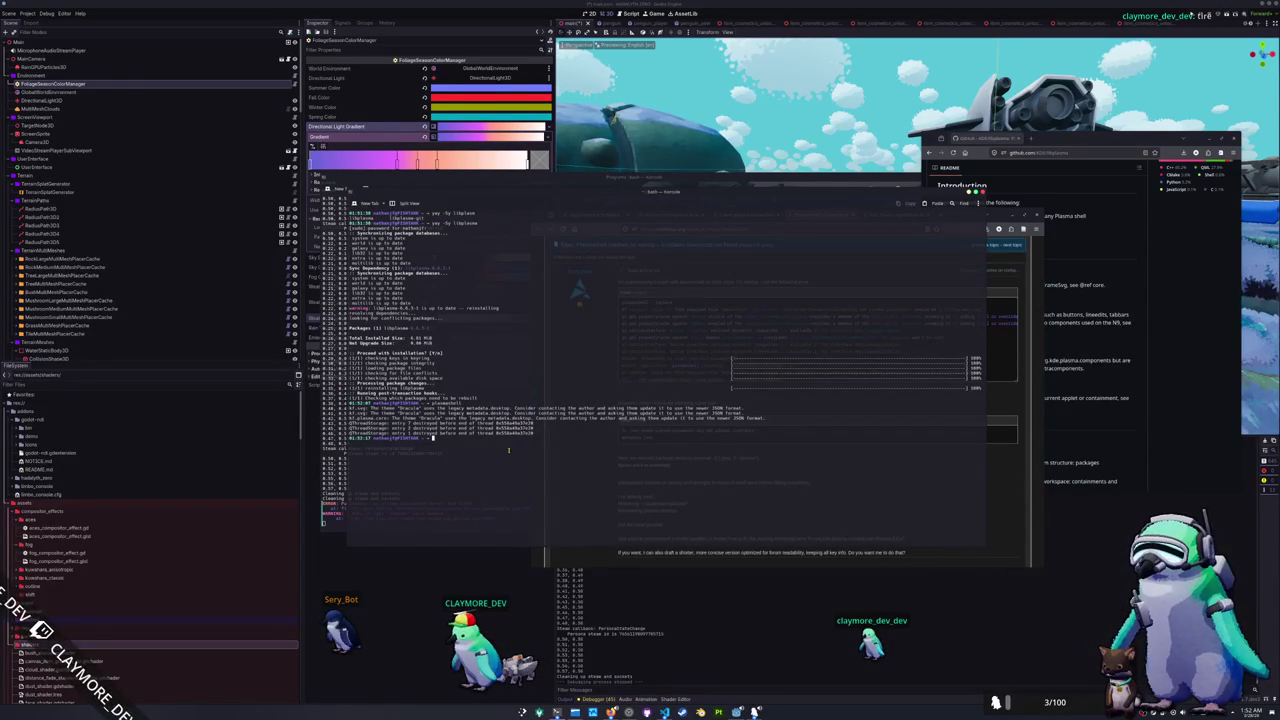
- List the /usr/share/plasma/plasmoids/org.kde.plasma.icontasks/ folder, which contains only metadata.json
{"action": "type", "text": "ls so"}
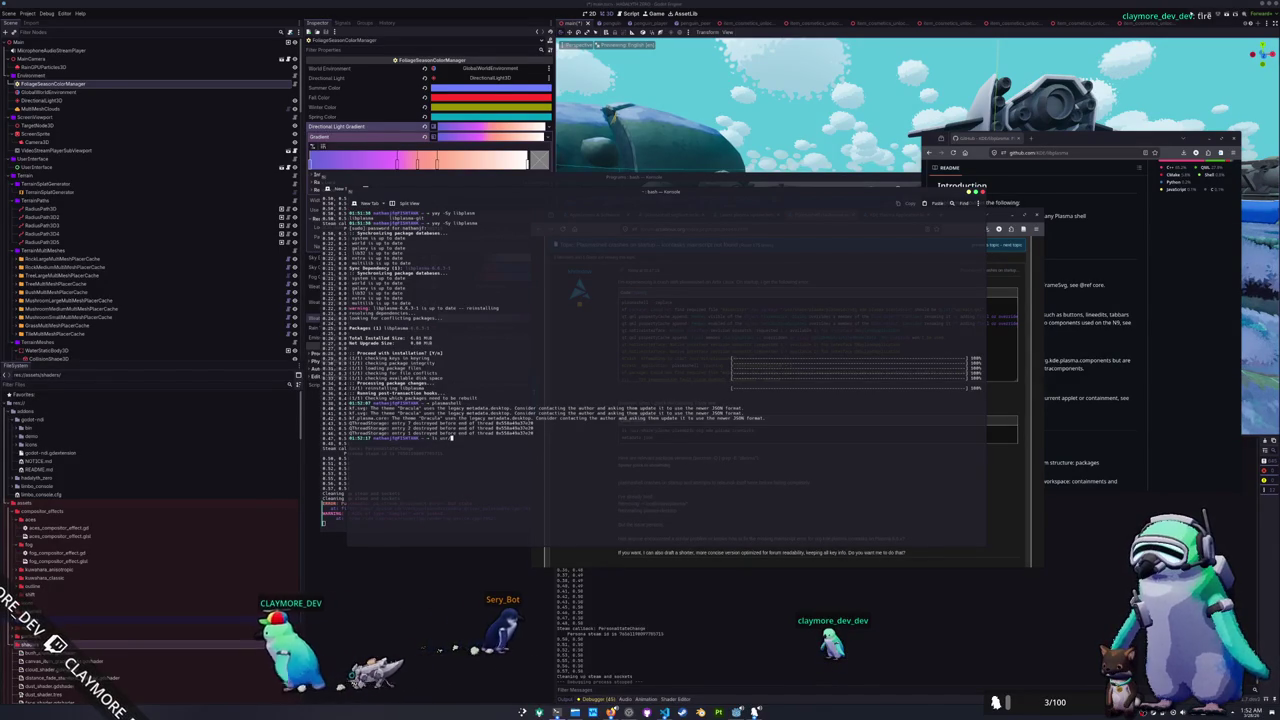
{"action": "key", "text": "BackSpace"}
{"action": "key", "text": "BackSpace"}
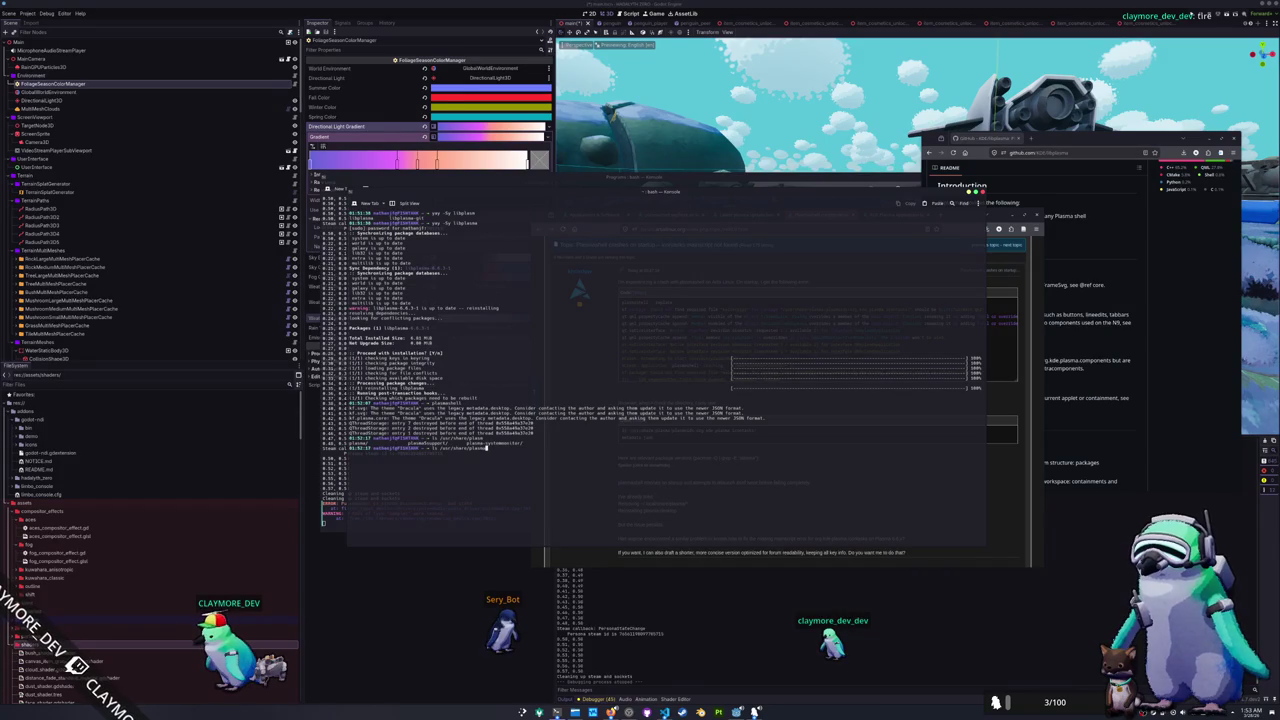
{"action": "key", "text": "Tab"}
{"action": "key", "text": "Tab"}
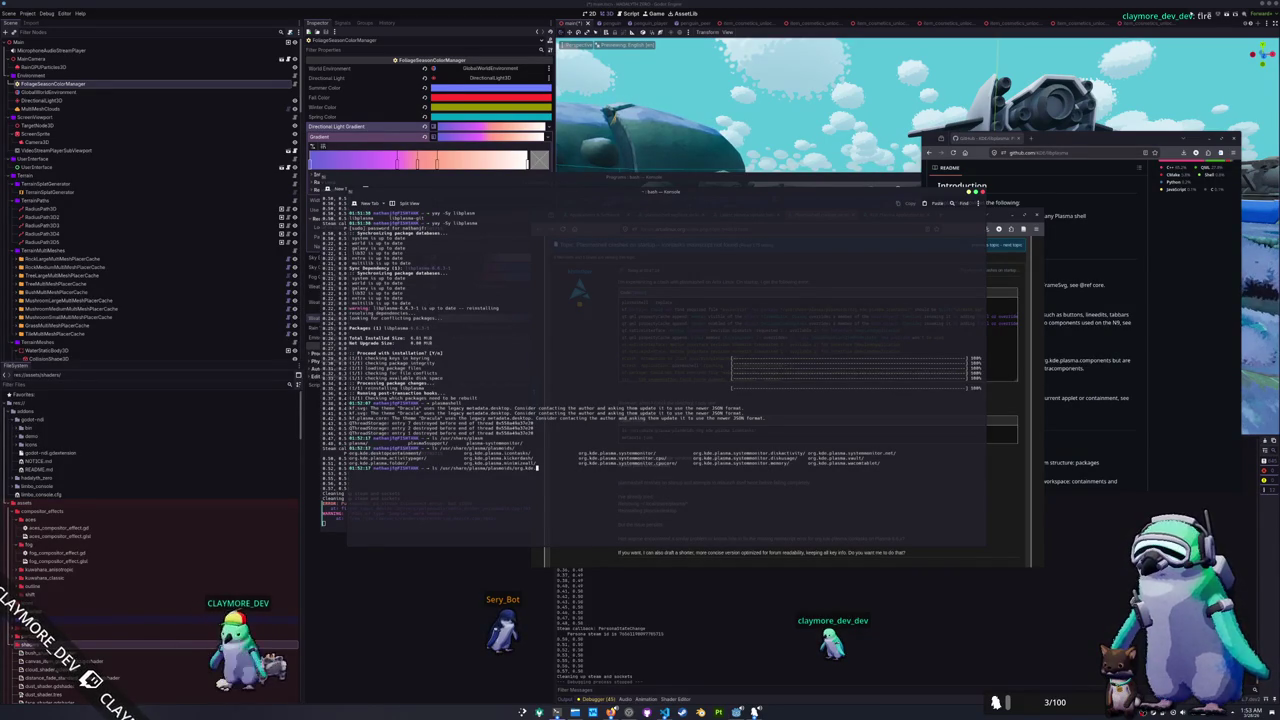
{"action": "type", "text": "."}
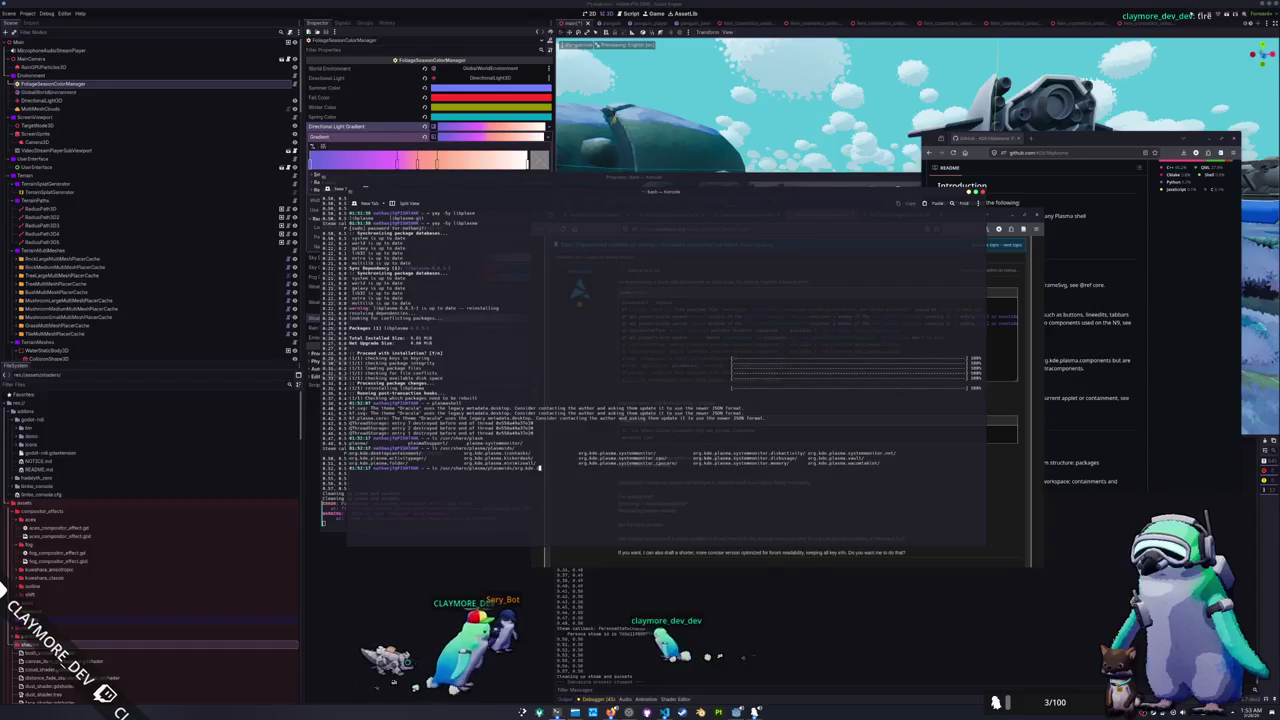
{"action": "key", "text": "Tab"}
{"action": "key", "text": "Tab"}
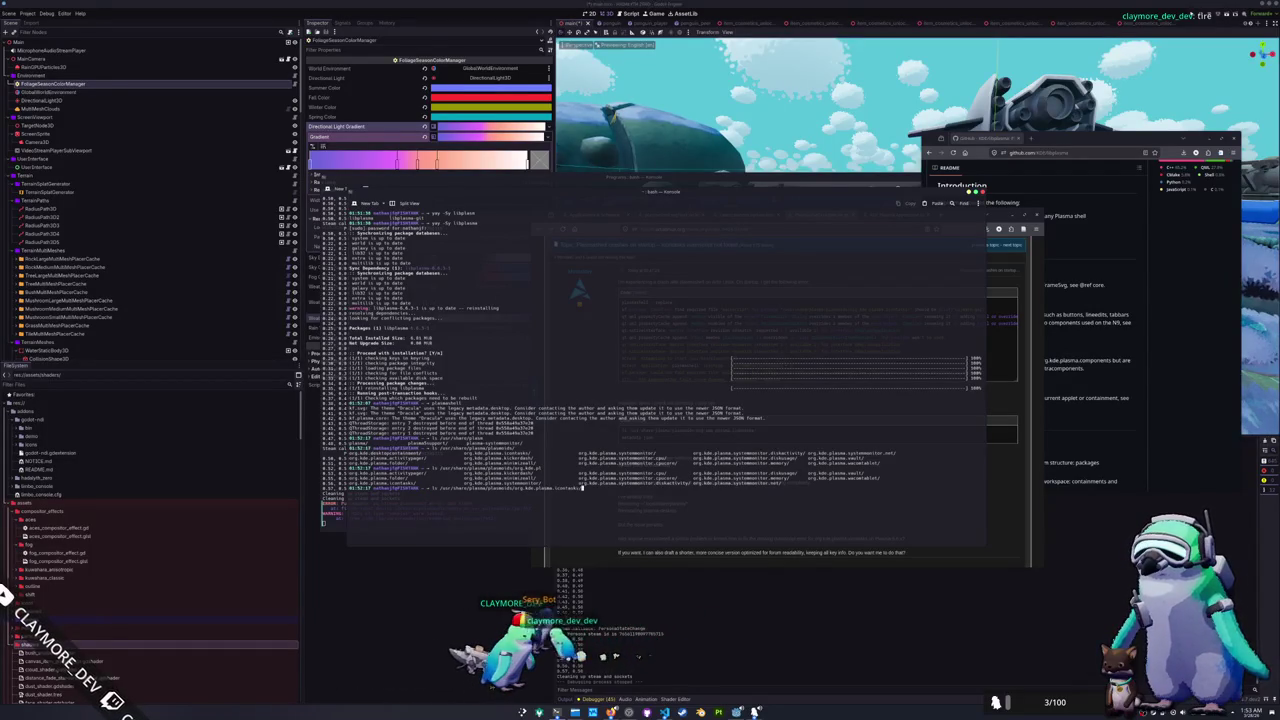
{"action": "type", "text": "icontasks/"}
{"action": "key", "text": "Return"}
- Clear the Konsole terminal back to a fresh prompt
{"action": "type", "text": "ls"}
{"action": "key", "text": "Return"}
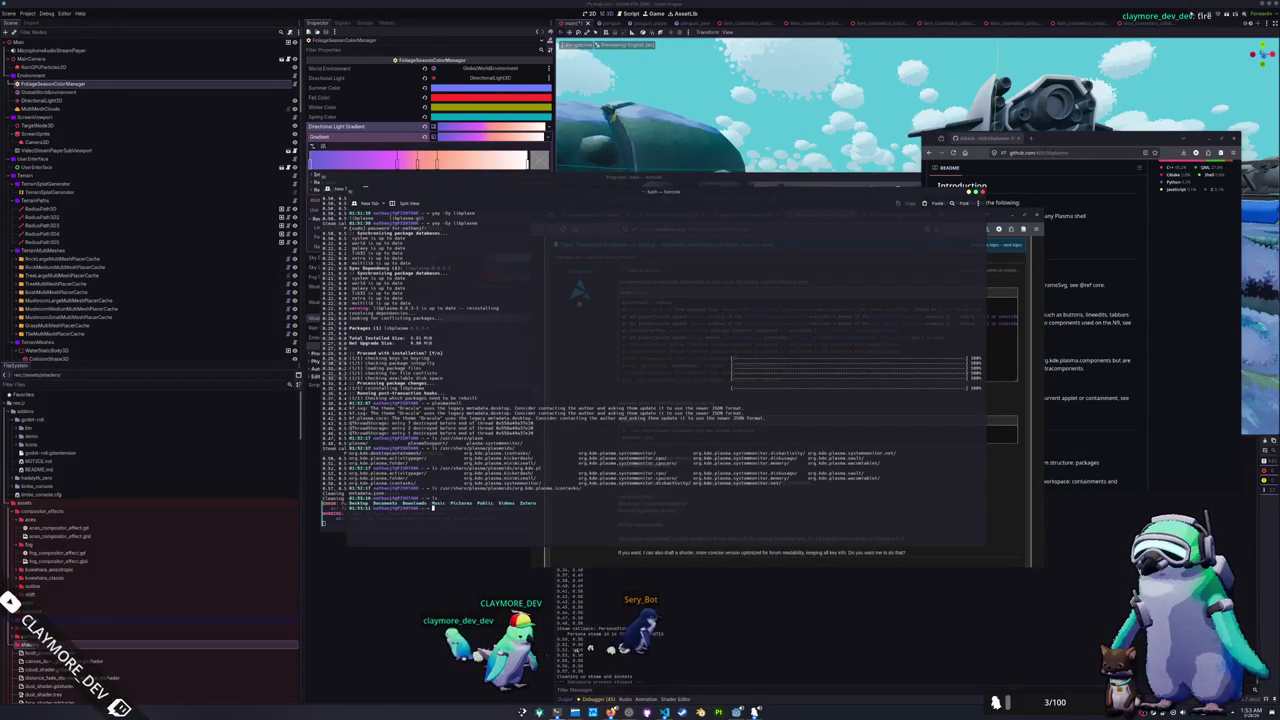
{"action": "key", "text": "Up"}
{"action": "key", "text": "Up"}
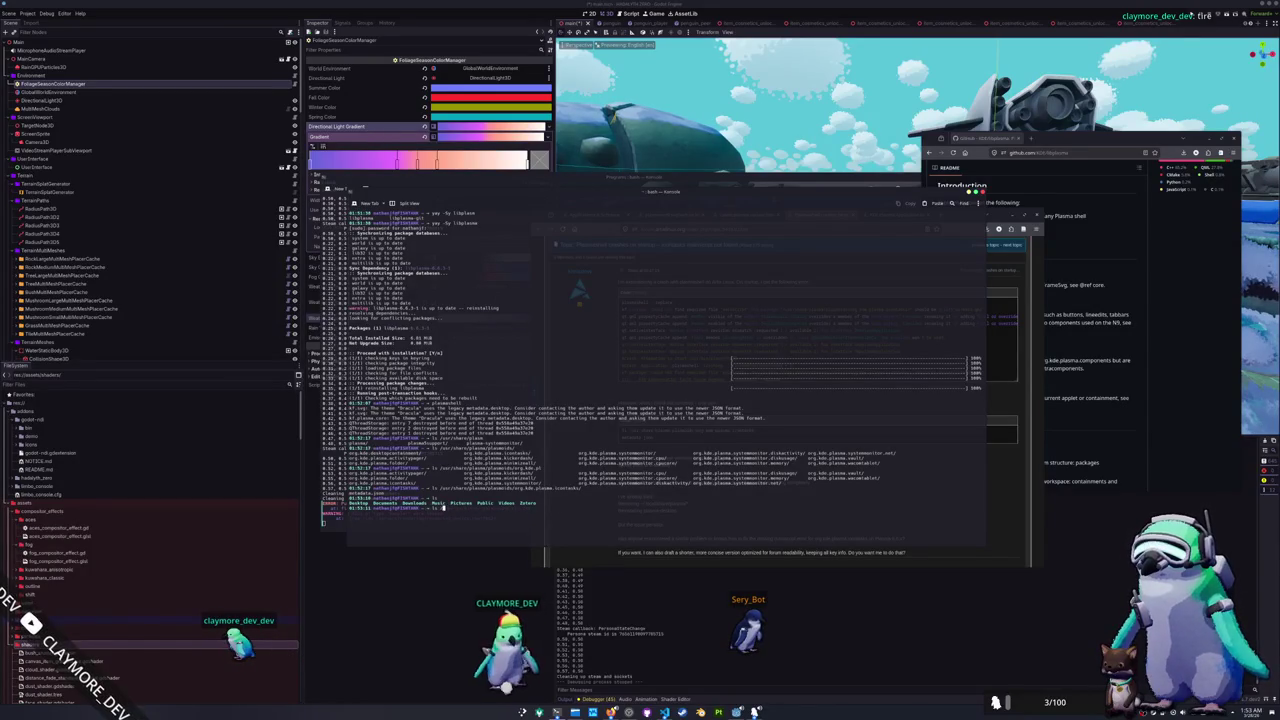
{"action": "key", "text": "Return"}
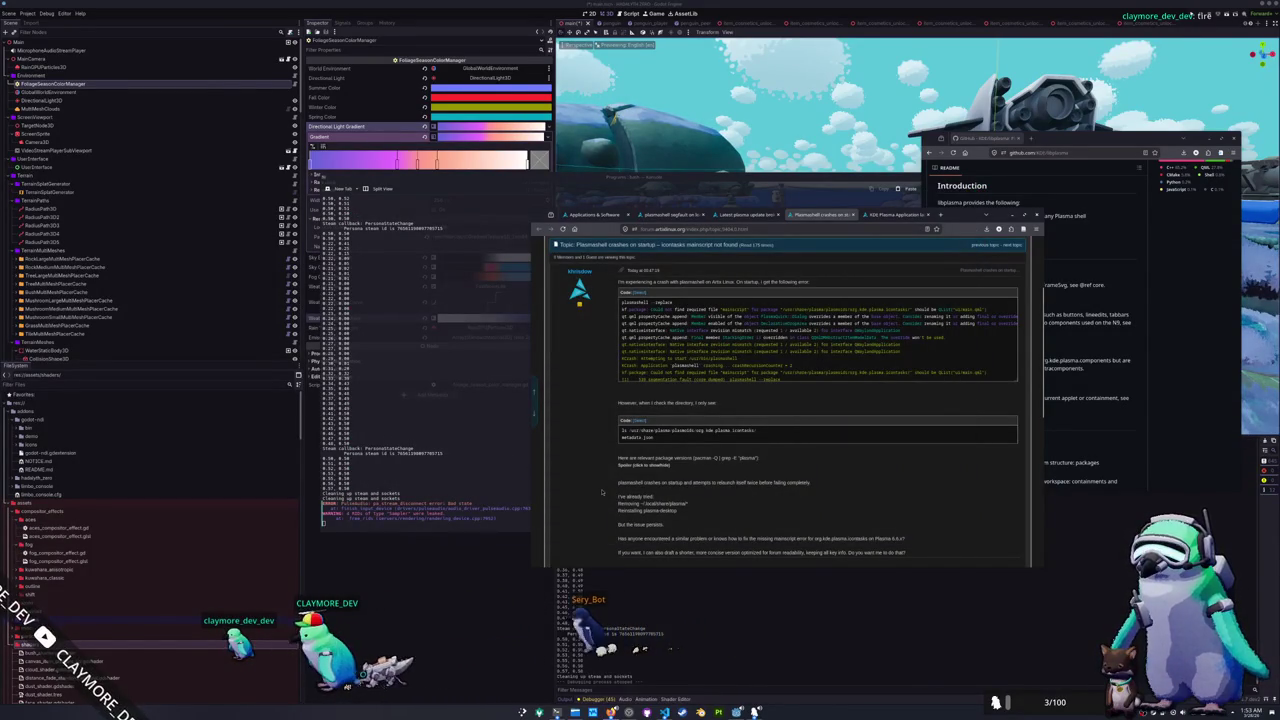
- Switch over to OBS Studio, then bring the Artix forum browser window back to the front
{"action": "scroll", "coordinate": [602, 491], "scroll_direction": "down", "scroll_amount": 5}
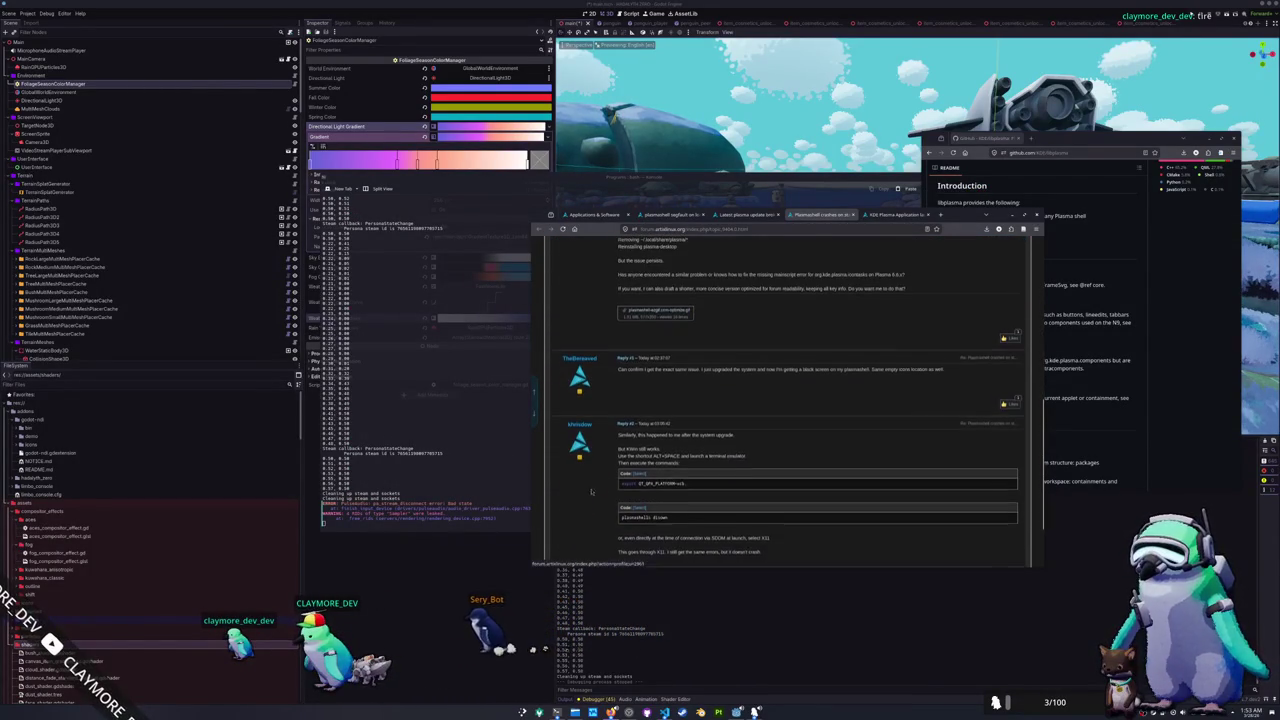
{"action": "key", "text": "alt+Tab"}
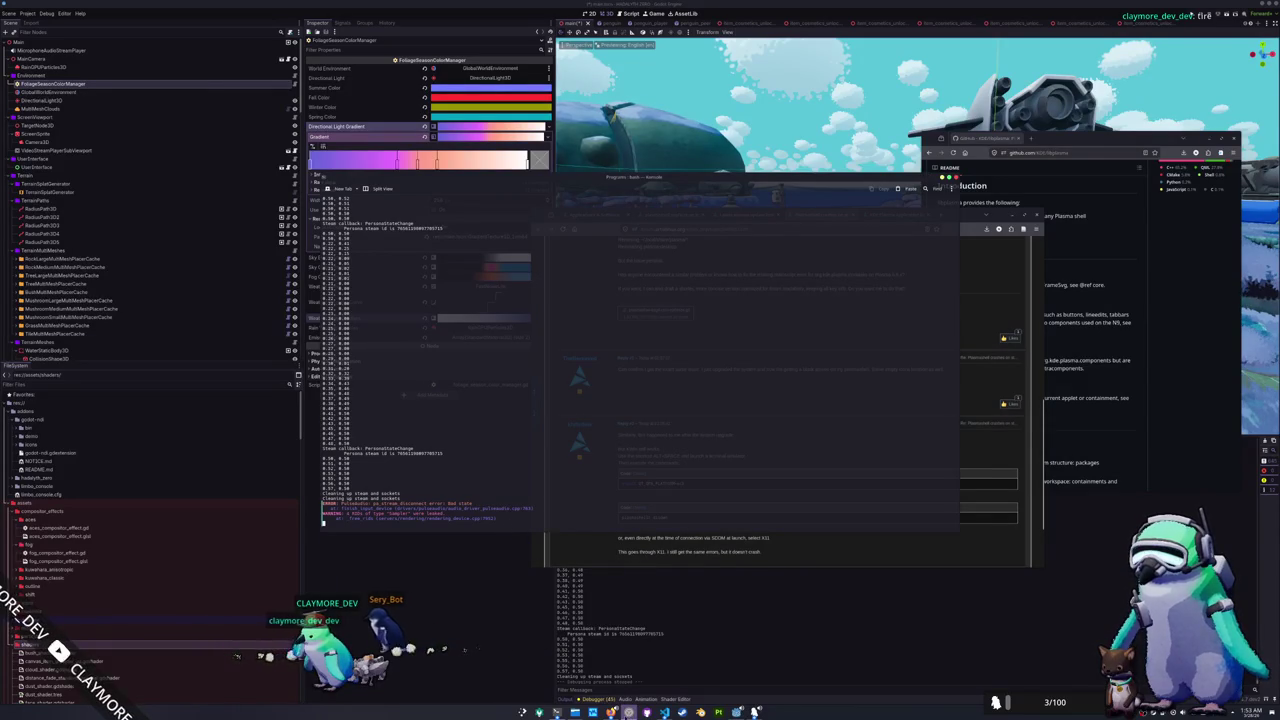
{"action": "key", "text": "alt+Tab"}
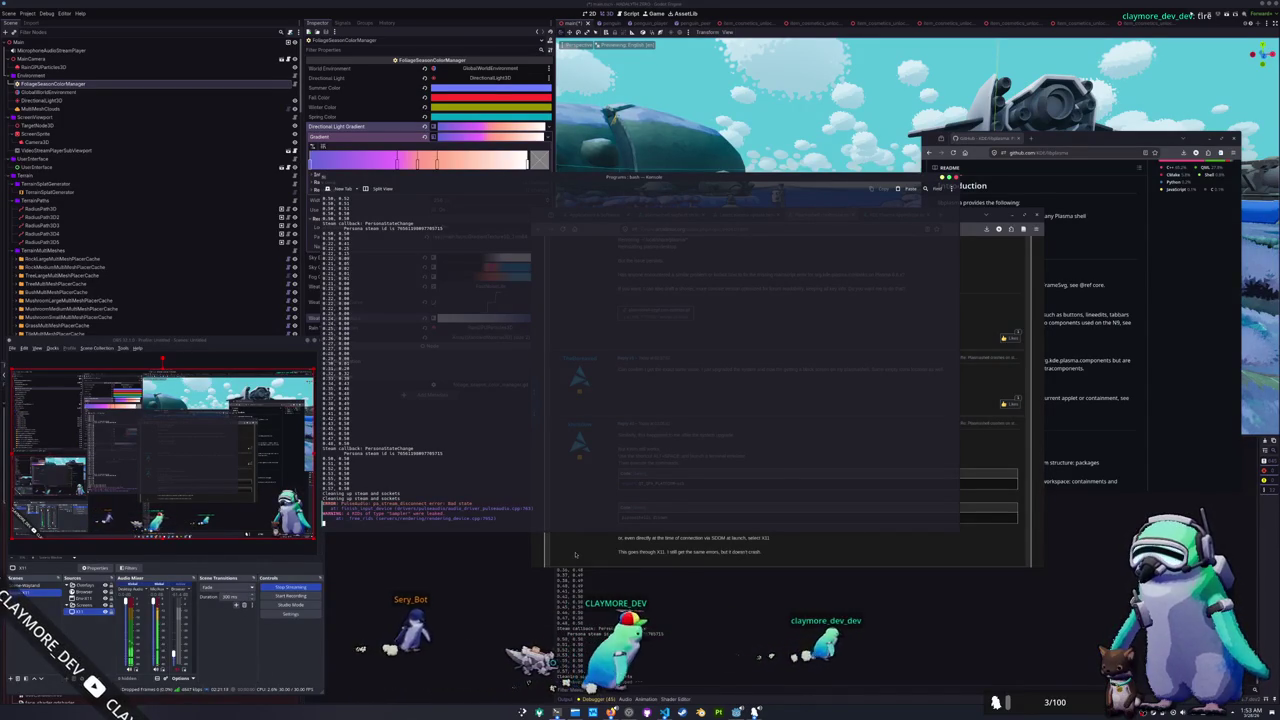
{"action": "left_click", "coordinate": [576, 554]}
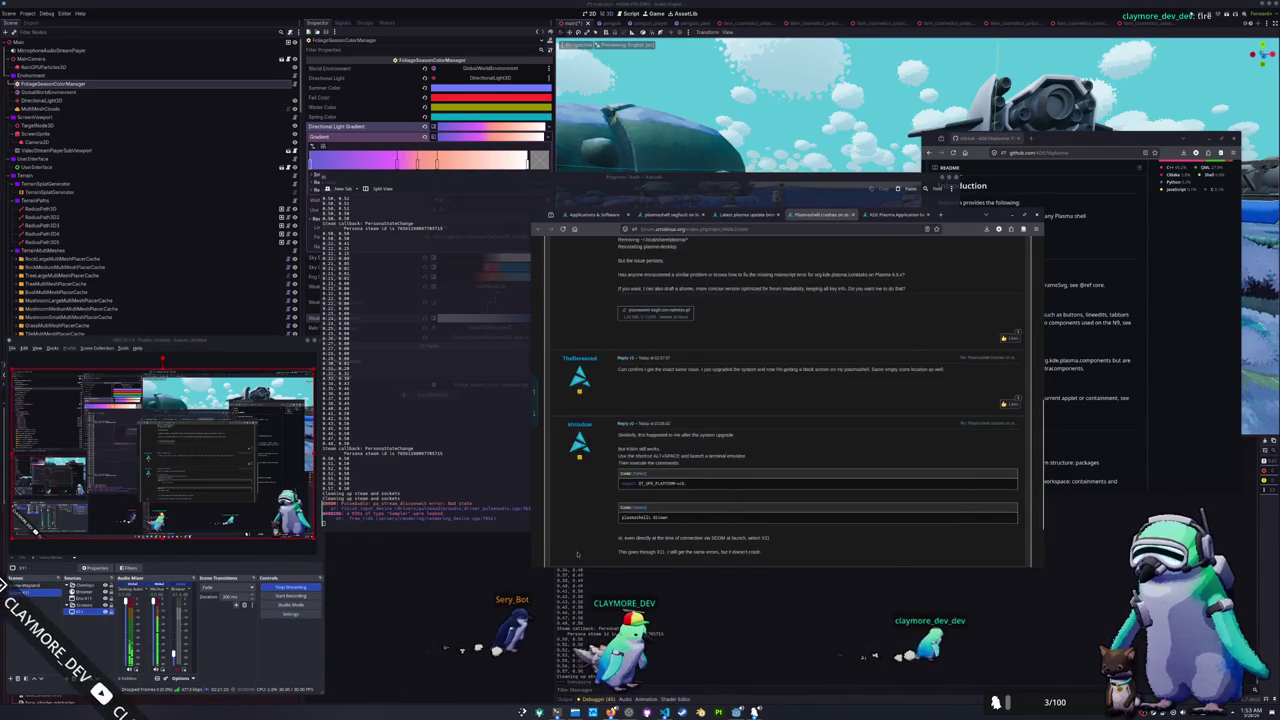
- Read the plasmashell crash thread replies, return to the Applications & Software topic list, and close the window
{"action": "scroll", "coordinate": [576, 554], "scroll_direction": "down", "scroll_amount": 2}
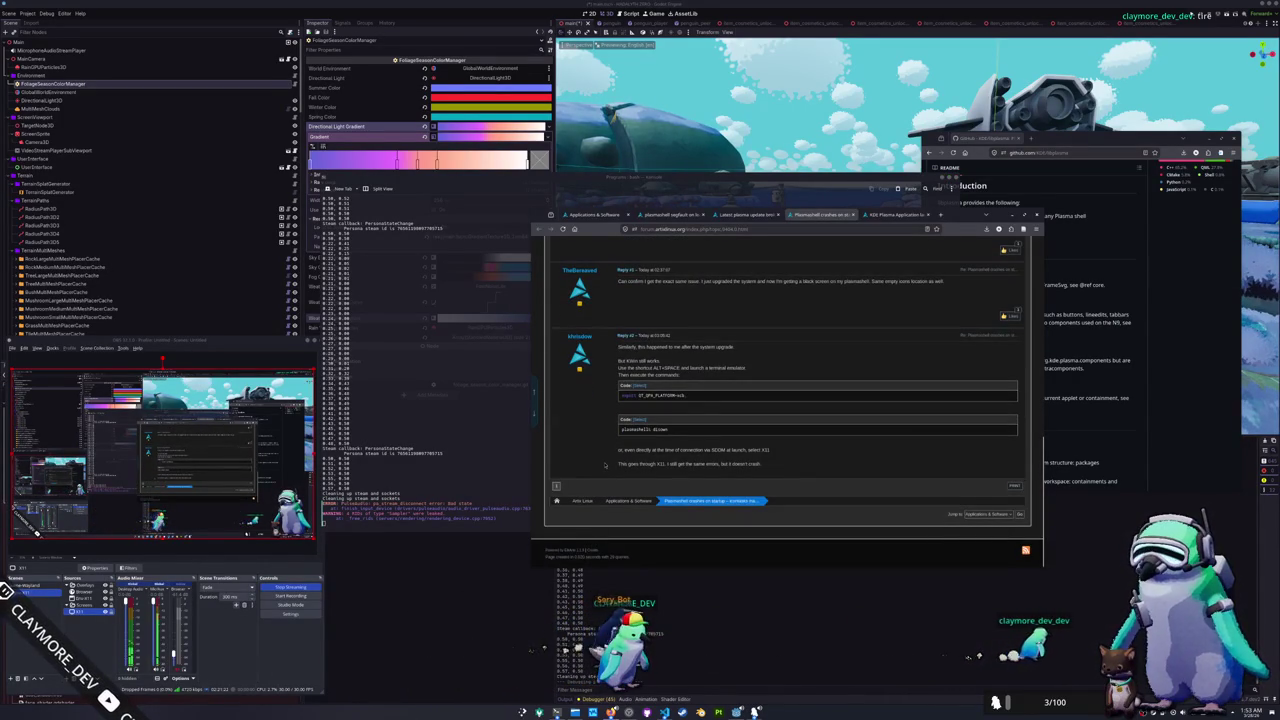
{"action": "scroll", "coordinate": [604, 463], "scroll_direction": "up", "scroll_amount": 5}
{"action": "scroll", "coordinate": [806, 238], "scroll_direction": "down", "scroll_amount": 10}
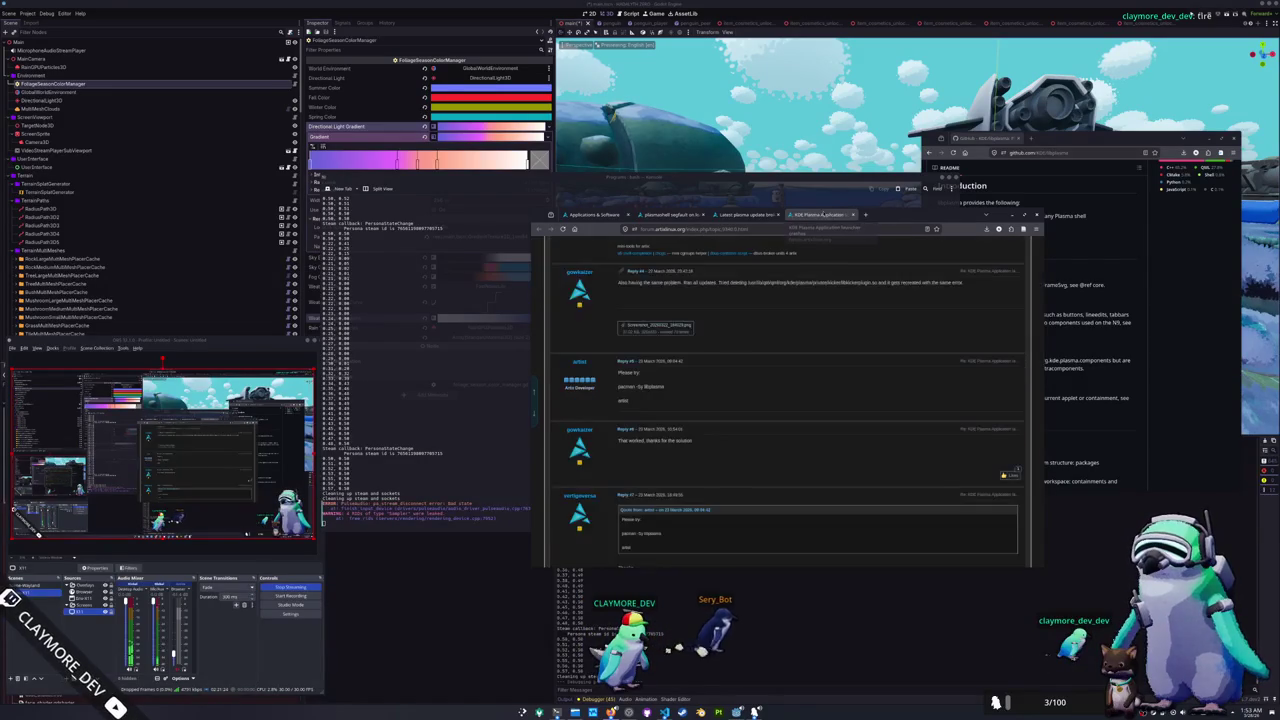
{"action": "left_click", "coordinate": [592, 215]}
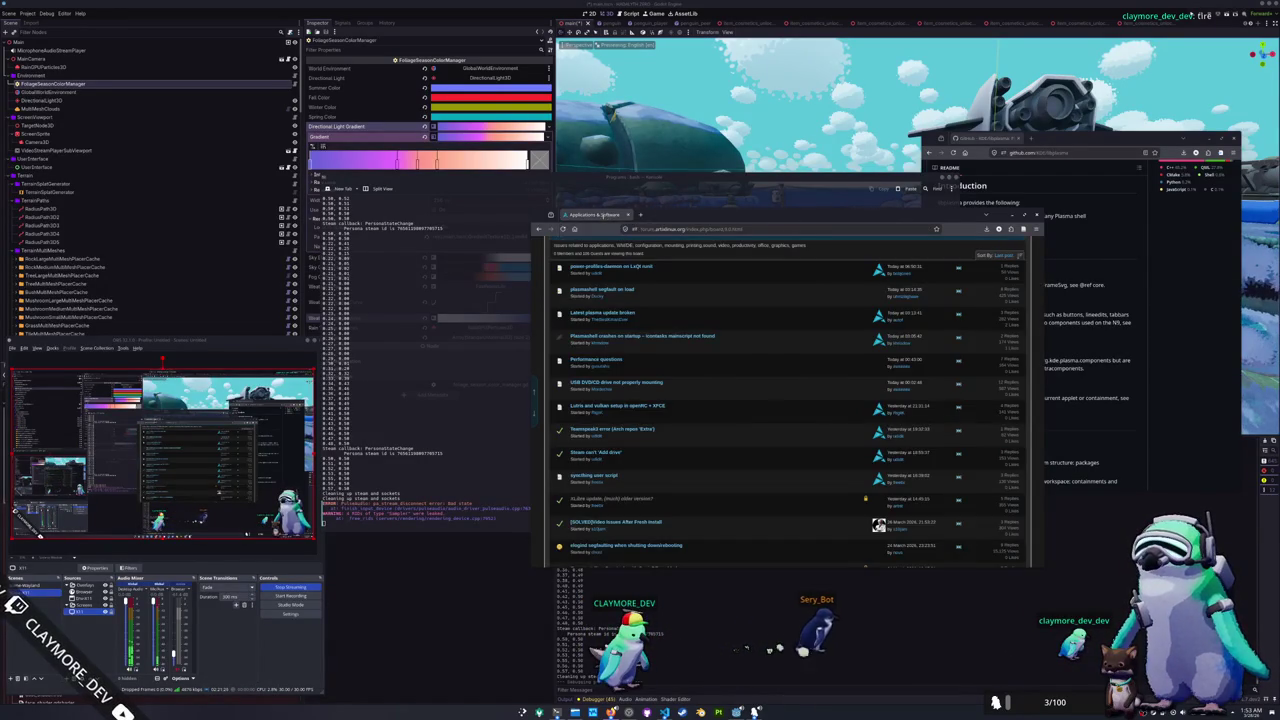
{"action": "key", "text": "ctrl+w"}
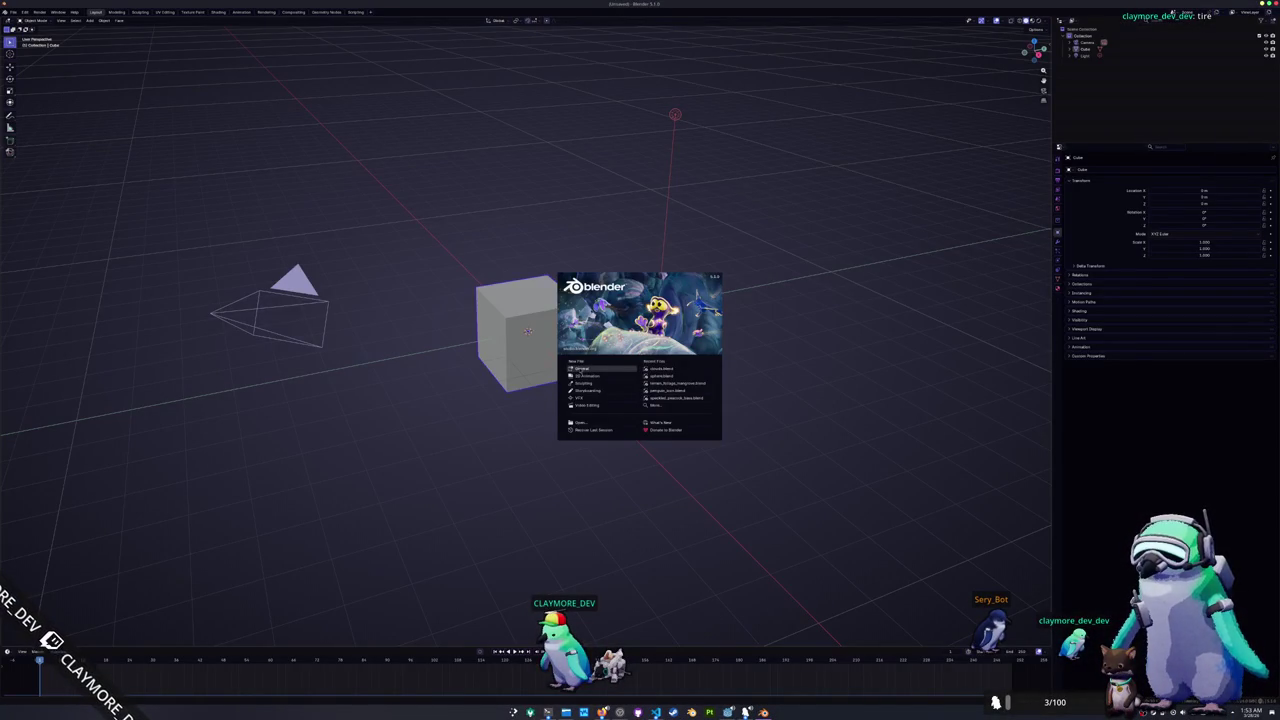
- Delete all default objects from the Blender scene and open the save-file browser in the clouds folder
{"action": "left_click", "coordinate": [528, 332]}
{"action": "key", "text": "a"}
{"action": "key", "text": "x"}
{"action": "left_click", "coordinate": [565, 372]}
{"action": "key", "text": "ctrl+s"}
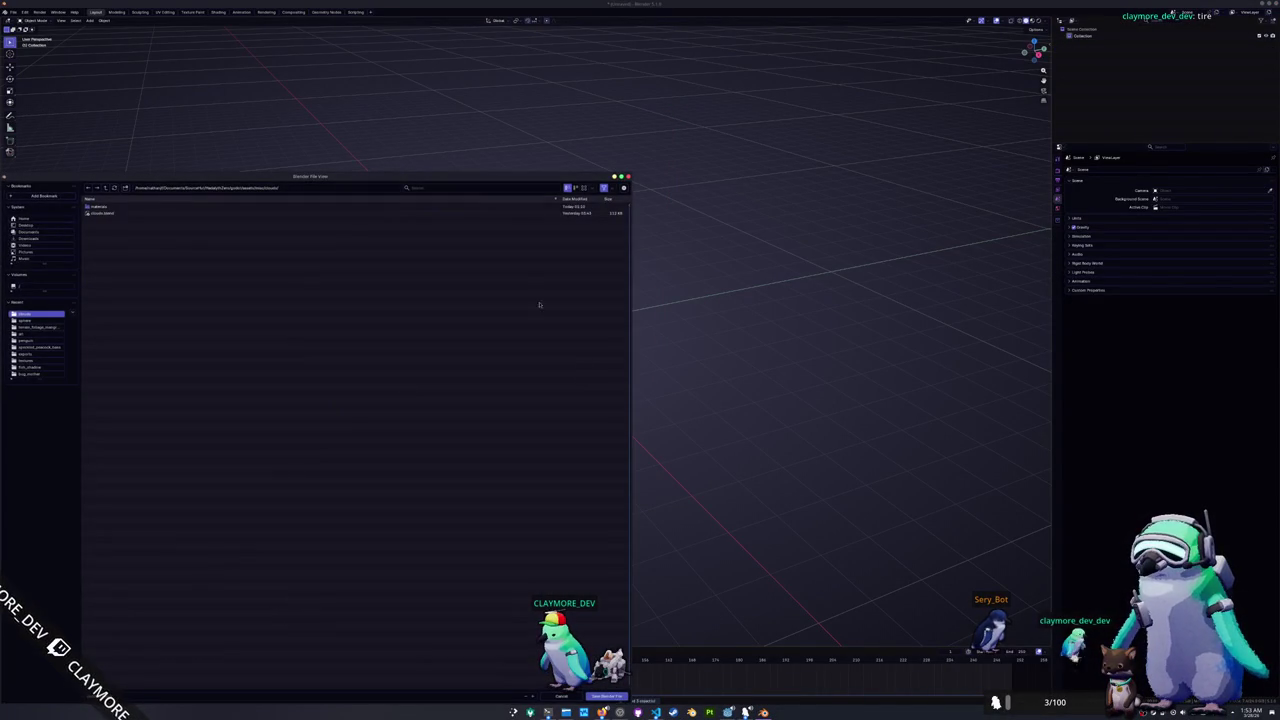
{"action": "left_click_drag", "start_coordinate": [471, 182], "coordinate": [491, 83]}
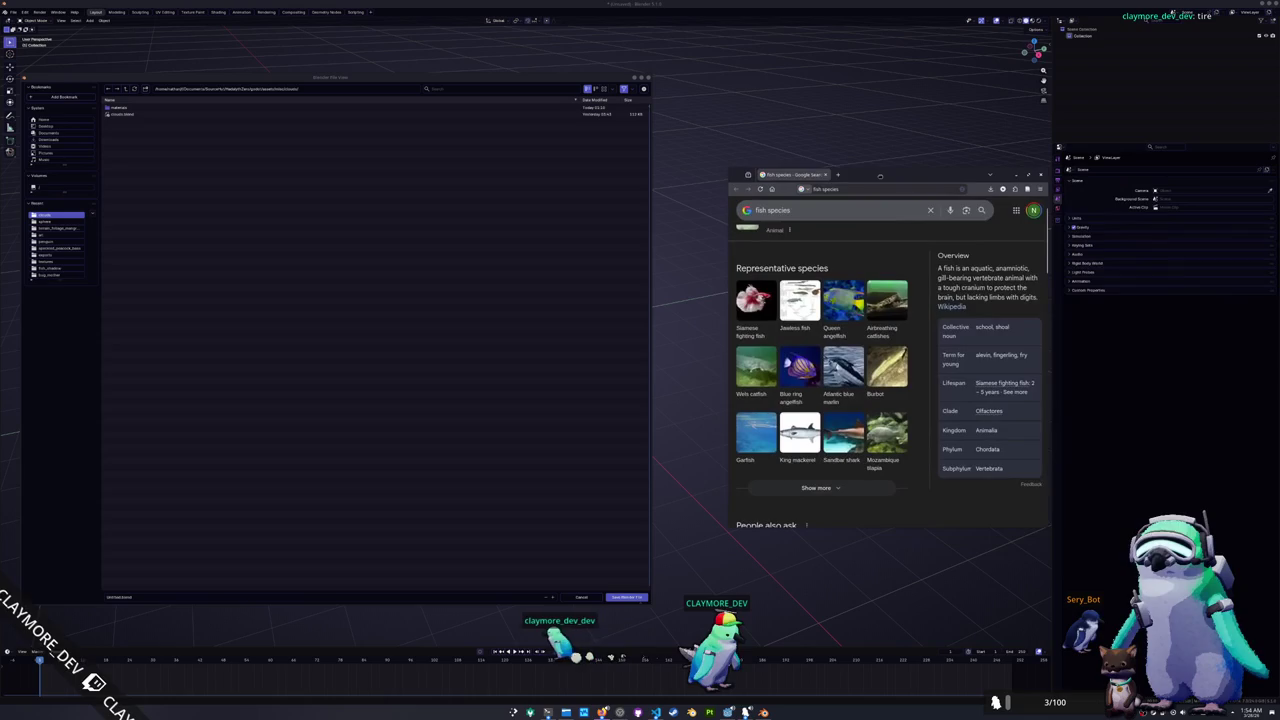
- Widen the Chrome fish species results, expand the full species list, and look up Blue ring angelfish
{"action": "left_click_drag", "start_coordinate": [683, 197], "coordinate": [448, 197]}
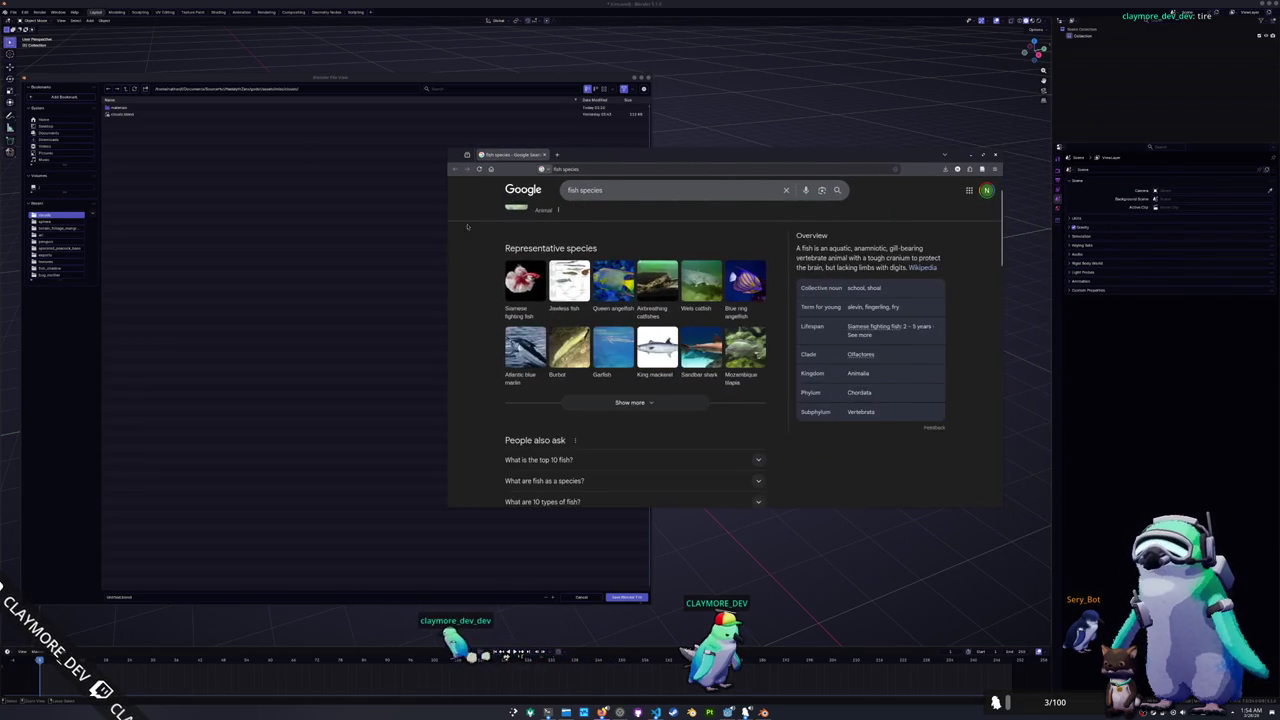
{"action": "scroll", "coordinate": [588, 330], "scroll_direction": "down", "scroll_amount": 1}
{"action": "left_click", "coordinate": [588, 350]}
{"action": "scroll", "coordinate": [482, 356], "scroll_direction": "down", "scroll_amount": 10}
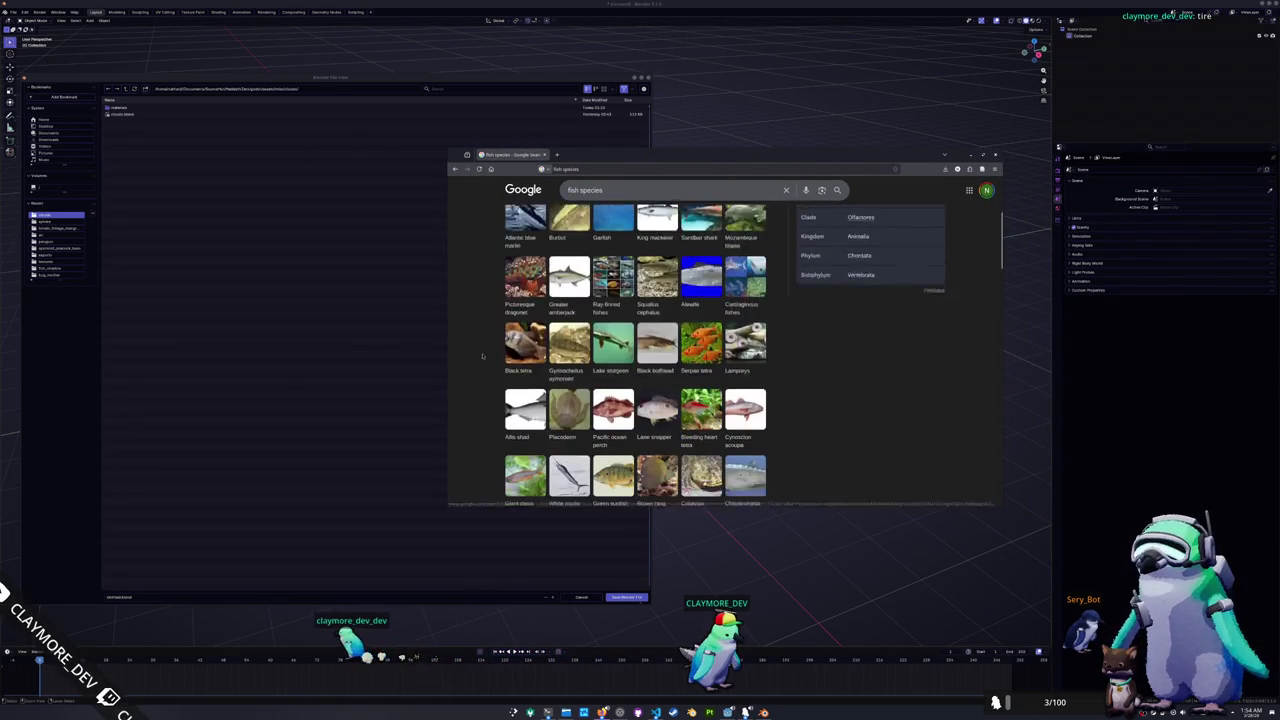
{"action": "scroll", "coordinate": [482, 356], "scroll_direction": "down", "scroll_amount": 1}
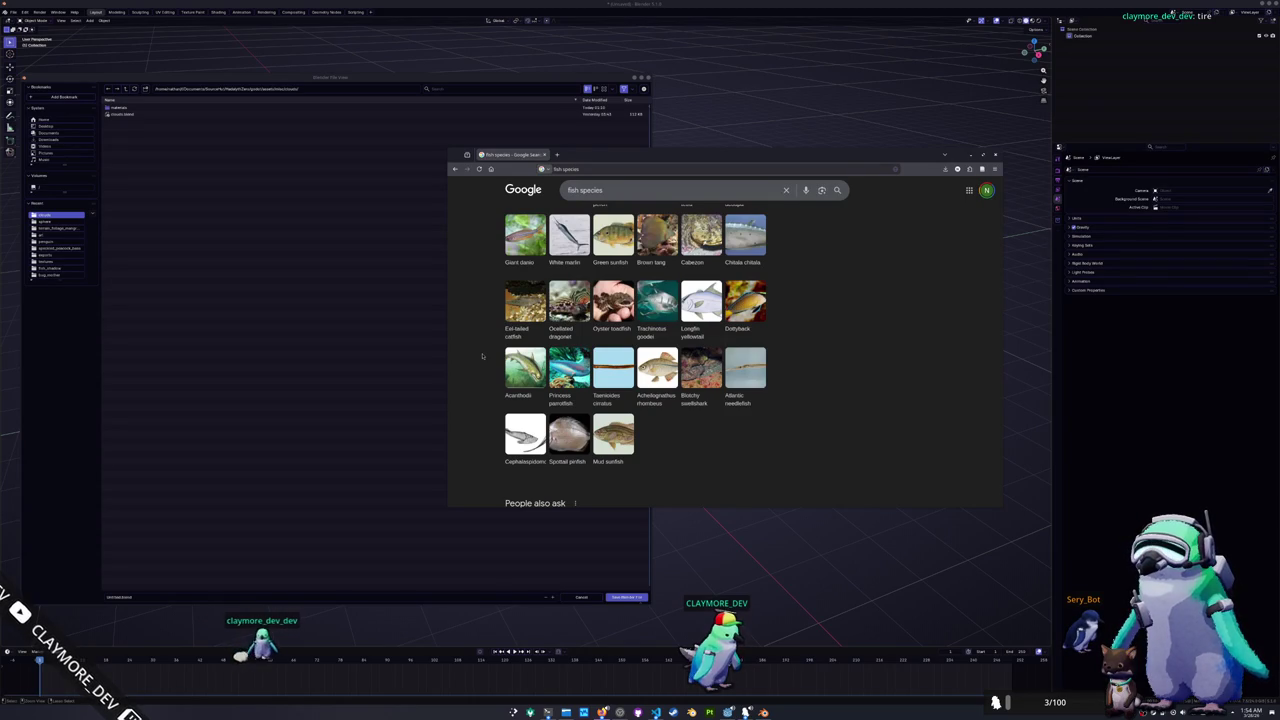
{"action": "scroll", "coordinate": [482, 356], "scroll_direction": "up", "scroll_amount": 2}
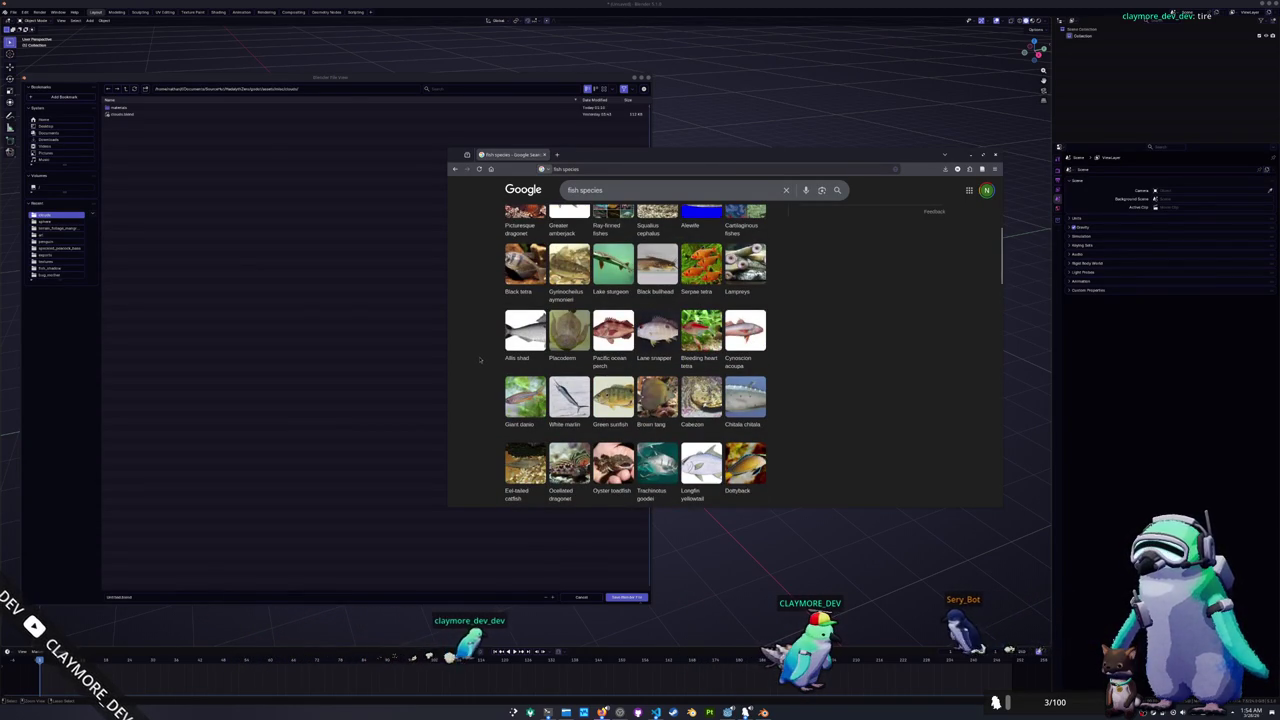
{"action": "scroll", "coordinate": [480, 360], "scroll_direction": "up", "scroll_amount": 2}
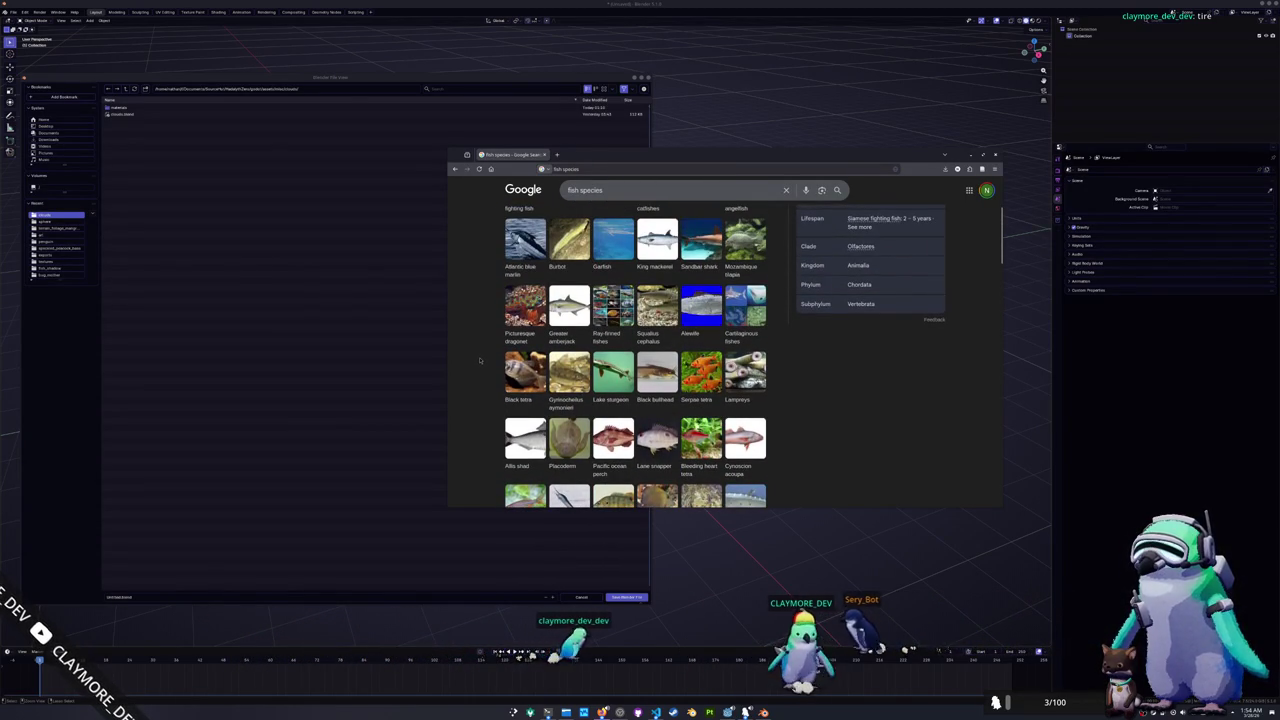
{"action": "scroll", "coordinate": [480, 360], "scroll_direction": "up", "scroll_amount": 1}
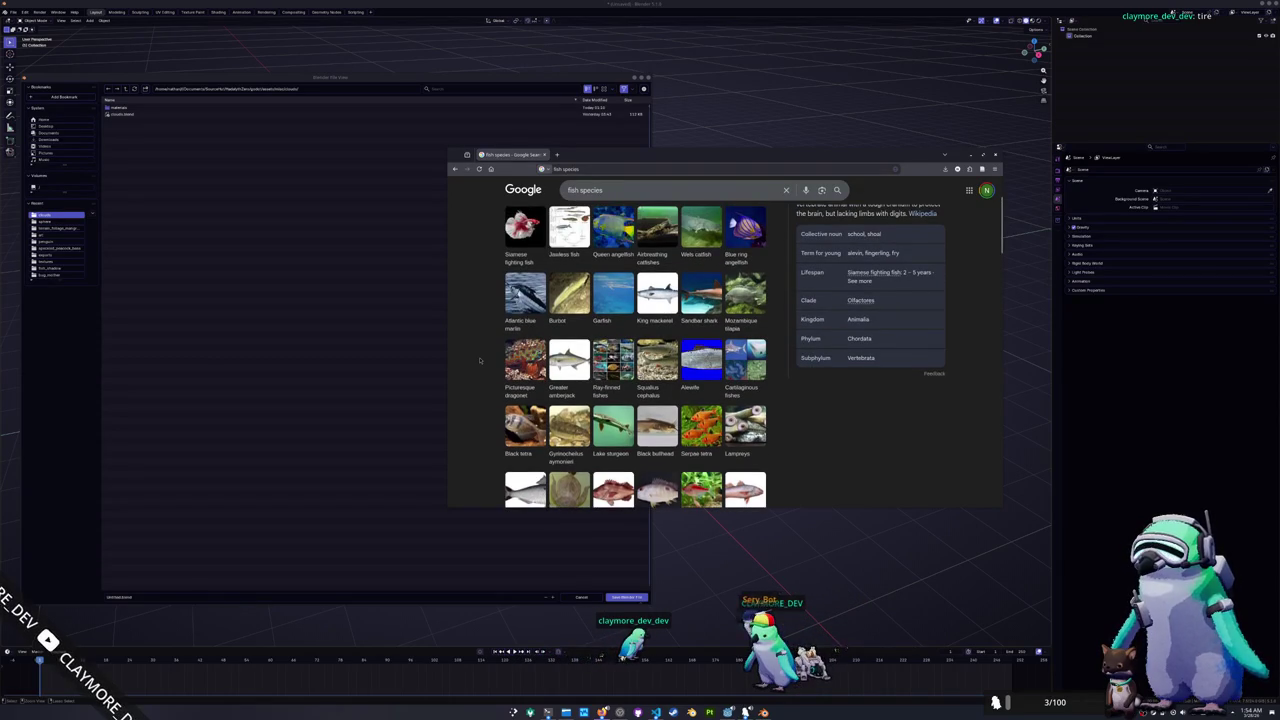
{"action": "scroll", "coordinate": [480, 360], "scroll_direction": "up", "scroll_amount": 1}
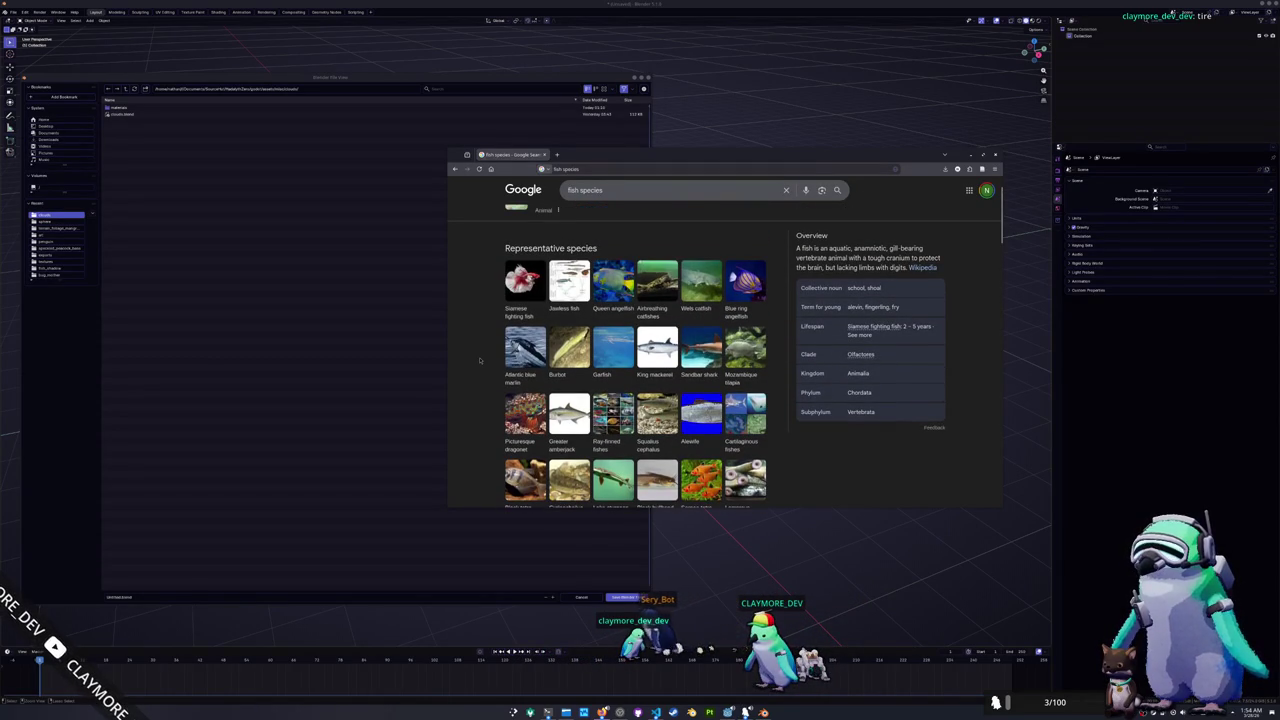
{"action": "scroll", "coordinate": [480, 361], "scroll_direction": "down", "scroll_amount": 6}
{"action": "scroll", "coordinate": [480, 361], "scroll_direction": "up", "scroll_amount": 5}
{"action": "left_click", "coordinate": [745, 228]}
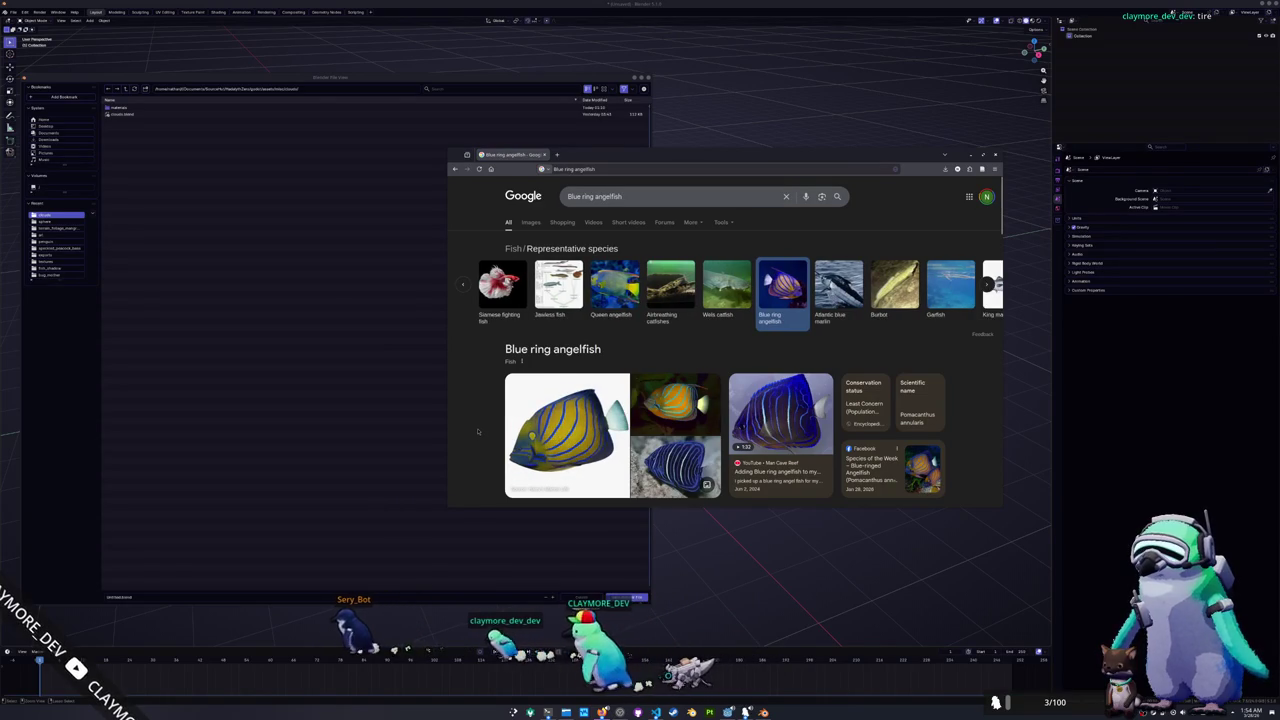
- Browse the Blue ring angelfish results, then return to the 'fish species' results
{"action": "scroll", "coordinate": [478, 432], "scroll_direction": "down", "scroll_amount": 1}
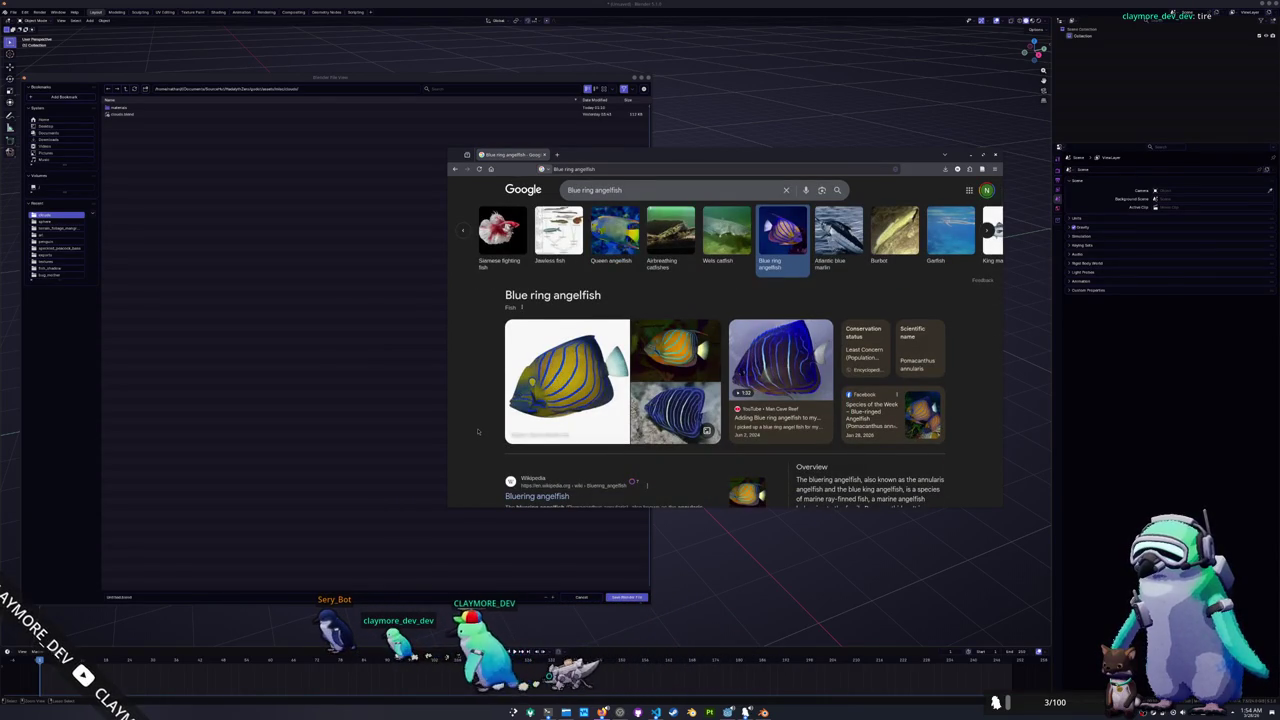
{"action": "scroll", "coordinate": [478, 432], "scroll_direction": "up", "scroll_amount": 1}
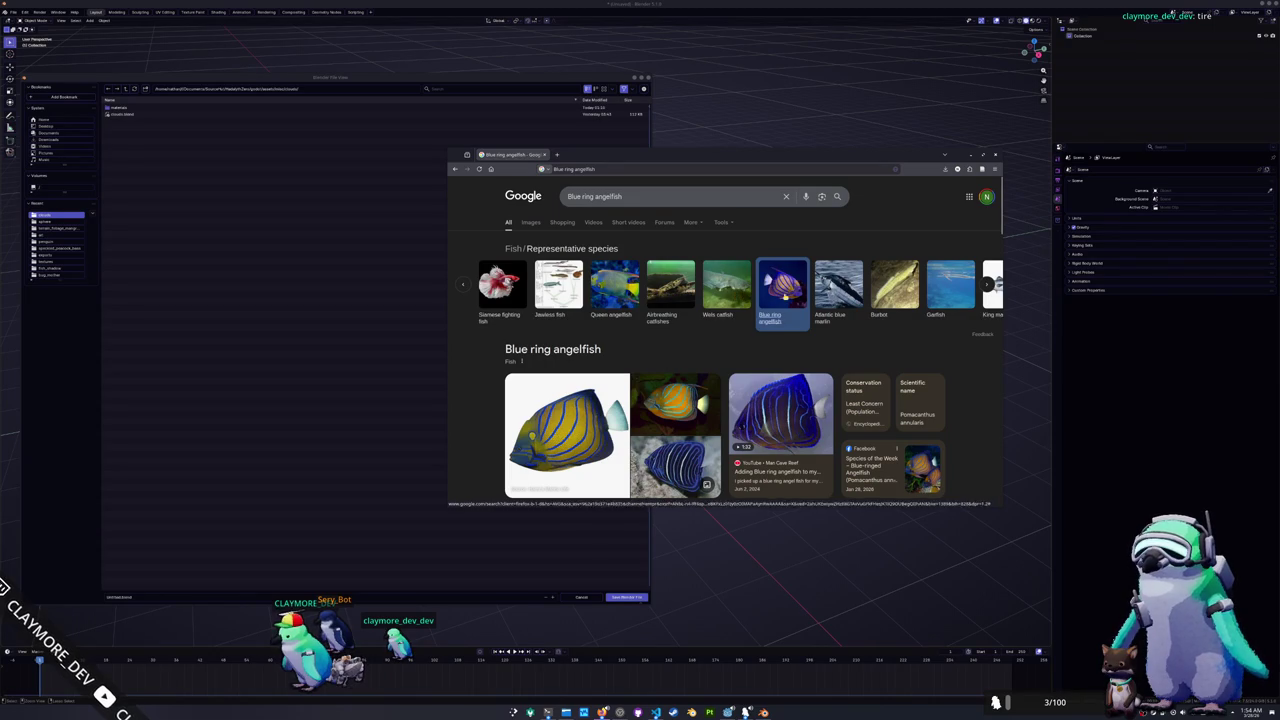
{"action": "scroll", "coordinate": [663, 343], "scroll_direction": "down", "scroll_amount": 10}
{"action": "scroll", "coordinate": [489, 392], "scroll_direction": "down", "scroll_amount": 5}
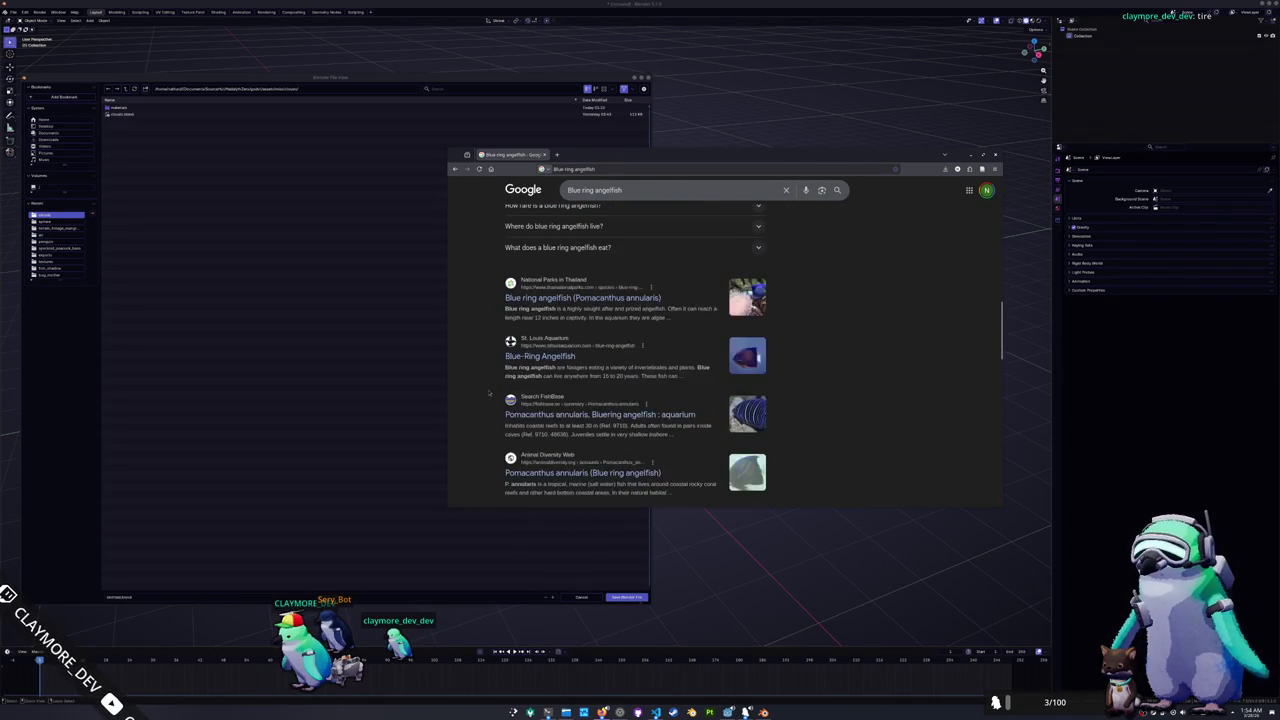
{"action": "left_click", "coordinate": [454, 169]}
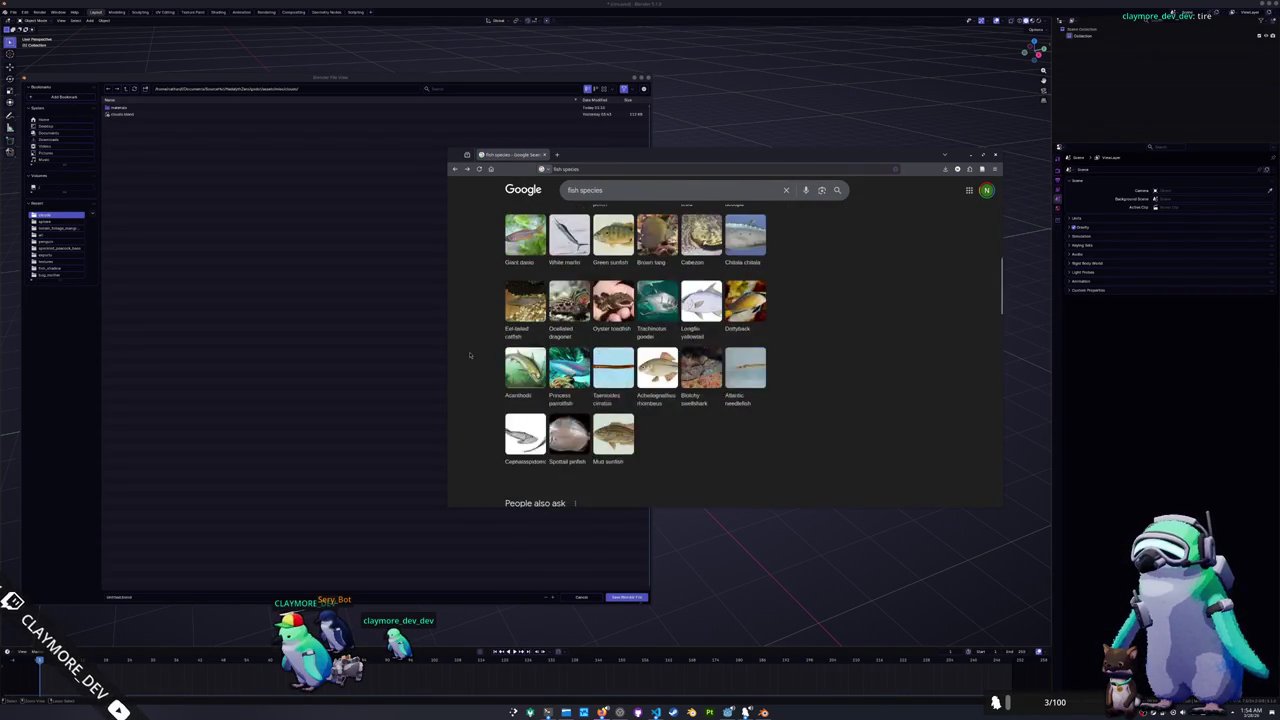
- Scroll the 'fish species' results and open the Guidesly 'Fish Species' page
{"action": "scroll", "coordinate": [469, 354], "scroll_direction": "up", "scroll_amount": 2}
{"action": "scroll", "coordinate": [469, 354], "scroll_direction": "down", "scroll_amount": 10}
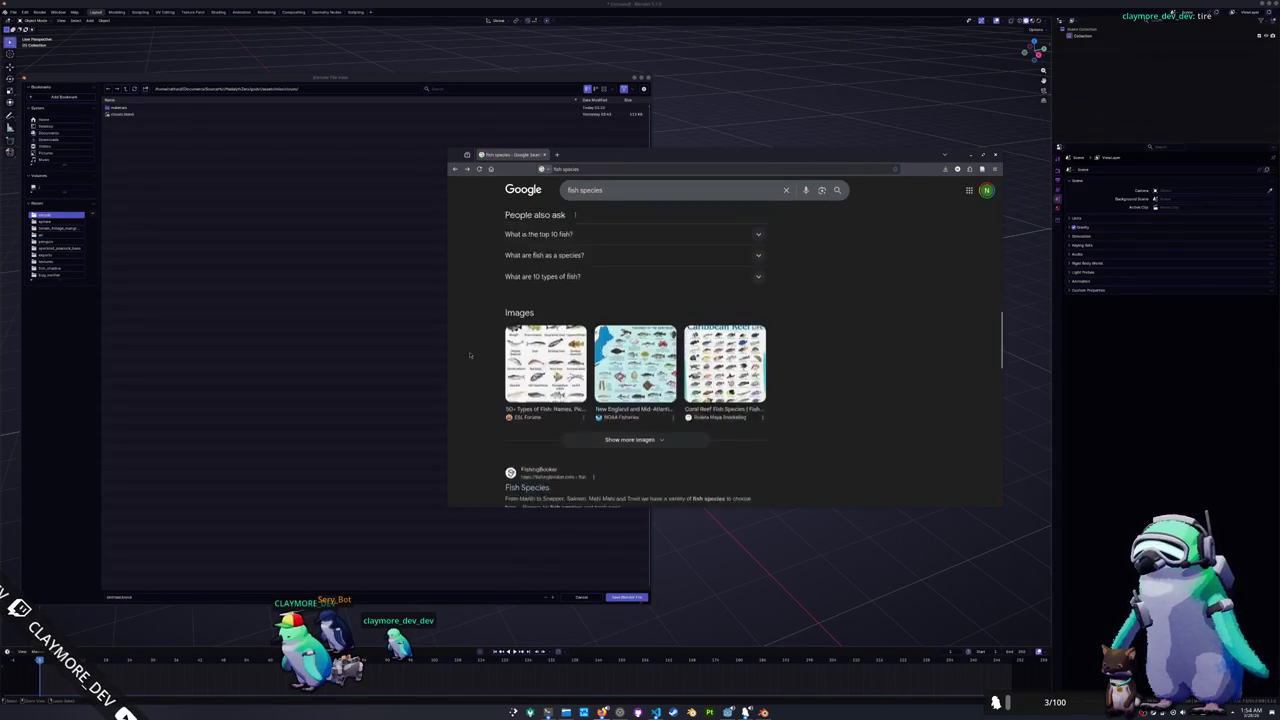
{"action": "scroll", "coordinate": [469, 354], "scroll_direction": "down", "scroll_amount": 1}
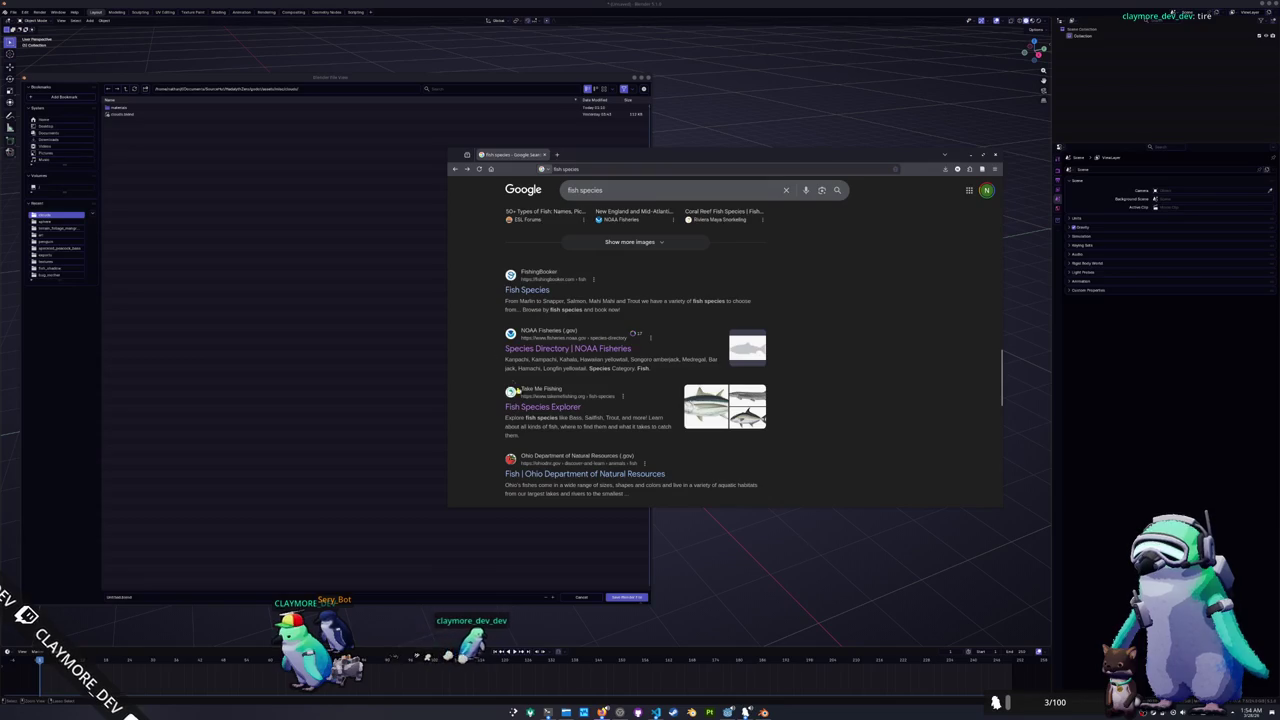
{"action": "scroll", "coordinate": [490, 378], "scroll_direction": "up", "scroll_amount": 1}
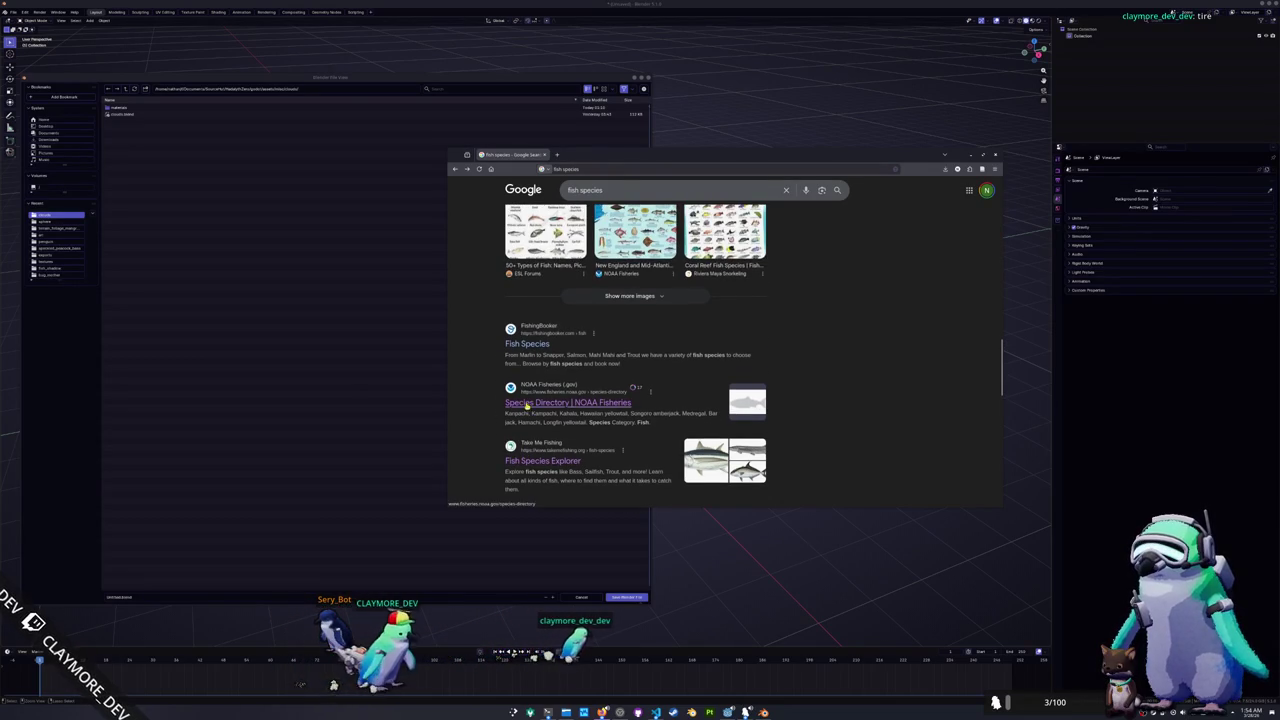
{"action": "scroll", "coordinate": [492, 380], "scroll_direction": "down", "scroll_amount": 4}
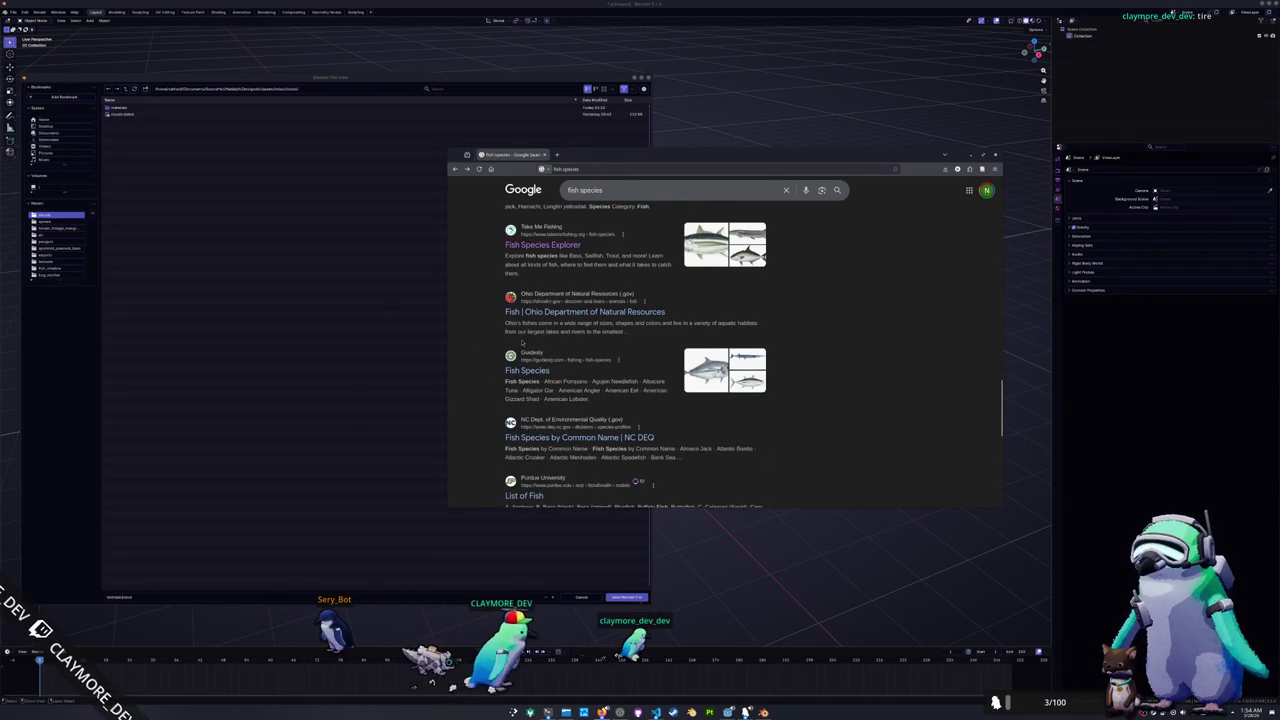
{"action": "scroll", "coordinate": [478, 358], "scroll_direction": "down", "scroll_amount": 1}
{"action": "scroll", "coordinate": [478, 358], "scroll_direction": "down", "scroll_amount": 1}
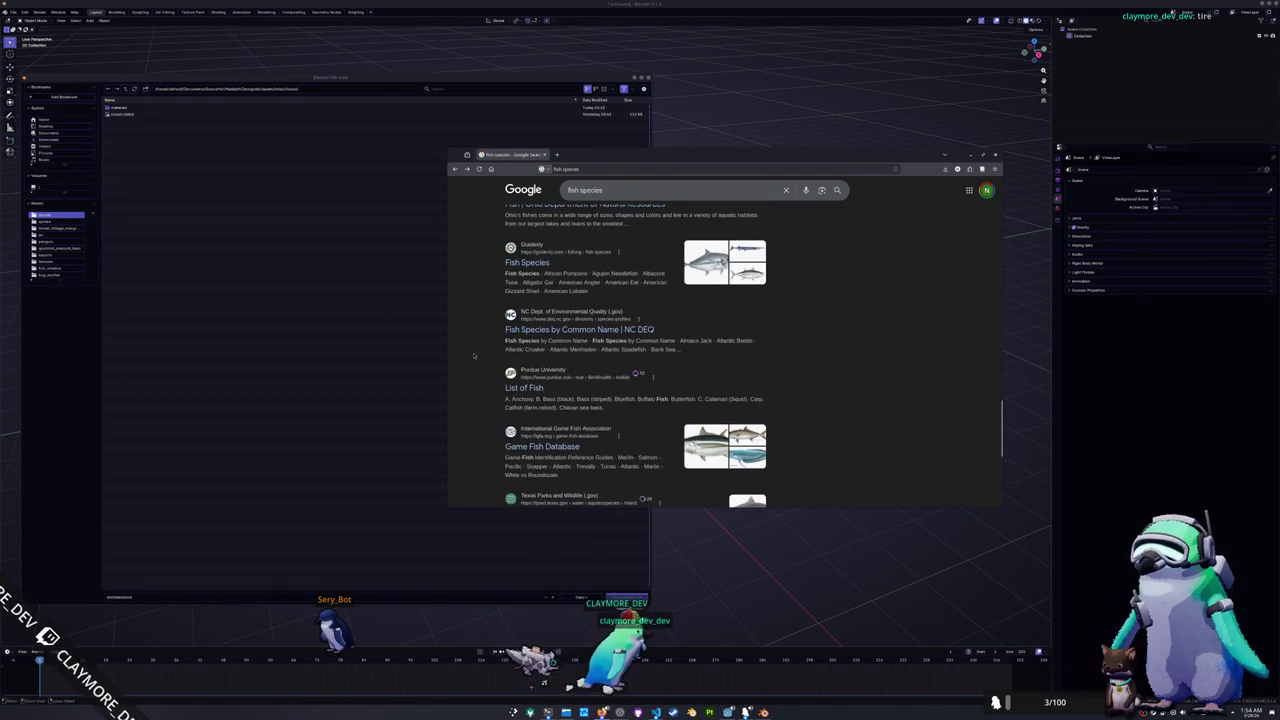
{"action": "left_click", "coordinate": [527, 263]}
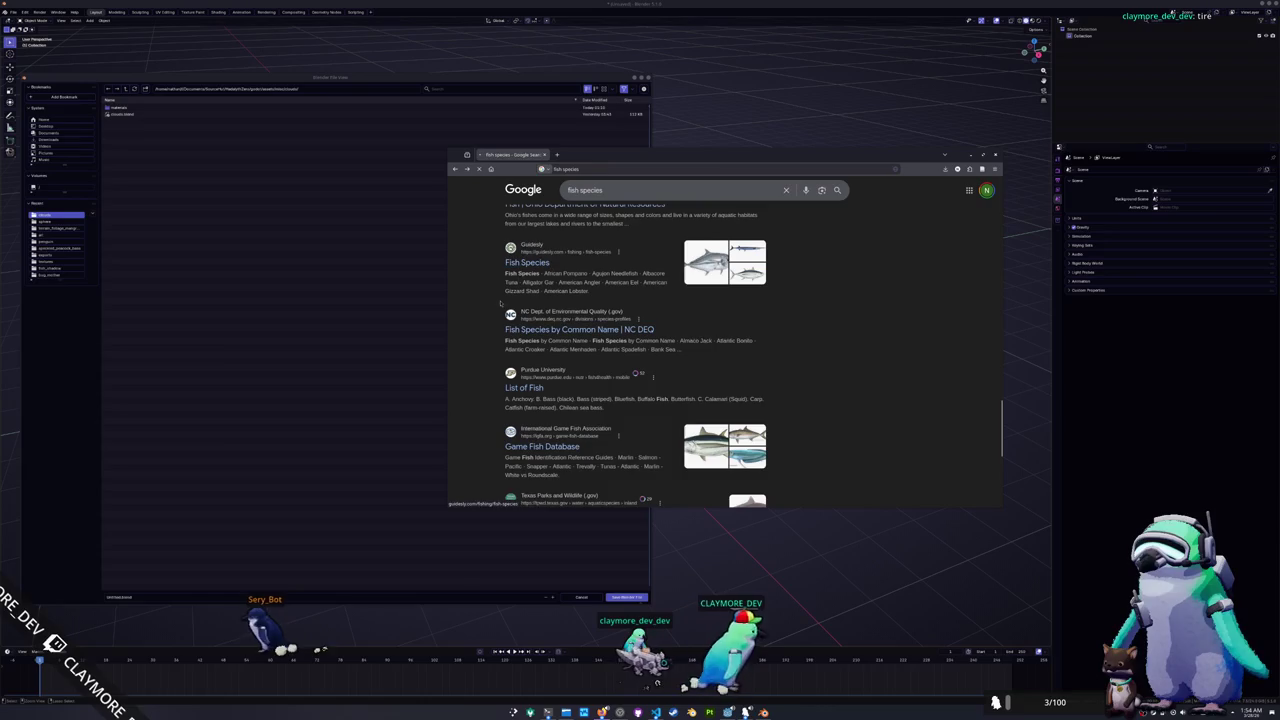
- Browse the Guidesly species grid and open the American Eel card in a new tab
{"action": "scroll", "coordinate": [490, 320], "scroll_direction": "down", "scroll_amount": 1}
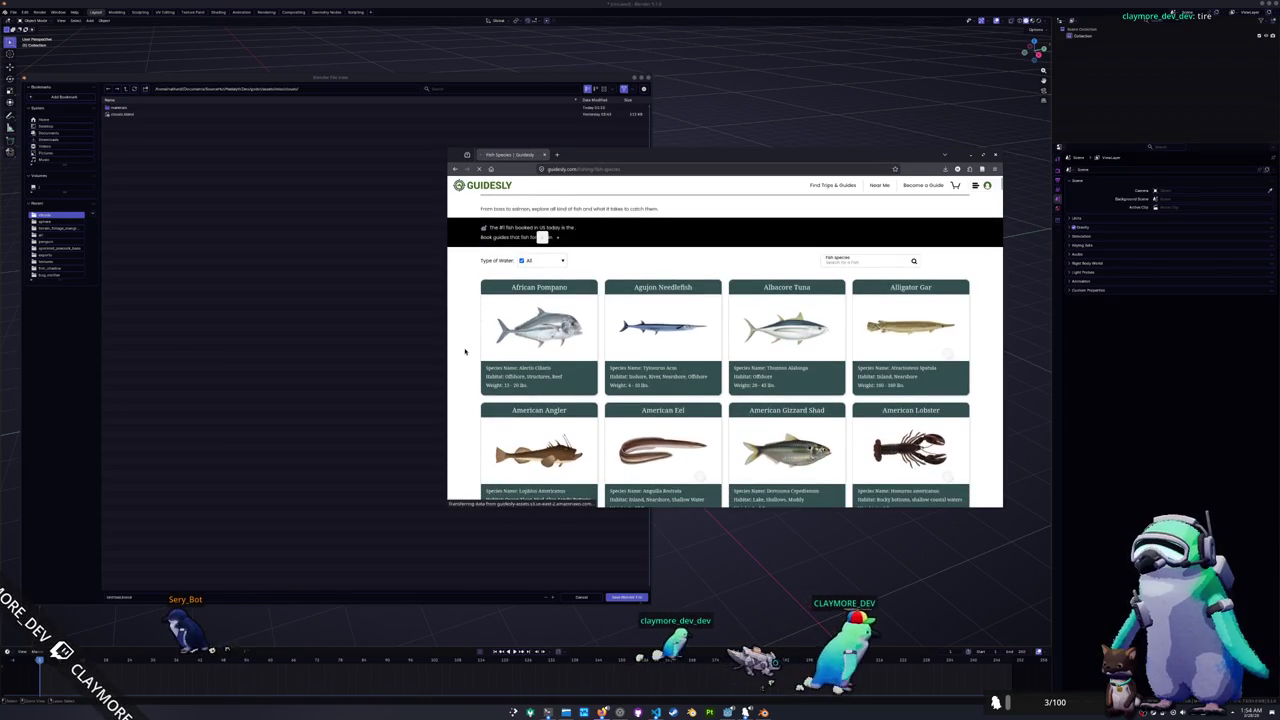
{"action": "scroll", "coordinate": [470, 345], "scroll_direction": "down", "scroll_amount": 1}
{"action": "scroll", "coordinate": [465, 351], "scroll_direction": "down", "scroll_amount": 3}
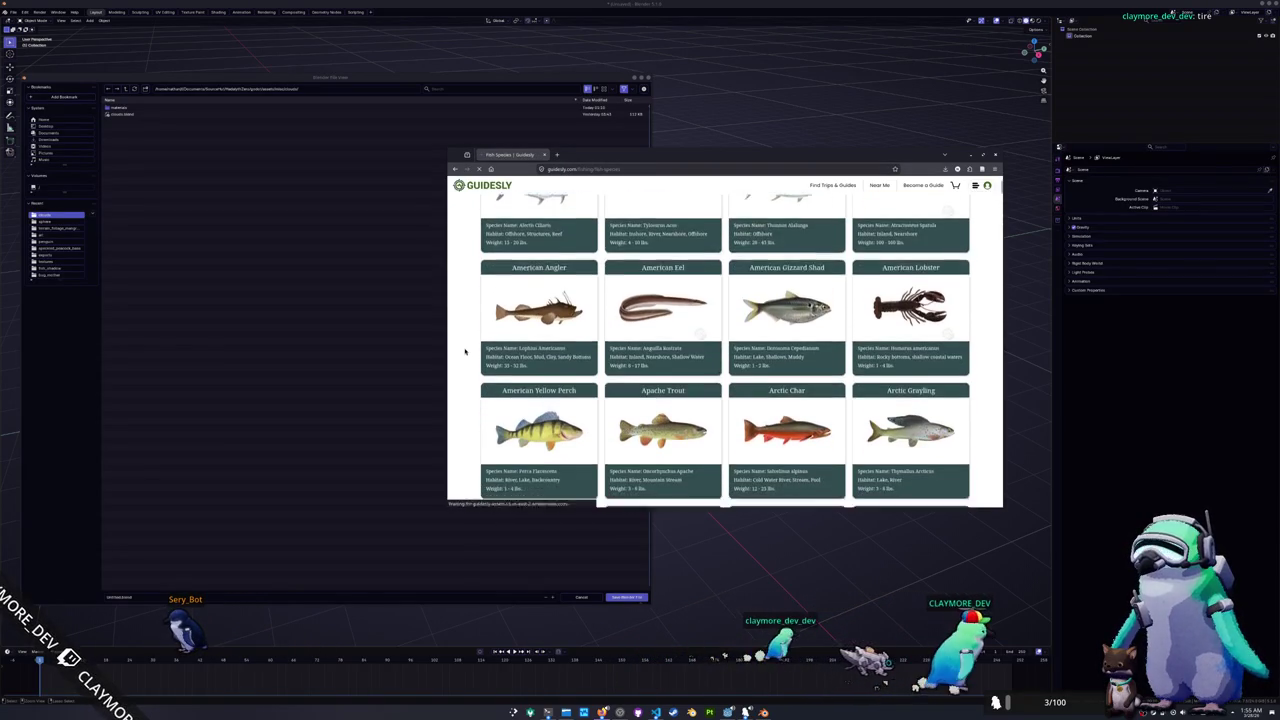
{"action": "scroll", "coordinate": [465, 351], "scroll_direction": "down", "scroll_amount": 2}
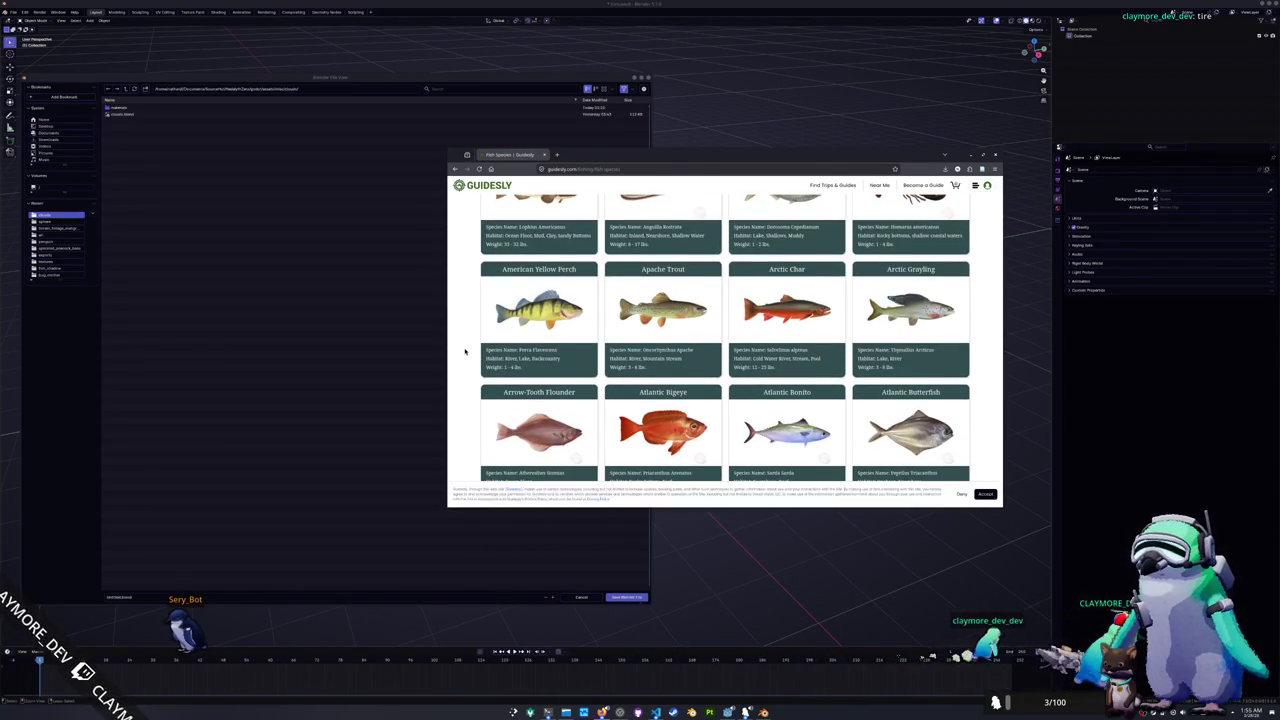
{"action": "scroll", "coordinate": [465, 351], "scroll_direction": "up", "scroll_amount": 2}
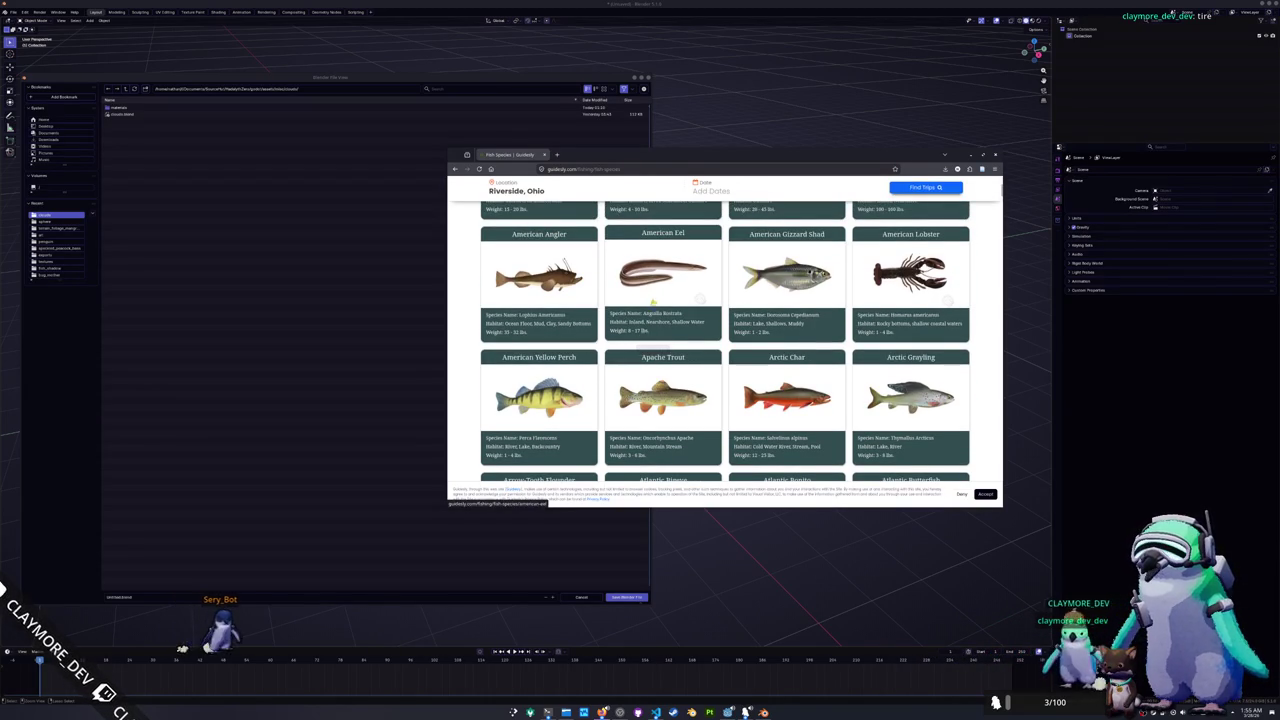
{"action": "left_click", "coordinate": [656, 295]}
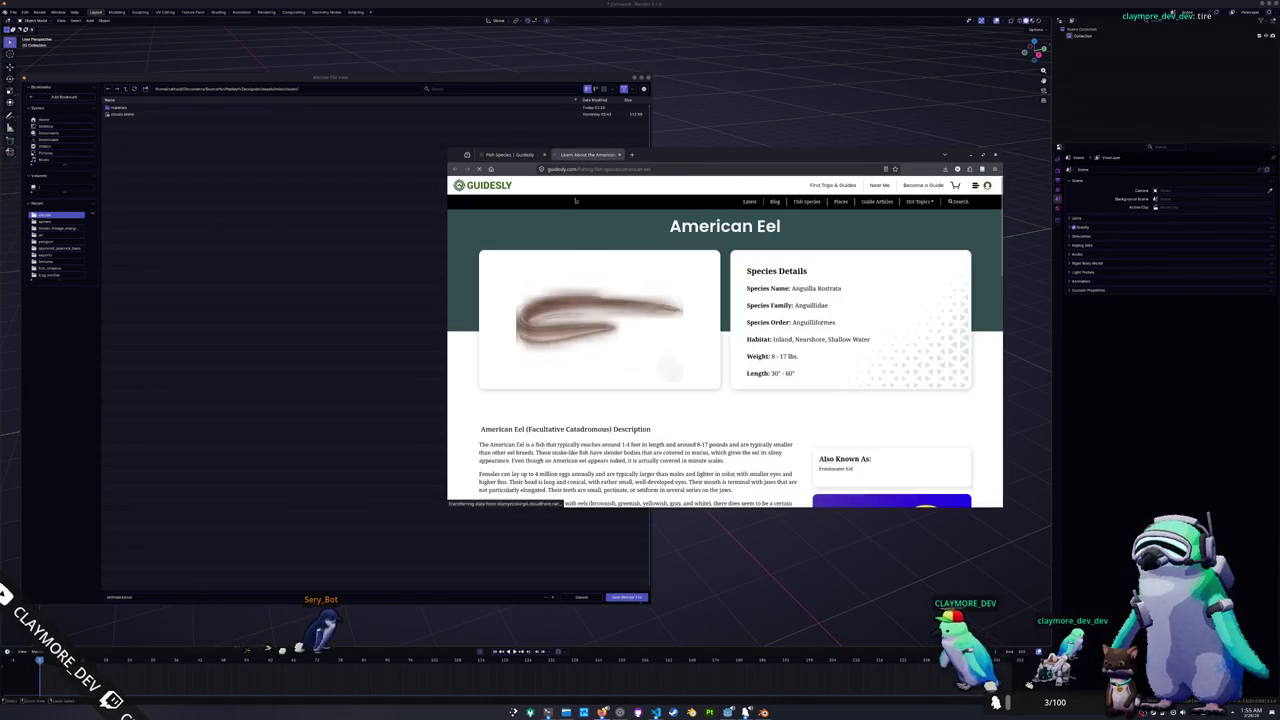
- Read the American Eel details, then go back to the 'Fish Species | Guidesly' grid tab
{"action": "scroll", "coordinate": [574, 322], "scroll_direction": "down", "scroll_amount": 3}
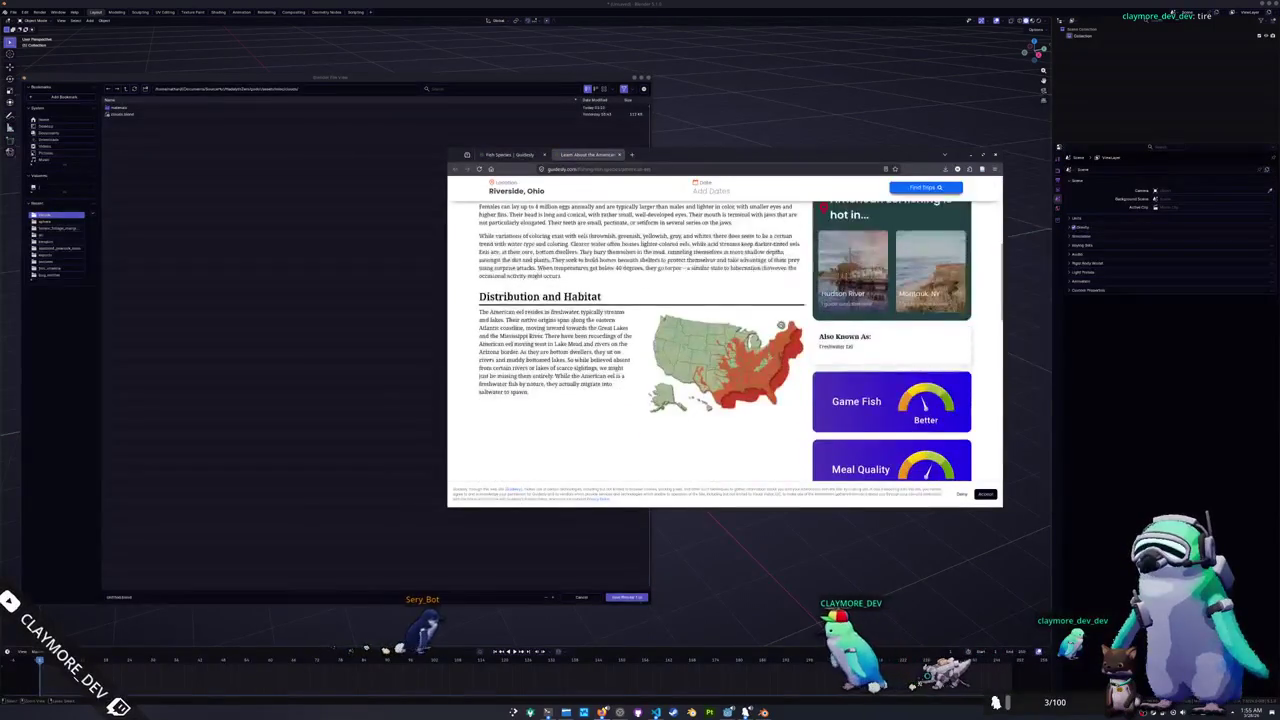
{"action": "scroll", "coordinate": [555, 350], "scroll_direction": "up", "scroll_amount": 1}
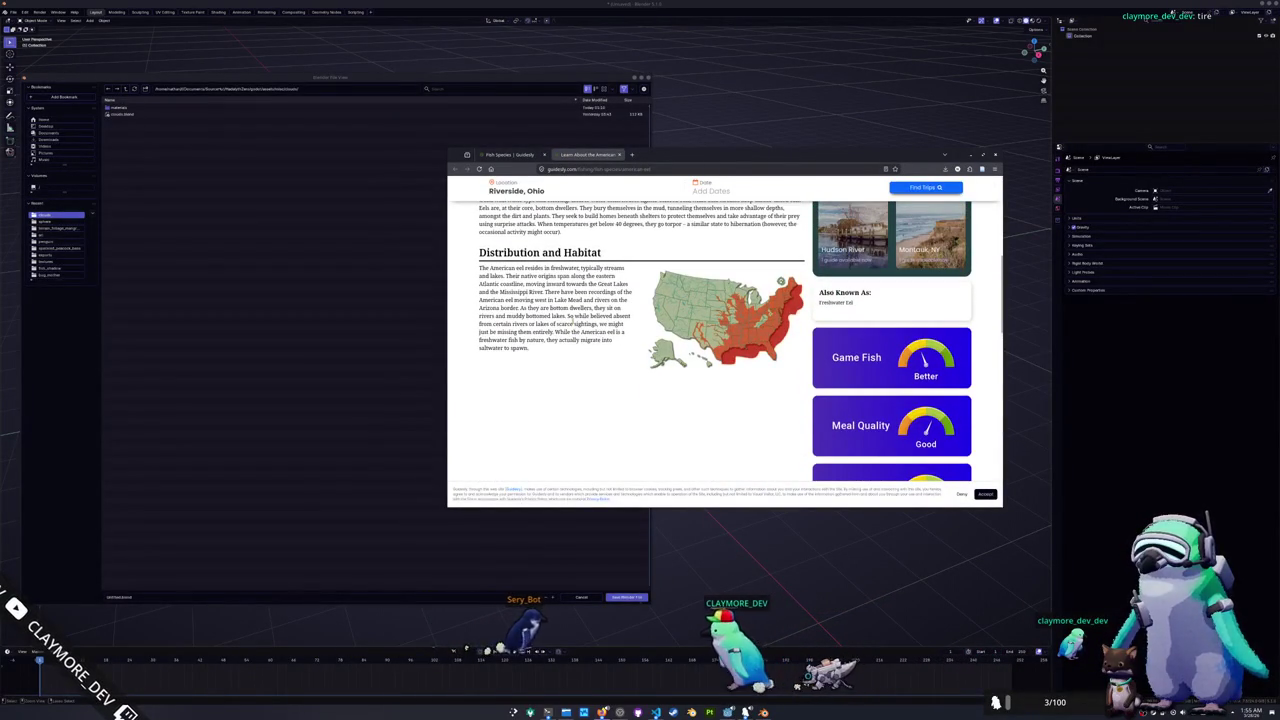
{"action": "scroll", "coordinate": [538, 373], "scroll_direction": "down", "scroll_amount": 1}
{"action": "scroll", "coordinate": [538, 373], "scroll_direction": "down", "scroll_amount": 10}
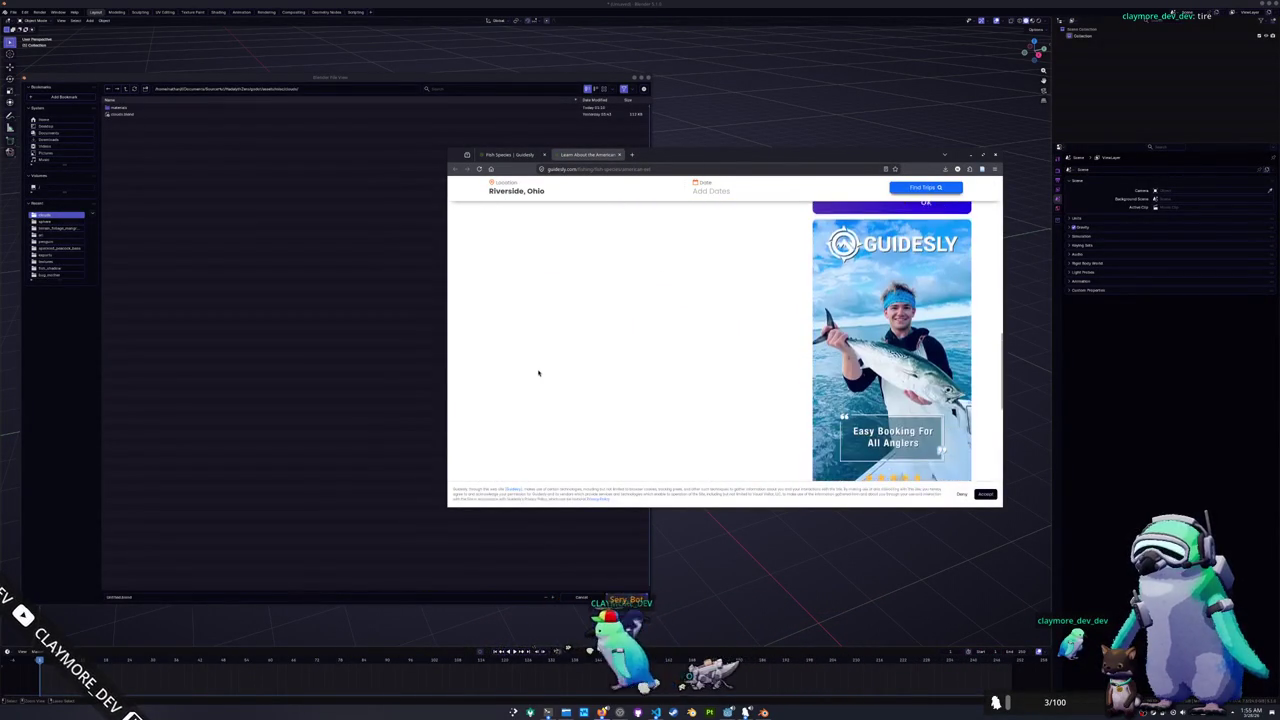
{"action": "scroll", "coordinate": [537, 371], "scroll_direction": "up", "scroll_amount": 10}
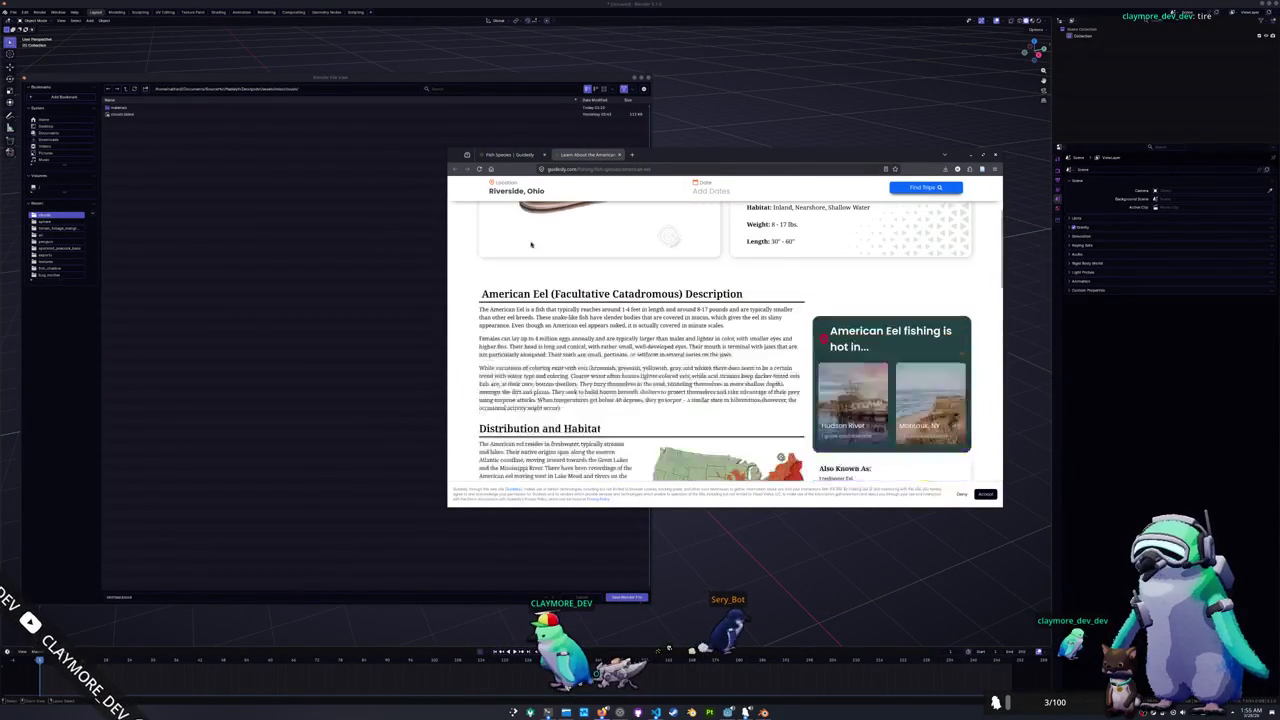
{"action": "left_click", "coordinate": [498, 155]}
{"action": "scroll", "coordinate": [458, 344], "scroll_direction": "down", "scroll_amount": 2}
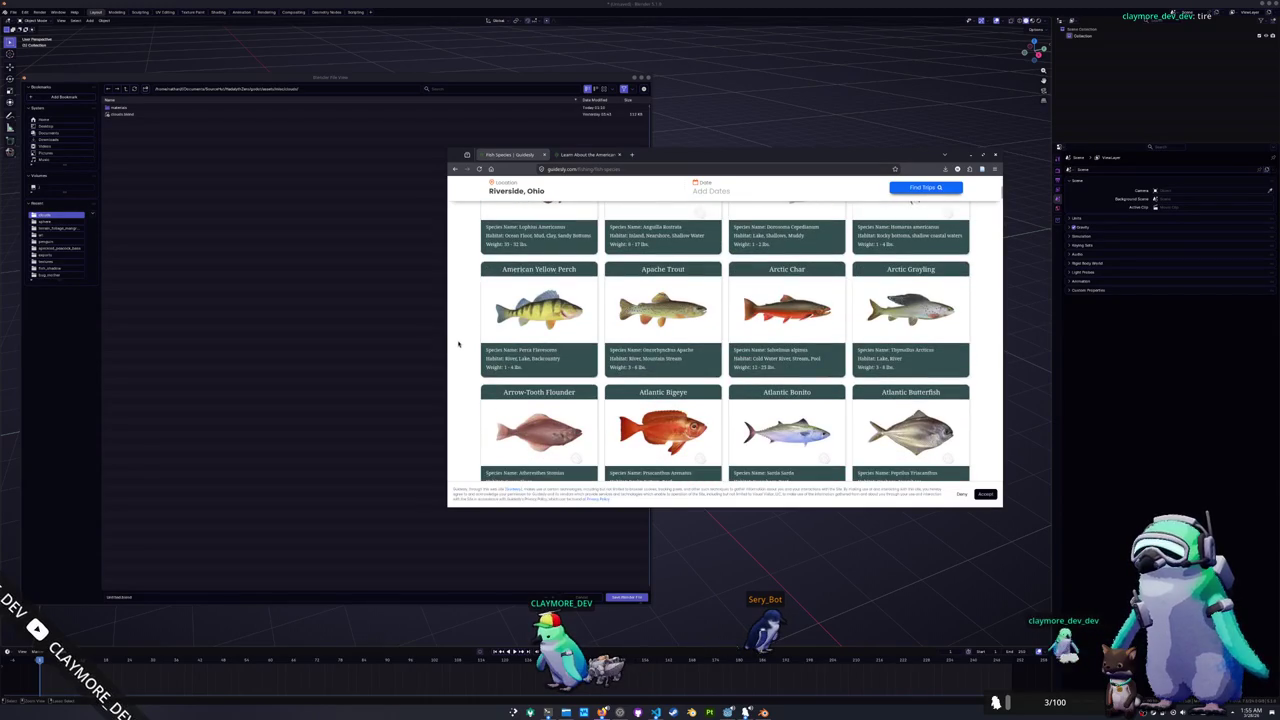
{"action": "scroll", "coordinate": [458, 344], "scroll_direction": "down", "scroll_amount": 1}
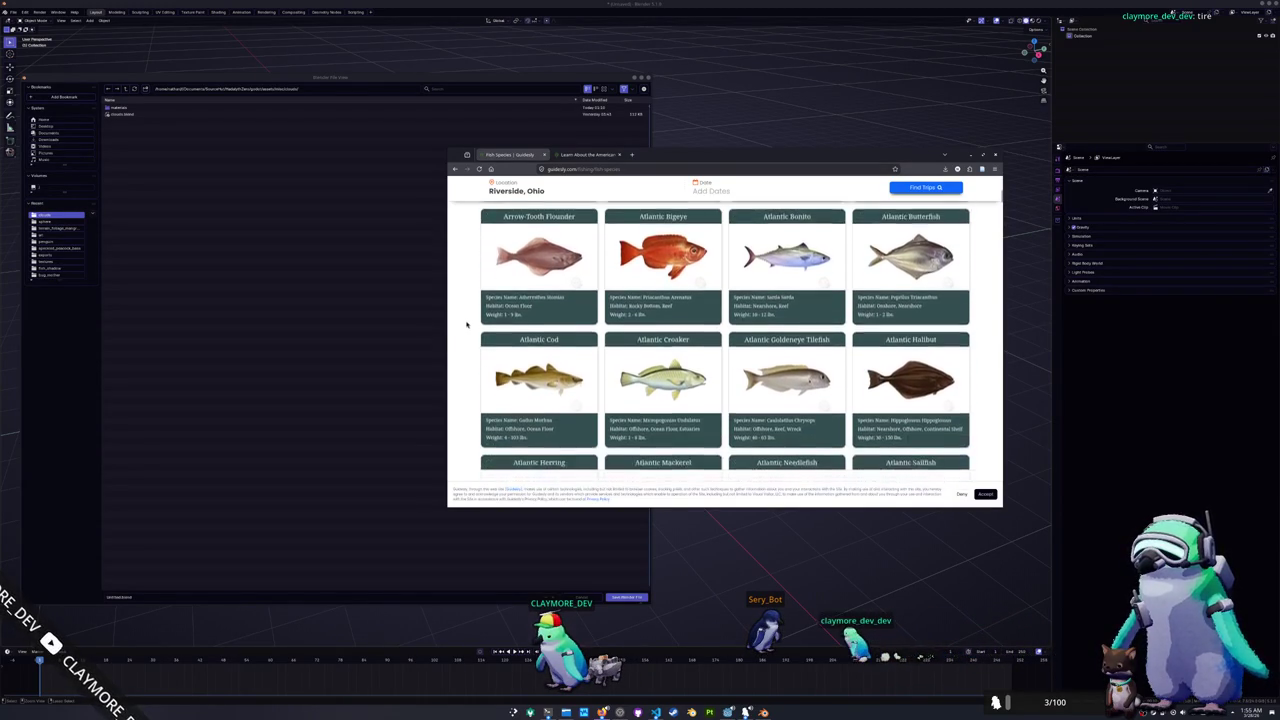
{"action": "scroll", "coordinate": [466, 324], "scroll_direction": "down", "scroll_amount": 5}
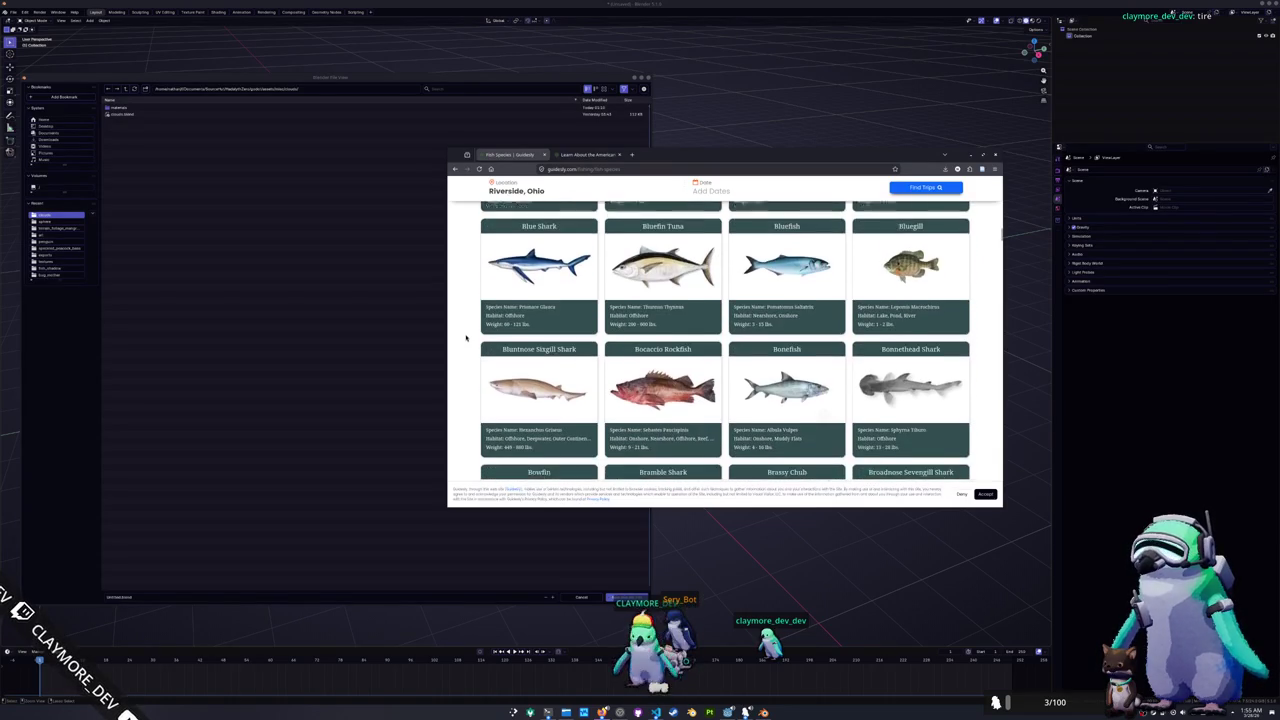
{"action": "scroll", "coordinate": [466, 338], "scroll_direction": "down", "scroll_amount": 1}
{"action": "scroll", "coordinate": [466, 338], "scroll_direction": "down", "scroll_amount": 2}
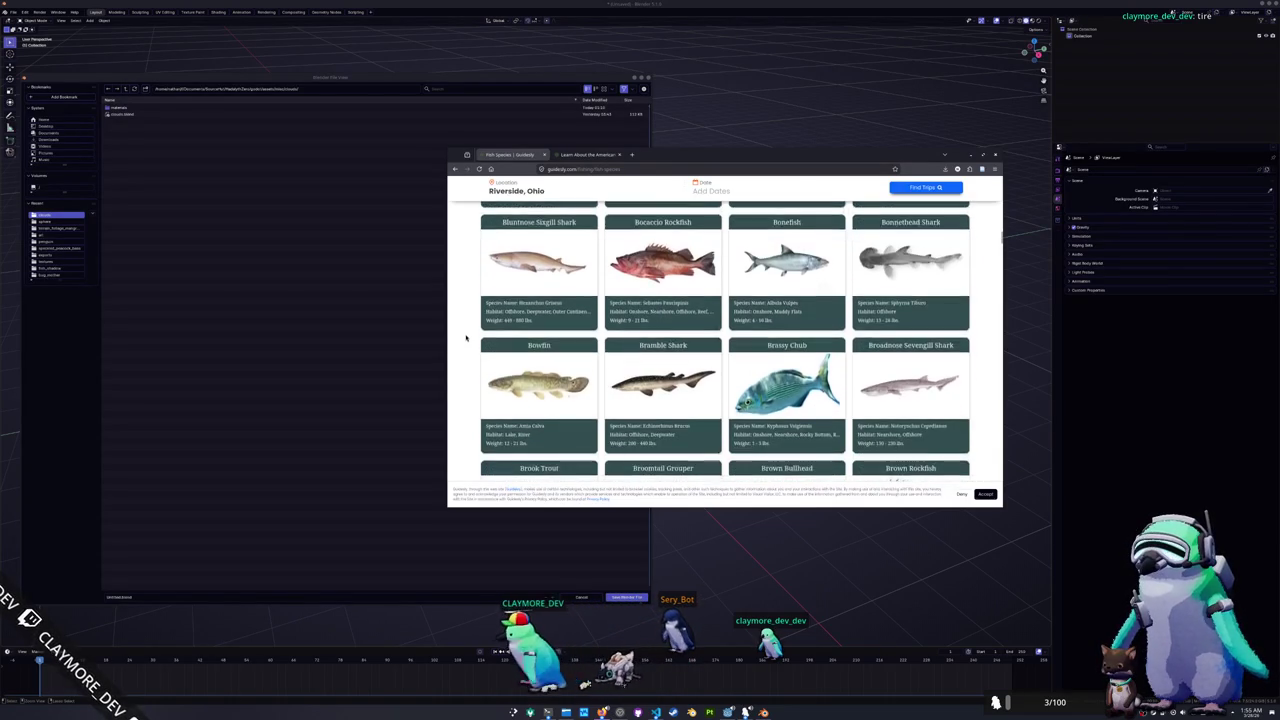
{"action": "scroll", "coordinate": [466, 338], "scroll_direction": "down", "scroll_amount": 5}
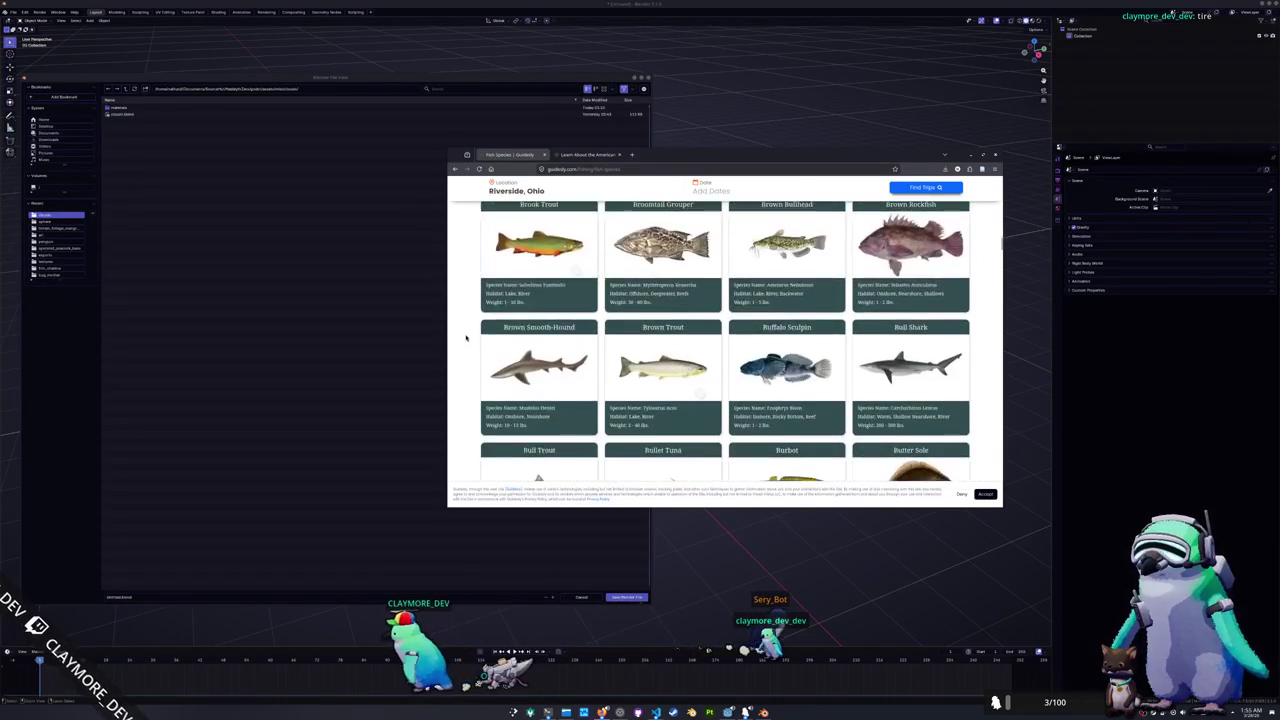
{"action": "scroll", "coordinate": [466, 338], "scroll_direction": "down", "scroll_amount": 10}
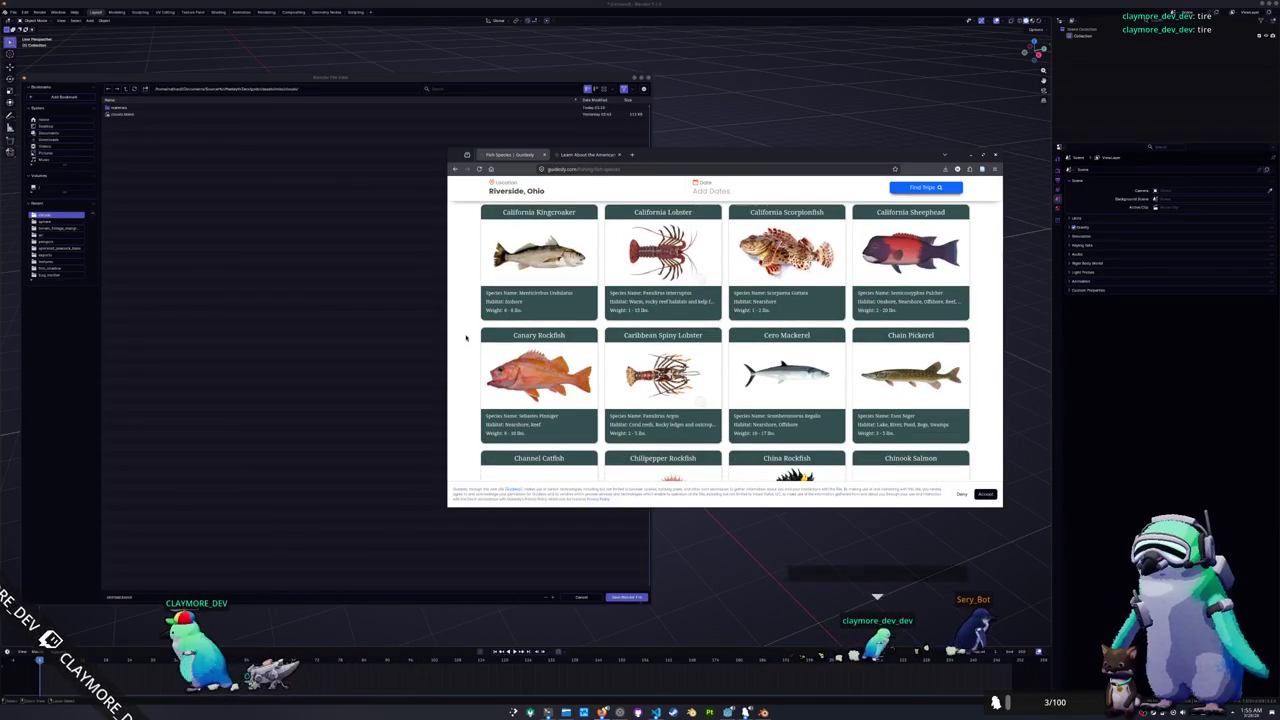
{"action": "scroll", "coordinate": [466, 338], "scroll_direction": "down", "scroll_amount": 2}
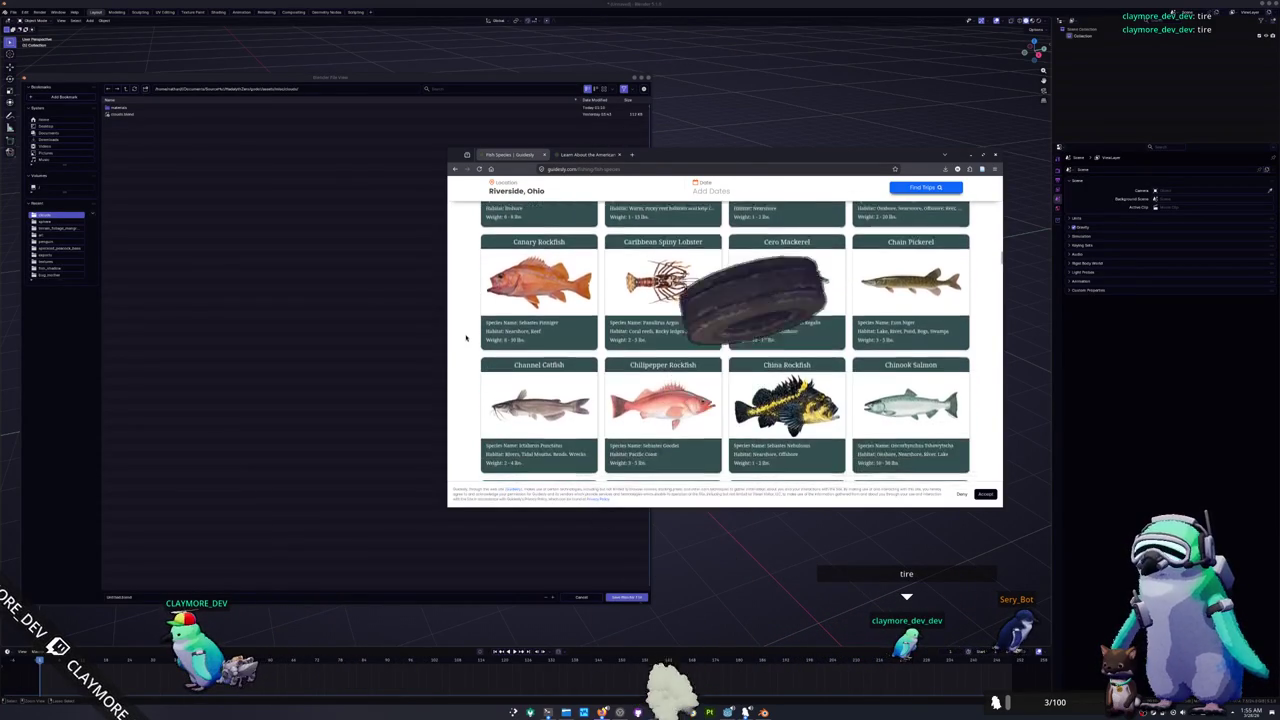
{"action": "scroll", "coordinate": [466, 338], "scroll_direction": "down", "scroll_amount": 4}
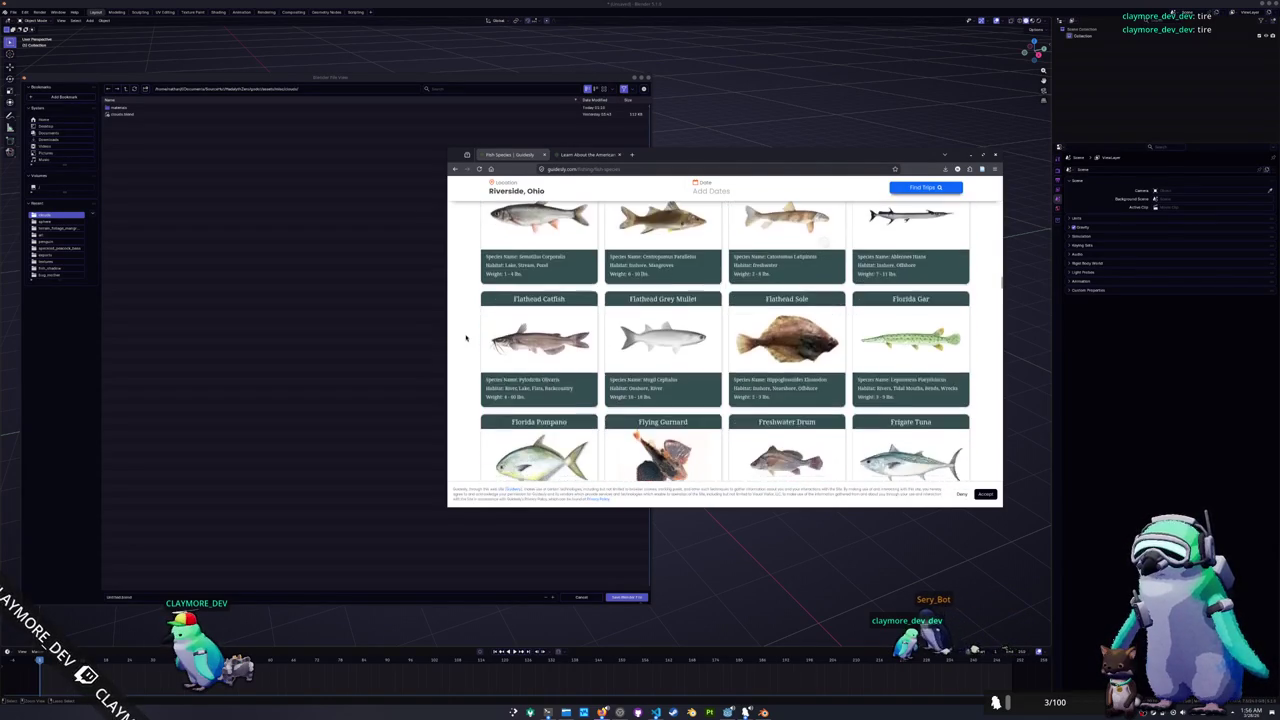
{"action": "scroll", "coordinate": [466, 338], "scroll_direction": "down", "scroll_amount": 2}
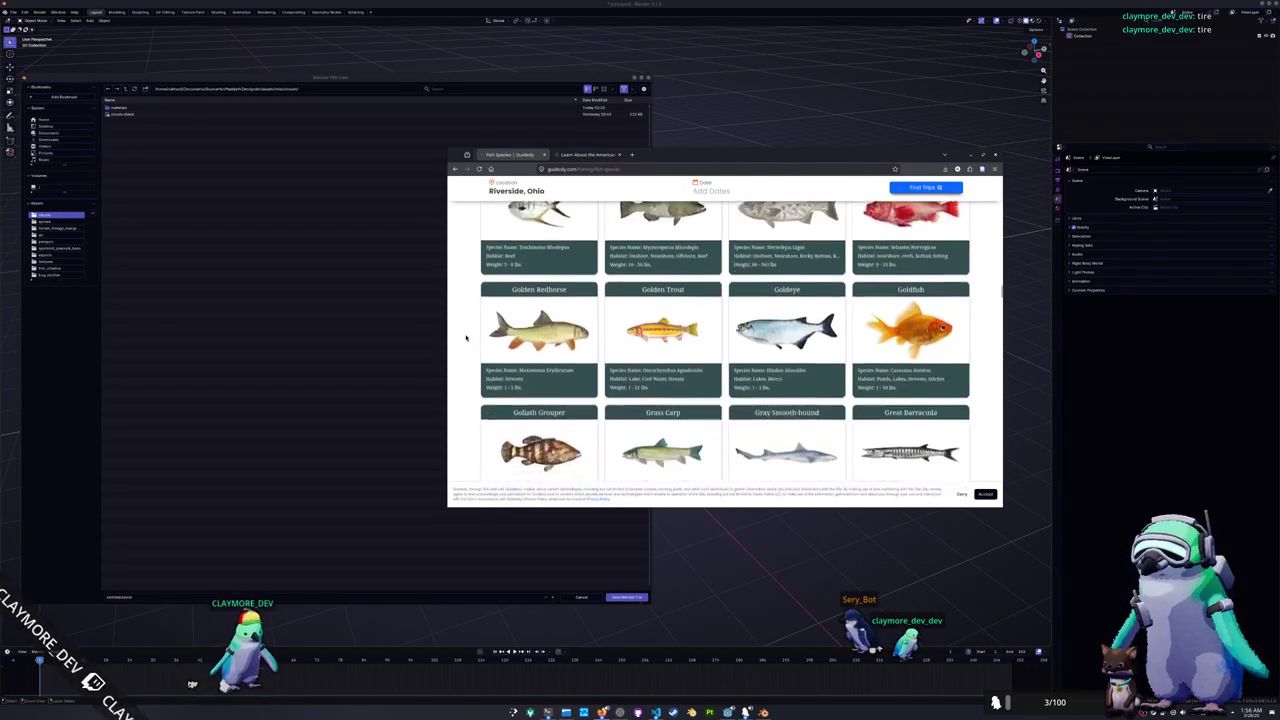
{"action": "scroll", "coordinate": [466, 338], "scroll_direction": "down", "scroll_amount": 1}
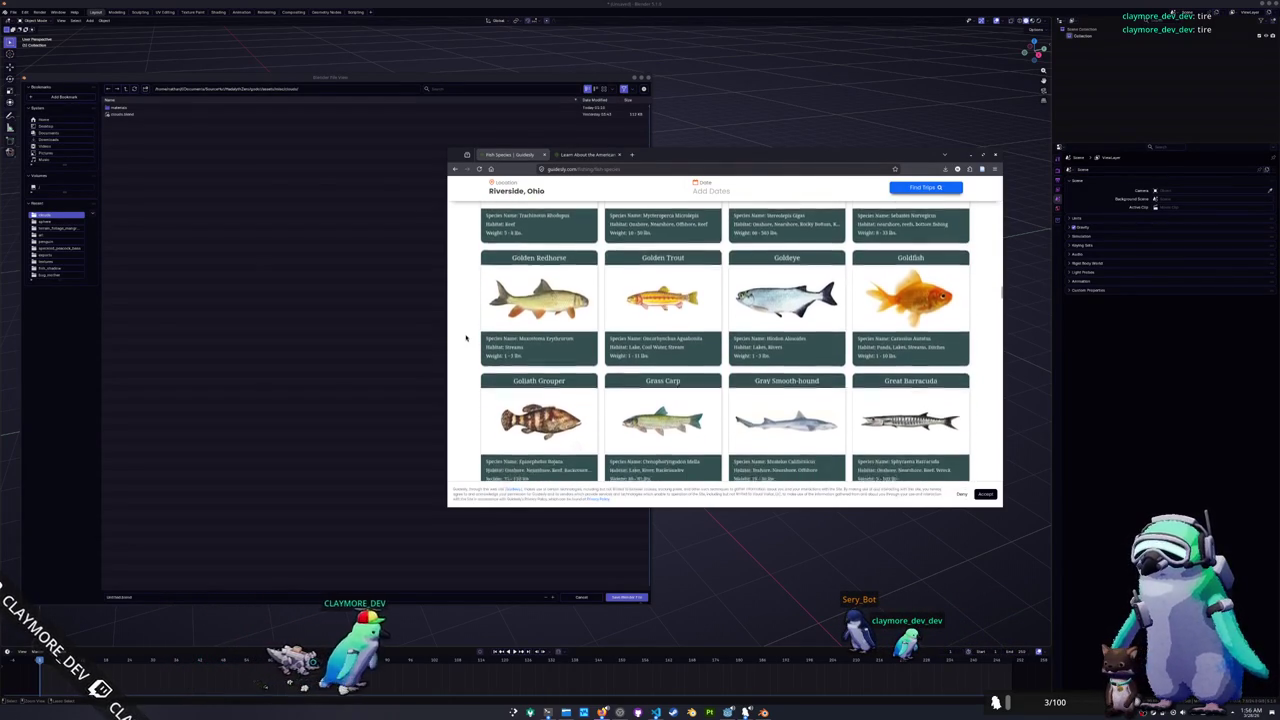